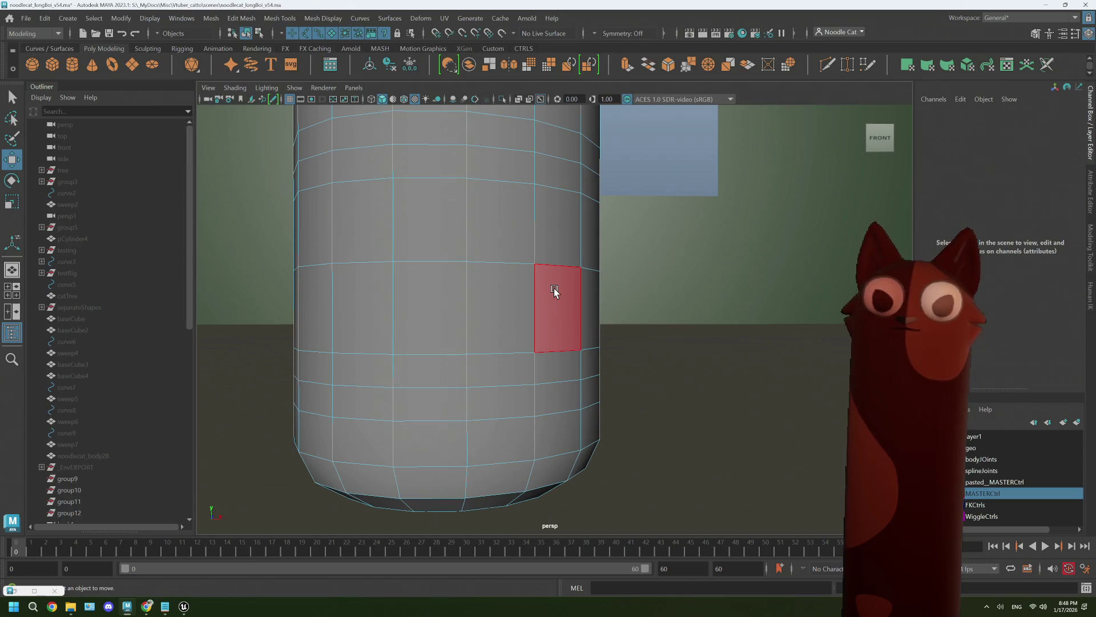
# Frame the whole mug, select the cylinder as one object, then open Windows search.
pyautogui.hotkey('alt', 'Home')
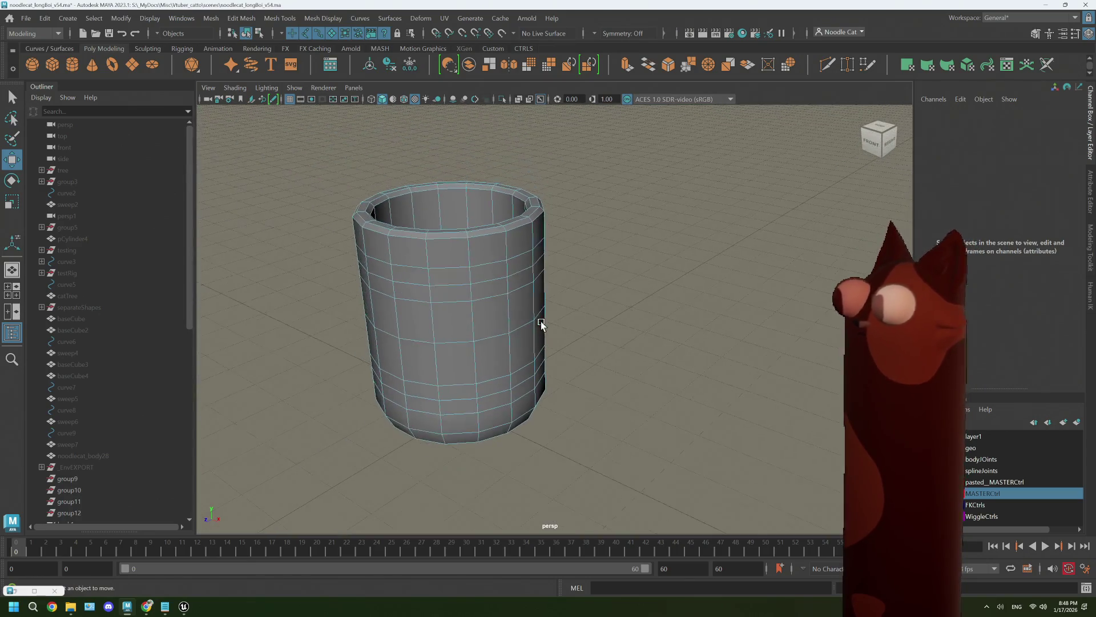
pyautogui.moveTo(524, 268); pyautogui.dragTo(577, 260, button='right')
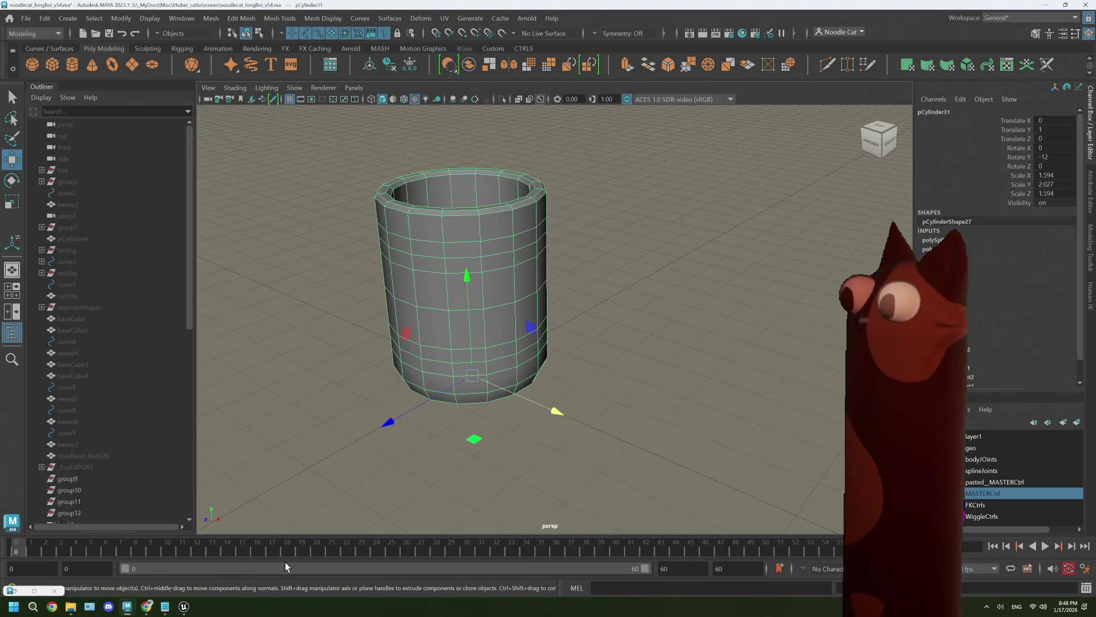
pyautogui.moveTo(147, 606)
pyautogui.click(147, 562)
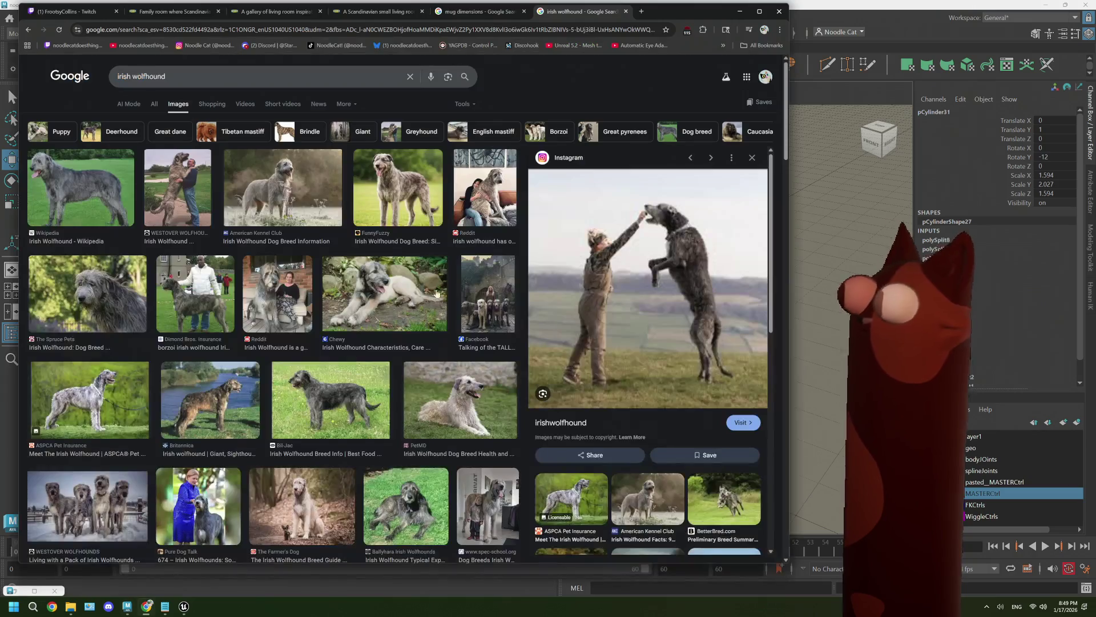
pyautogui.click(741, 11)
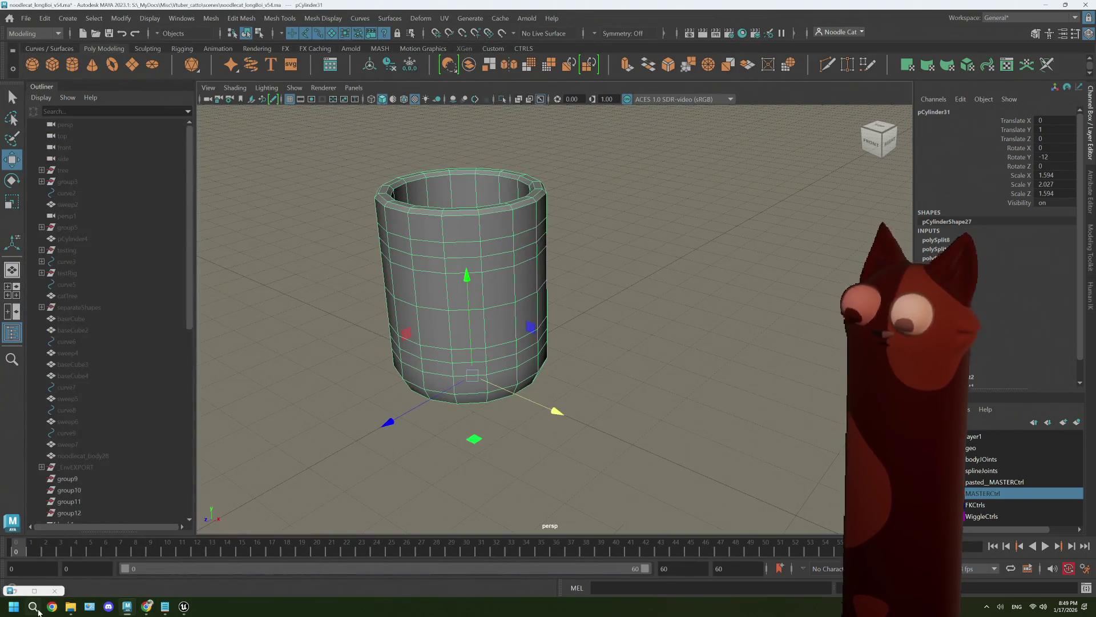
pyautogui.click(36, 609)
# Launch Calculator and switch it from Length to Standard mode.
pyautogui.write('calc')
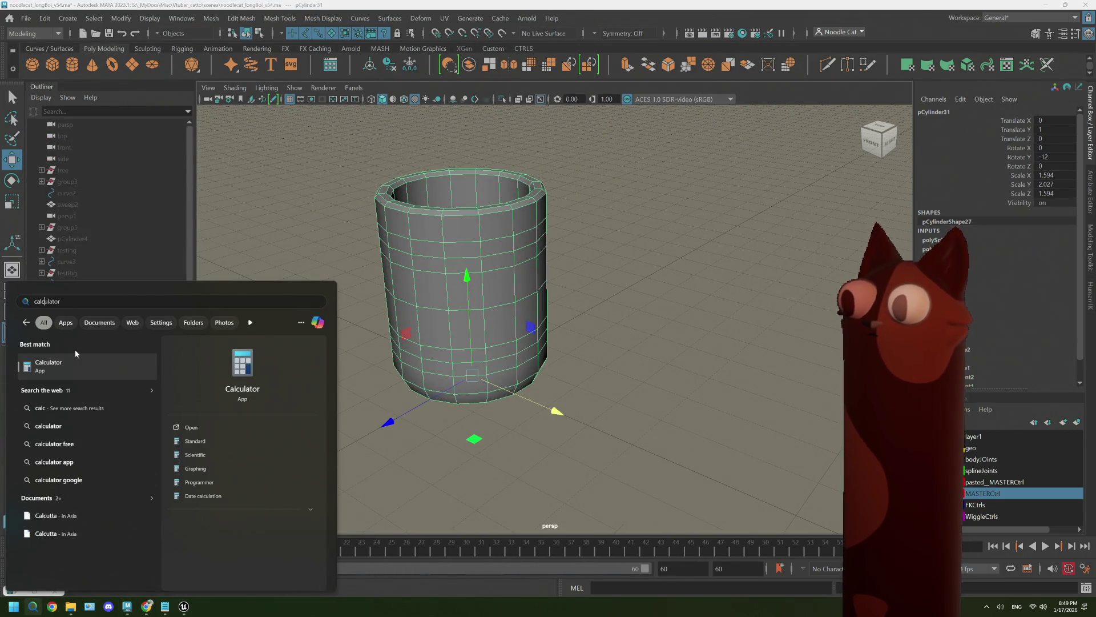
pyautogui.click(80, 366)
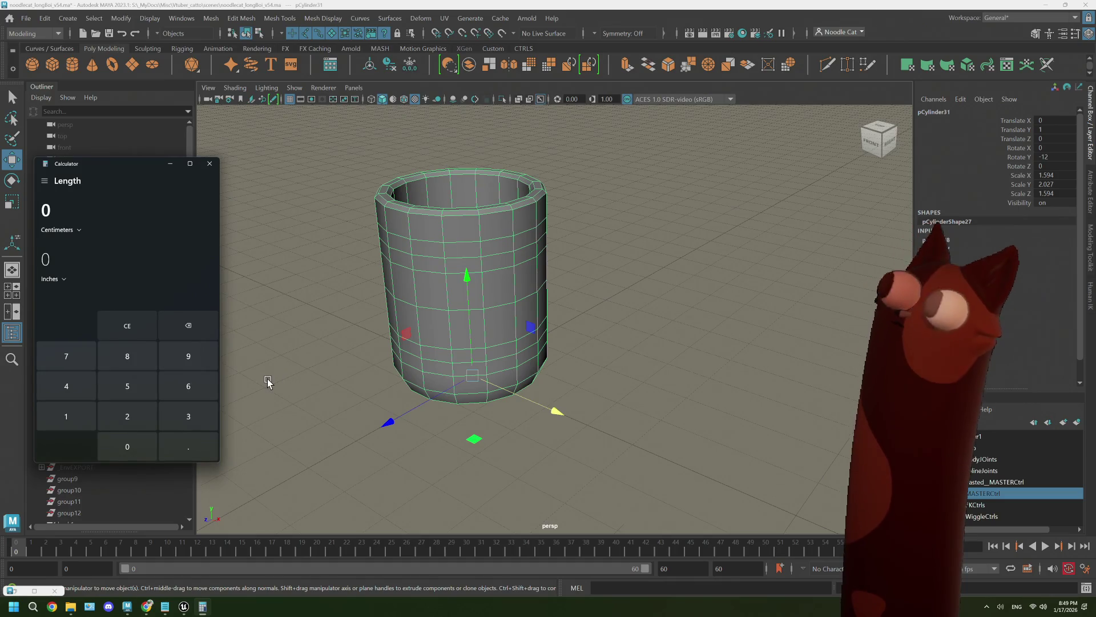
pyautogui.click(188, 416)
pyautogui.click(188, 386)
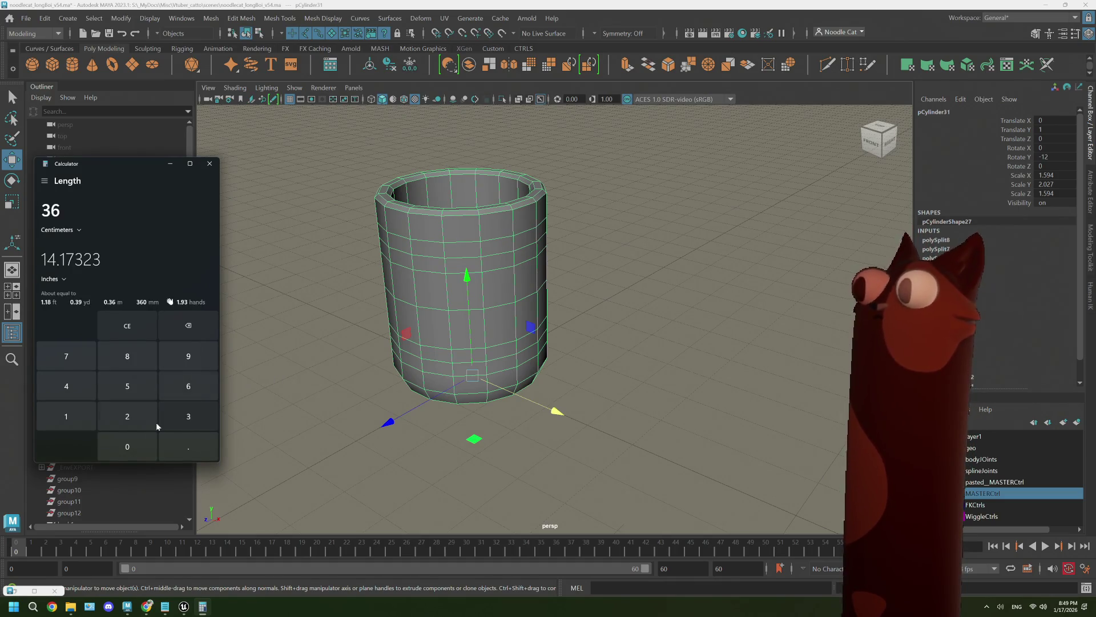
pyautogui.click(126, 446)
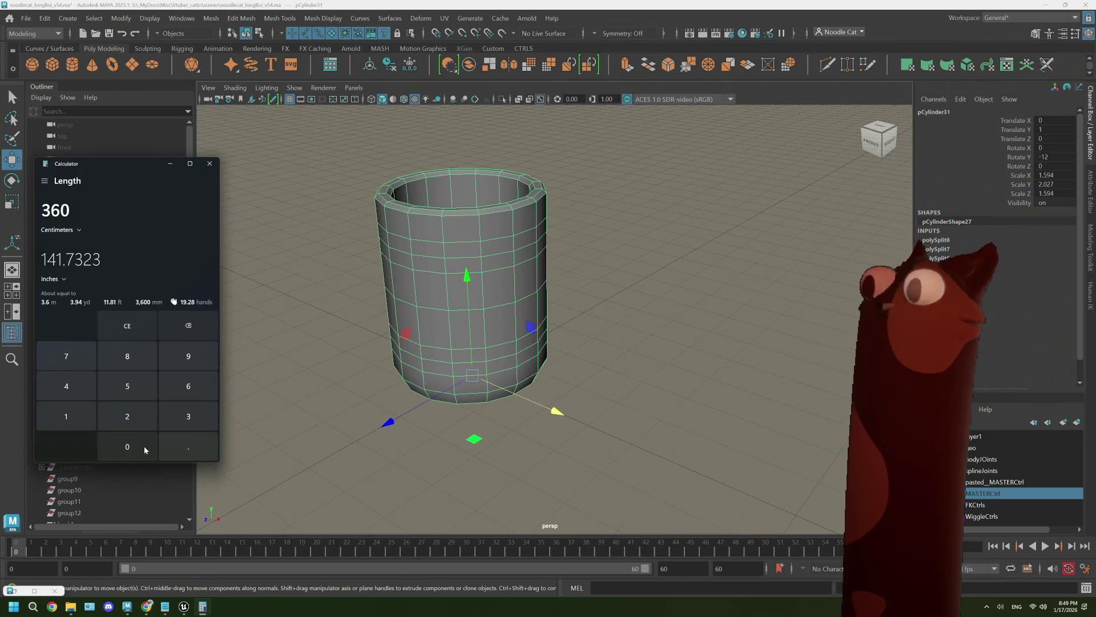
pyautogui.click(44, 181)
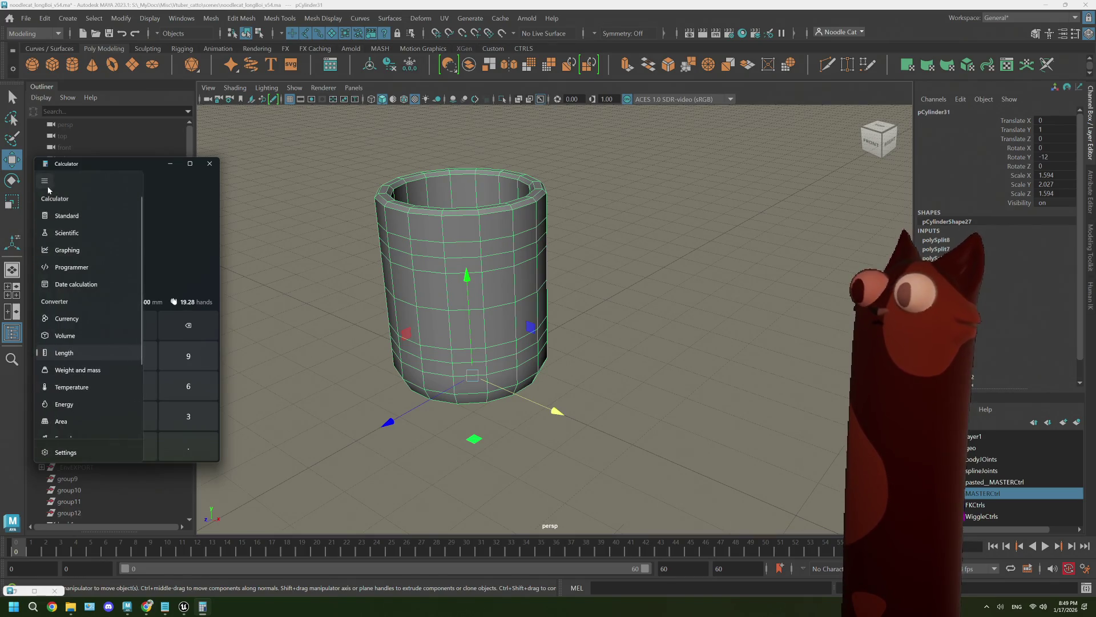
pyautogui.click(57, 215)
# Compute 360 ÷ 16 = 22.5, then 360 ÷ 32 = 11.25, and select Maya's Rotate Y field.
pyautogui.write('360+')
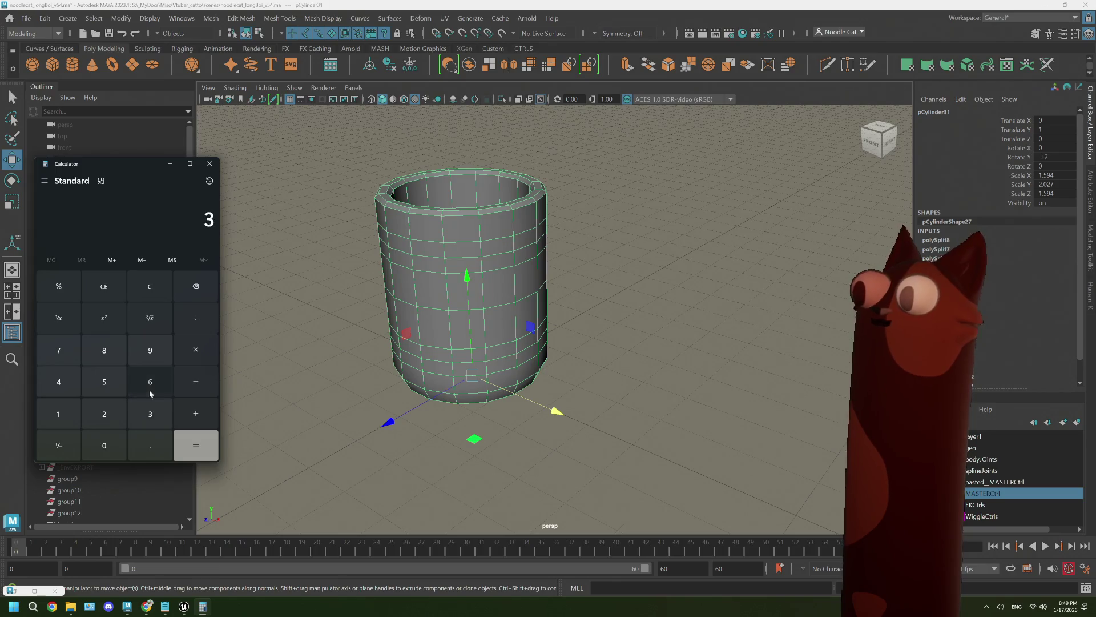
pyautogui.click(67, 423)
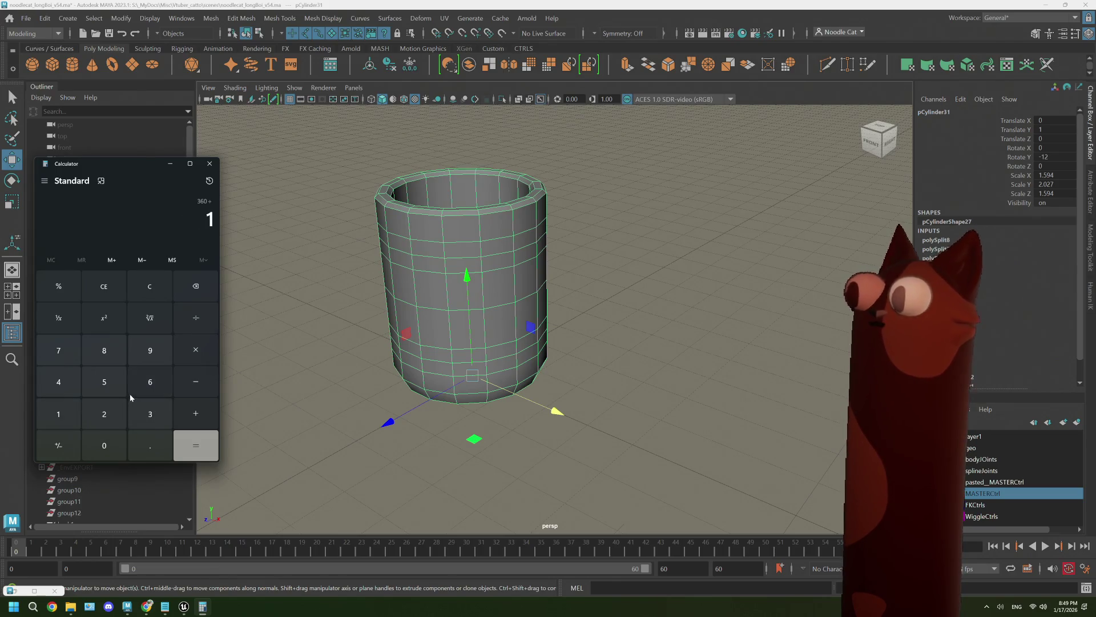
pyautogui.click(199, 445)
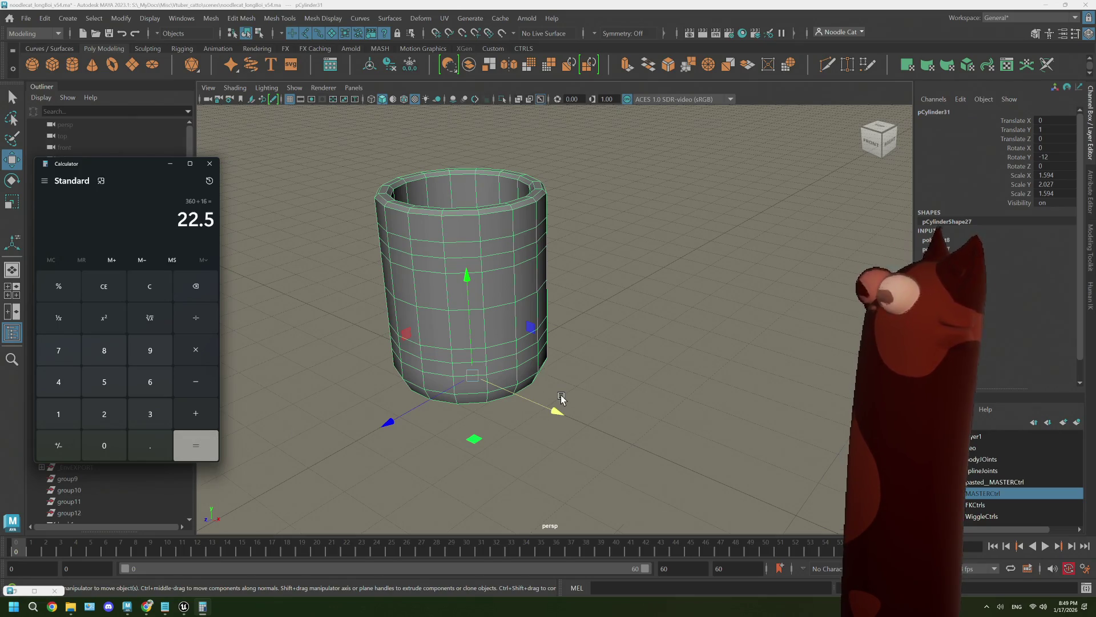
pyautogui.click(199, 282)
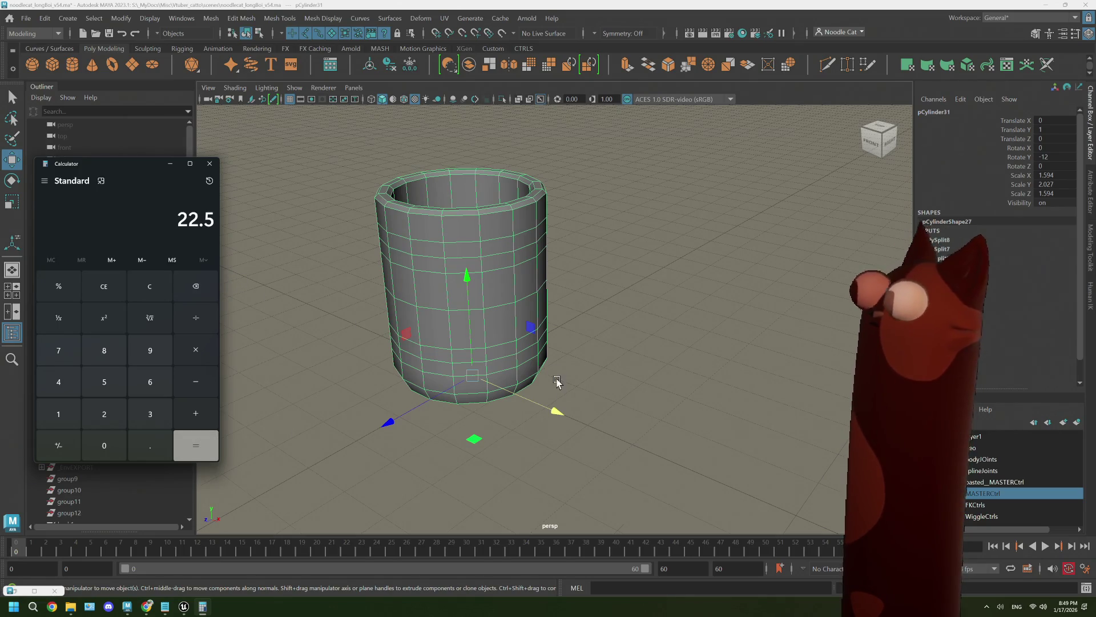
pyautogui.click(125, 411)
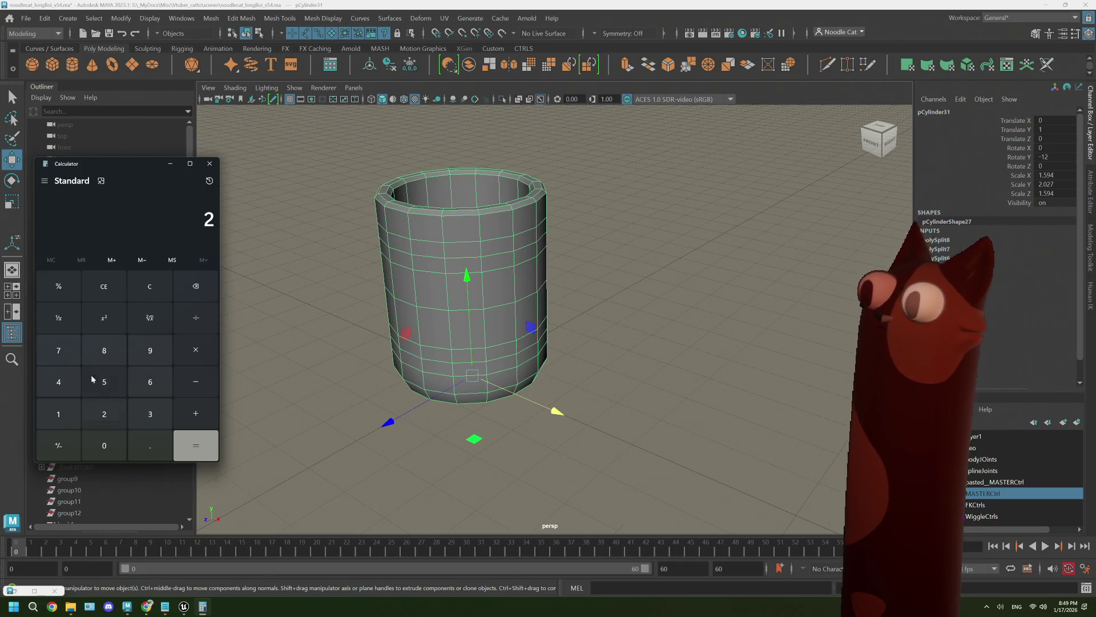
pyautogui.click(123, 437)
pyautogui.press('+')
pyautogui.write('32')
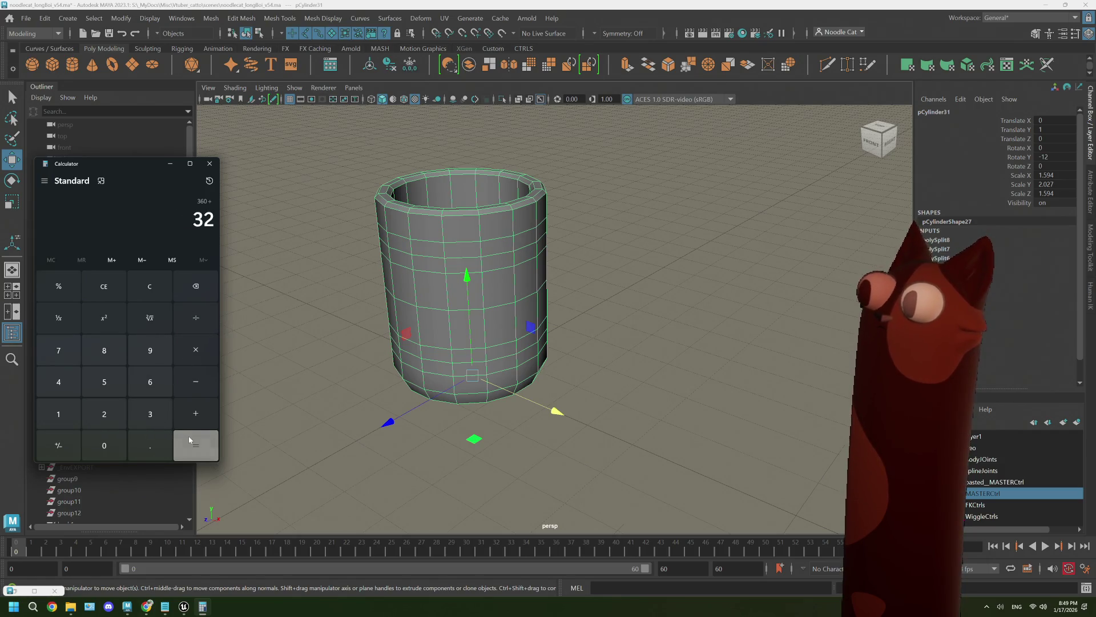
pyautogui.click(188, 436)
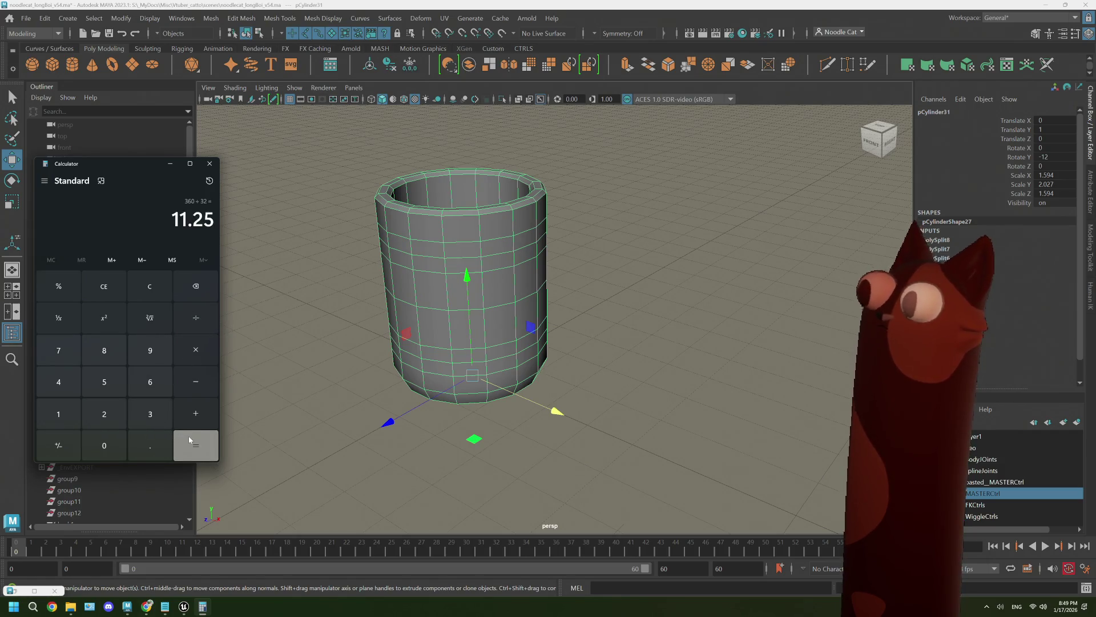
pyautogui.click(1044, 159)
pyautogui.write('-11.2')
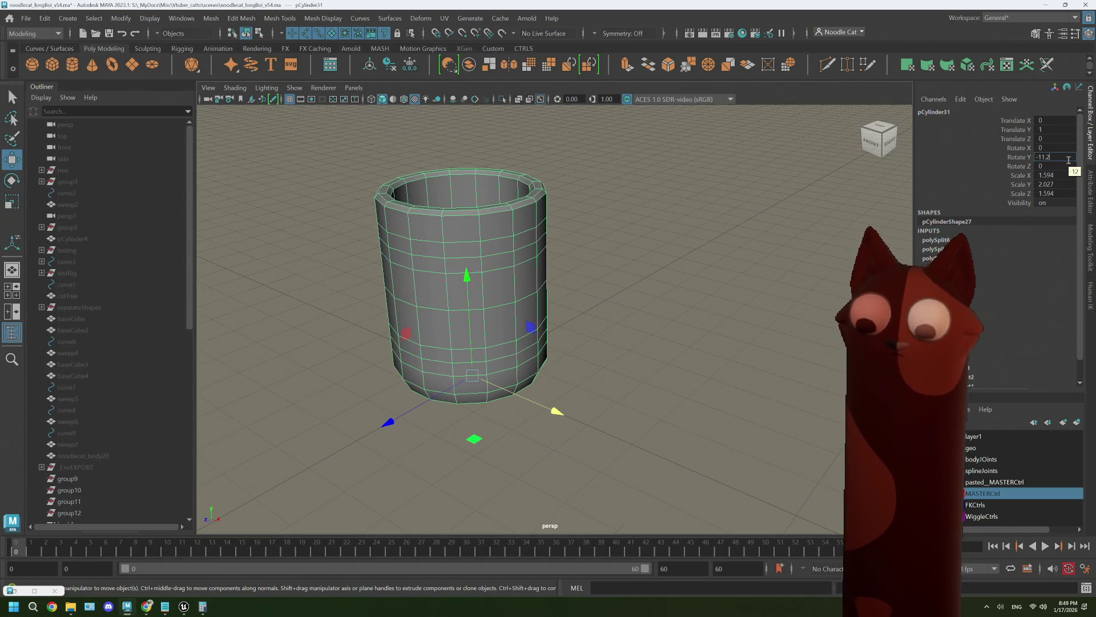
# Enter -11.25 for the mug's Rotate Y and select a side face in face mode.
pyautogui.write('5')
pyautogui.press('Tab')
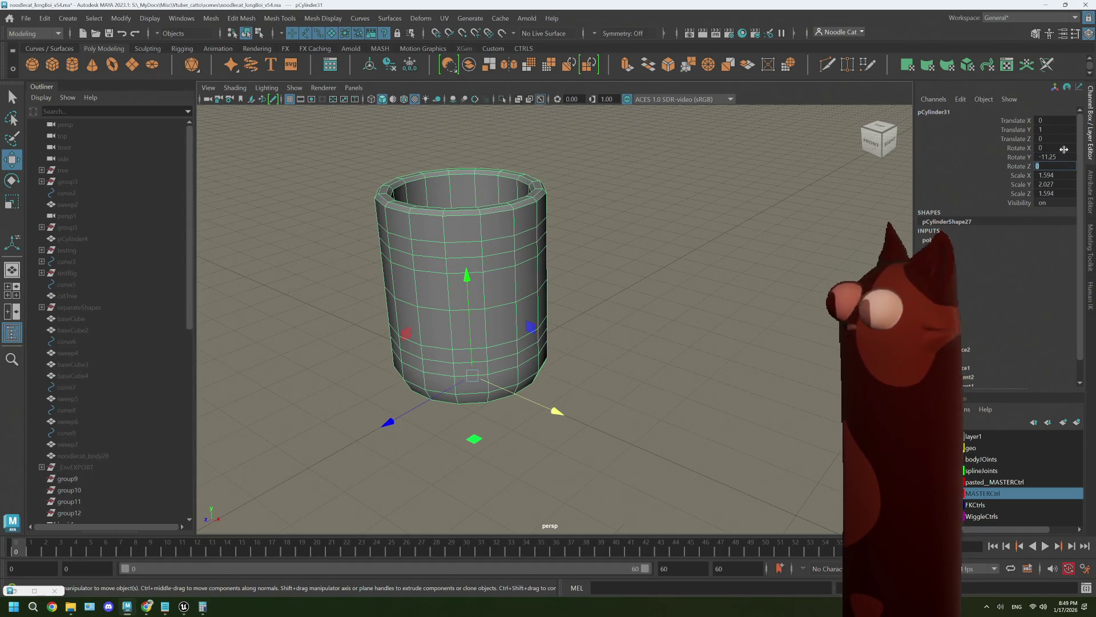
pyautogui.moveTo(564, 287); pyautogui.dragTo(565, 310, button='right')
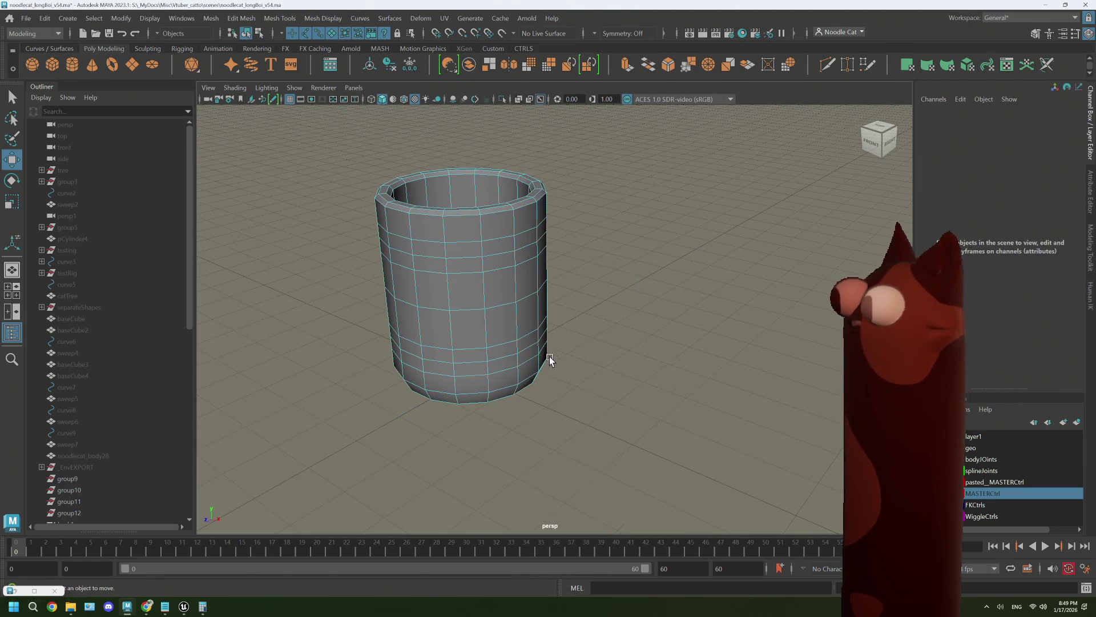
pyautogui.click(520, 345)
pyautogui.press('q')
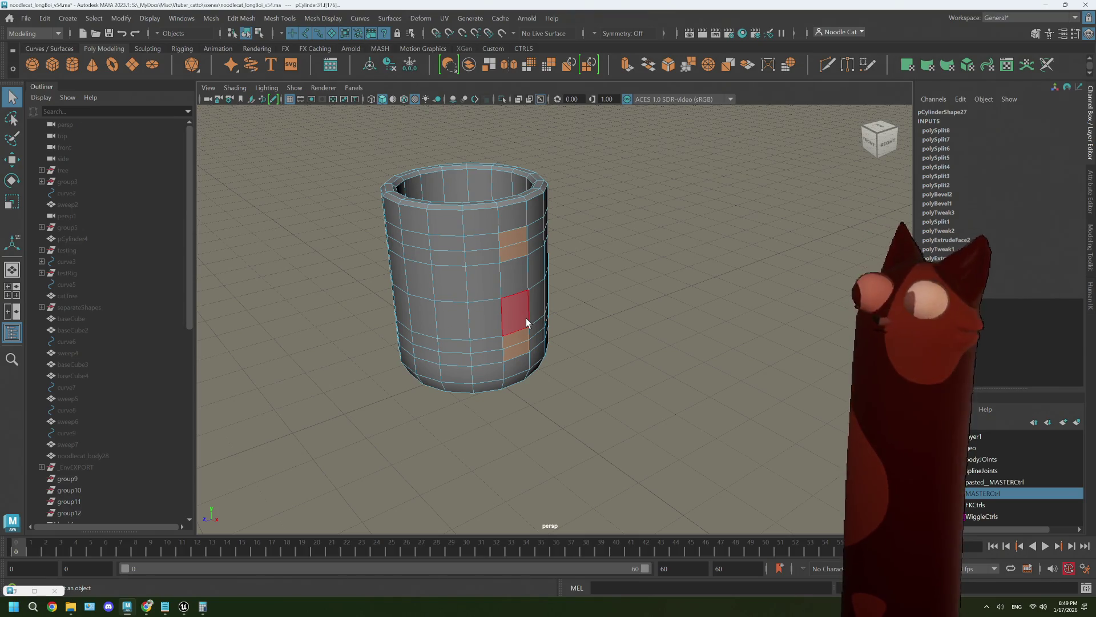
# Extrude the chosen side faces and pull them out to the right along X.
pyautogui.press('space')
pyautogui.press('space')
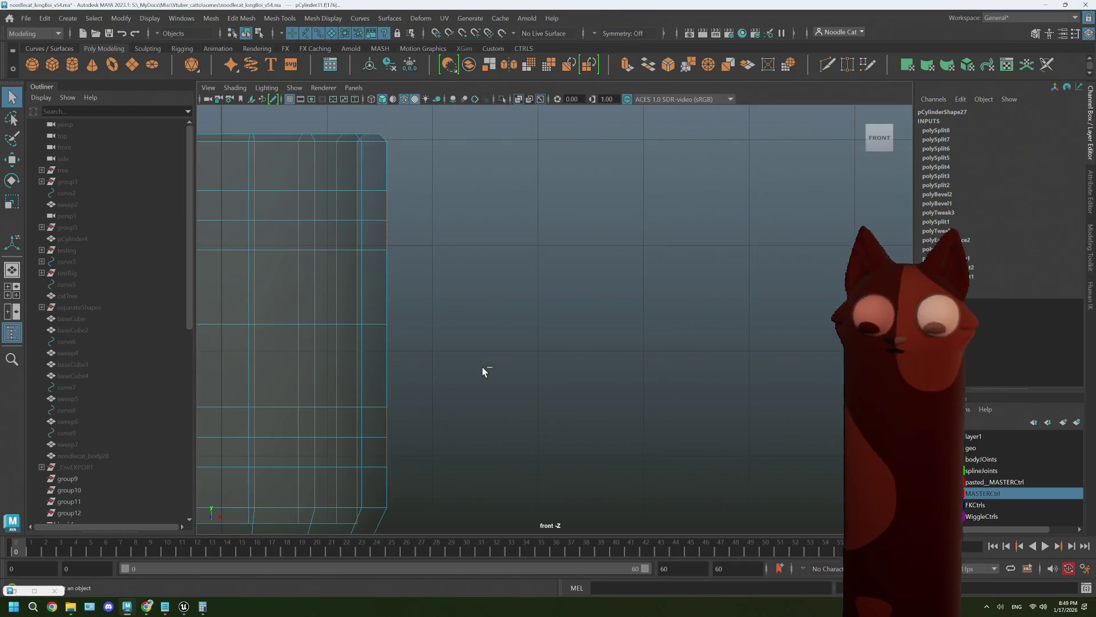
pyautogui.hotkey('ctrl', 'e')
pyautogui.press('w')
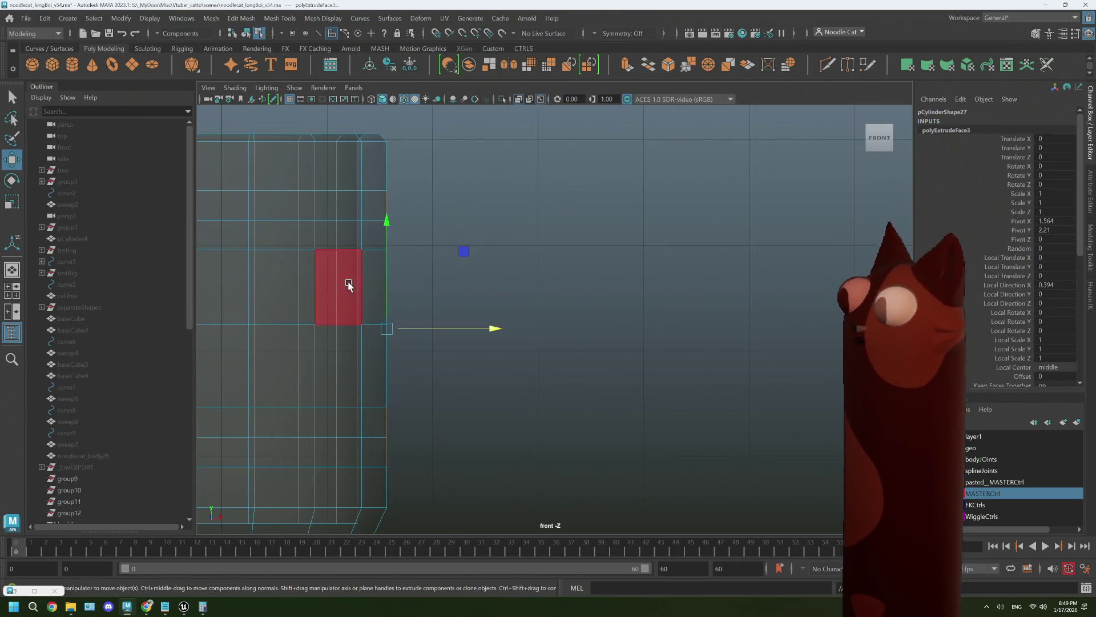
pyautogui.moveTo(485, 327)
pyautogui.mouseDown()
pyautogui.moveTo(663, 313)
pyautogui.moveTo(612, 315)
pyautogui.mouseUp()
pyautogui.press('space')
pyautogui.press('space')
pyautogui.keyDown('alt'); pyautogui.moveTo(727, 247); pyautogui.dragTo(685, 295); pyautogui.keyUp('alt')
pyautogui.moveTo(648, 360)
pyautogui.keyDown('alt'); pyautogui.mouseDown()
pyautogui.moveTo(680, 338)
pyautogui.moveTo(583, 328)
pyautogui.moveTo(648, 328)
pyautogui.mouseUp(); pyautogui.keyUp('alt')
pyautogui.press('space')
pyautogui.press('space')
# Extrude the faces again, pull them further right, and select the three outer vertices.
pyautogui.hotkey('ctrl', 'e')
pyautogui.press('w')
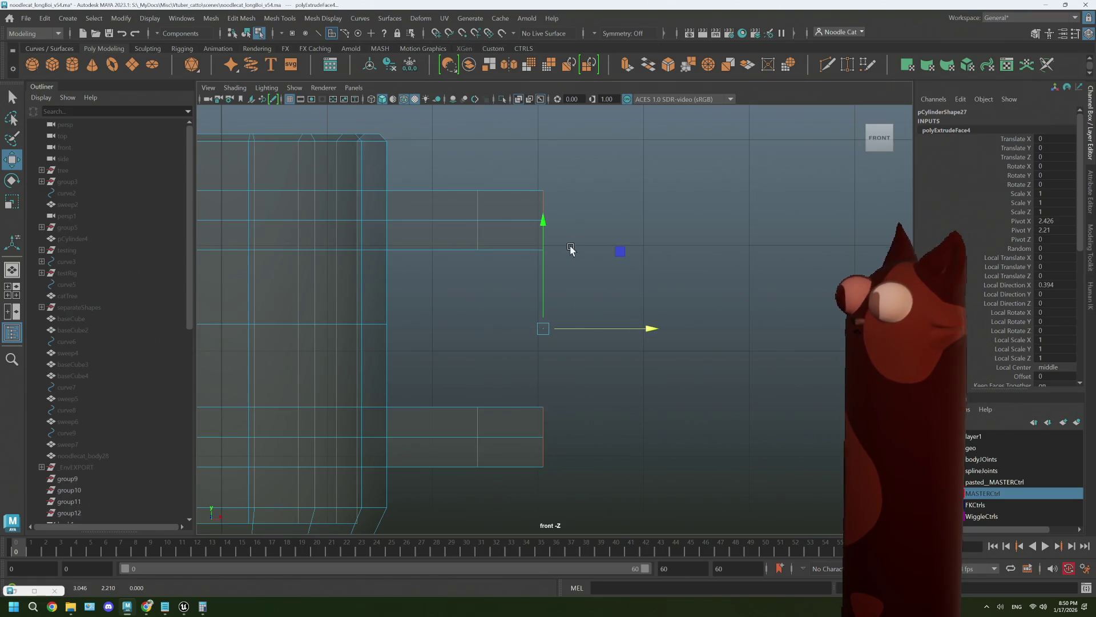
pyautogui.moveTo(572, 247)
pyautogui.mouseDown(button='right')
pyautogui.moveTo(521, 237)
pyautogui.moveTo(527, 206)
pyautogui.mouseUp(button='right')
pyautogui.moveTo(524, 174); pyautogui.dragTo(563, 290)
# Rotate the three outer vertices, reselecting them and rotating again.
pyautogui.press('e')
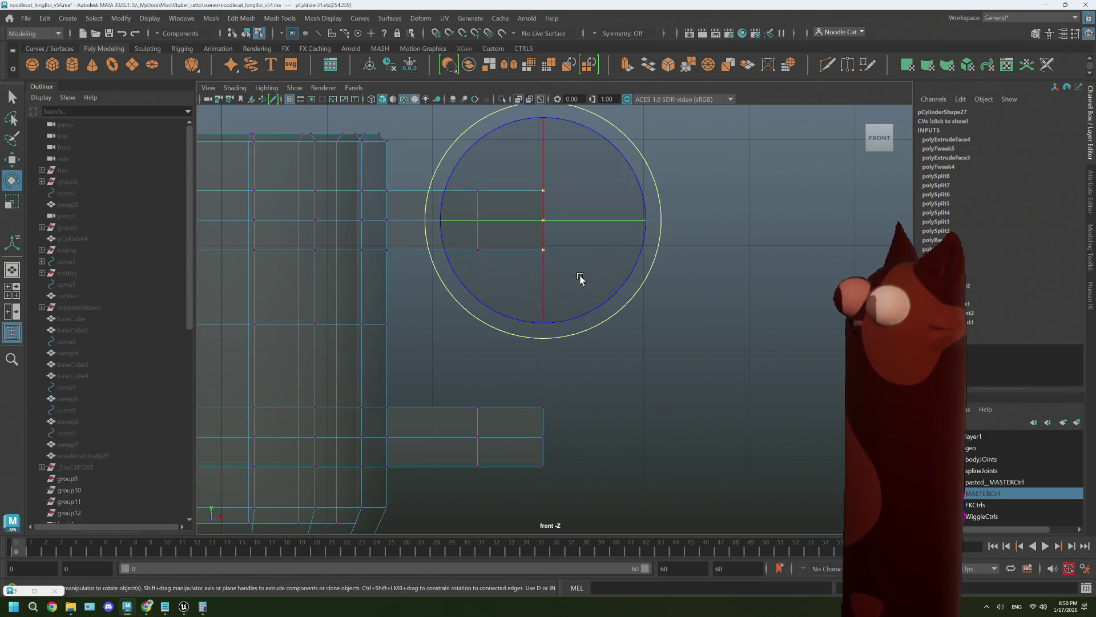
pyautogui.moveTo(649, 204)
pyautogui.mouseDown()
pyautogui.moveTo(646, 259)
pyautogui.moveTo(640, 202)
pyautogui.mouseUp()
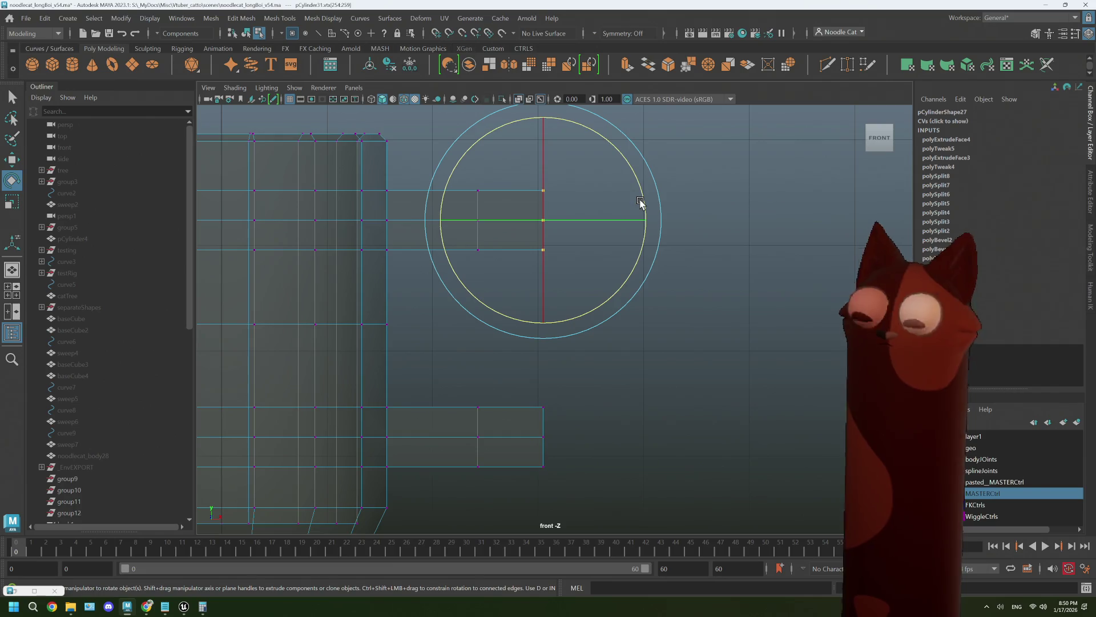
pyautogui.doubleClick(13, 186)
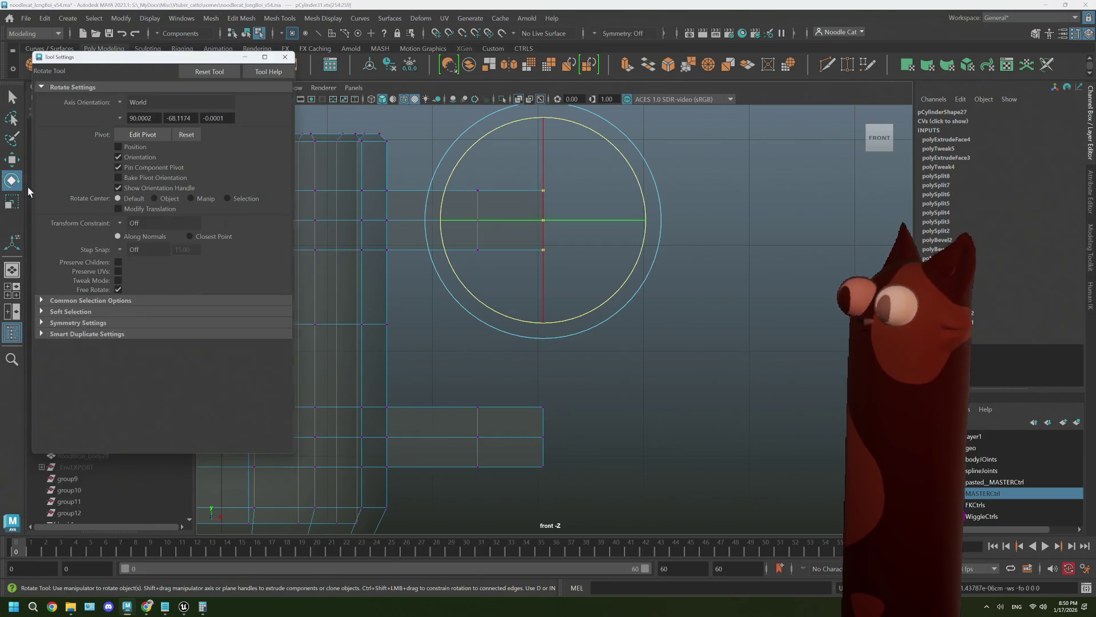
pyautogui.click(245, 58)
pyautogui.click(648, 195)
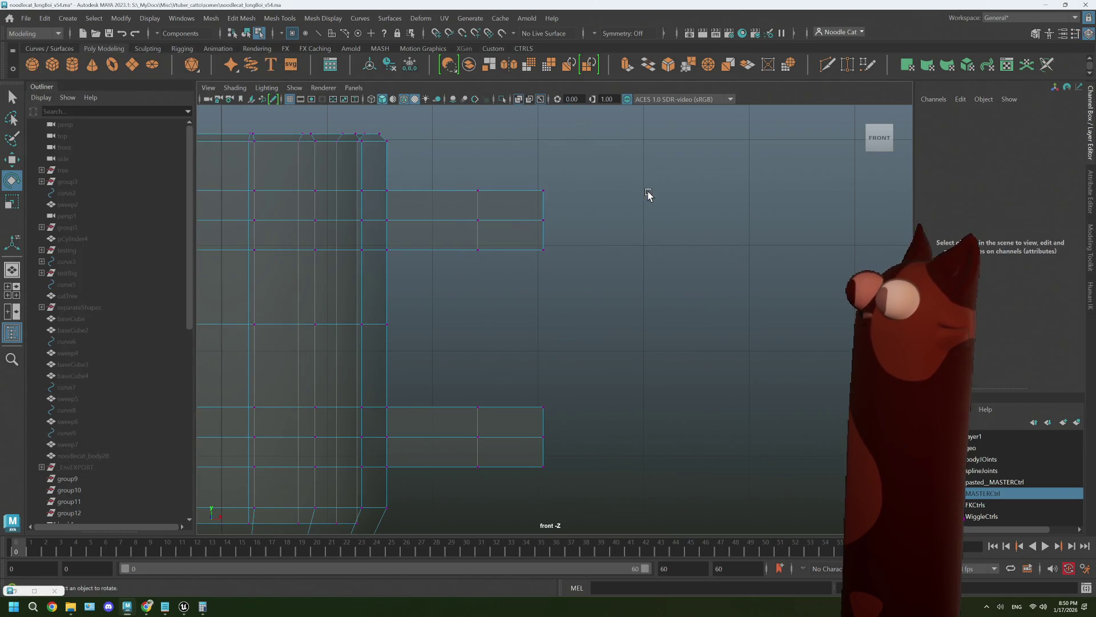
pyautogui.moveTo(528, 182); pyautogui.dragTo(564, 268)
pyautogui.moveTo(636, 176)
pyautogui.mouseDown()
pyautogui.moveTo(648, 215)
pyautogui.moveTo(642, 283)
pyautogui.mouseUp()
# In the top view, rotate the outer vertices around the mug's centre.
pyautogui.press('space')
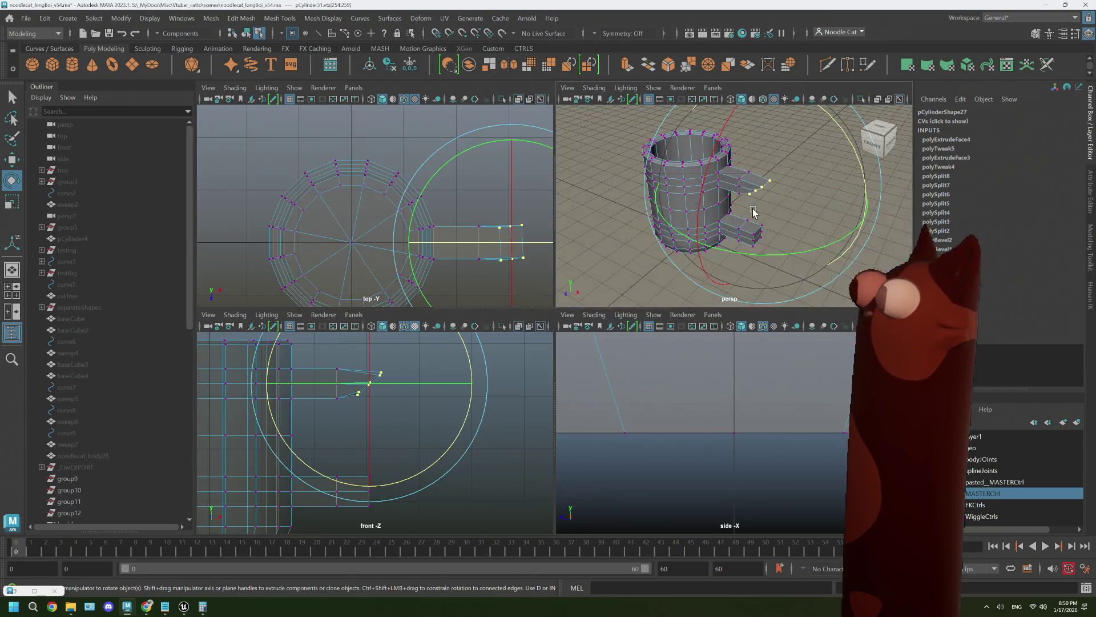
pyautogui.press('space')
pyautogui.keyDown('alt'); pyautogui.moveTo(717, 258); pyautogui.dragTo(655, 284); pyautogui.keyUp('alt')
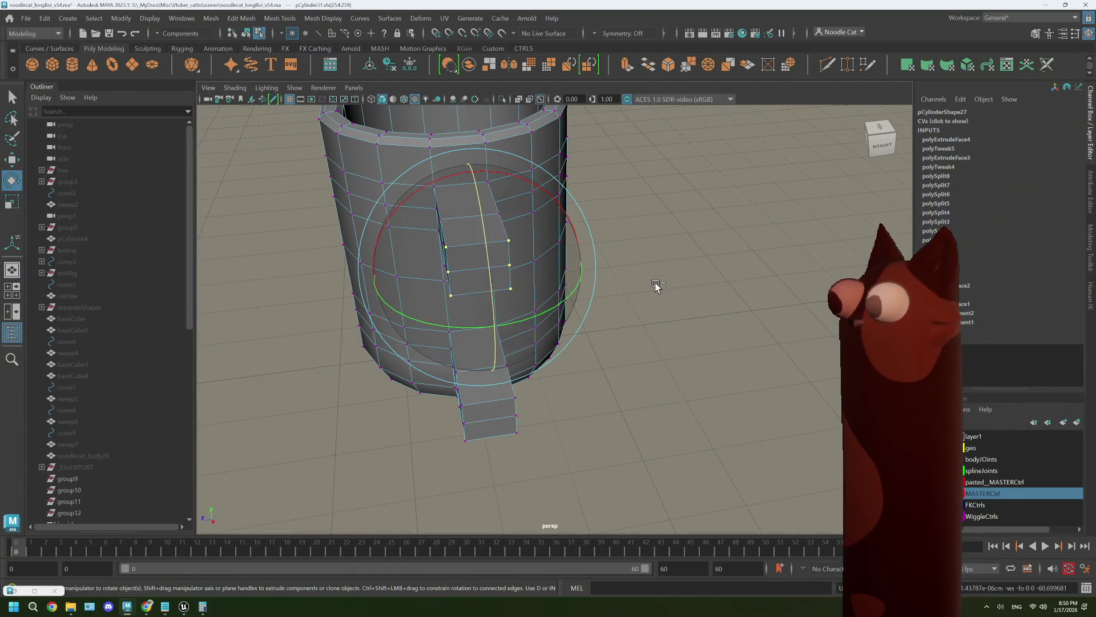
pyautogui.keyDown('alt'); pyautogui.moveTo(526, 276); pyautogui.dragTo(530, 308); pyautogui.keyUp('alt')
pyautogui.press('space')
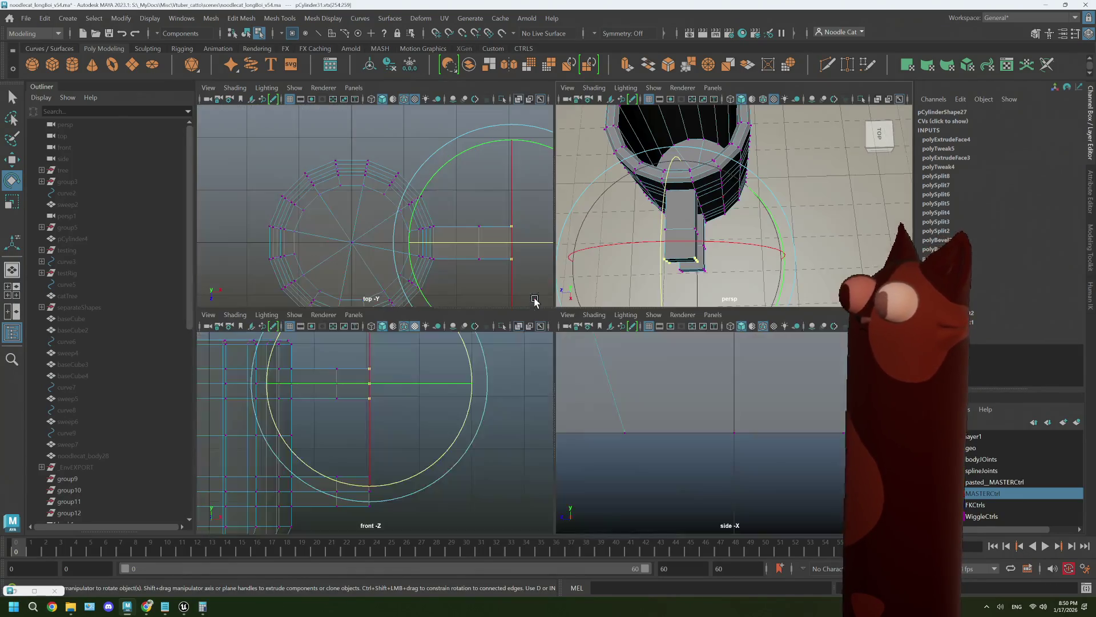
pyautogui.press('space')
pyautogui.moveTo(443, 265)
pyautogui.keyDown('alt'); pyautogui.mouseDown(button='middle')
pyautogui.moveTo(521, 372)
pyautogui.moveTo(440, 318)
pyautogui.mouseUp(button='middle'); pyautogui.keyUp('alt')
pyautogui.moveTo(451, 325); pyautogui.dragTo(538, 328)
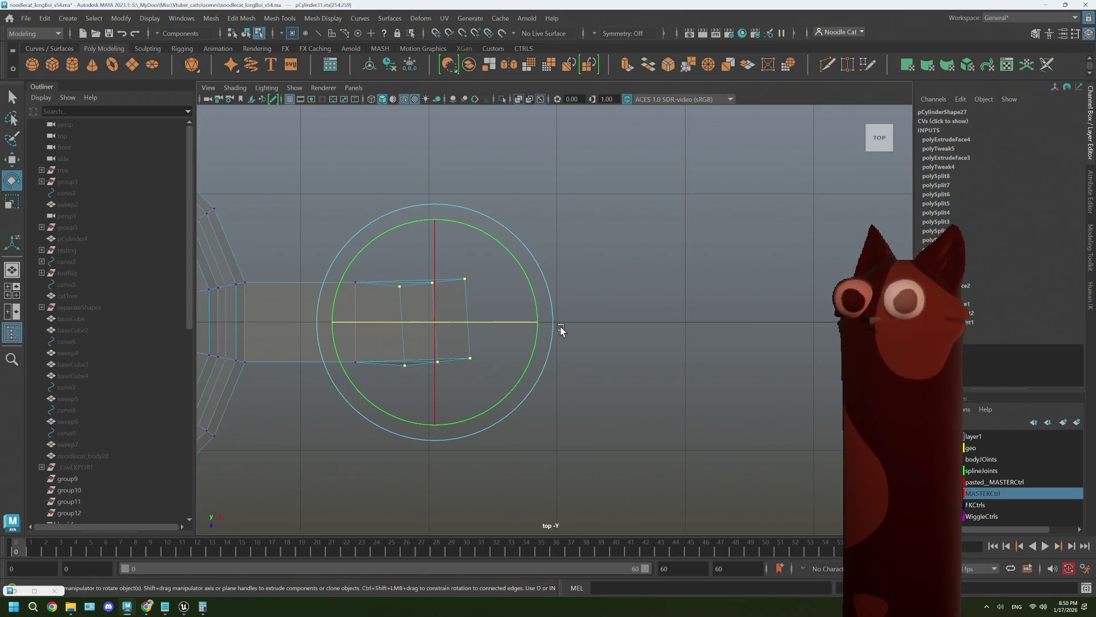
# Undo, set the Rotate tool's Axis Orientation to World, and rotate the selected faces.
pyautogui.hotkey('ctrl', 'z')
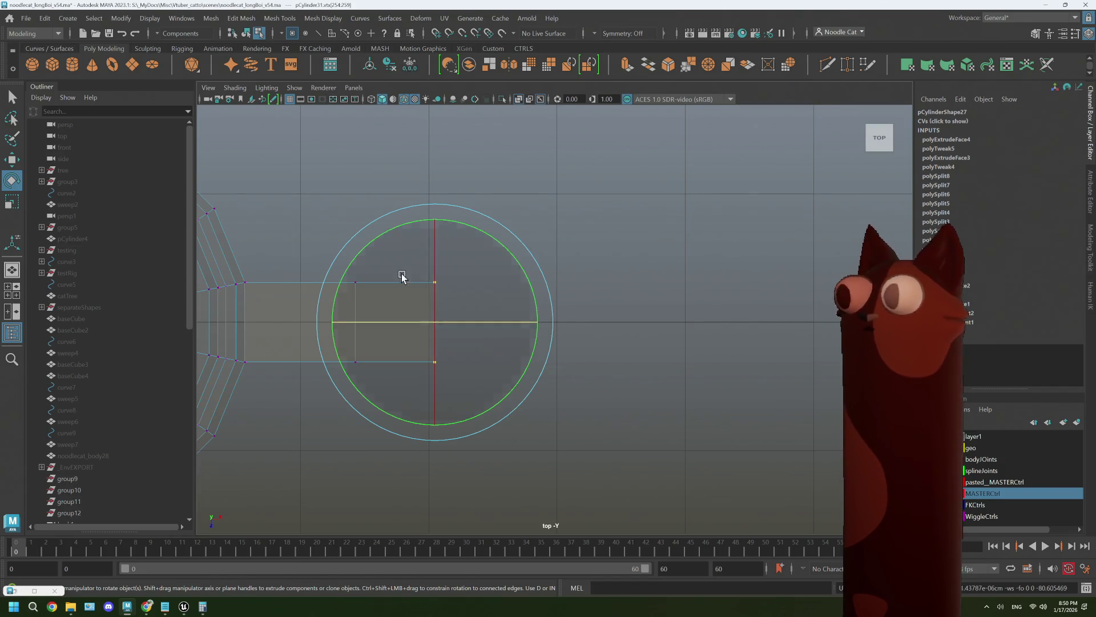
pyautogui.doubleClick(12, 181)
pyautogui.click(137, 102)
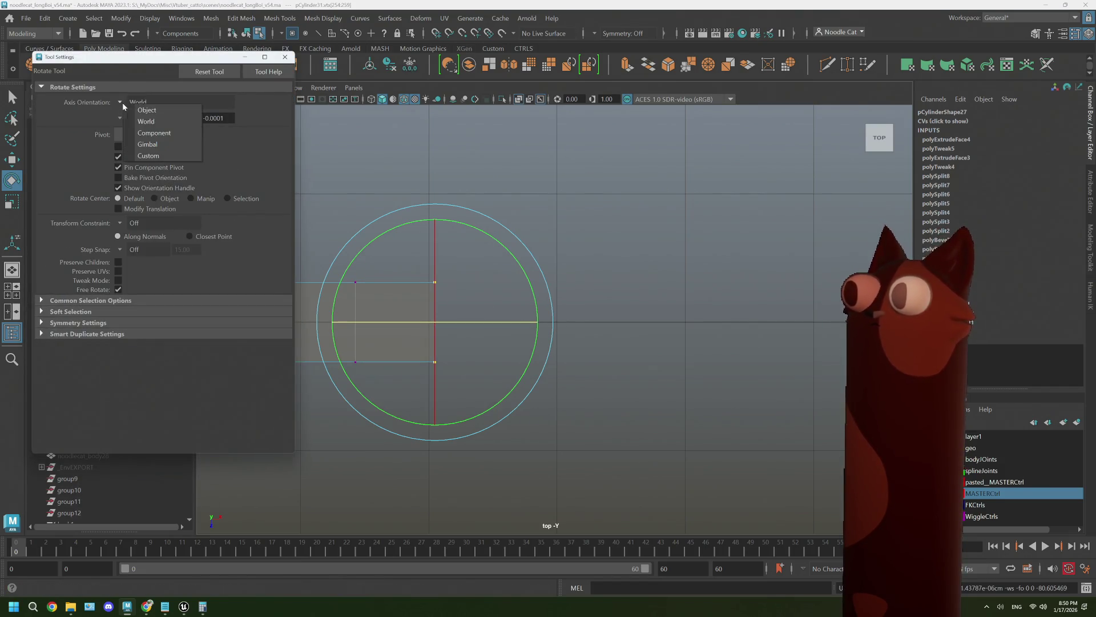
pyautogui.click(141, 110)
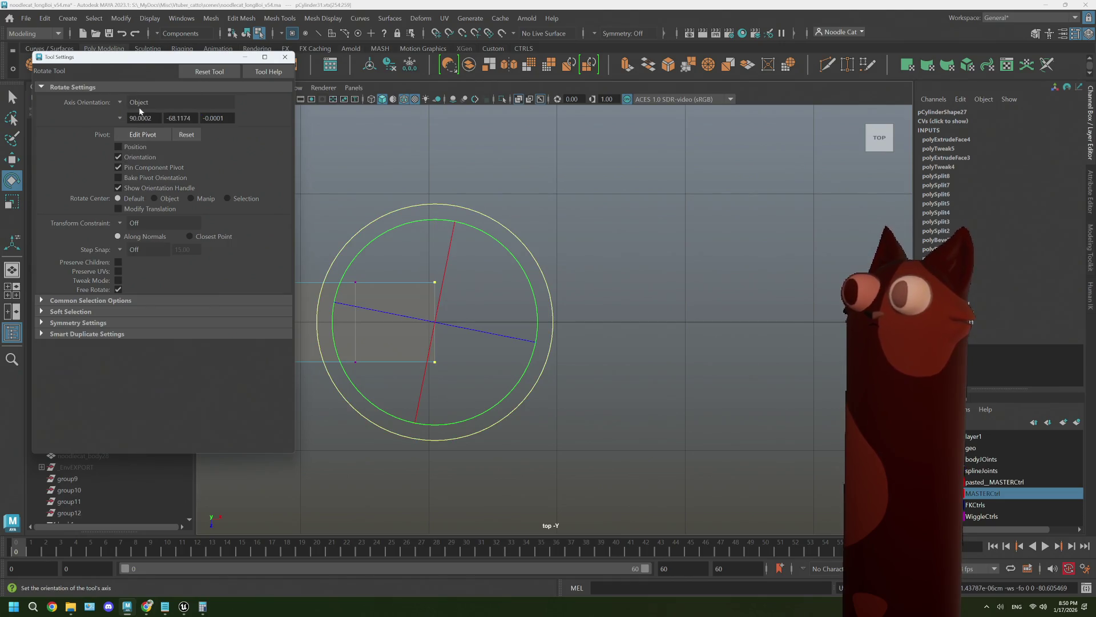
pyautogui.click(130, 103)
pyautogui.click(129, 113)
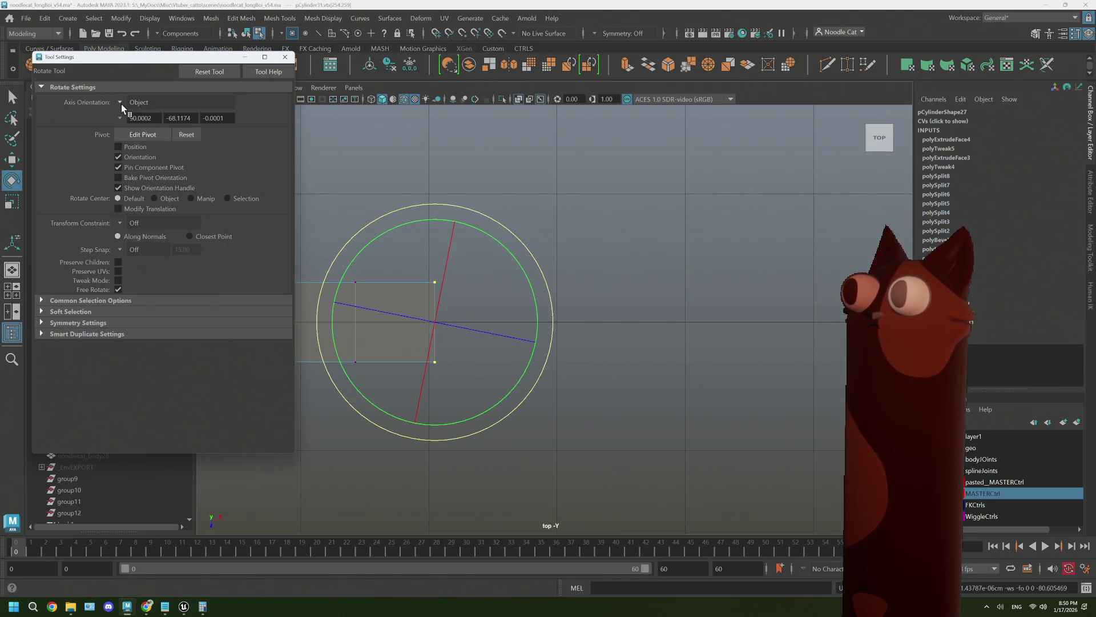
pyautogui.click(121, 104)
pyautogui.click(135, 115)
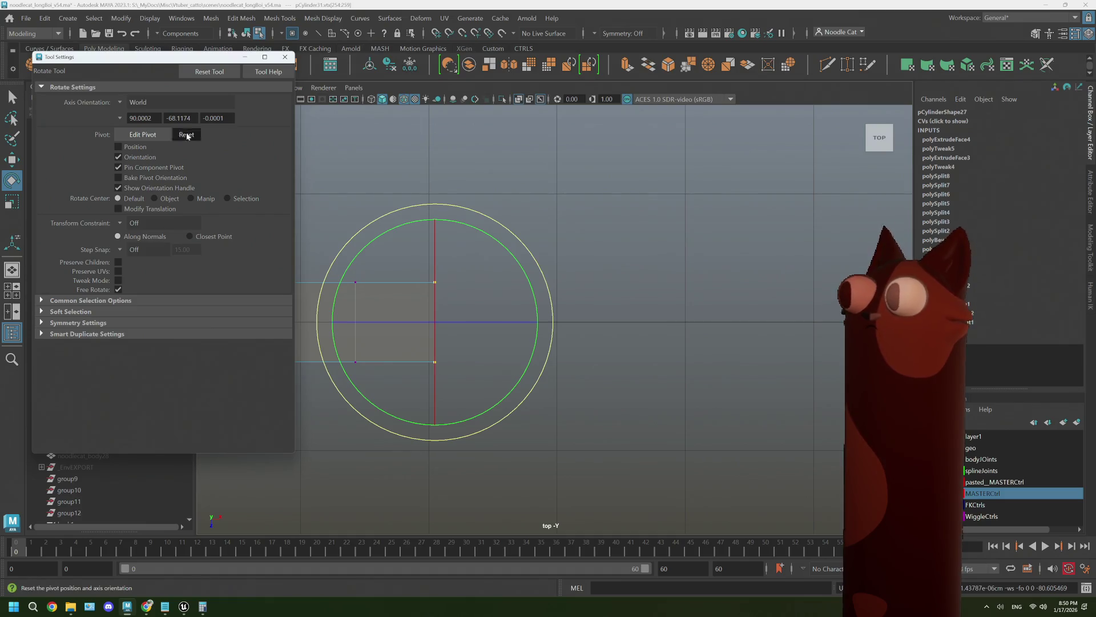
pyautogui.click(246, 59)
pyautogui.moveTo(460, 321)
pyautogui.mouseDown()
pyautogui.moveTo(580, 318)
pyautogui.moveTo(358, 332)
pyautogui.moveTo(588, 320)
pyautogui.moveTo(472, 328)
pyautogui.moveTo(568, 319)
pyautogui.mouseUp()
# Switch to face selection and orbit the perspective view to the handle stub.
pyautogui.moveTo(584, 307); pyautogui.dragTo(578, 311, button='right')
pyautogui.press('space')
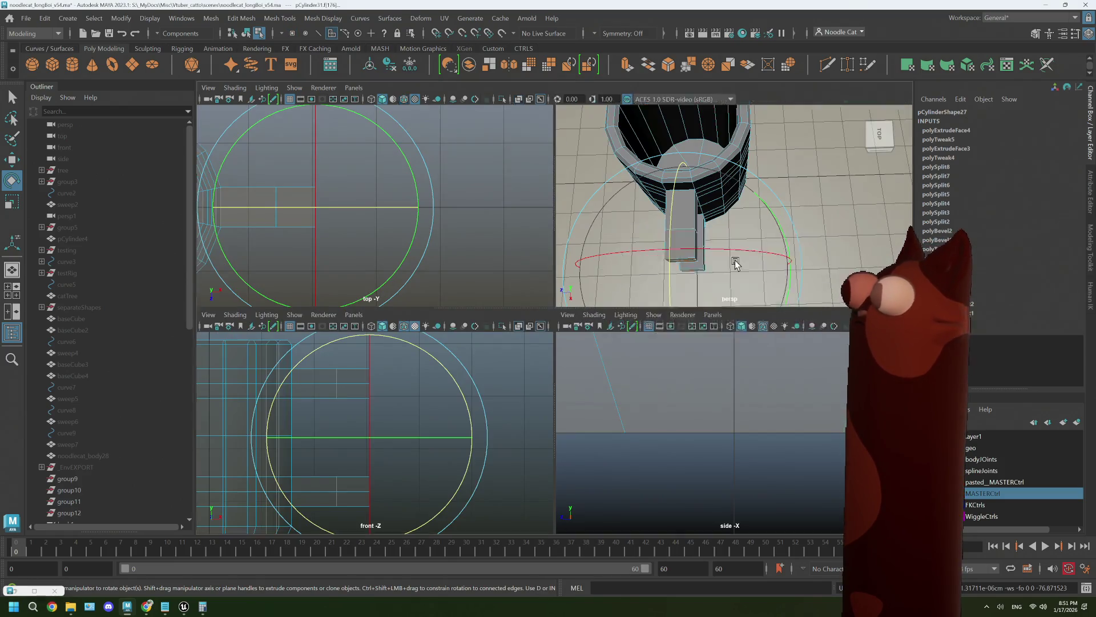
pyautogui.click(682, 316)
pyautogui.press('space')
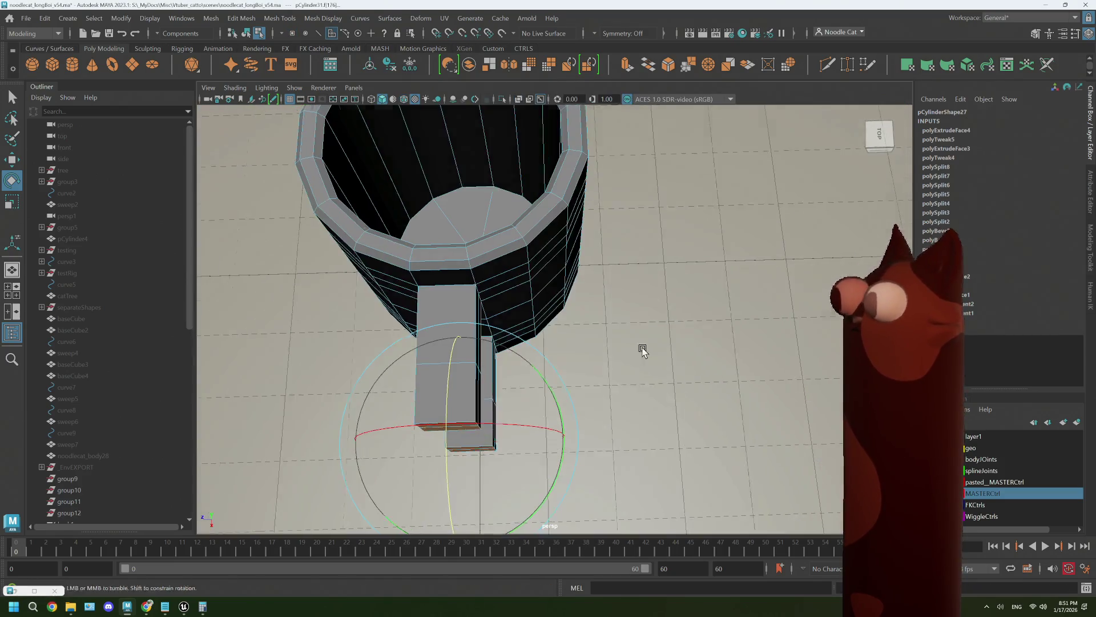
pyautogui.keyDown('alt'); pyautogui.moveTo(641, 348); pyautogui.dragTo(667, 325); pyautogui.keyUp('alt')
# Select the upper handle box's end face and rotate it in the top view.
pyautogui.click(720, 314)
pyautogui.click(569, 197)
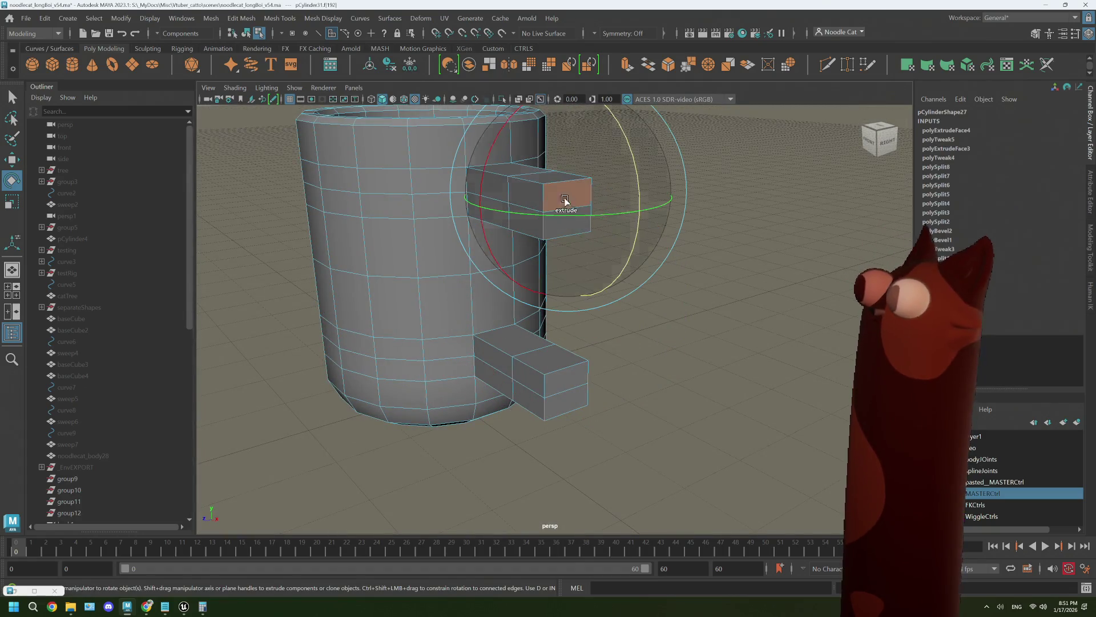
pyautogui.press('q')
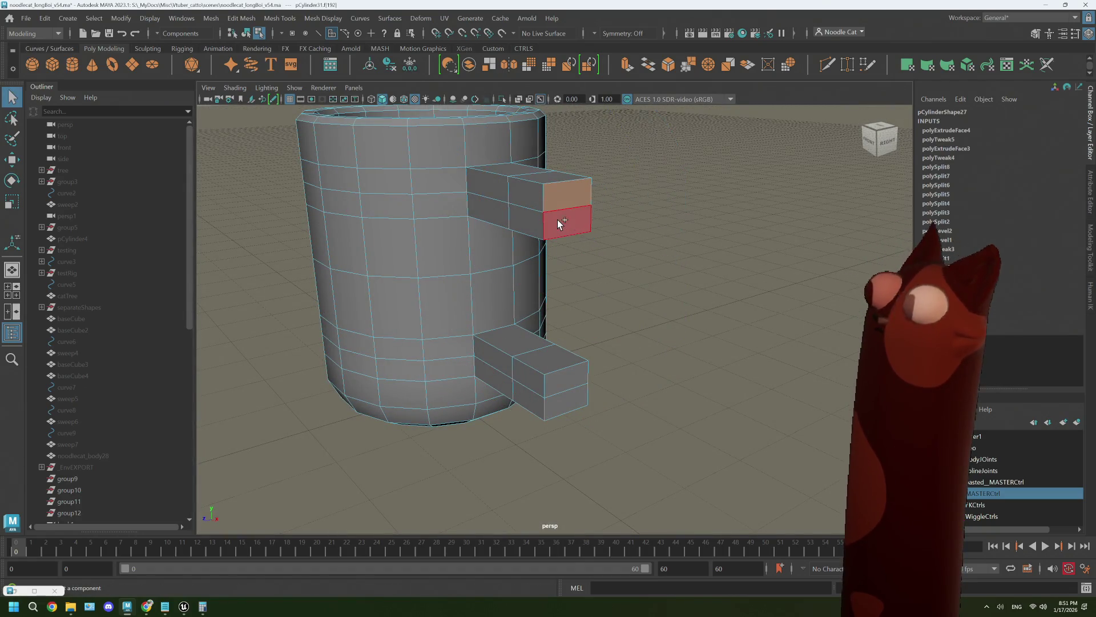
pyautogui.press('space')
pyautogui.press('space')
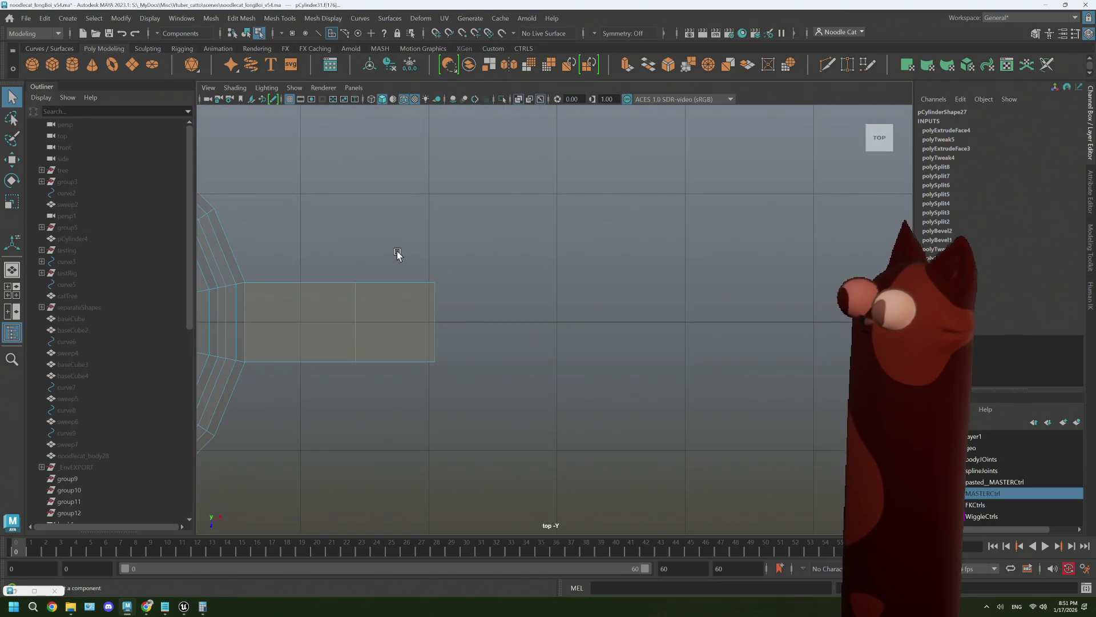
pyautogui.press('e')
pyautogui.moveTo(479, 324); pyautogui.dragTo(547, 323)
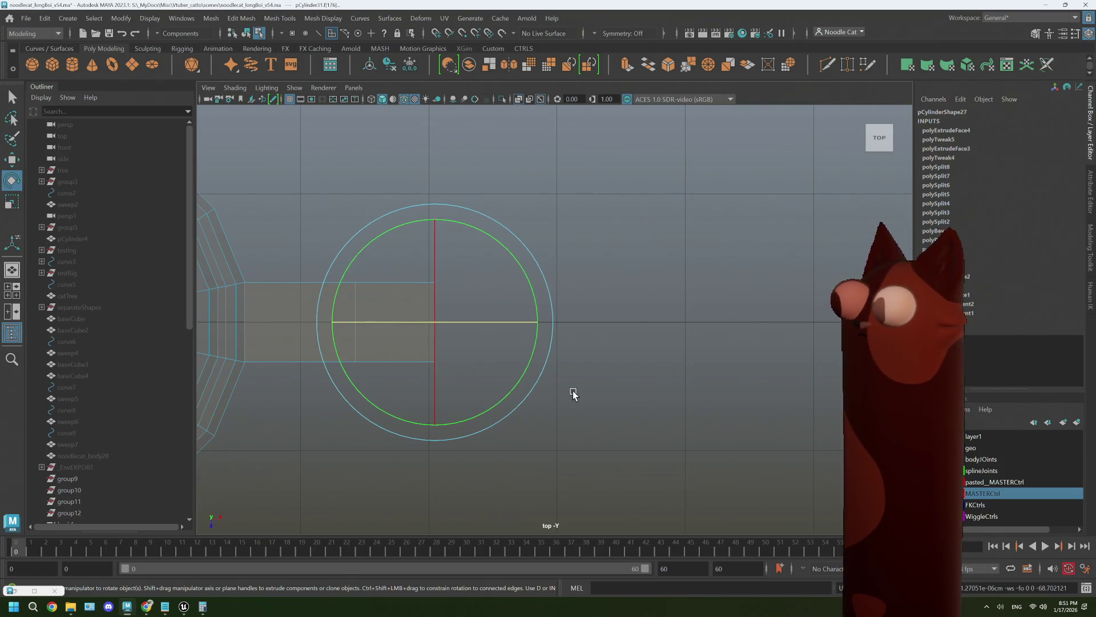
# Select the edge loop around the mug's lower part and delete it.
pyautogui.press('space')
pyautogui.press('space')
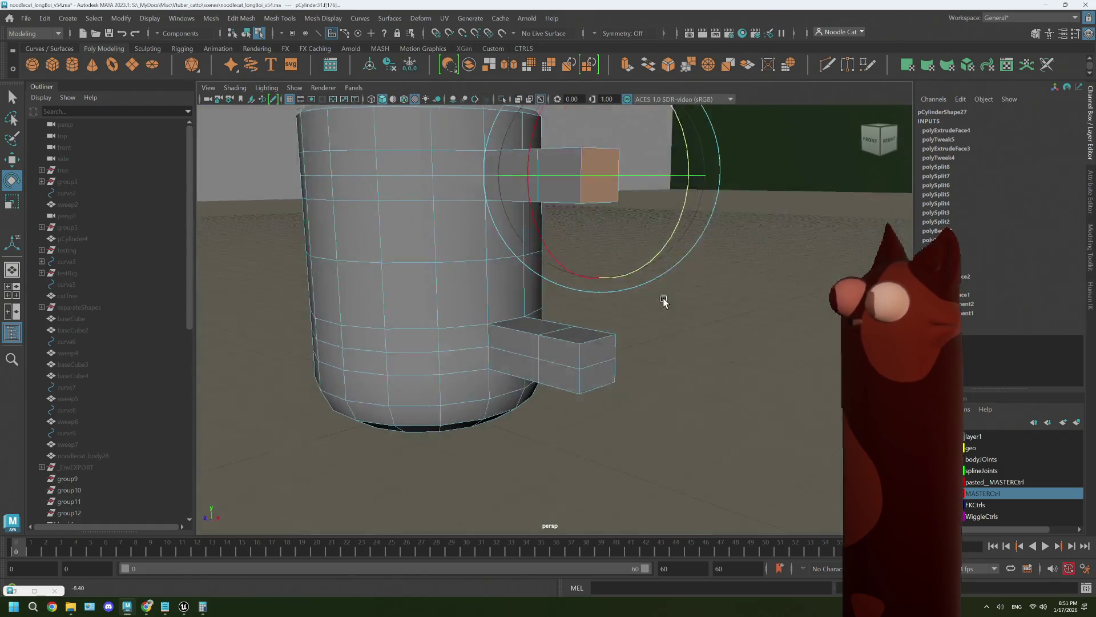
pyautogui.moveTo(664, 301)
pyautogui.keyDown('alt'); pyautogui.mouseDown()
pyautogui.moveTo(677, 232)
pyautogui.moveTo(677, 299)
pyautogui.moveTo(604, 314)
pyautogui.mouseUp(); pyautogui.keyUp('alt')
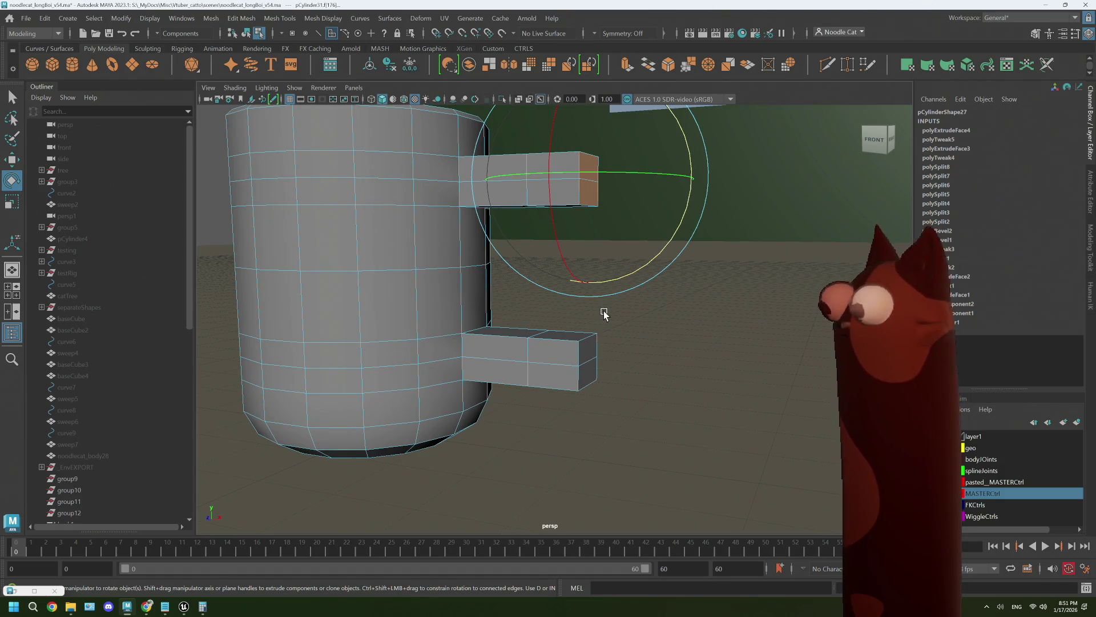
pyautogui.keyDown('alt'); pyautogui.moveTo(604, 314); pyautogui.dragTo(588, 318); pyautogui.keyUp('alt')
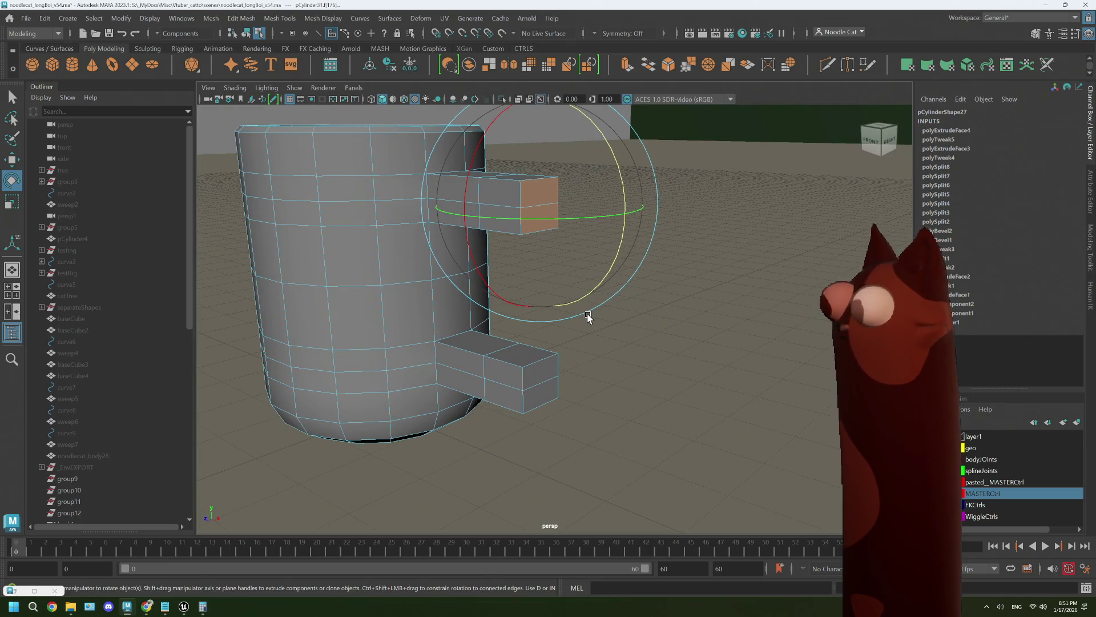
pyautogui.rightClick(528, 188)
pyautogui.click(534, 161)
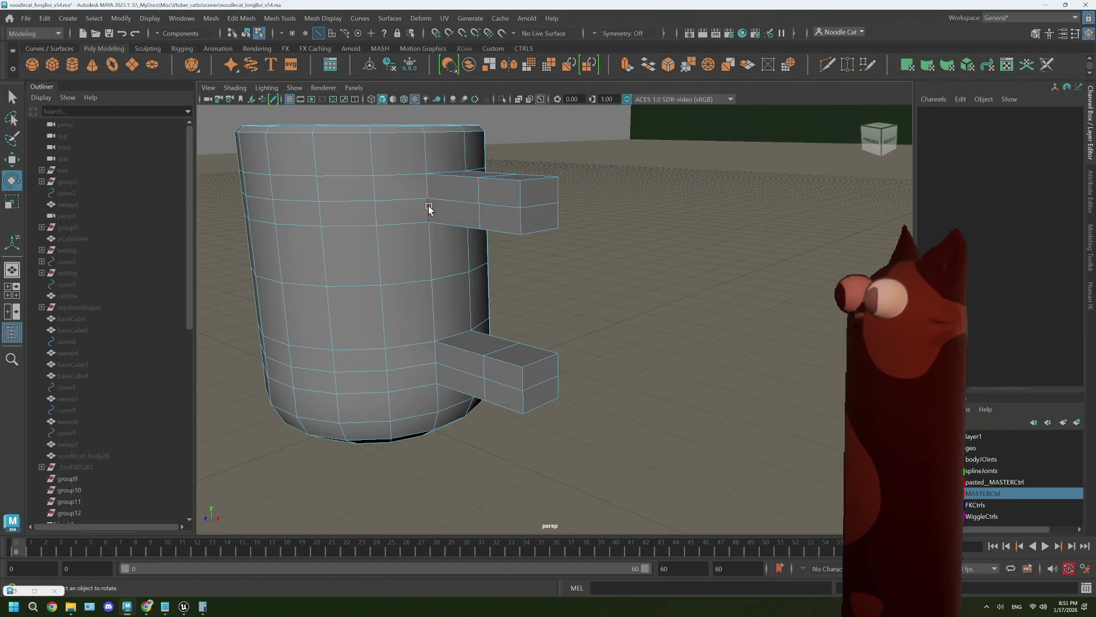
pyautogui.doubleClick(433, 204)
pyautogui.doubleClick(406, 368)
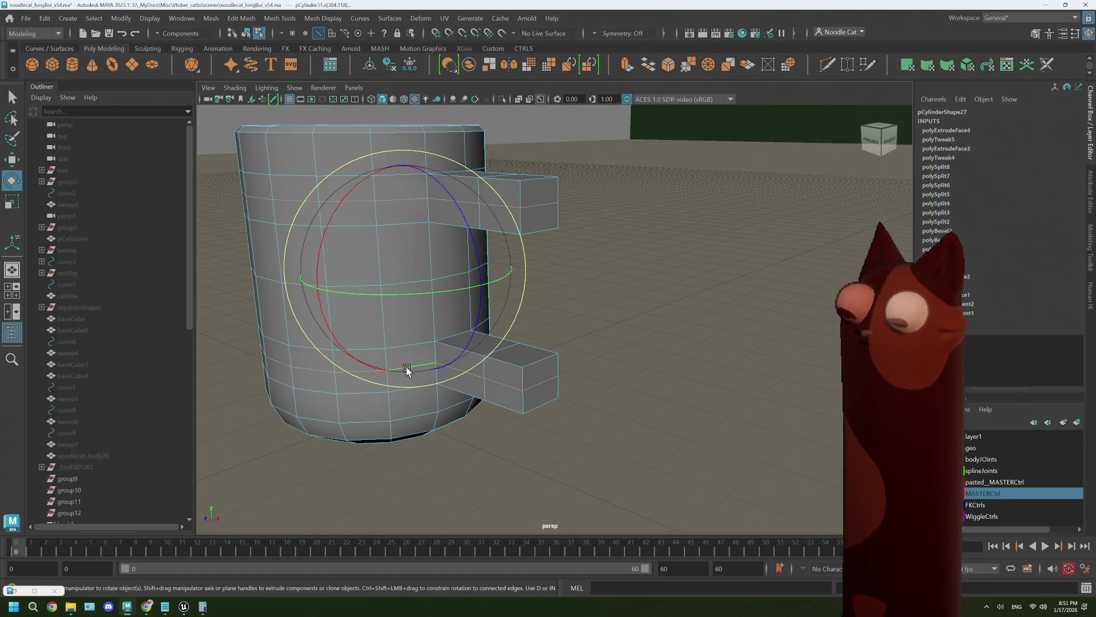
pyautogui.press('Delete')
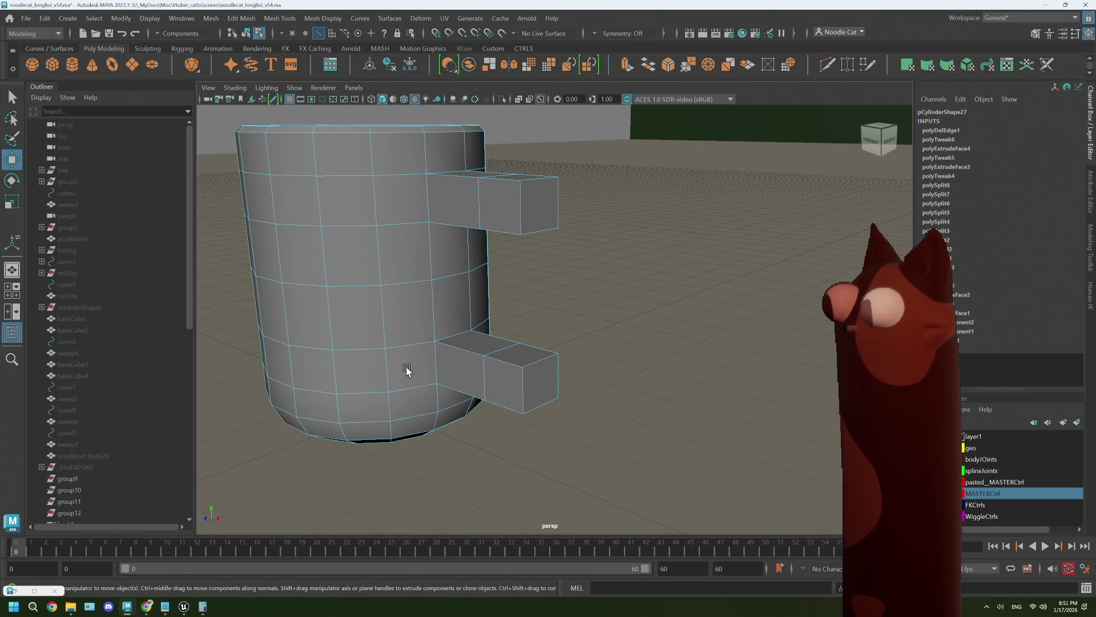
# Preview the smoothed mesh, then reselect the upper handle's end face.
pyautogui.press('w')
pyautogui.press('3')
pyautogui.press('1')
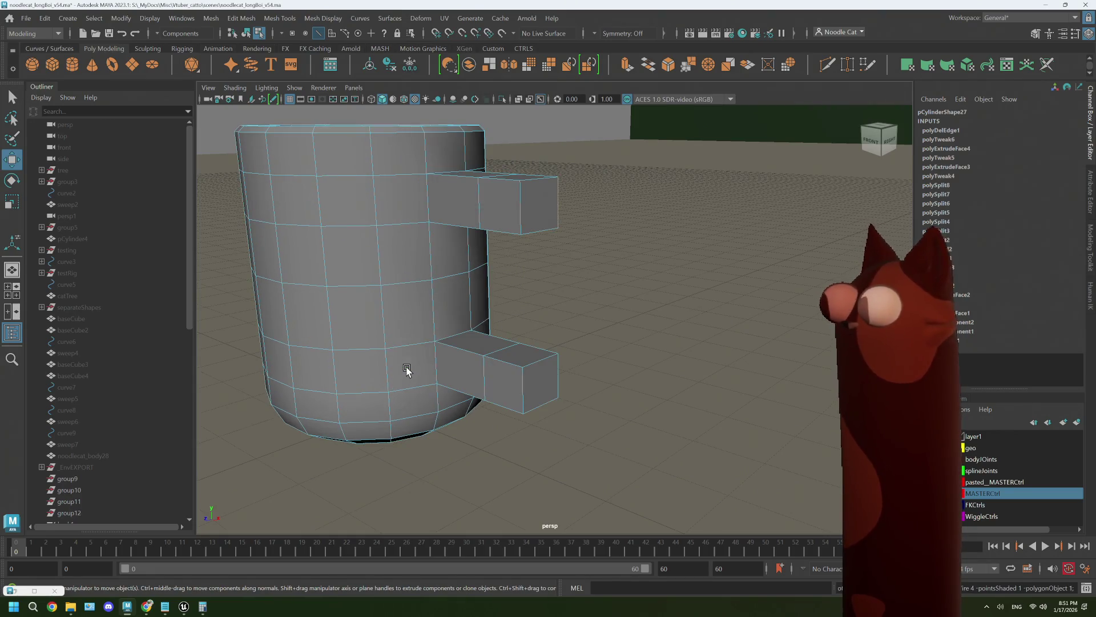
pyautogui.moveTo(549, 204); pyautogui.dragTo(549, 240, button='right')
pyautogui.click(537, 207)
pyautogui.press('space')
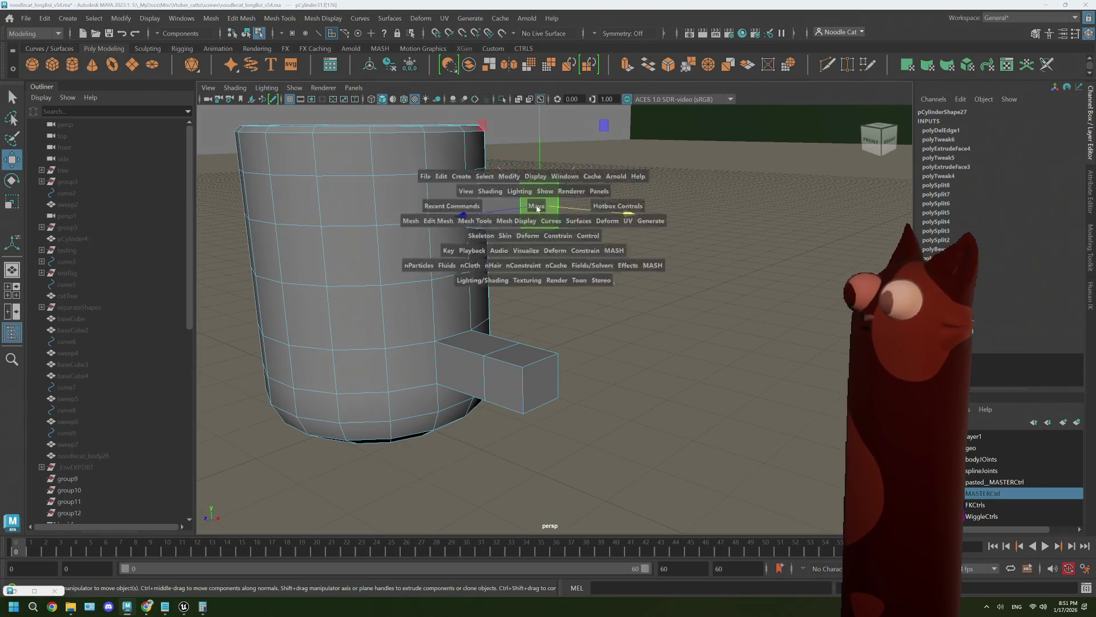
# Rotate the upper end face slightly further in the top view.
pyautogui.press('space')
pyautogui.press('e')
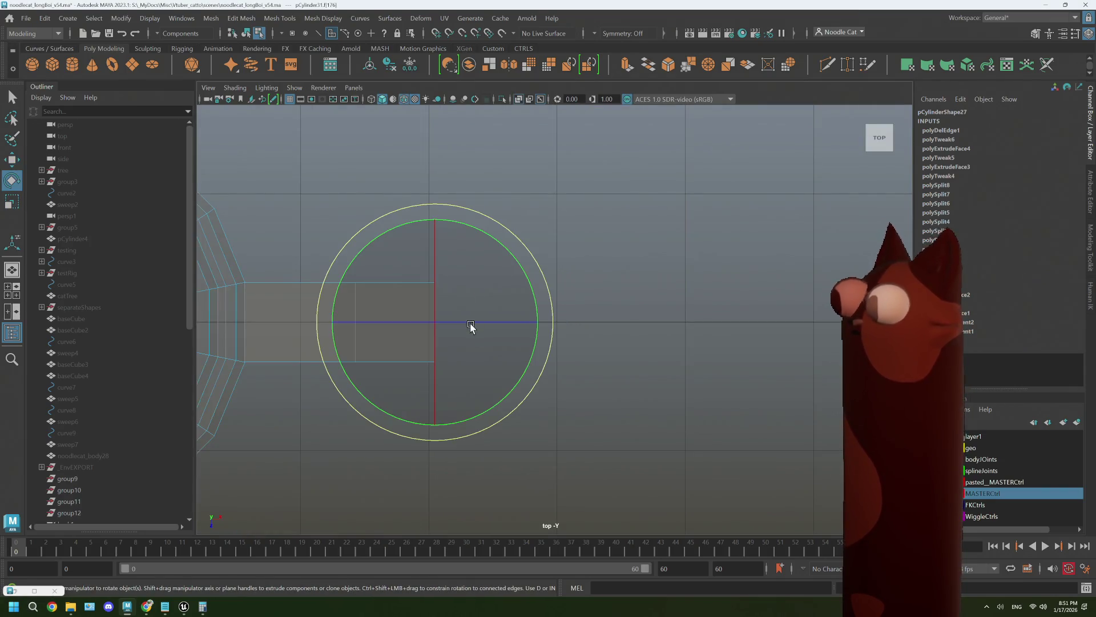
pyautogui.moveTo(472, 325); pyautogui.dragTo(542, 324)
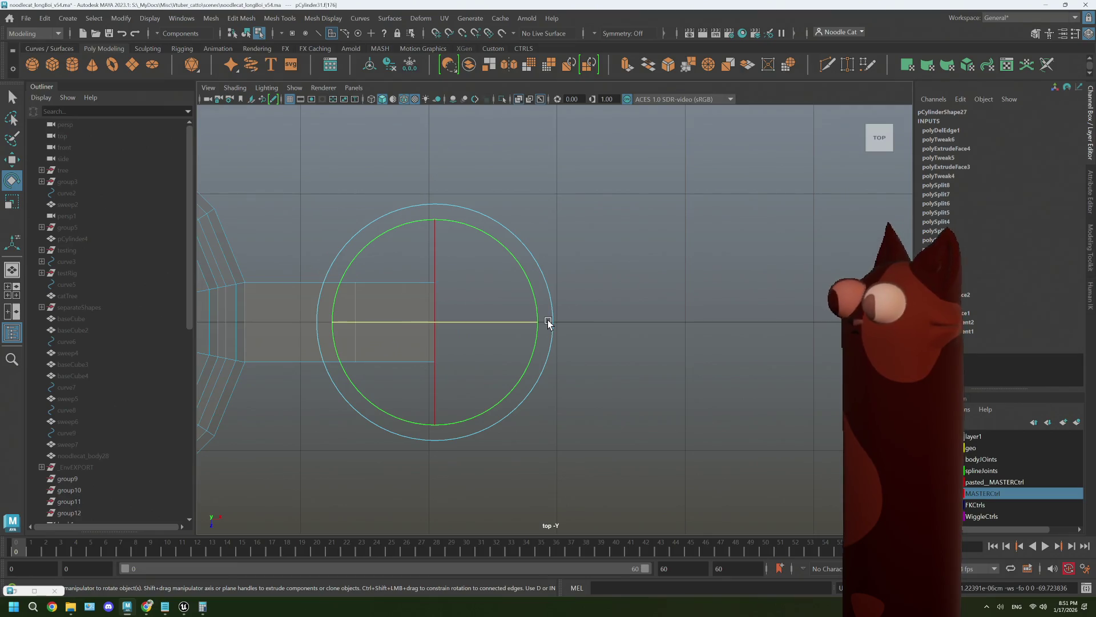
pyautogui.press('space')
pyautogui.press('space')
pyautogui.keyDown('alt'); pyautogui.moveTo(739, 242); pyautogui.dragTo(640, 263); pyautogui.keyUp('alt')
# Preview the smoothed mug, then switch to edge mode and clear the selection.
pyautogui.press('3')
pyautogui.press('1')
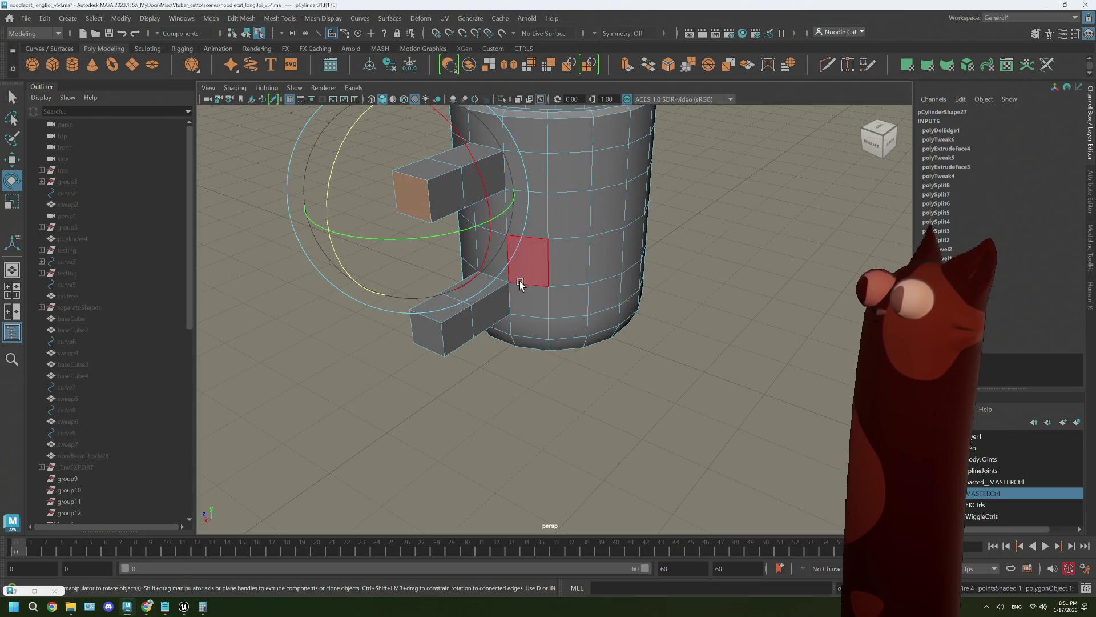
pyautogui.keyDown('alt'); pyautogui.moveTo(513, 276); pyautogui.dragTo(607, 274); pyautogui.keyUp('alt')
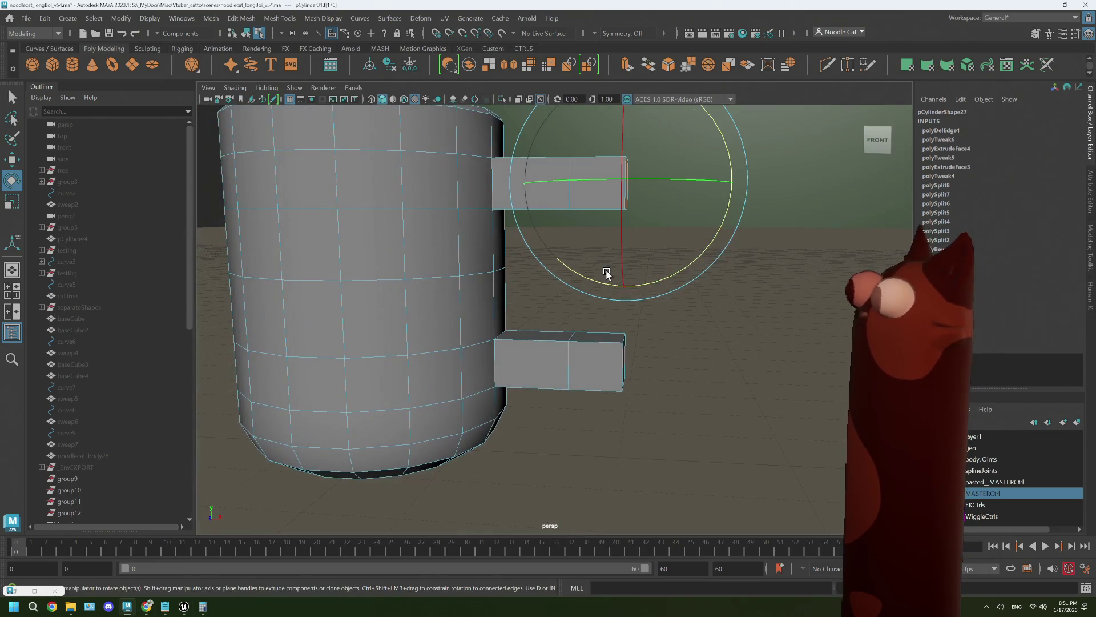
pyautogui.rightClick(732, 249)
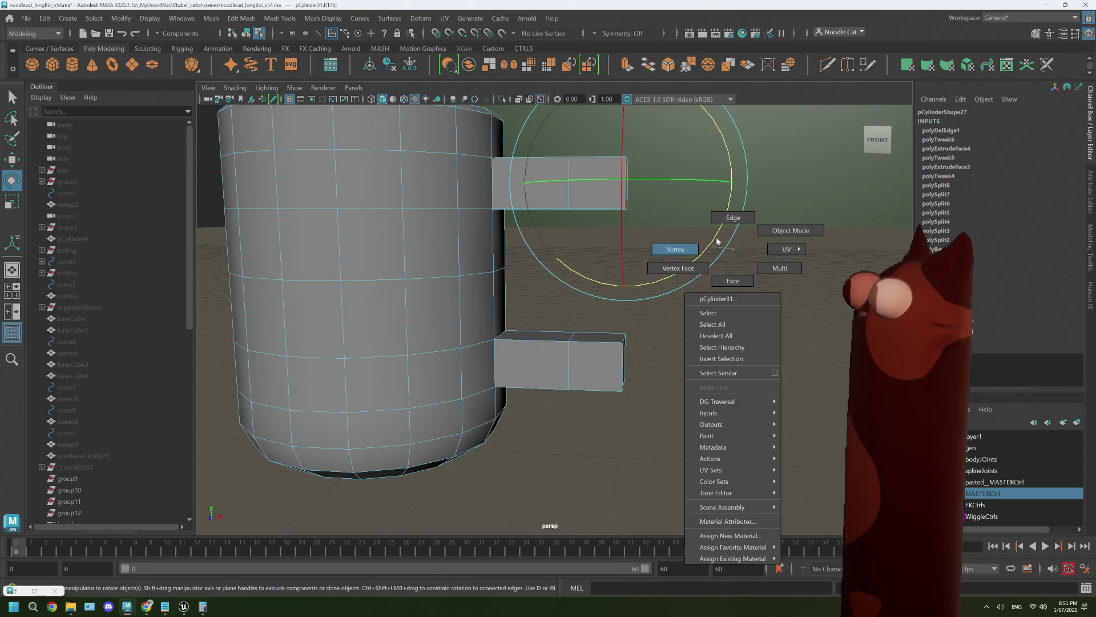
pyautogui.click(734, 217)
pyautogui.click(746, 281)
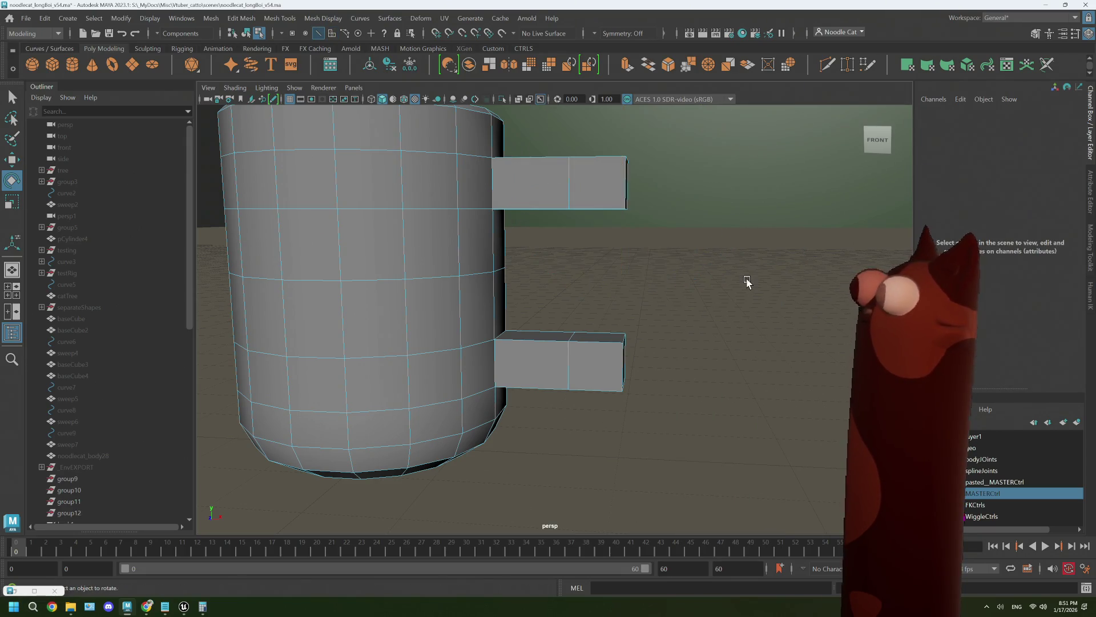
pyautogui.moveTo(747, 282)
pyautogui.keyDown('alt'); pyautogui.mouseDown()
pyautogui.moveTo(660, 281)
pyautogui.moveTo(560, 208)
pyautogui.mouseUp(); pyautogui.keyUp('alt')
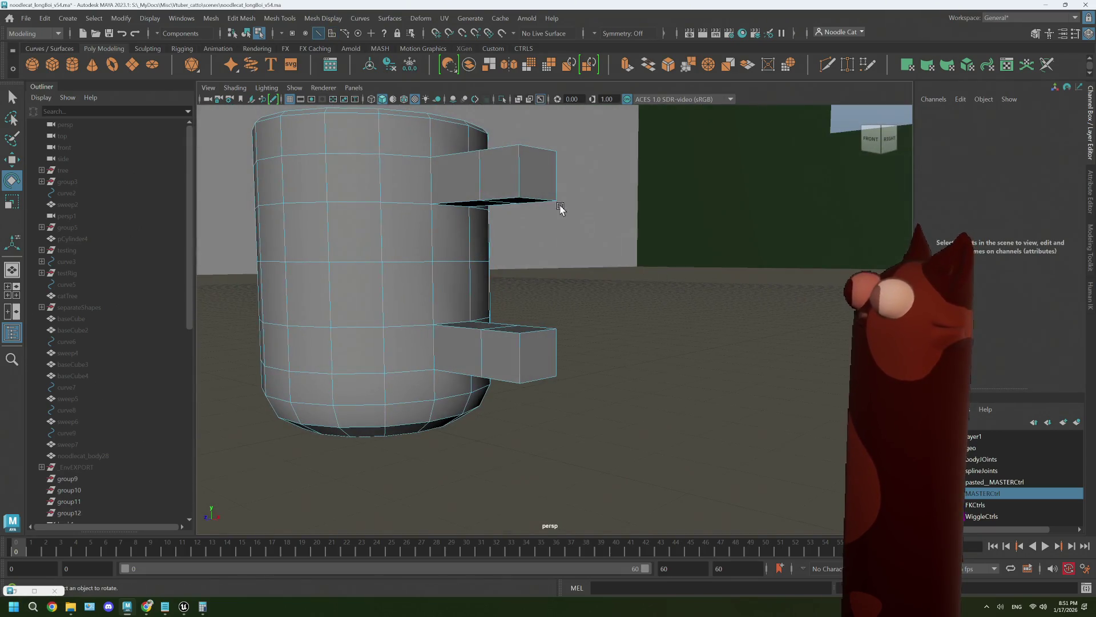
# Select the upper arm's four end vertices, reorient the pivot, and bend the end downward.
pyautogui.rightClick(539, 184)
pyautogui.click(482, 183)
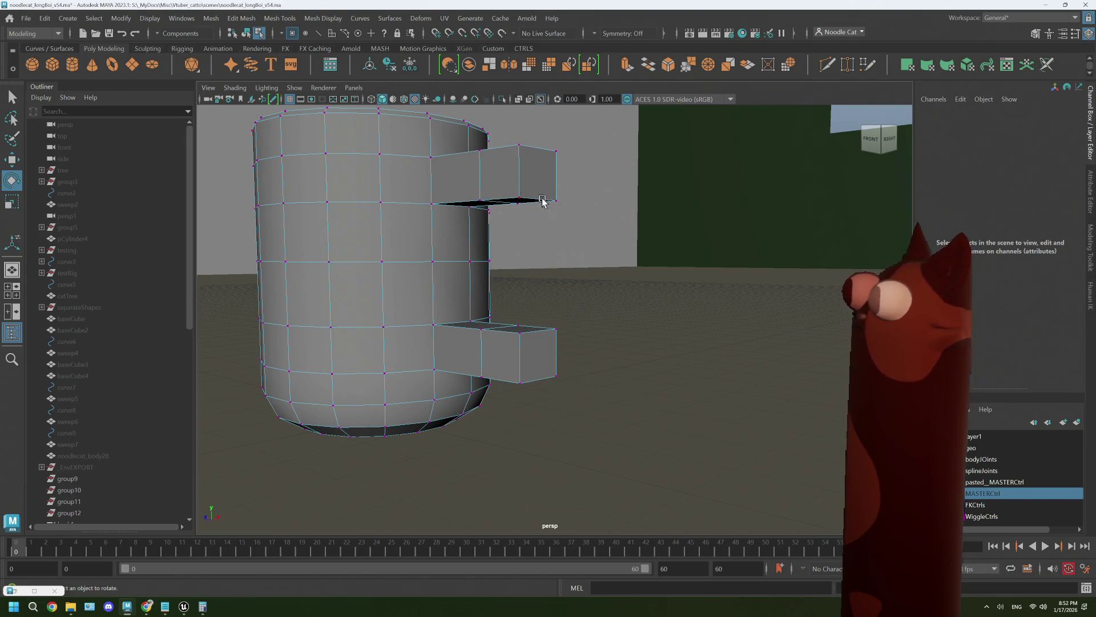
pyautogui.keyDown('alt'); pyautogui.moveTo(543, 200); pyautogui.dragTo(587, 205); pyautogui.keyUp('alt')
pyautogui.moveTo(583, 146); pyautogui.dragTo(628, 217)
pyautogui.press('d')
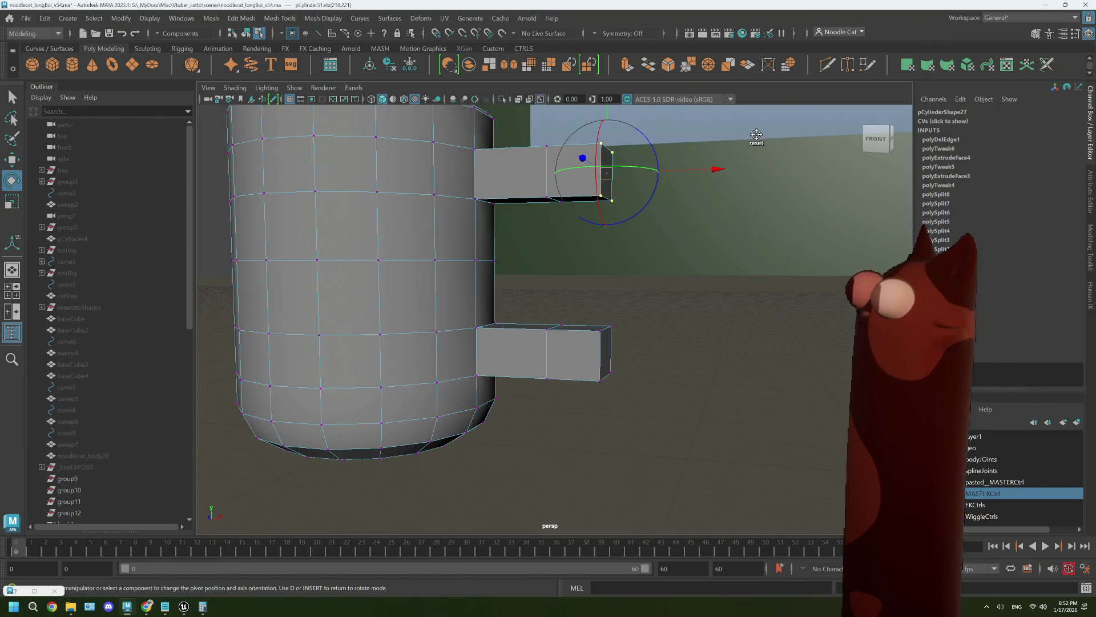
pyautogui.click(716, 169)
pyautogui.press('d')
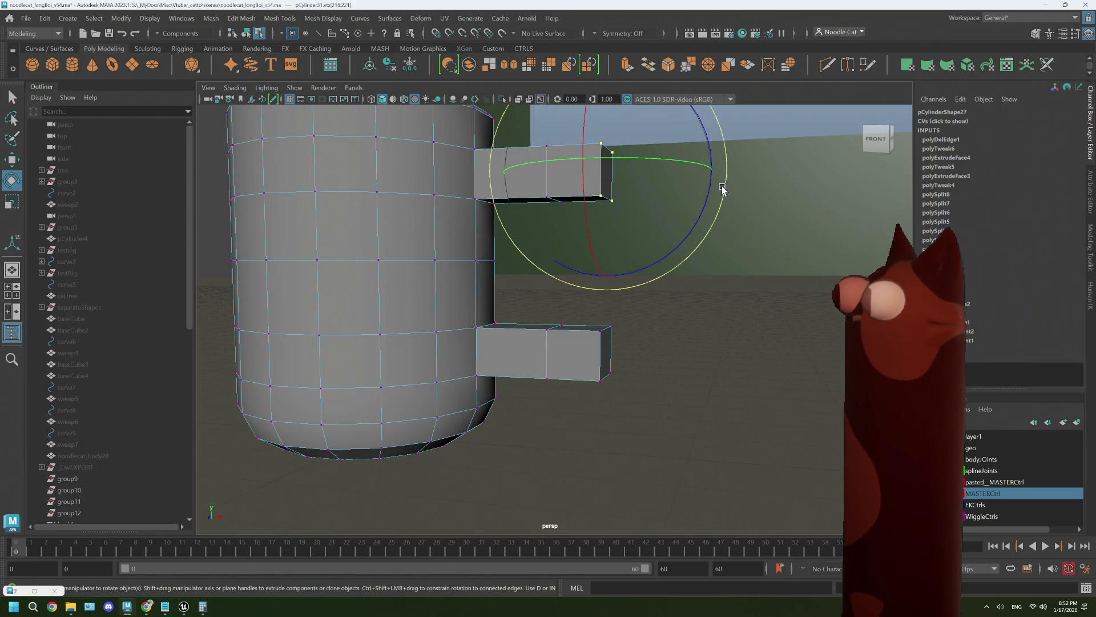
pyautogui.moveTo(711, 186)
pyautogui.mouseDown()
pyautogui.moveTo(685, 245)
pyautogui.moveTo(656, 269)
pyautogui.mouseUp()
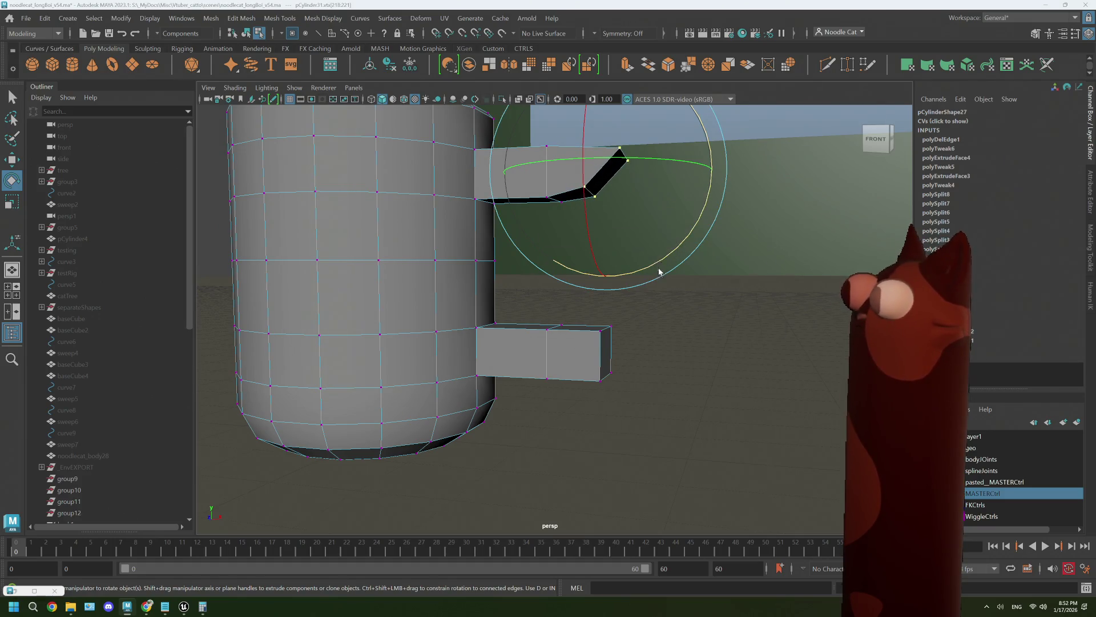
# Try shifting and wedge-rotating the tip vertices, undo both, and return to object mode.
pyautogui.press('space')
pyautogui.press('space')
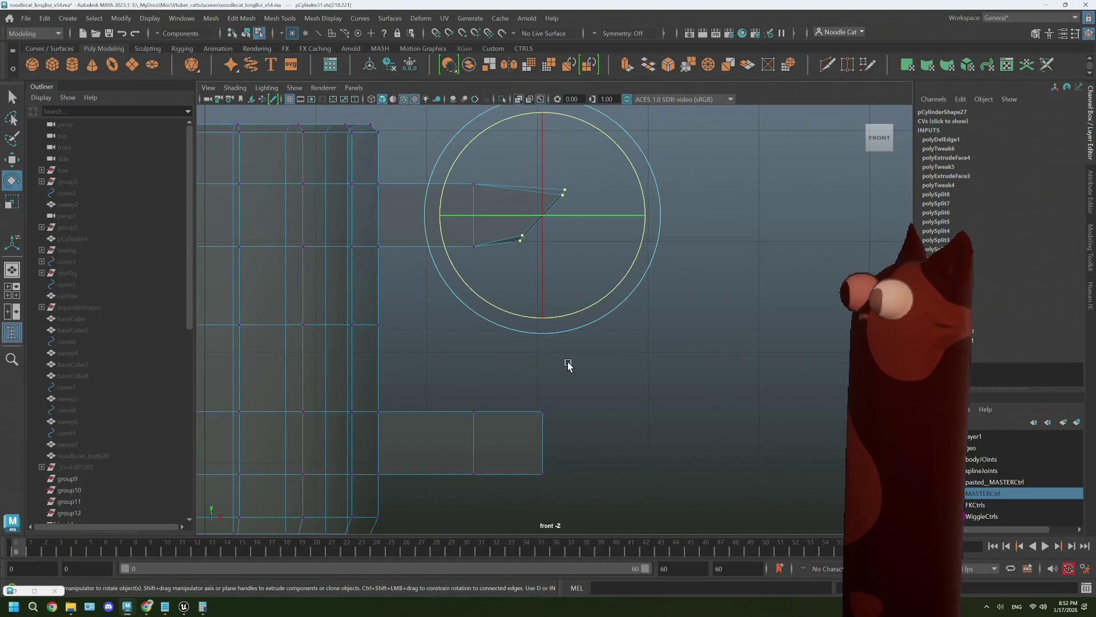
pyautogui.click(624, 278)
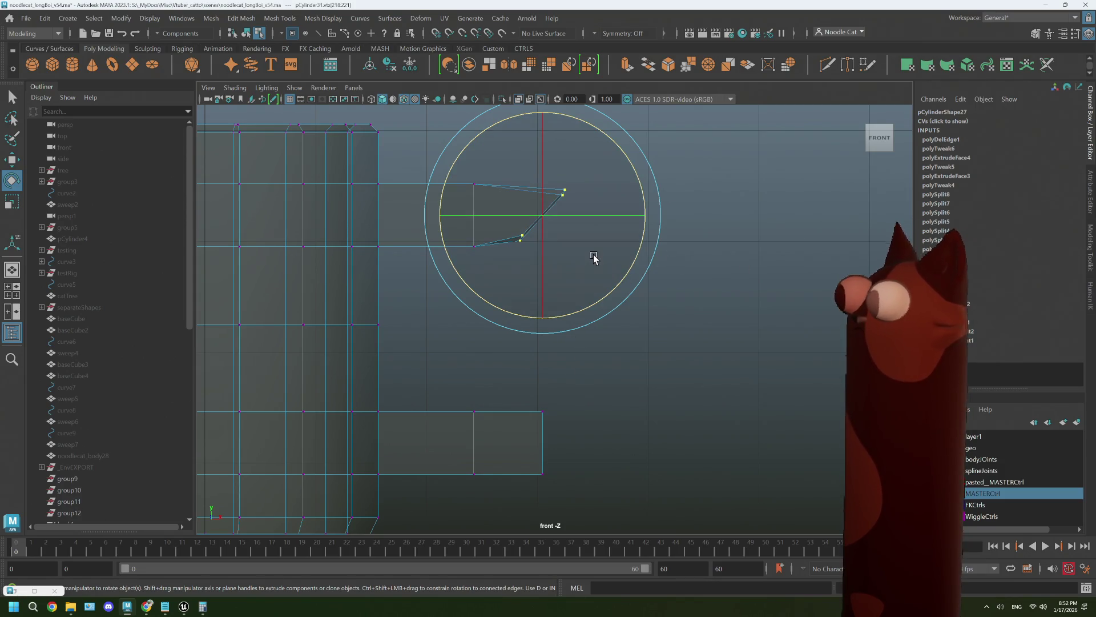
pyautogui.press('w')
pyautogui.moveTo(620, 144); pyautogui.dragTo(614, 164, button='middle')
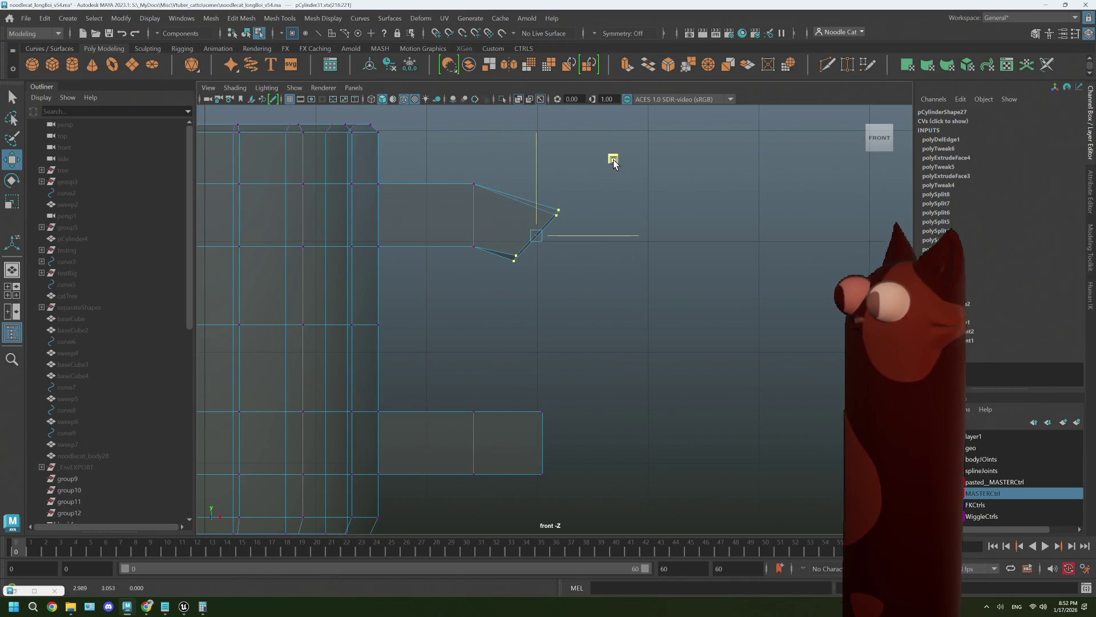
pyautogui.hotkey('ctrl', 'z')
pyautogui.hotkey('ctrl', 'z')
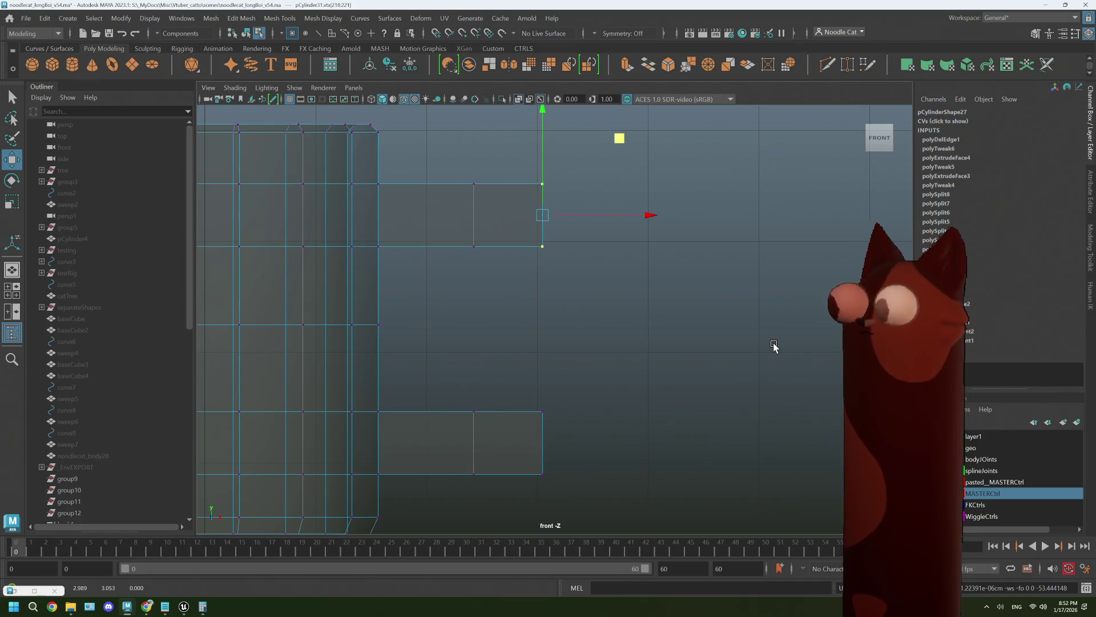
pyautogui.press('e')
pyautogui.moveTo(643, 200)
pyautogui.mouseDown()
pyautogui.moveTo(643, 249)
pyautogui.moveTo(620, 302)
pyautogui.moveTo(665, 259)
pyautogui.moveTo(687, 203)
pyautogui.moveTo(640, 313)
pyautogui.moveTo(604, 341)
pyautogui.moveTo(725, 208)
pyautogui.moveTo(712, 250)
pyautogui.moveTo(595, 358)
pyautogui.moveTo(759, 198)
pyautogui.moveTo(725, 263)
pyautogui.moveTo(574, 352)
pyautogui.mouseUp()
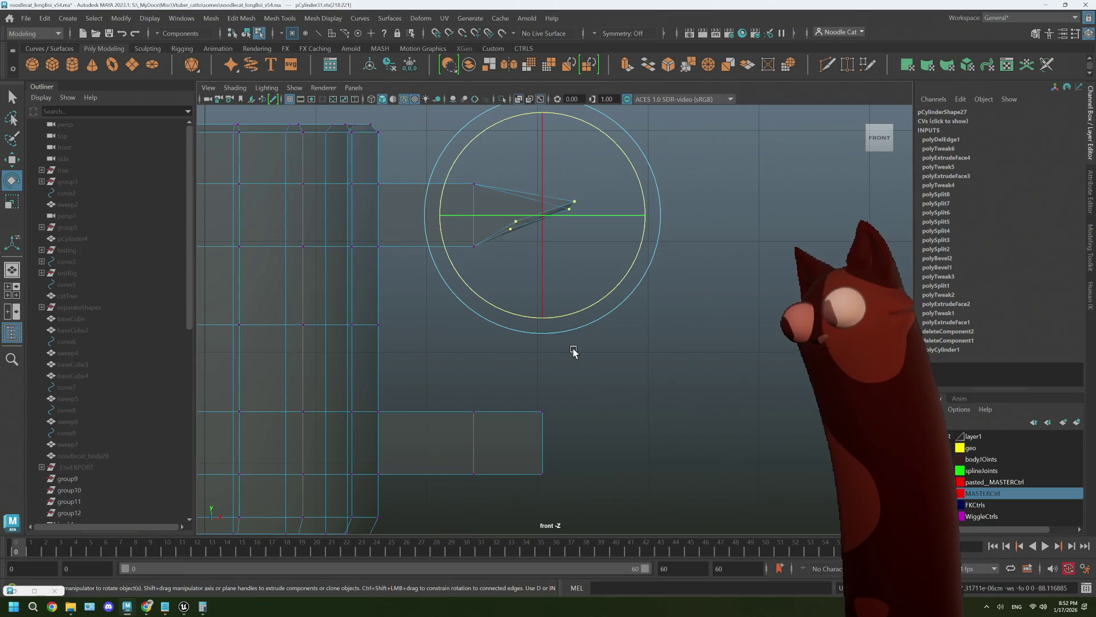
pyautogui.hotkey('ctrl', 'z')
pyautogui.moveTo(272, 245); pyautogui.dragTo(327, 223, button='right')
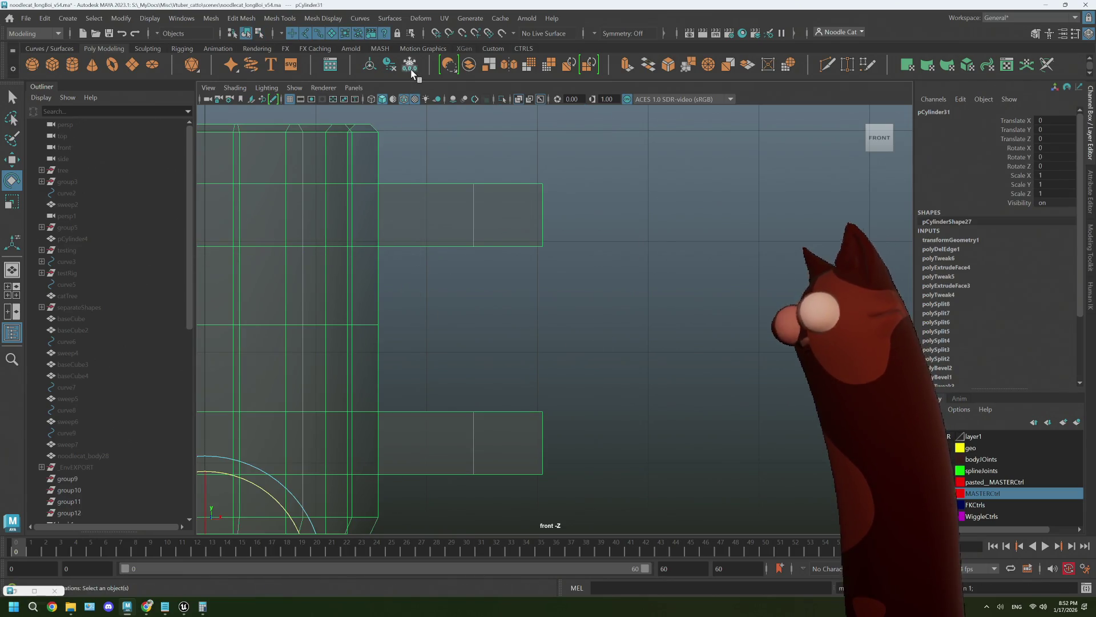
# Switch to vertex mode and select the upper stub's two end vertices.
pyautogui.moveTo(543, 214)
pyautogui.mouseDown(button='right')
pyautogui.moveTo(500, 220)
pyautogui.moveTo(543, 186)
pyautogui.mouseUp(button='right')
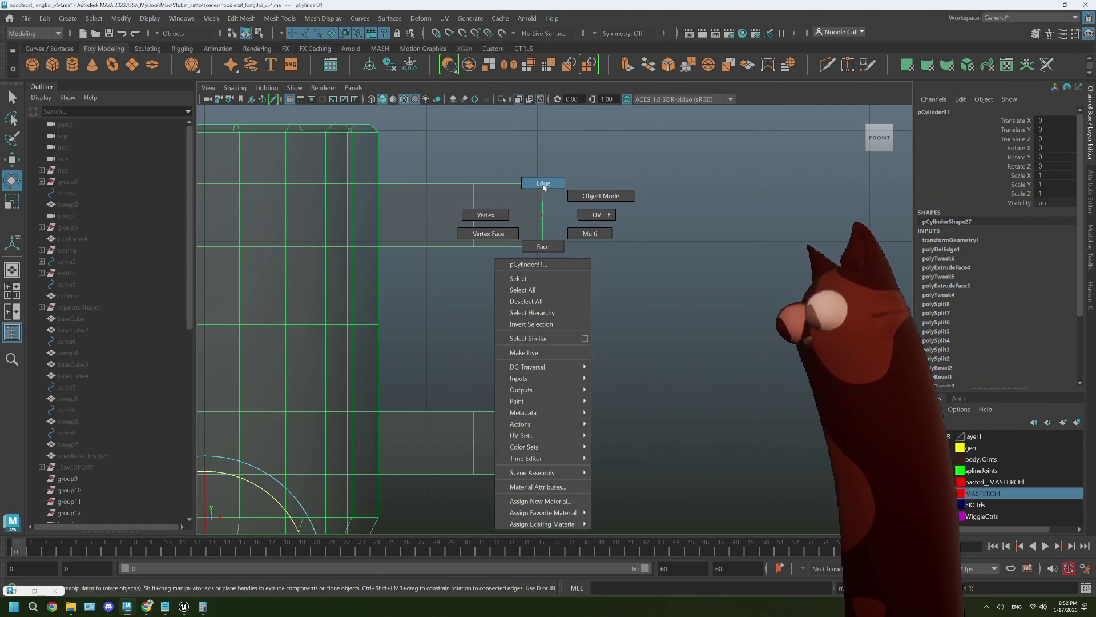
pyautogui.moveTo(548, 235); pyautogui.dragTo(547, 237, button='right')
pyautogui.moveTo(523, 172); pyautogui.dragTo(489, 178, button='right')
pyautogui.moveTo(511, 164); pyautogui.dragTo(578, 277)
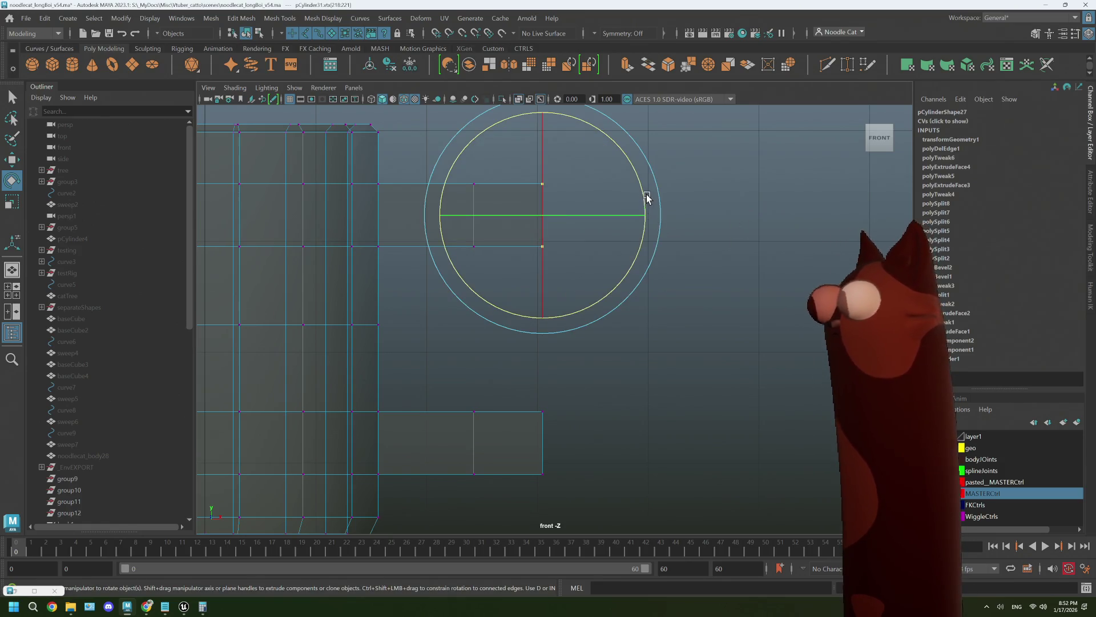
# Rotate the end vertices to slant the tip, rechecking Rotate Tool Settings after an undo.
pyautogui.moveTo(647, 198); pyautogui.dragTo(618, 311)
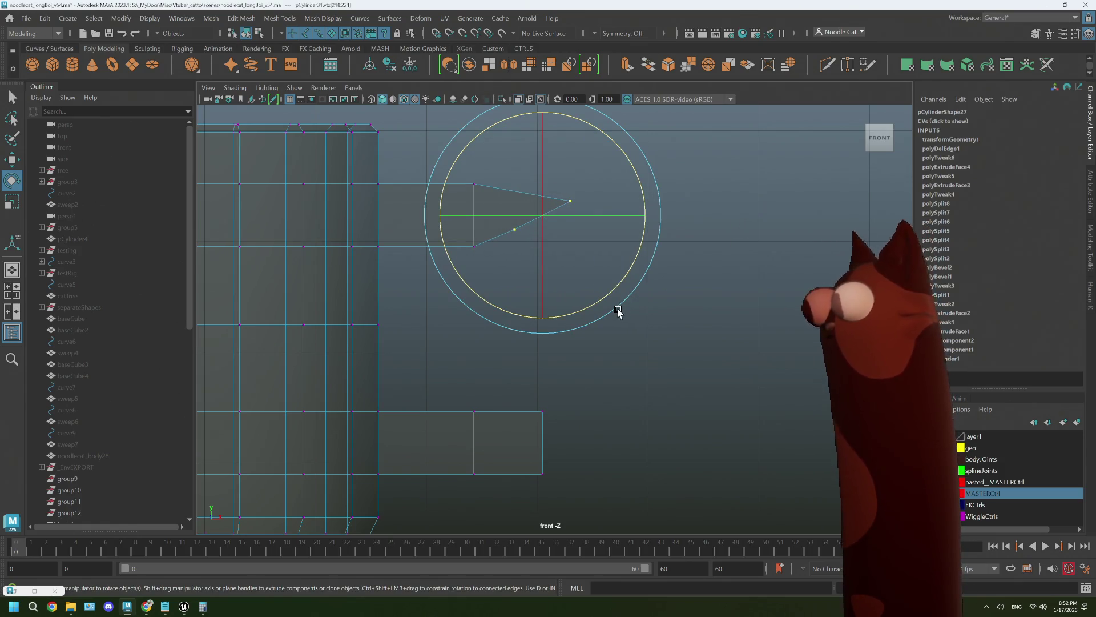
pyautogui.hotkey('ctrl', 'z')
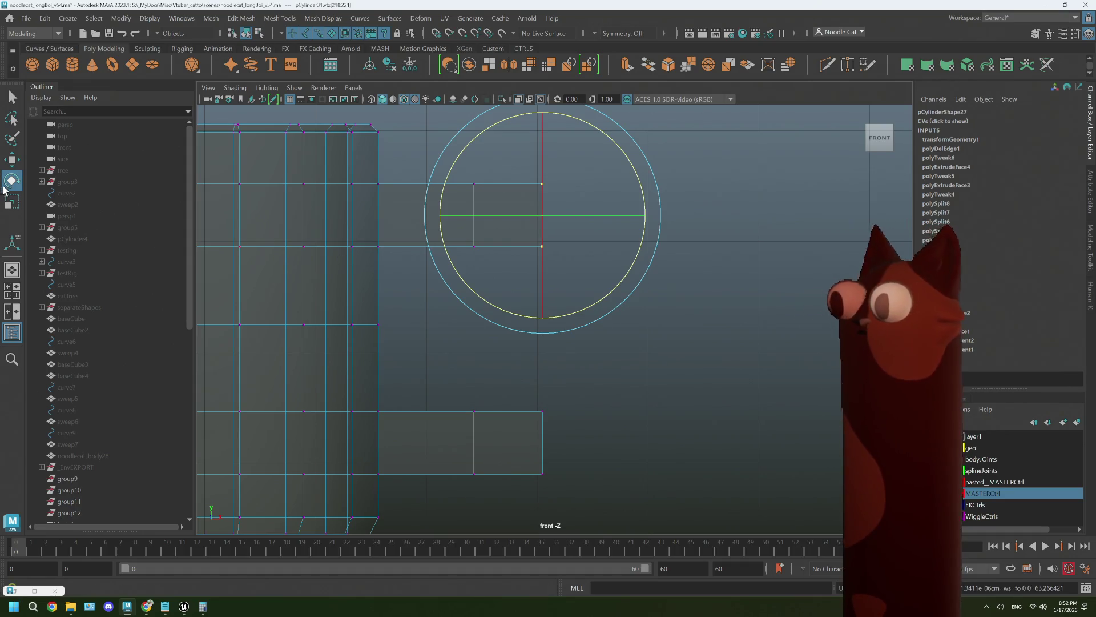
pyautogui.doubleClick(10, 182)
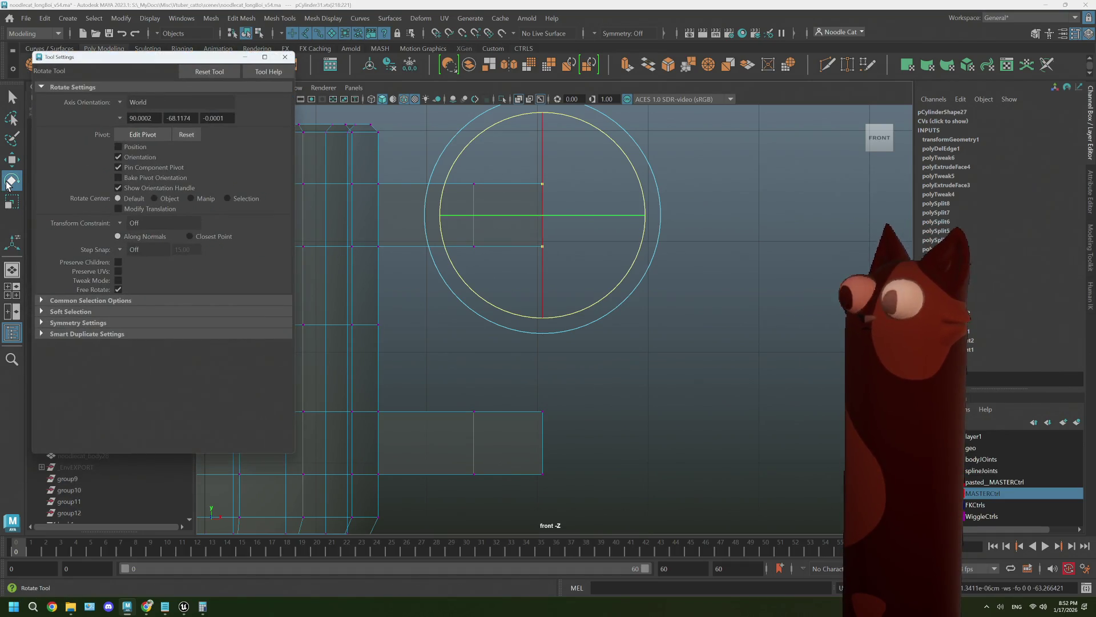
pyautogui.click(284, 58)
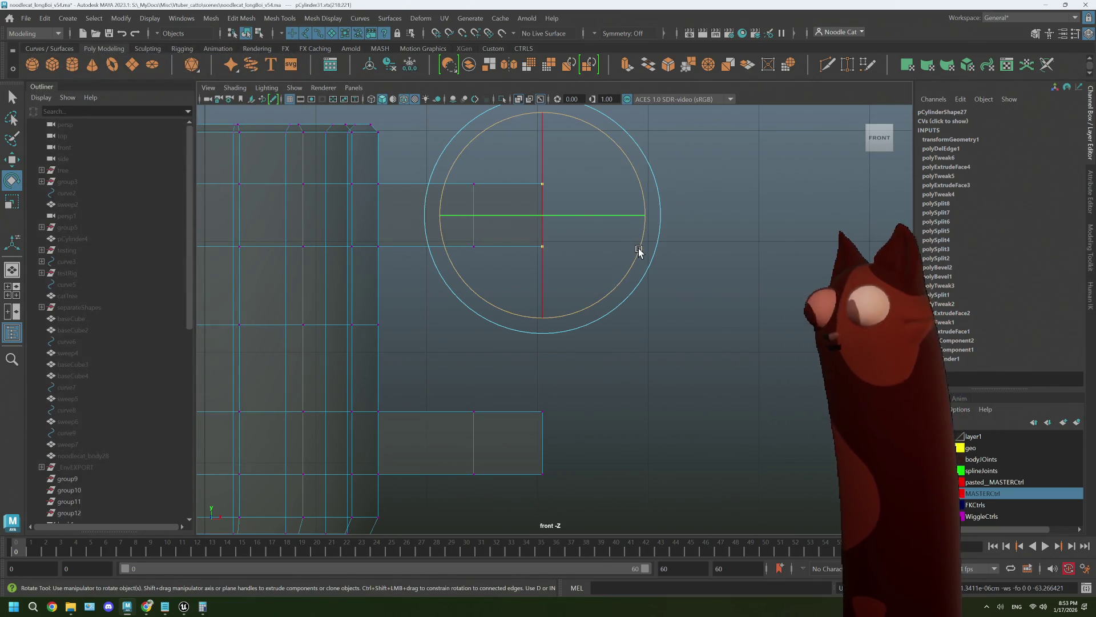
pyautogui.moveTo(639, 250)
pyautogui.mouseDown()
pyautogui.moveTo(621, 273)
pyautogui.moveTo(628, 267)
pyautogui.mouseUp()
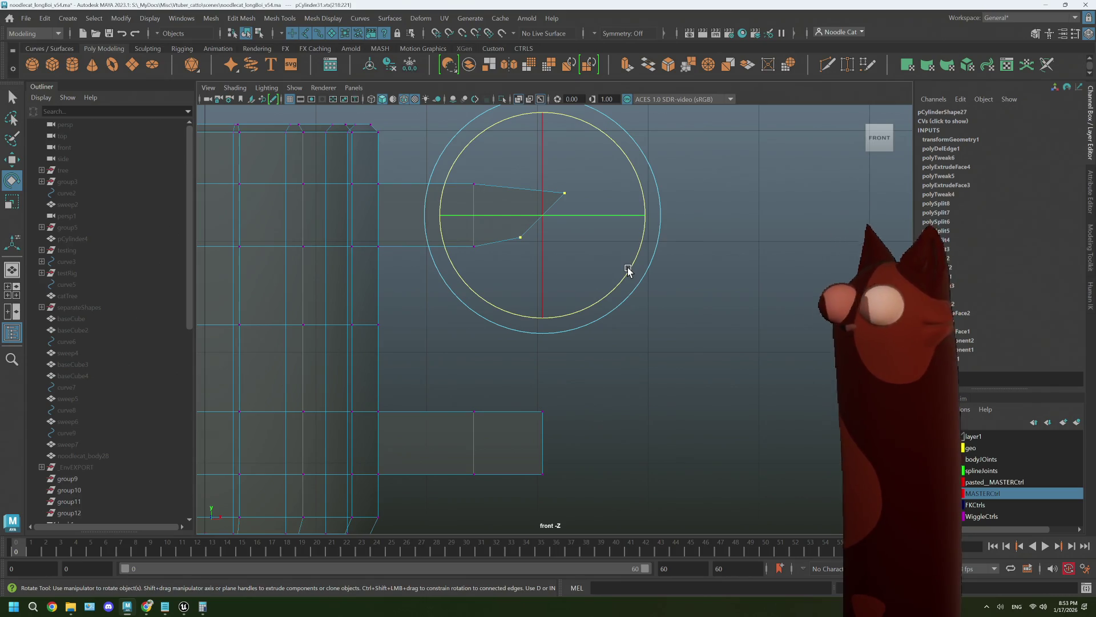
# Slide the upper stub's tip vertices back toward the stub and nudge them slightly down.
pyautogui.press('w')
pyautogui.moveTo(644, 215); pyautogui.dragTo(610, 219)
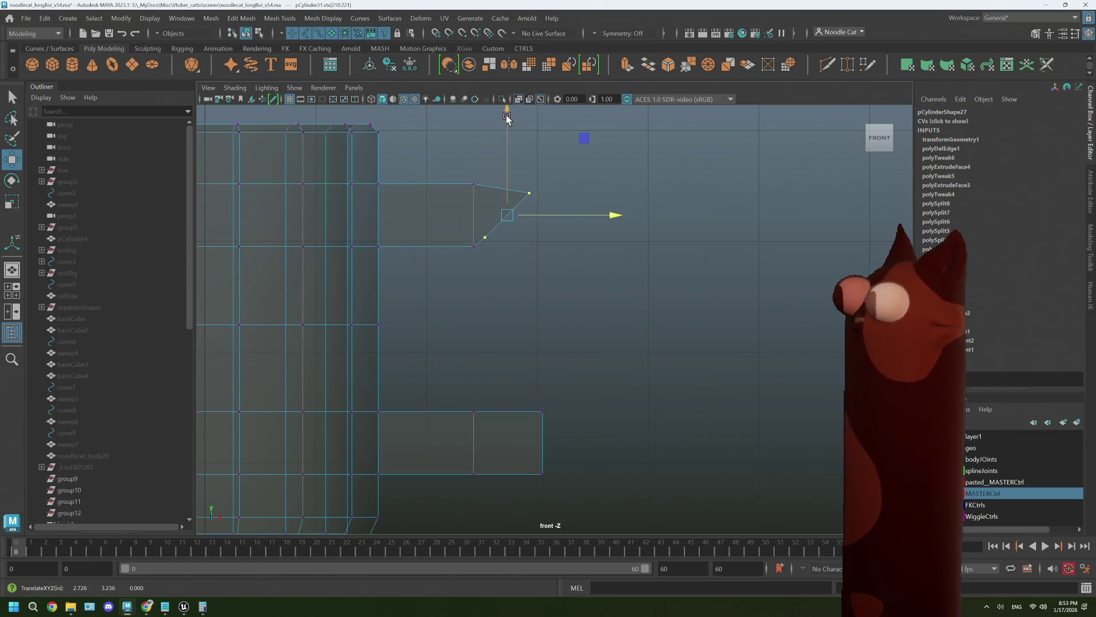
pyautogui.moveTo(507, 118); pyautogui.dragTo(505, 127)
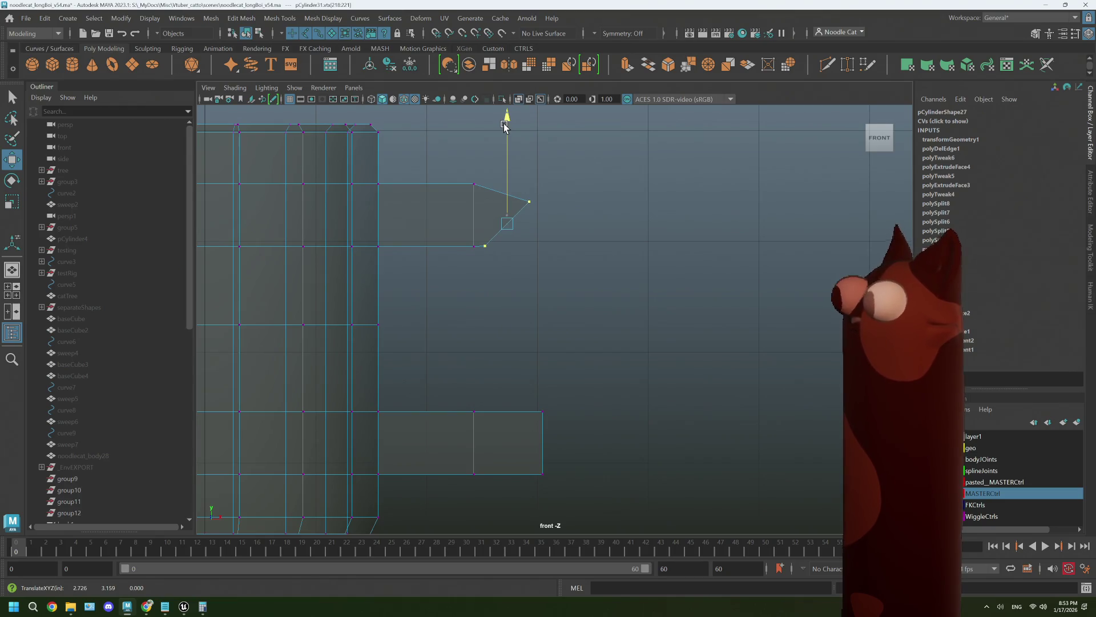
# Rotate the lower stub's end vertices and slide them left into an angled tip.
pyautogui.moveTo(527, 388); pyautogui.dragTo(565, 492)
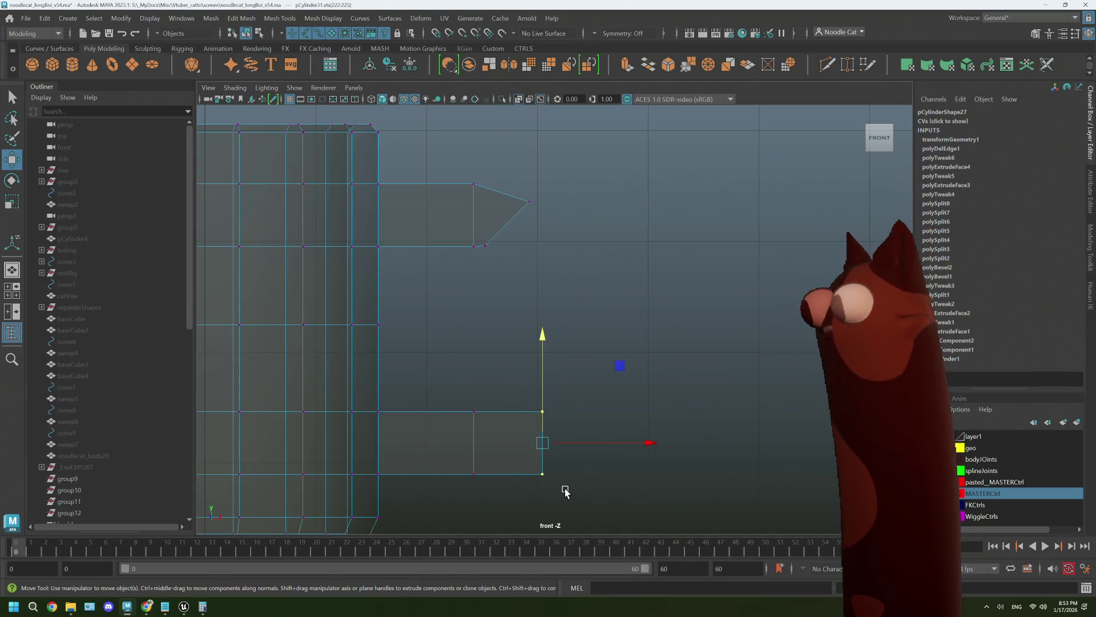
pyautogui.press('e')
pyautogui.moveTo(644, 428)
pyautogui.mouseDown()
pyautogui.moveTo(639, 406)
pyautogui.moveTo(632, 443)
pyautogui.moveTo(621, 443)
pyautogui.mouseUp()
pyautogui.press('w')
pyautogui.moveTo(516, 340); pyautogui.dragTo(514, 334)
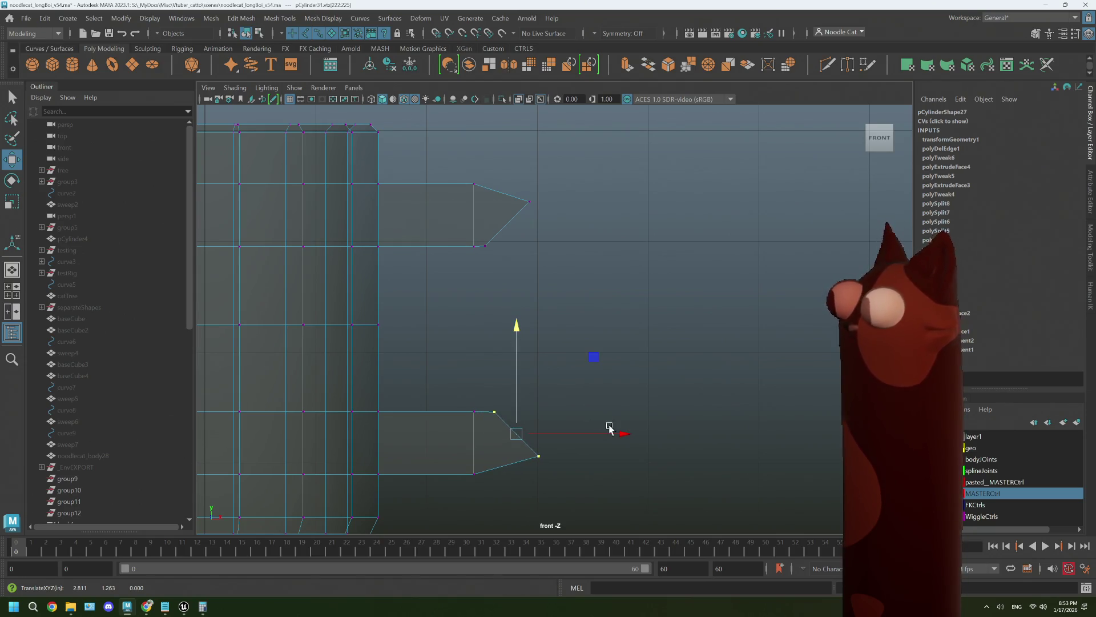
pyautogui.moveTo(609, 429); pyautogui.dragTo(612, 437)
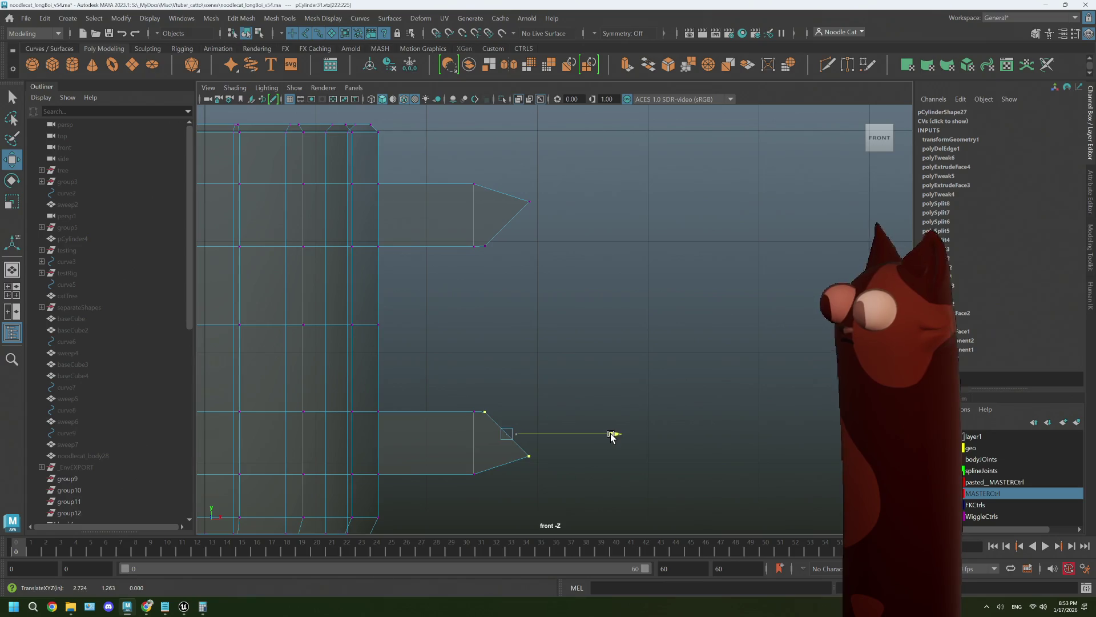
# Move the lower stub's corner and tip vertices so its tip lines up under the upper tip.
pyautogui.moveTo(534, 269)
pyautogui.mouseDown(button='right')
pyautogui.moveTo(528, 288)
pyautogui.moveTo(535, 246)
pyautogui.moveTo(483, 264)
pyautogui.mouseUp(button='right')
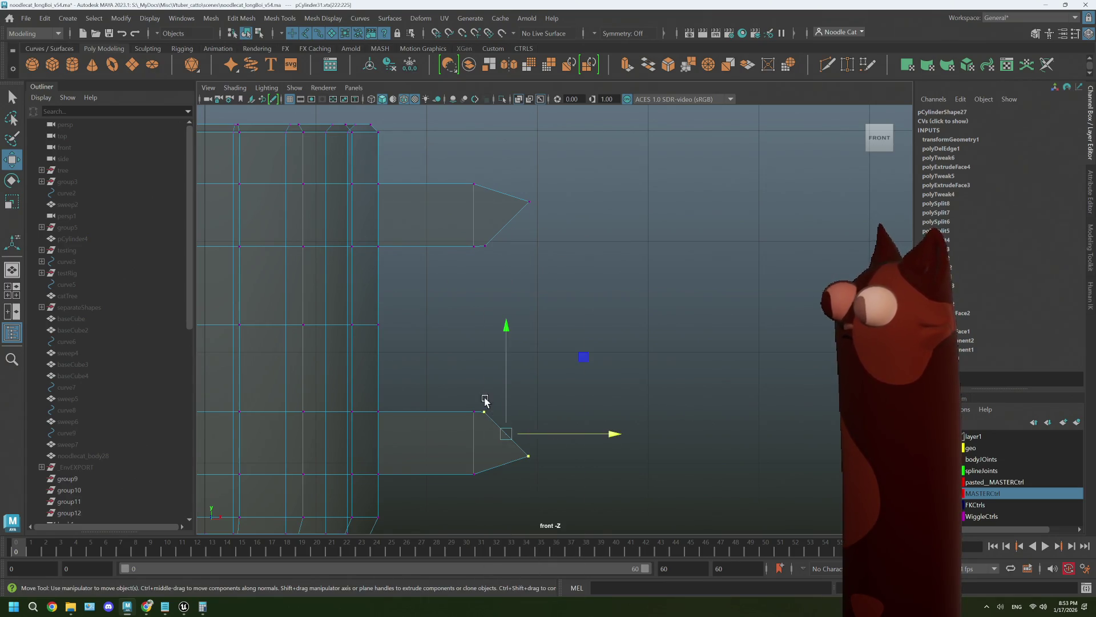
pyautogui.moveTo(497, 427); pyautogui.dragTo(498, 428)
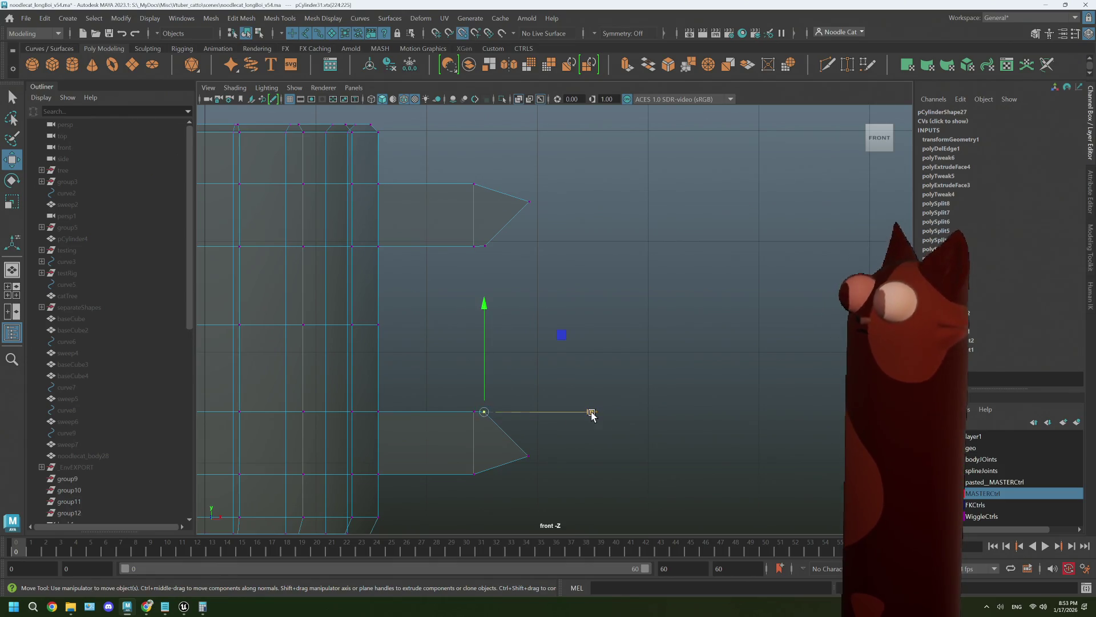
pyautogui.moveTo(590, 416); pyautogui.dragTo(484, 247)
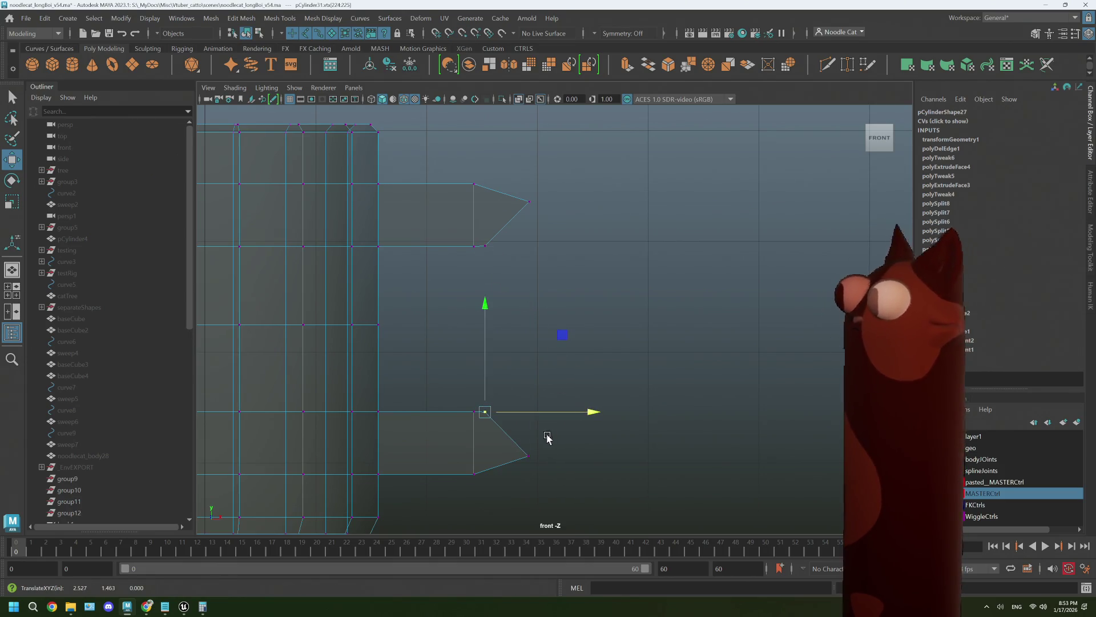
pyautogui.click(520, 454)
pyautogui.moveTo(632, 449)
pyautogui.mouseDown()
pyautogui.moveTo(549, 308)
pyautogui.moveTo(531, 208)
pyautogui.mouseUp()
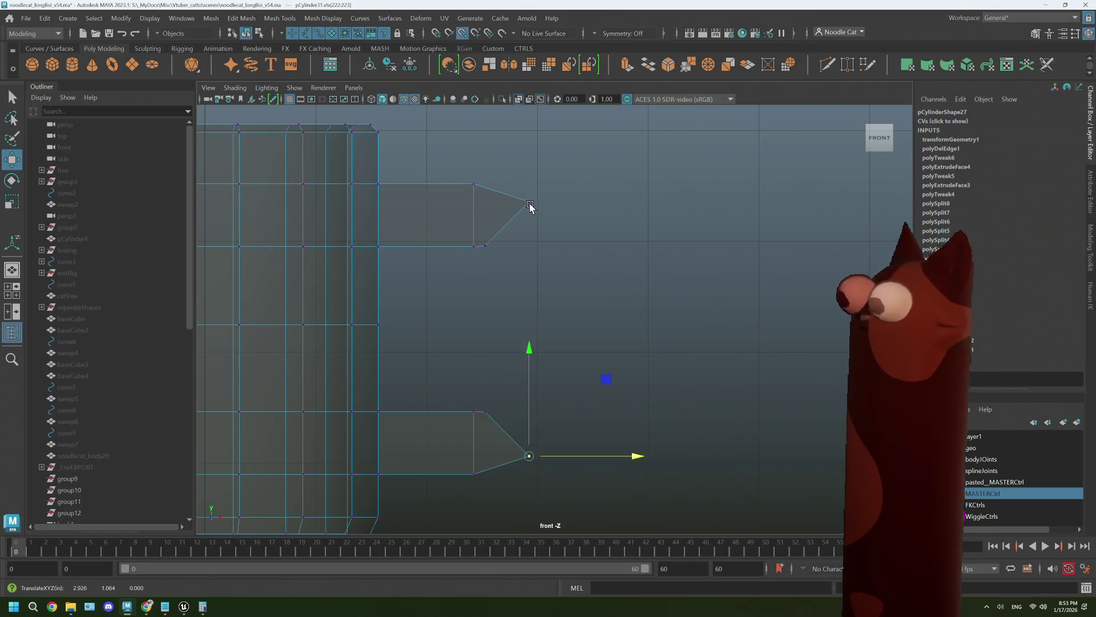
pyautogui.moveTo(594, 252); pyautogui.dragTo(593, 281, button='right')
pyautogui.press('space')
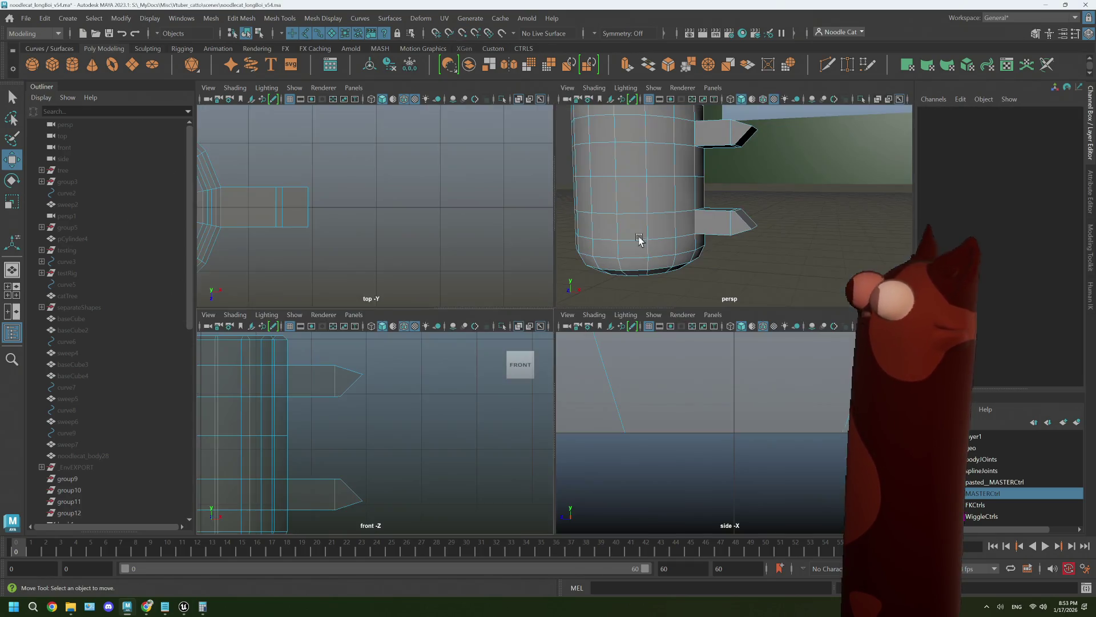
# Select the outer edges of both stubs and Bridge them into one closed handle.
pyautogui.press('space')
pyautogui.click(522, 166)
pyautogui.keyDown('shift'); pyautogui.click(522, 325); pyautogui.keyUp('shift')
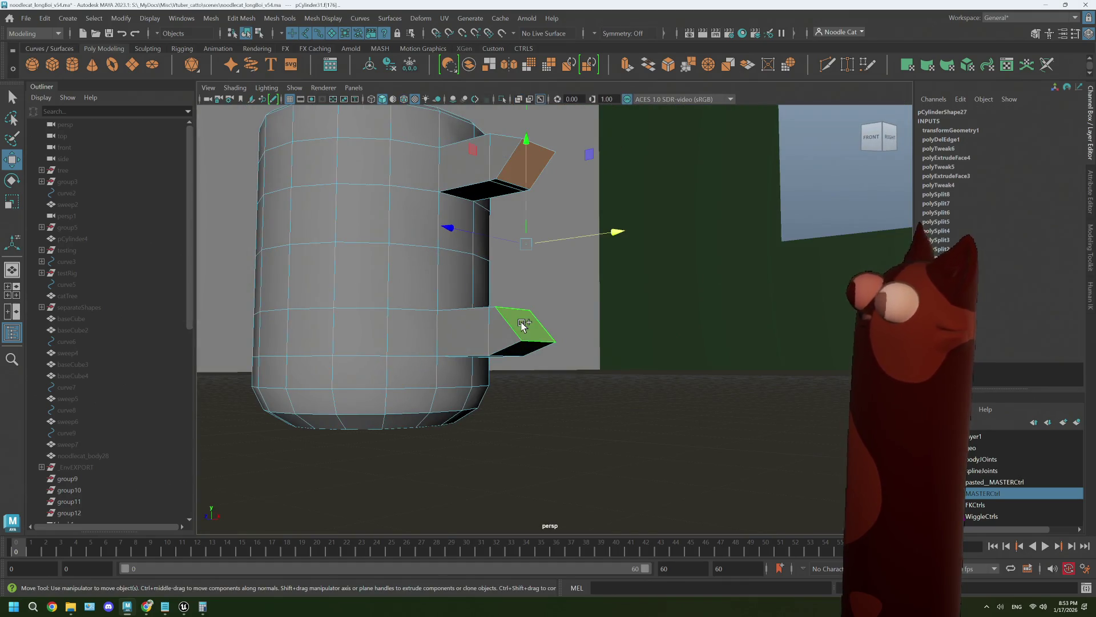
pyautogui.click(521, 324)
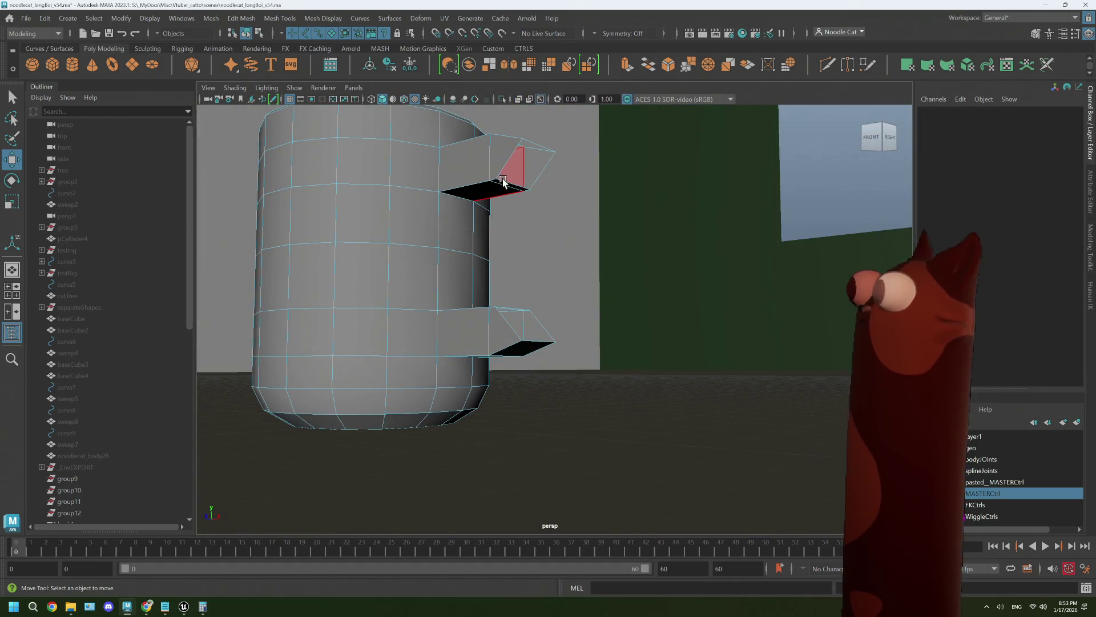
pyautogui.moveTo(514, 166); pyautogui.dragTo(551, 165, button='right')
pyautogui.click(550, 166)
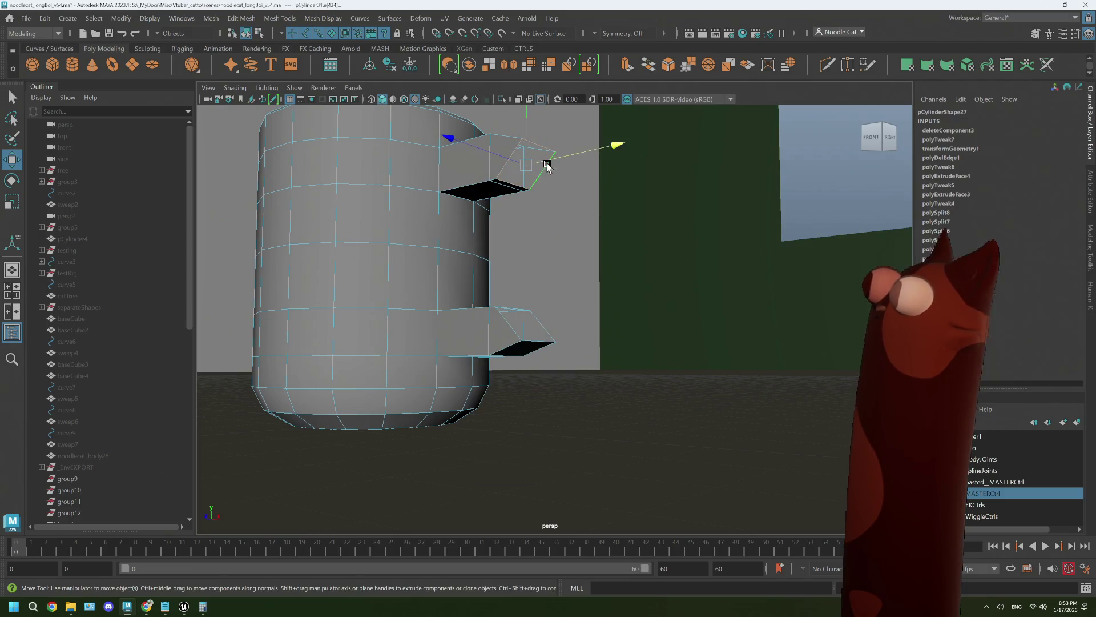
pyautogui.keyDown('shift'); pyautogui.click(541, 330); pyautogui.keyUp('shift')
pyautogui.keyDown('alt'); pyautogui.moveTo(541, 328); pyautogui.dragTo(593, 239); pyautogui.keyUp('alt')
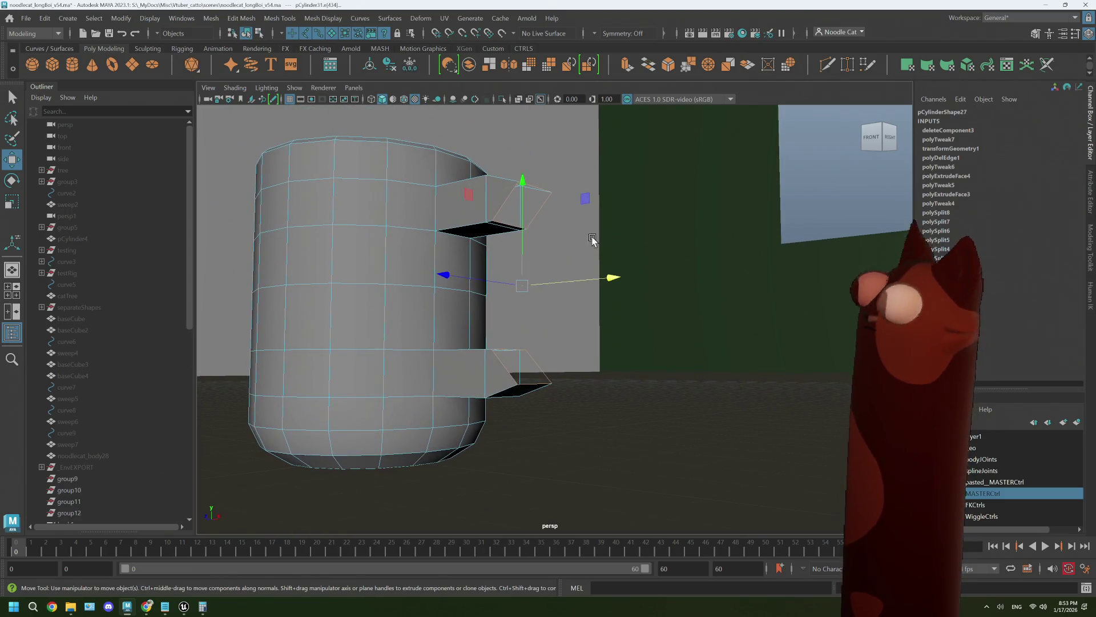
pyautogui.click(649, 67)
# In the front view, box-select the bridge's outer vertices.
pyautogui.keyDown('alt'); pyautogui.moveTo(597, 328); pyautogui.dragTo(624, 334); pyautogui.keyUp('alt')
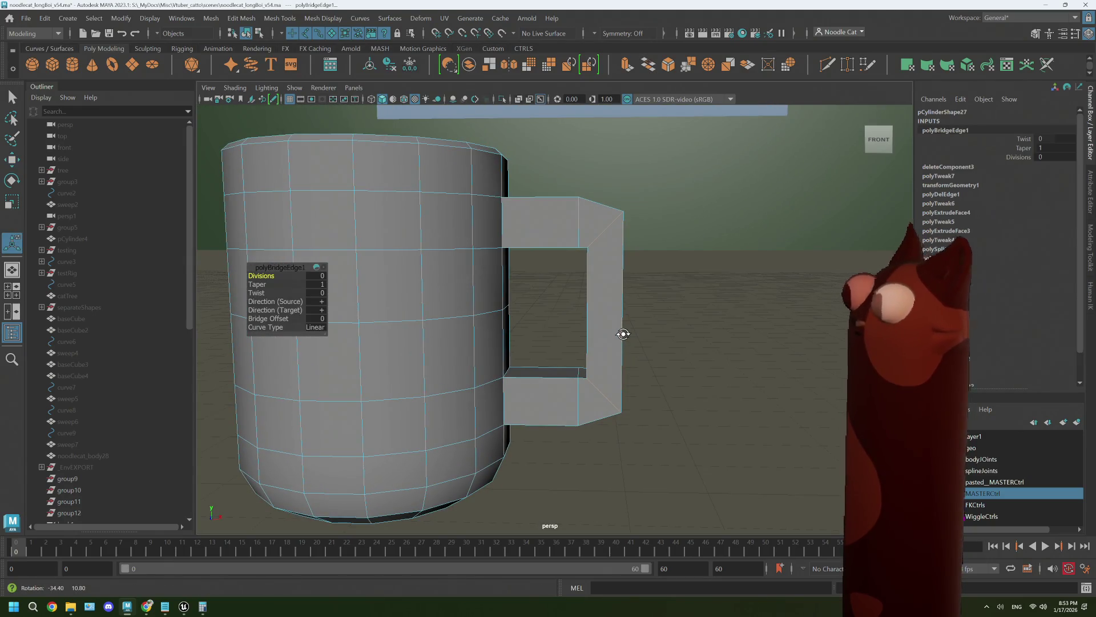
pyautogui.press('space')
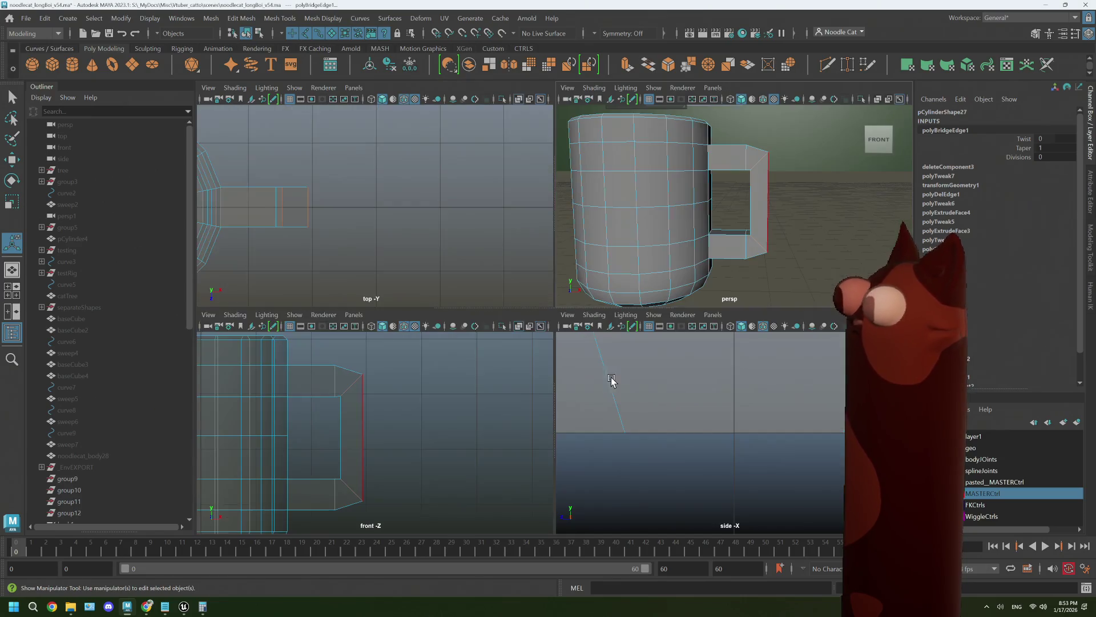
pyautogui.press('space')
pyautogui.moveTo(499, 312)
pyautogui.mouseDown(button='right')
pyautogui.moveTo(464, 259)
pyautogui.moveTo(460, 272)
pyautogui.mouseUp(button='right')
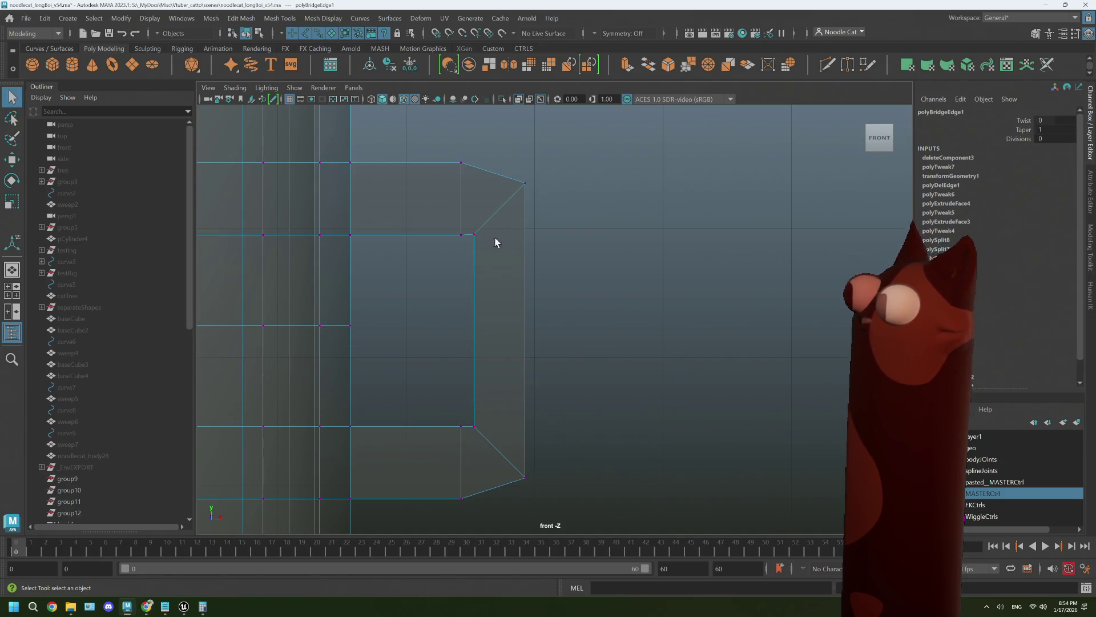
pyautogui.moveTo(482, 216); pyautogui.dragTo(573, 446)
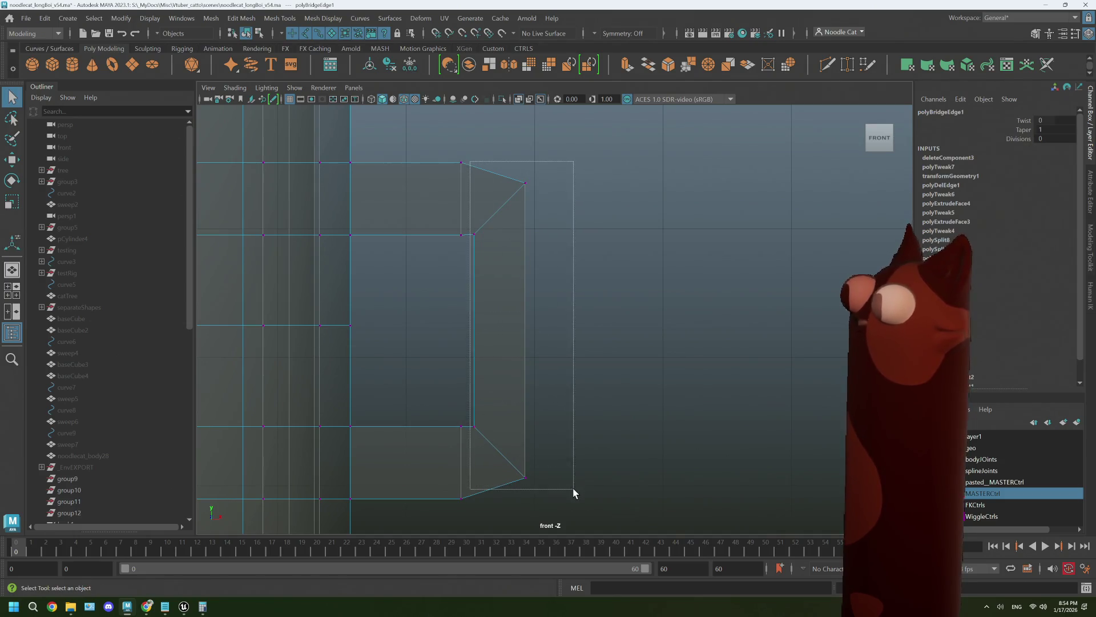
# Scale the handle's outer vertices closer together in Y and push them right along X.
pyautogui.moveTo(573, 490); pyautogui.dragTo(573, 488)
pyautogui.press('e')
pyautogui.press('r')
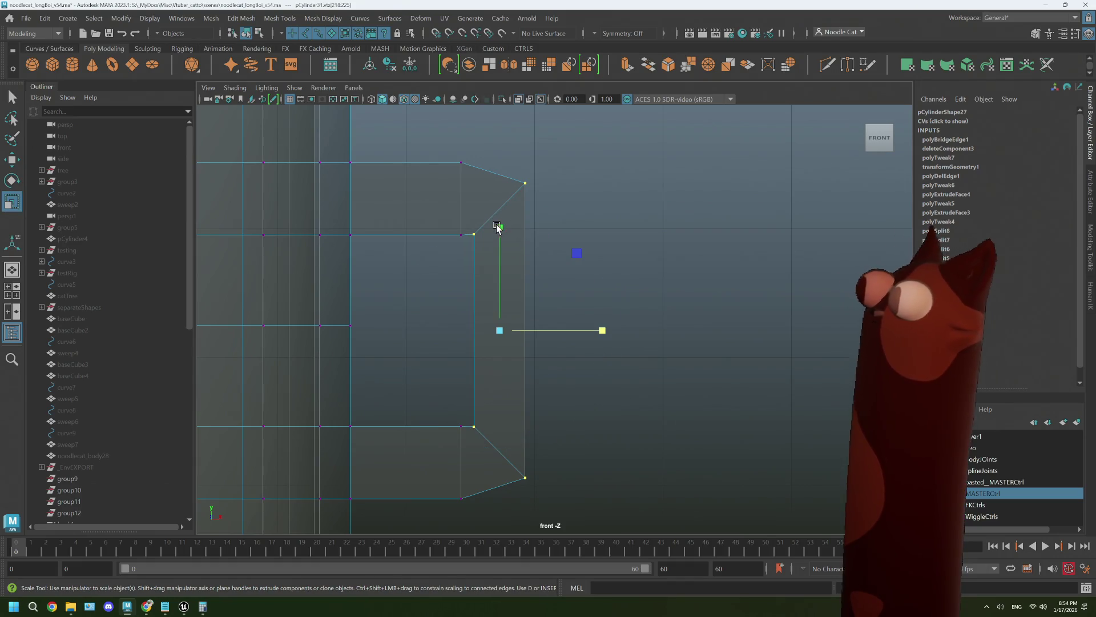
pyautogui.moveTo(496, 227); pyautogui.dragTo(500, 244)
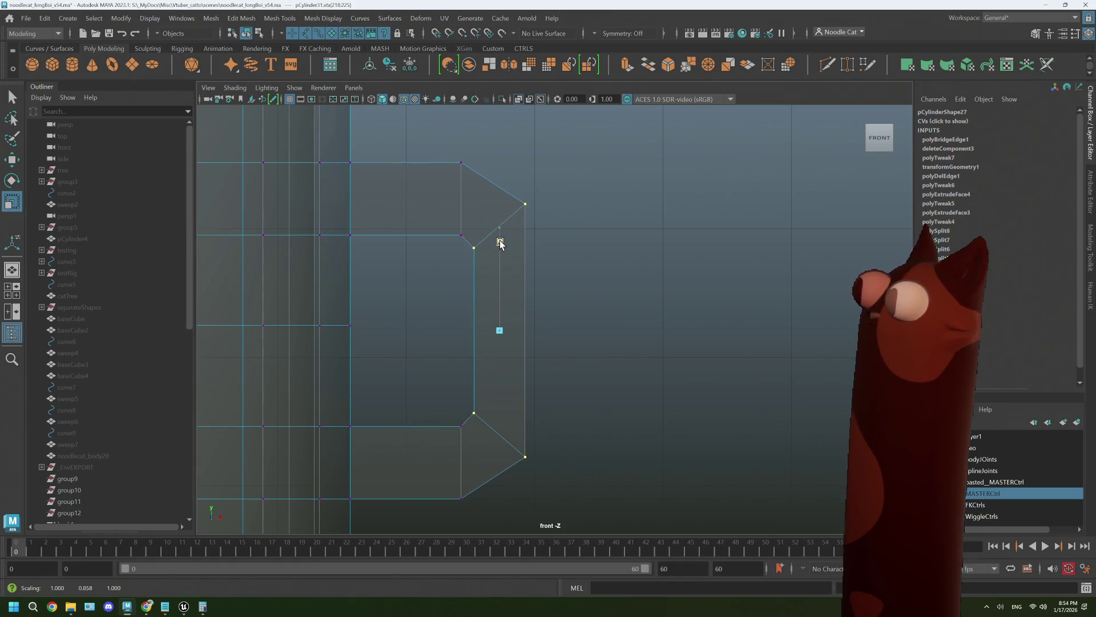
pyautogui.press('w')
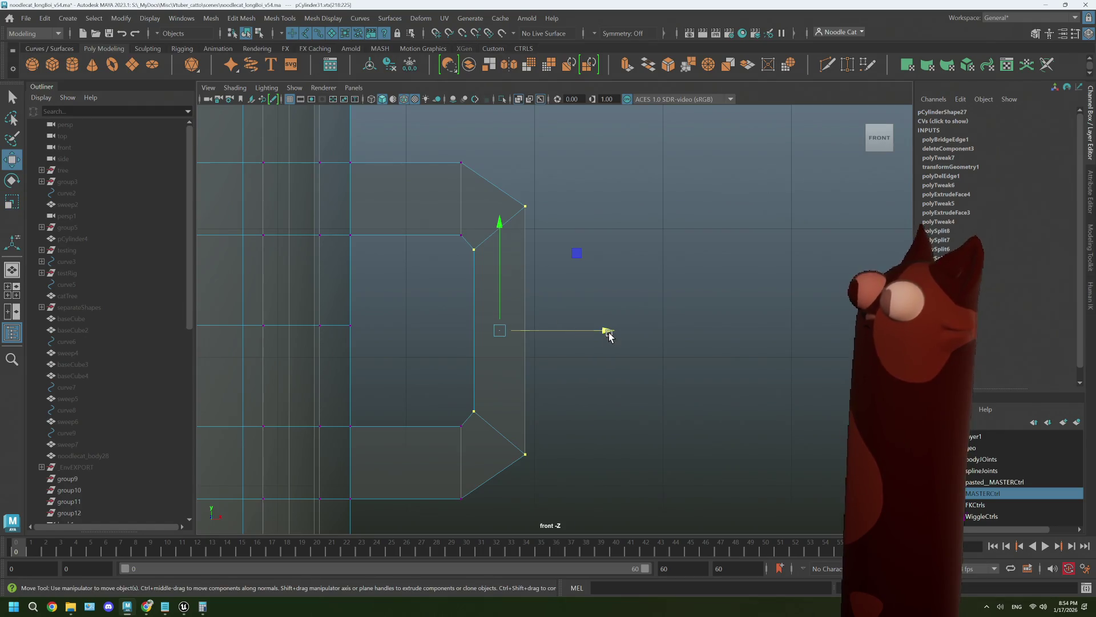
pyautogui.moveTo(607, 331); pyautogui.dragTo(621, 333)
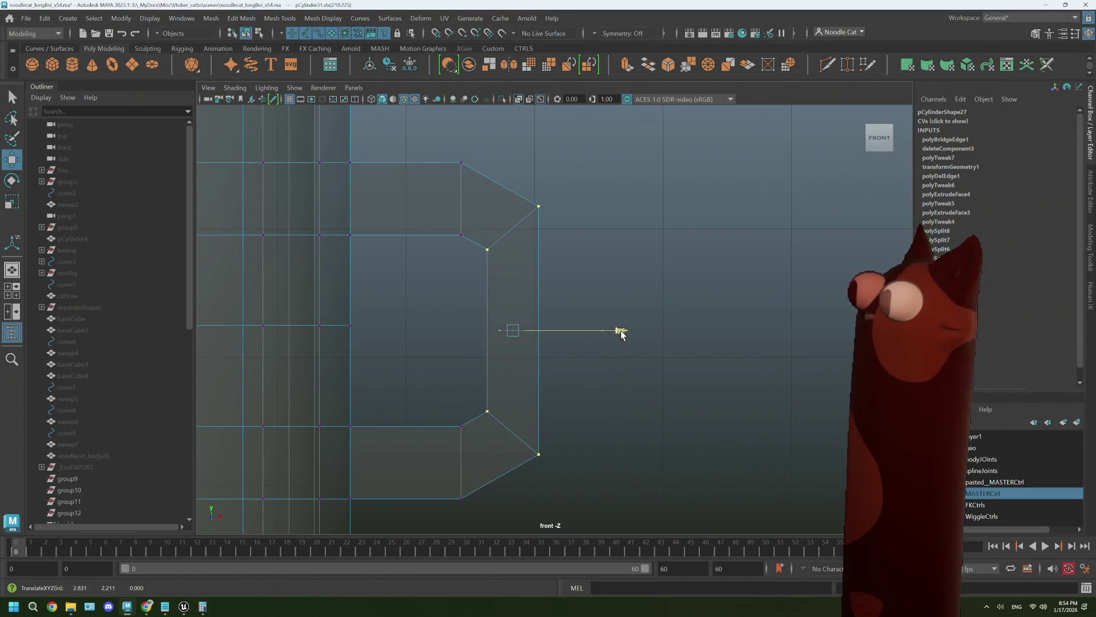
# Check the handle in perspective and fine-tune the outer vertex column's horizontal position.
pyautogui.press('space')
pyautogui.press('space')
pyautogui.moveTo(631, 286)
pyautogui.keyDown('alt'); pyautogui.mouseDown()
pyautogui.moveTo(692, 286)
pyautogui.moveTo(590, 286)
pyautogui.moveTo(717, 289)
pyautogui.moveTo(664, 310)
pyautogui.mouseUp(); pyautogui.keyUp('alt')
pyautogui.scroll(-5, 633, 320)
pyautogui.scroll(8, 634, 328)
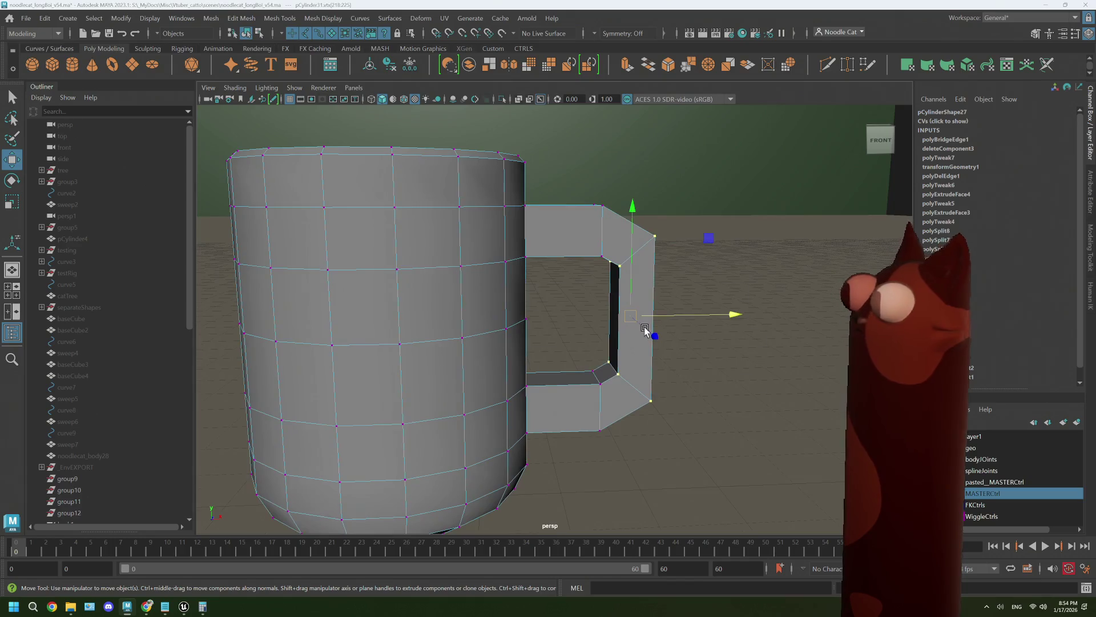
pyautogui.press('space')
pyautogui.press('space')
pyautogui.moveTo(603, 481)
pyautogui.mouseDown()
pyautogui.moveTo(532, 192)
pyautogui.moveTo(519, 179)
pyautogui.mouseUp()
pyautogui.moveTo(649, 329); pyautogui.dragTo(655, 332)
pyautogui.scroll(-5, 495, 343)
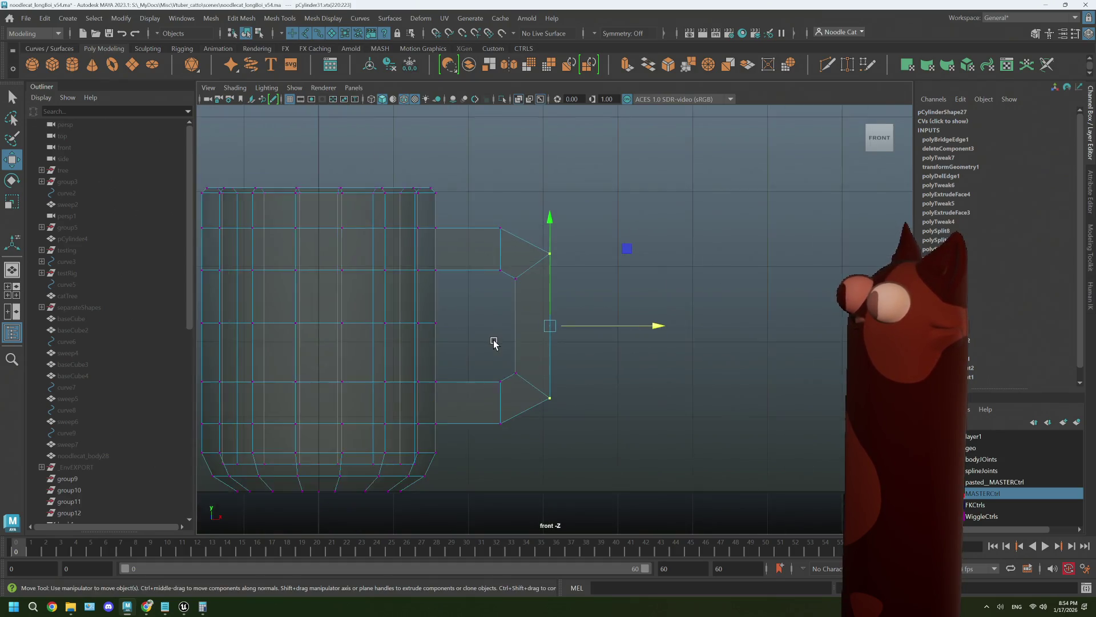
pyautogui.moveTo(612, 408); pyautogui.dragTo(484, 216)
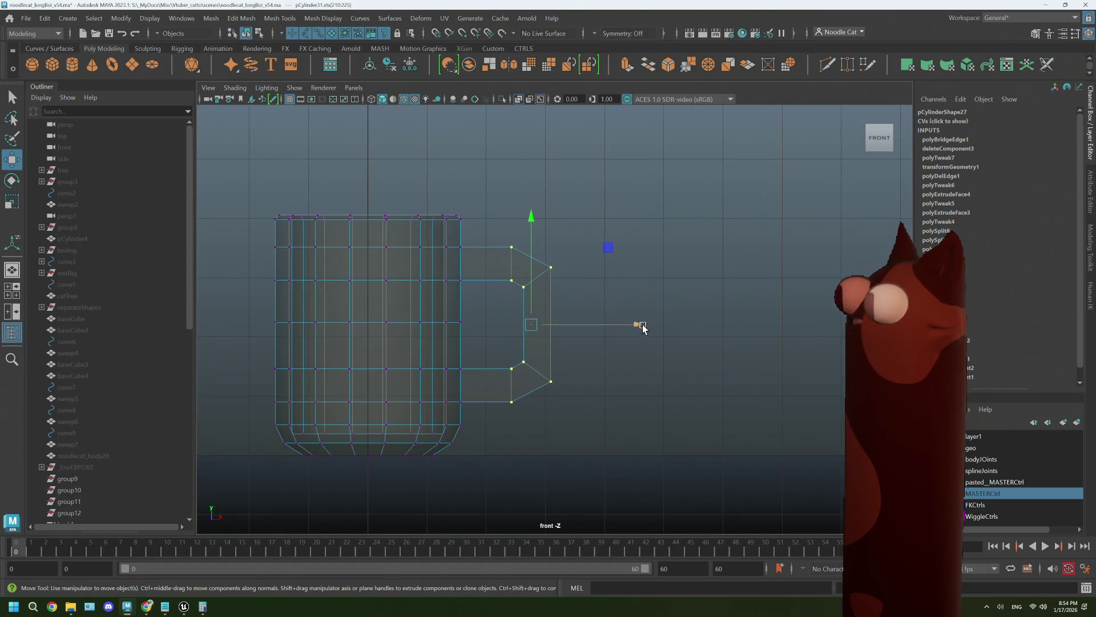
pyautogui.moveTo(639, 325); pyautogui.dragTo(632, 326)
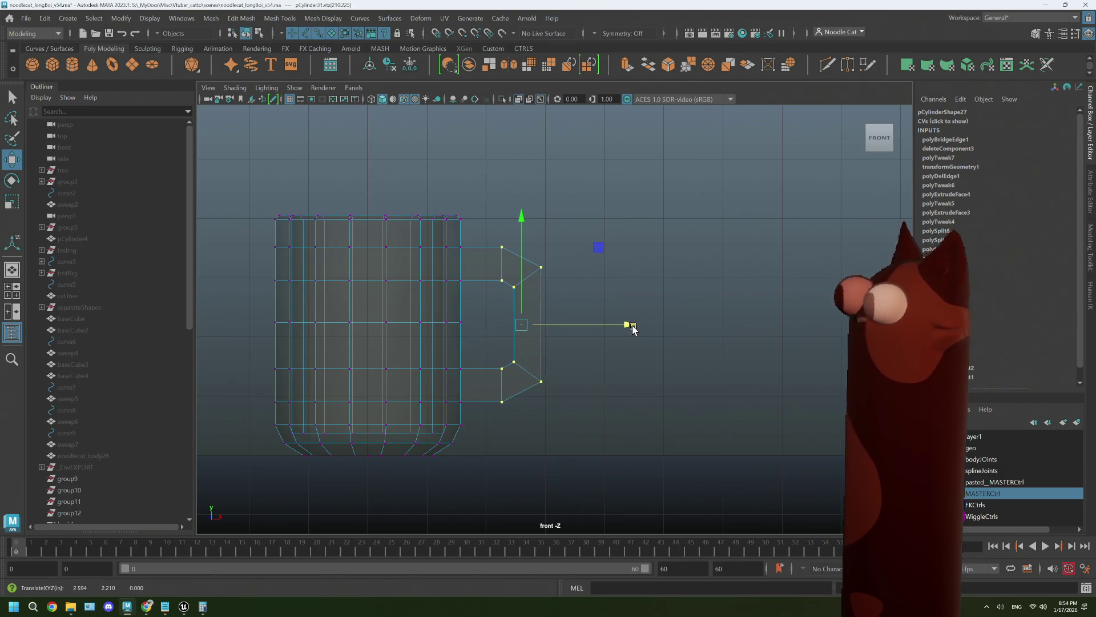
# Delete one horizontal edge loop from the back of the mug body.
pyautogui.press('space')
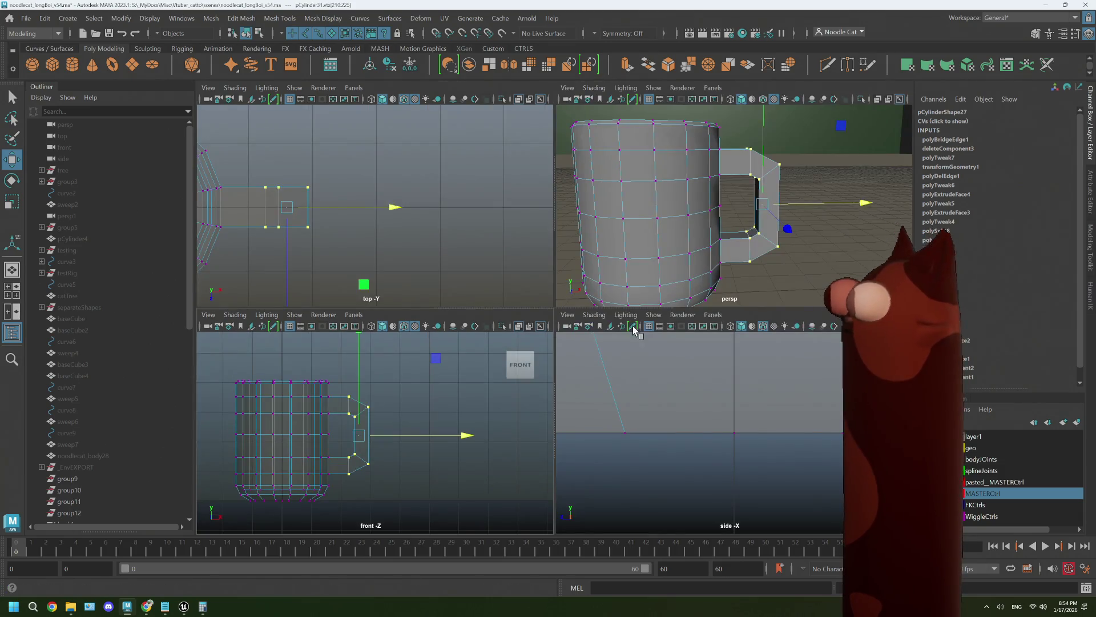
pyautogui.press('space')
pyautogui.moveTo(667, 299)
pyautogui.keyDown('alt'); pyautogui.mouseDown()
pyautogui.moveTo(553, 298)
pyautogui.moveTo(589, 301)
pyautogui.mouseUp(); pyautogui.keyUp('alt')
pyautogui.moveTo(650, 286); pyautogui.dragTo(648, 247, button='right')
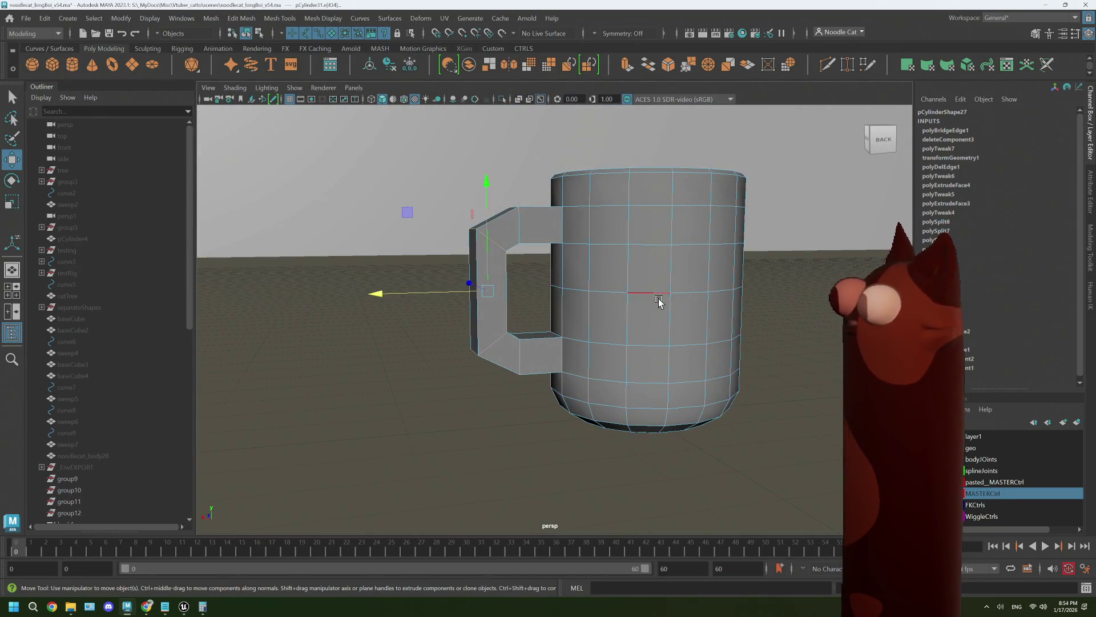
pyautogui.doubleClick(658, 293)
pyautogui.press('Delete')
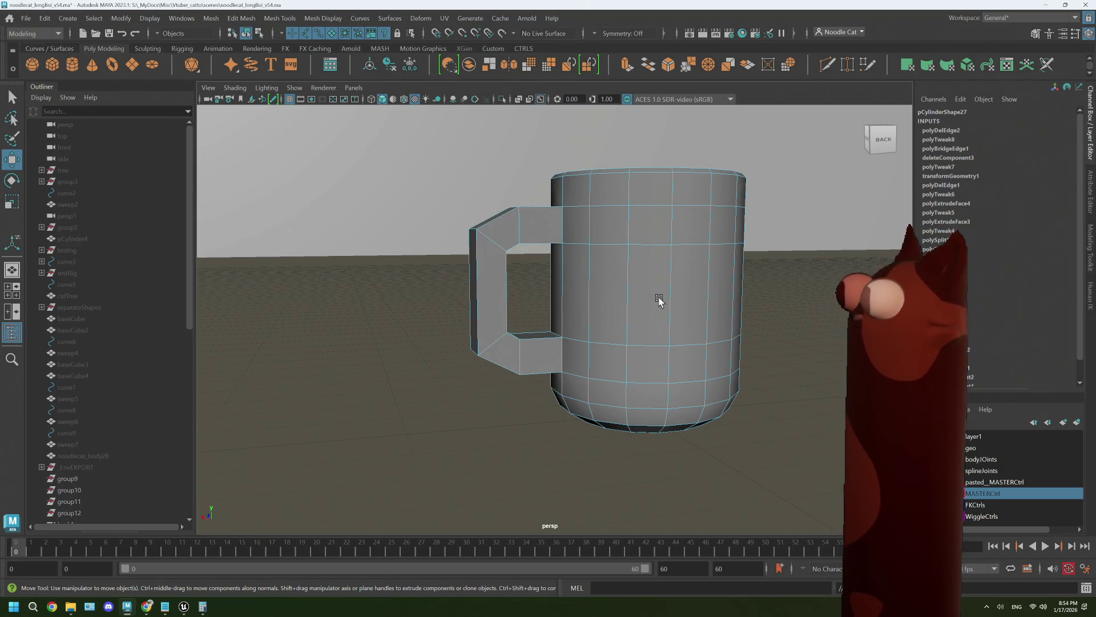
pyautogui.moveTo(620, 314)
pyautogui.keyDown('alt'); pyautogui.mouseDown()
pyautogui.moveTo(679, 324)
pyautogui.moveTo(666, 307)
pyautogui.mouseUp(); pyautogui.keyUp('alt')
pyautogui.moveTo(560, 208)
pyautogui.mouseDown(button='right')
pyautogui.moveTo(560, 181)
pyautogui.moveTo(619, 193)
pyautogui.mouseUp(button='right')
pyautogui.moveTo(619, 206)
pyautogui.keyDown('alt'); pyautogui.mouseDown()
pyautogui.moveTo(563, 266)
pyautogui.moveTo(590, 237)
pyautogui.moveTo(574, 276)
pyautogui.moveTo(586, 269)
pyautogui.moveTo(488, 274)
pyautogui.moveTo(579, 282)
pyautogui.mouseUp(); pyautogui.keyUp('alt')
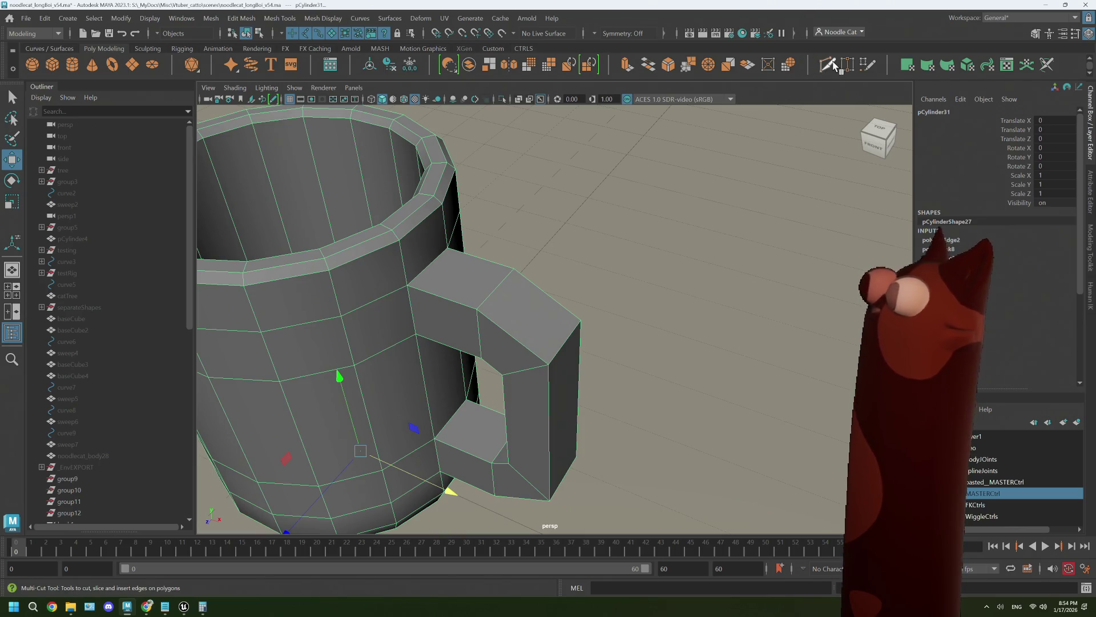
pyautogui.keyDown('shift'); pyautogui.moveTo(578, 282); pyautogui.dragTo(580, 247, button='right'); pyautogui.keyUp('shift')
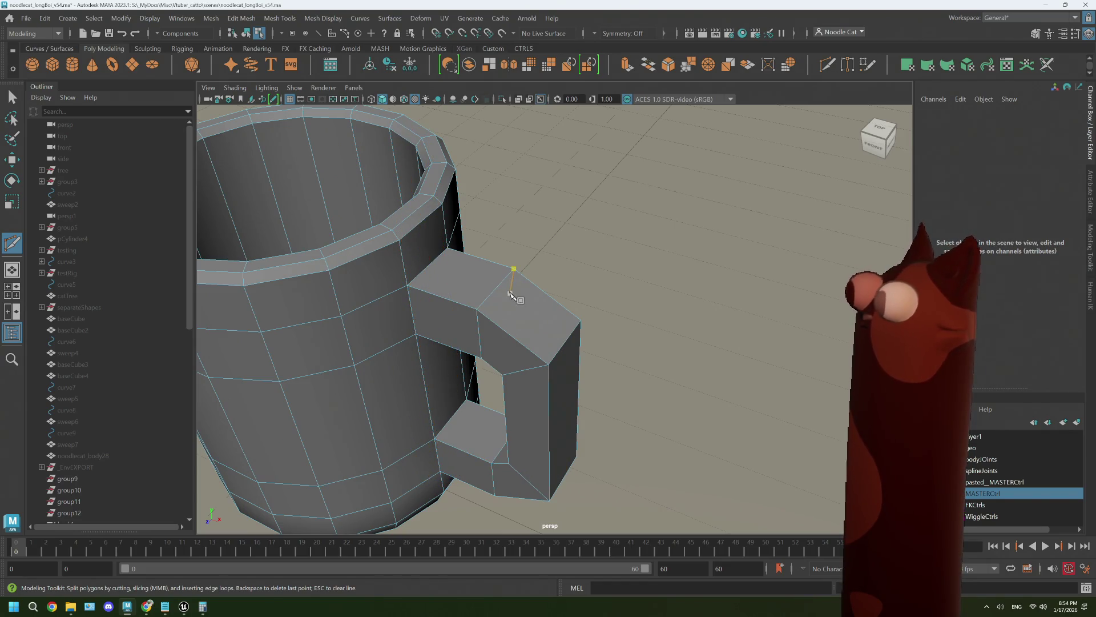
pyautogui.moveTo(492, 286)
pyautogui.keyDown('alt'); pyautogui.mouseDown()
pyautogui.moveTo(478, 298)
pyautogui.moveTo(509, 245)
pyautogui.moveTo(502, 251)
pyautogui.mouseUp(); pyautogui.keyUp('alt')
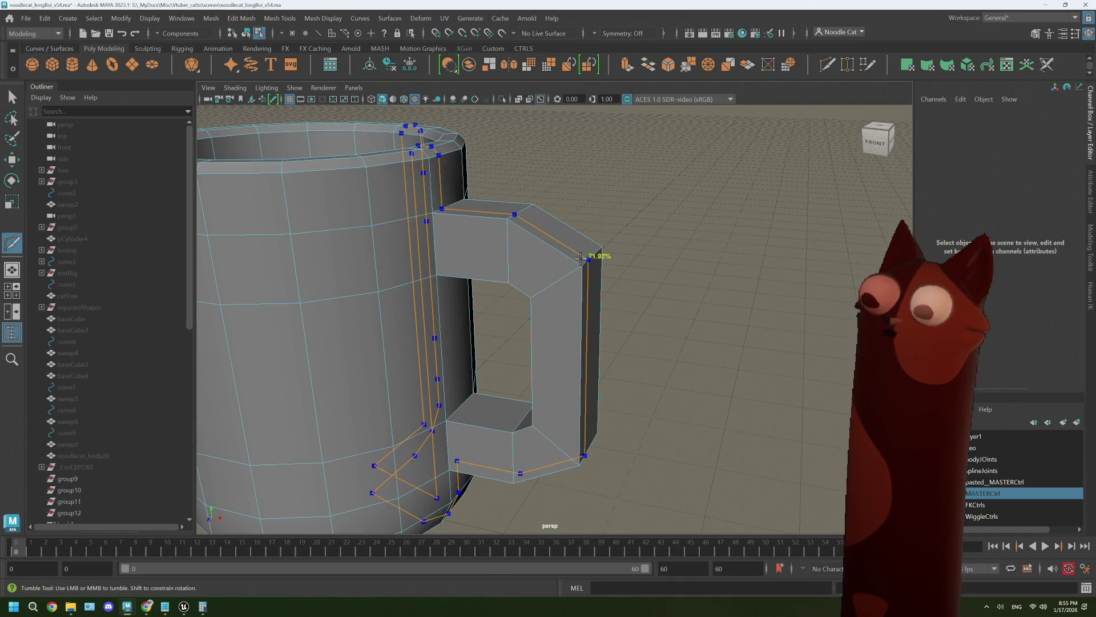
pyautogui.moveTo(580, 262)
pyautogui.keyDown('alt'); pyautogui.mouseDown()
pyautogui.moveTo(580, 311)
pyautogui.moveTo(568, 312)
pyautogui.mouseUp(); pyautogui.keyUp('alt')
pyautogui.press('q')
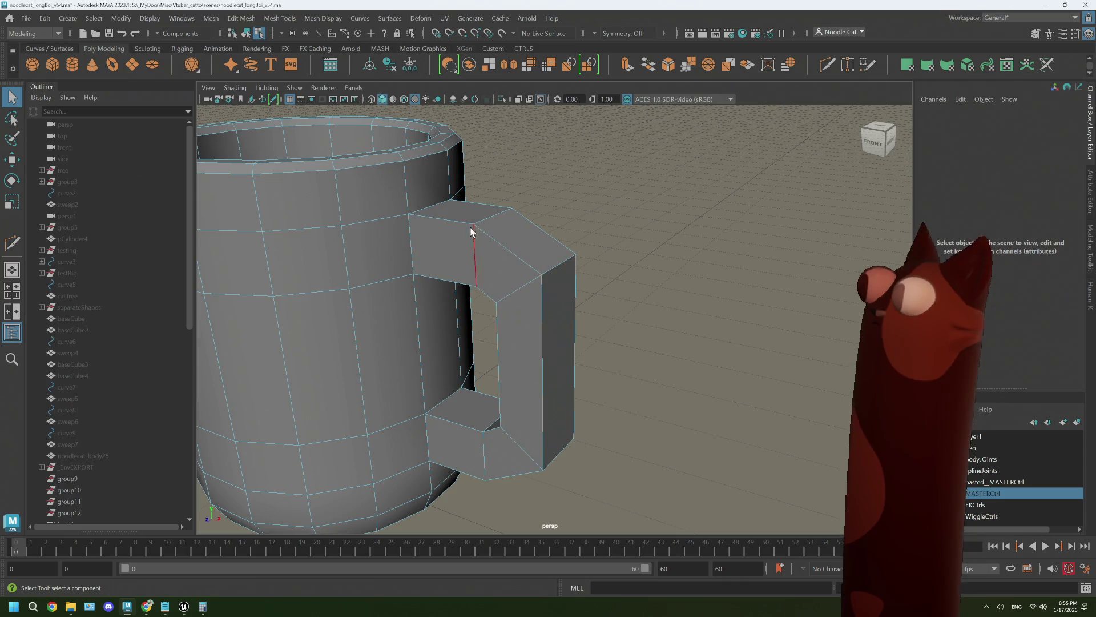
pyautogui.moveTo(461, 219); pyautogui.dragTo(457, 222, button='right')
pyautogui.click(517, 258)
pyautogui.click(545, 390)
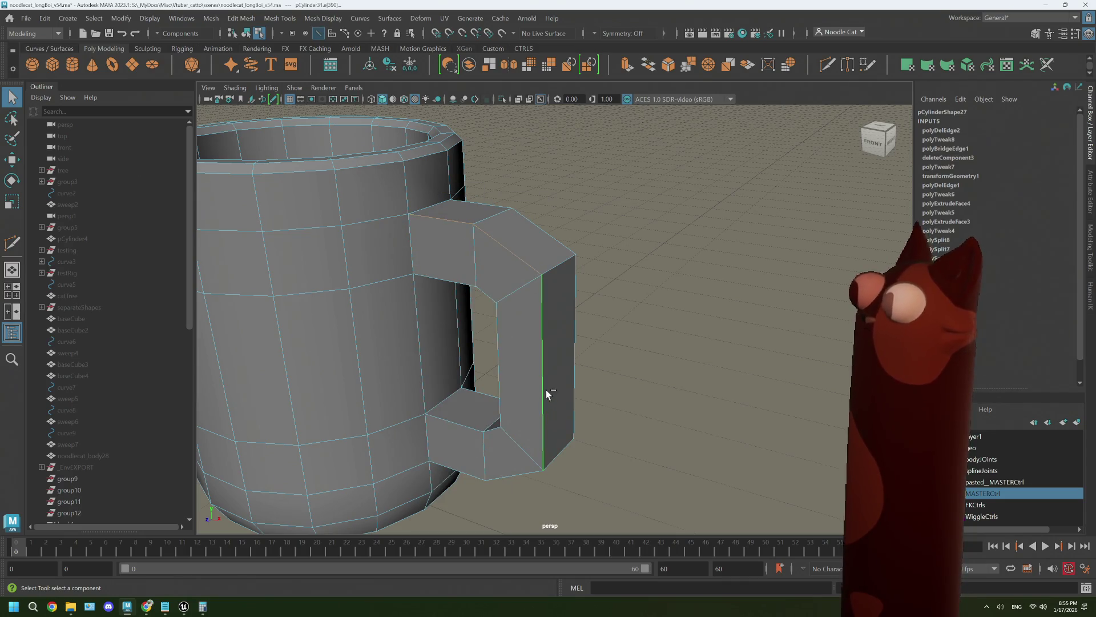
pyautogui.keyDown('shift'); pyautogui.click(523, 476); pyautogui.keyUp('shift')
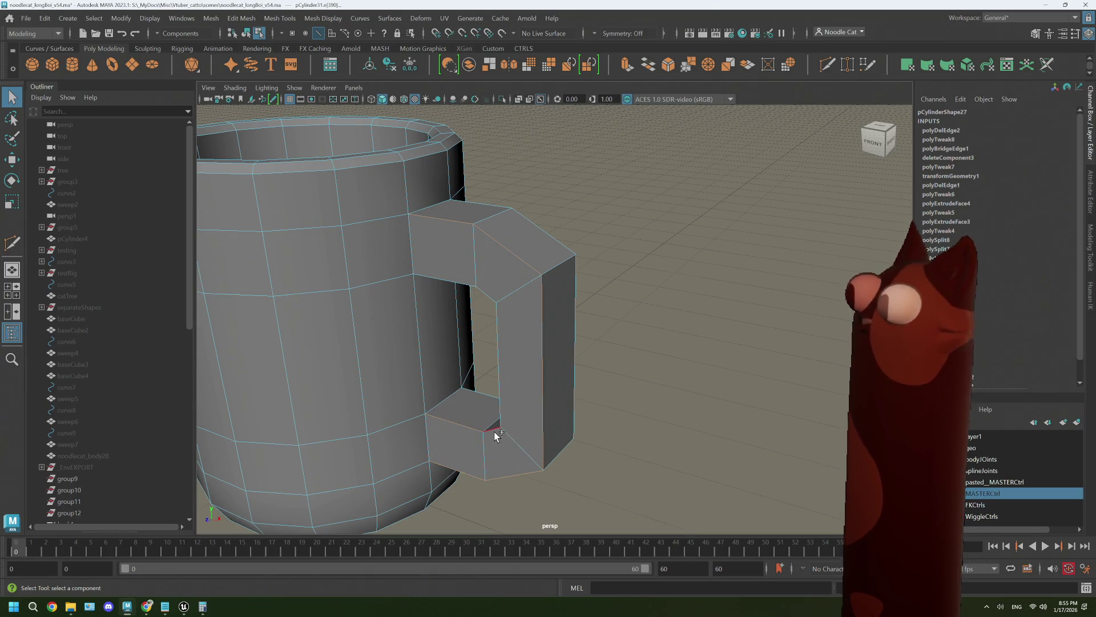
pyautogui.moveTo(446, 279)
pyautogui.keyDown('alt'); pyautogui.mouseDown()
pyautogui.moveTo(482, 284)
pyautogui.moveTo(462, 203)
pyautogui.mouseUp(); pyautogui.keyUp('alt')
pyautogui.keyDown('shift'); pyautogui.click(489, 217); pyautogui.keyUp('shift')
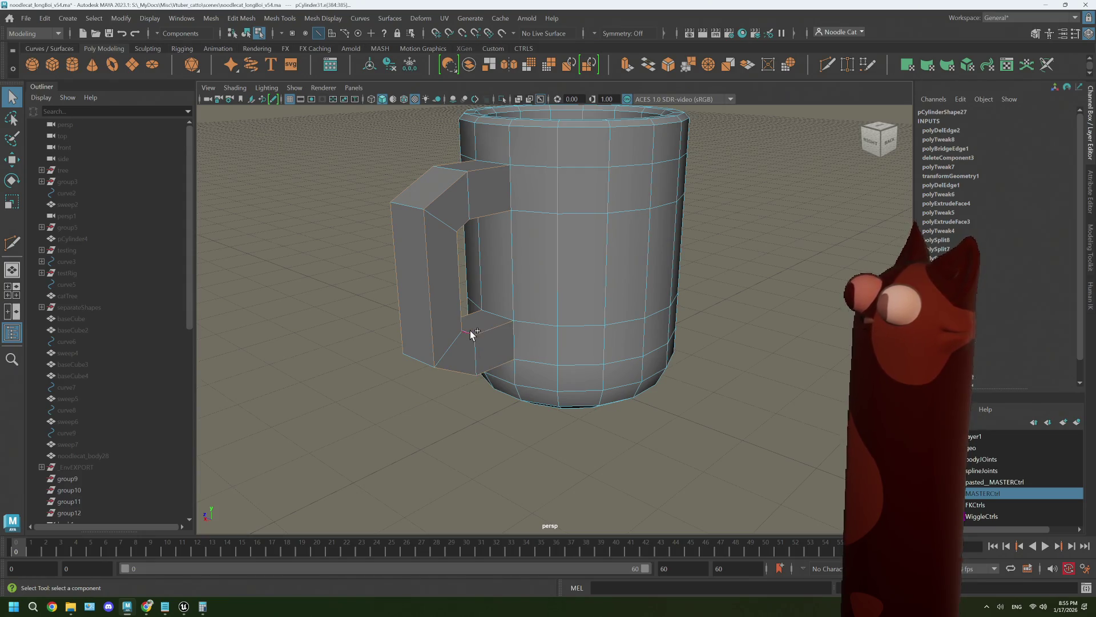
pyautogui.keyDown('alt'); pyautogui.moveTo(474, 348); pyautogui.dragTo(439, 350); pyautogui.keyUp('alt')
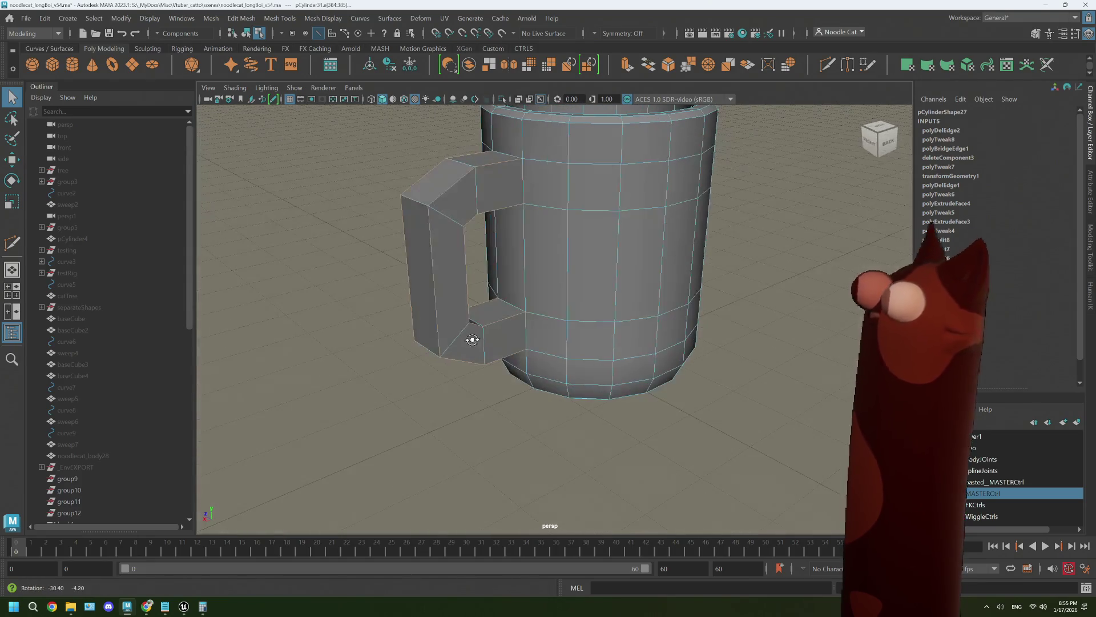
pyautogui.click(668, 65)
pyautogui.keyDown('alt'); pyautogui.moveTo(569, 213); pyautogui.dragTo(583, 214); pyautogui.keyUp('alt')
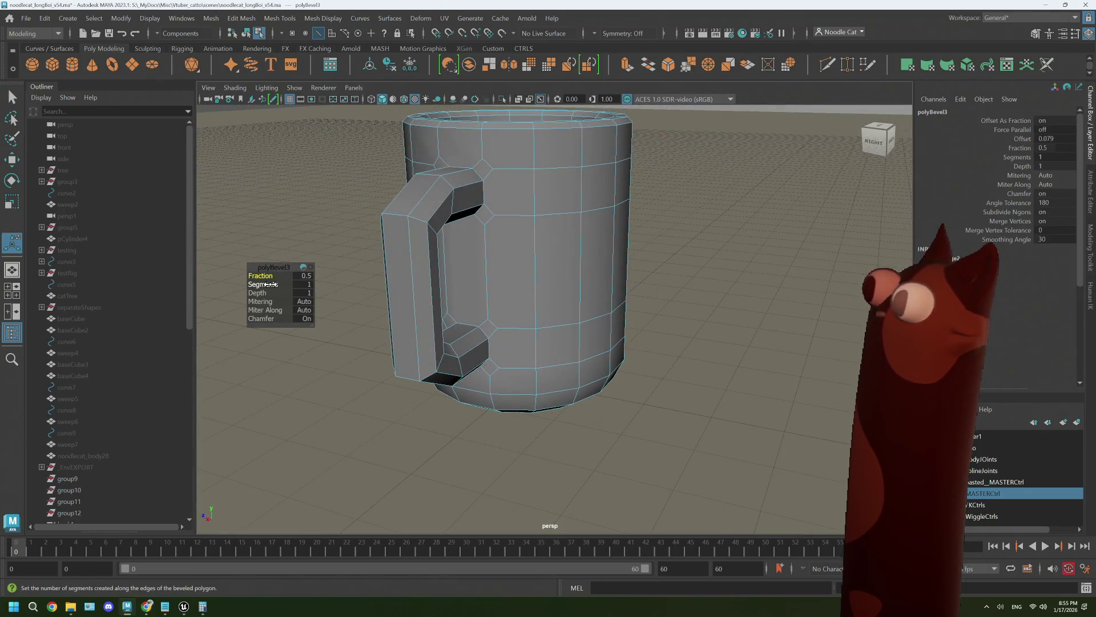
pyautogui.moveTo(271, 284); pyautogui.dragTo(273, 285)
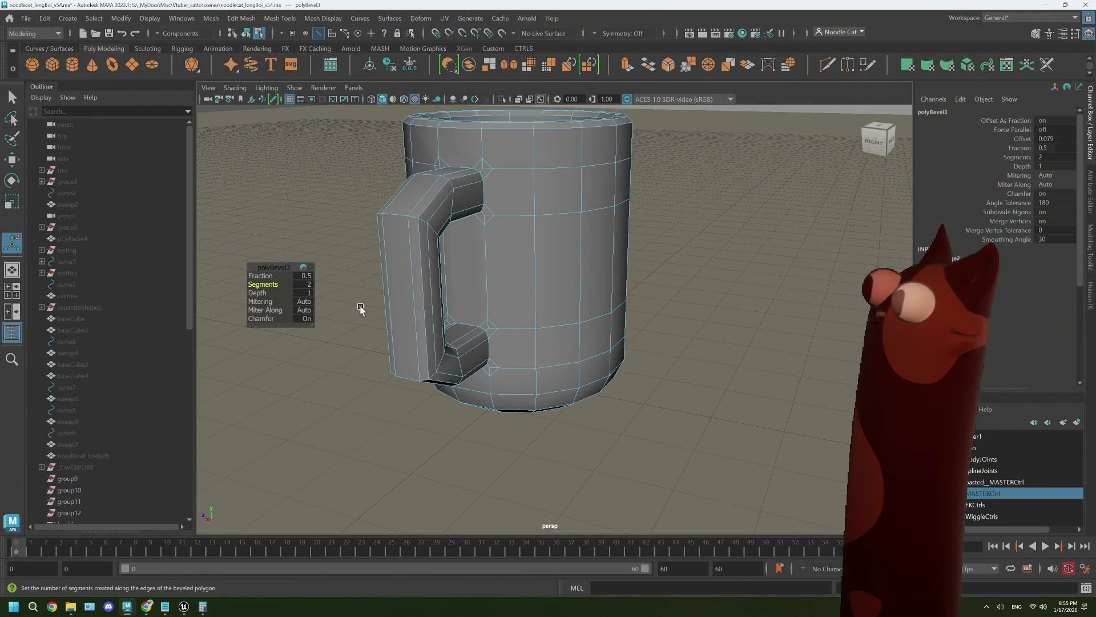
pyautogui.keyDown('alt'); pyautogui.moveTo(362, 311); pyautogui.dragTo(462, 309); pyautogui.keyUp('alt')
pyautogui.moveTo(269, 276); pyautogui.dragTo(272, 277)
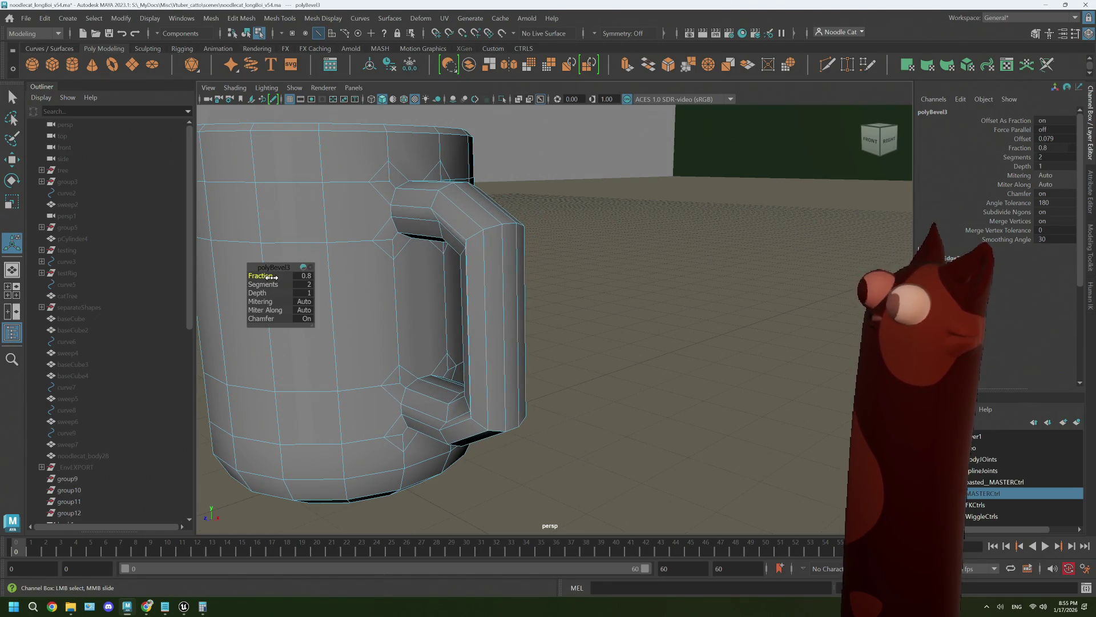
pyautogui.moveTo(442, 290)
pyautogui.keyDown('alt'); pyautogui.mouseDown()
pyautogui.moveTo(538, 284)
pyautogui.moveTo(400, 293)
pyautogui.mouseUp(); pyautogui.keyUp('alt')
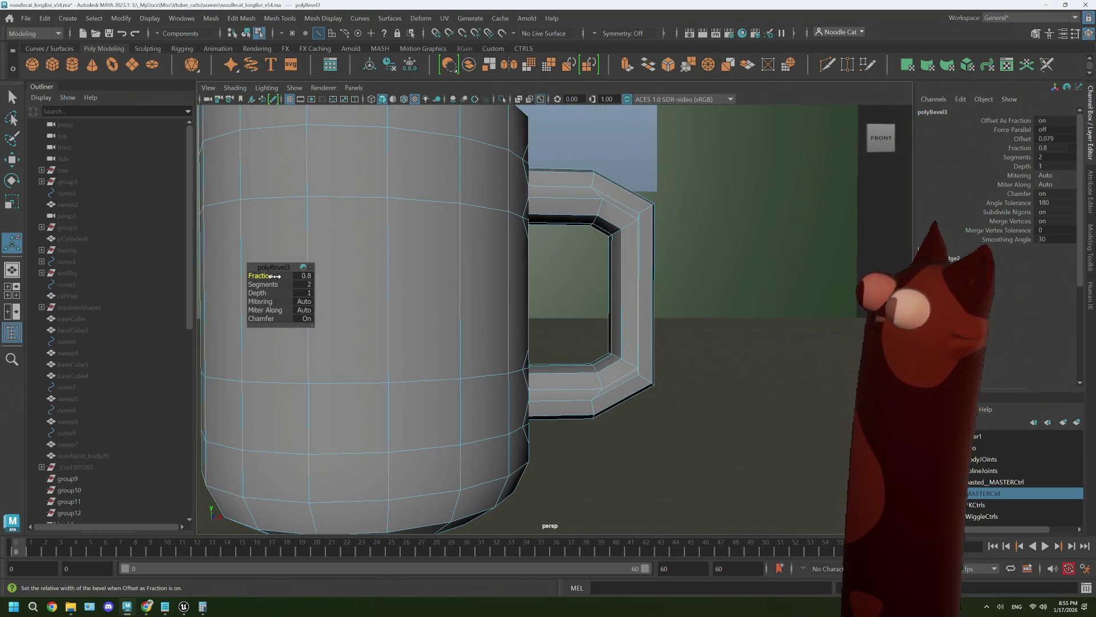
pyautogui.moveTo(273, 277); pyautogui.dragTo(273, 277)
pyautogui.moveTo(514, 262)
pyautogui.keyDown('alt'); pyautogui.mouseDown()
pyautogui.moveTo(538, 259)
pyautogui.moveTo(424, 272)
pyautogui.moveTo(533, 273)
pyautogui.mouseUp(); pyautogui.keyUp('alt')
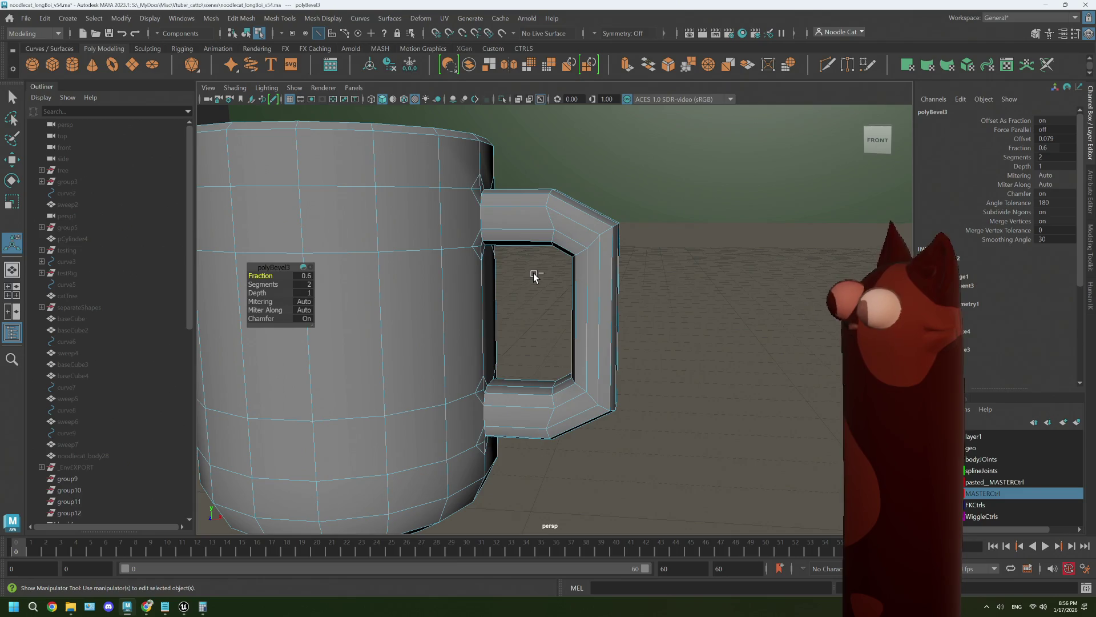
pyautogui.hotkey('ctrl', 'z')
pyautogui.hotkey('ctrl', 'z')
pyautogui.hotkey('ctrl', 'z')
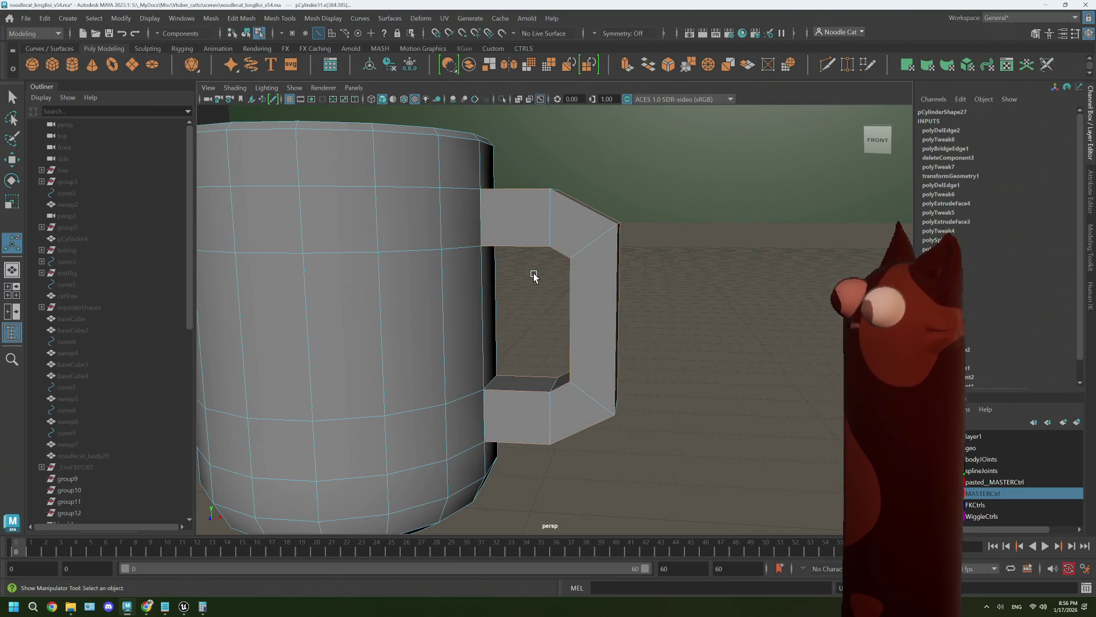
pyautogui.click(599, 237)
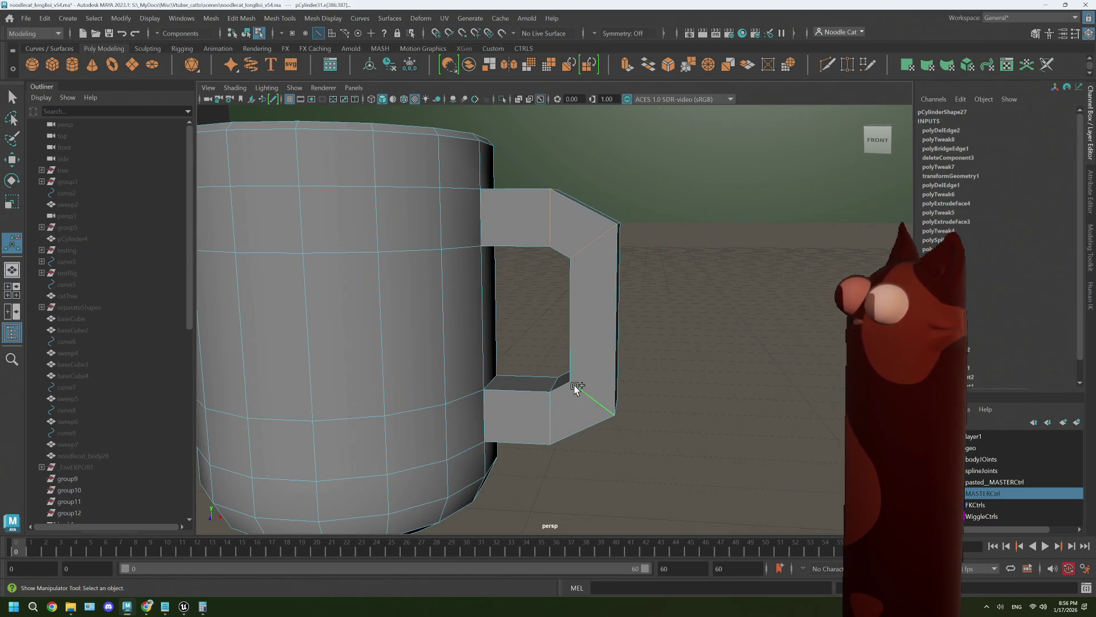
pyautogui.moveTo(608, 386)
pyautogui.keyDown('alt'); pyautogui.mouseDown()
pyautogui.moveTo(563, 375)
pyautogui.moveTo(580, 385)
pyautogui.moveTo(700, 124)
pyautogui.mouseUp(); pyautogui.keyUp('alt')
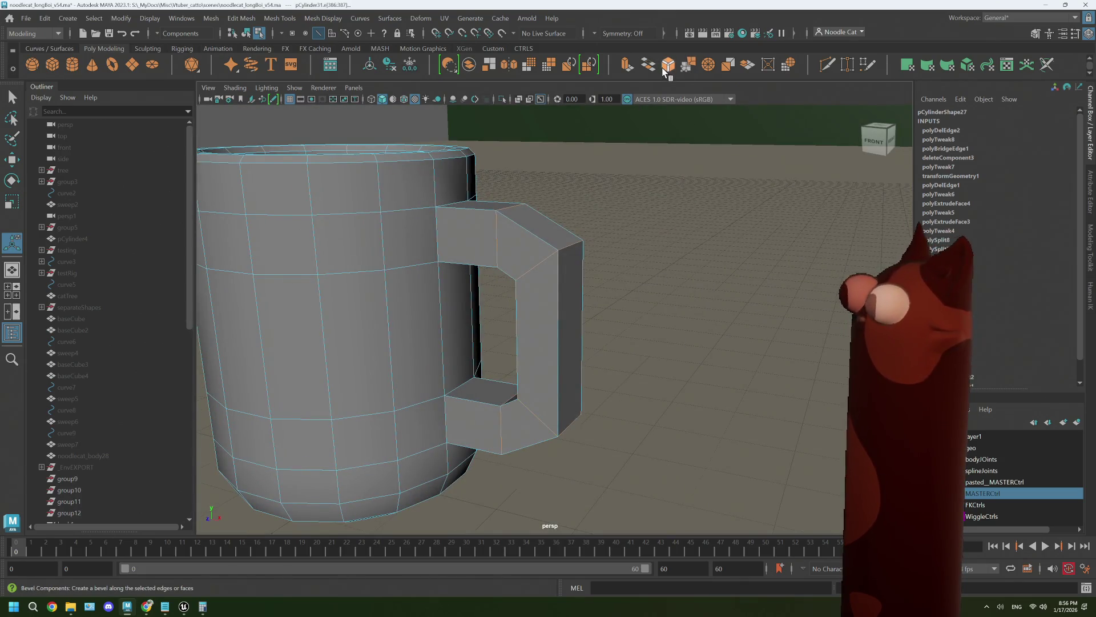
pyautogui.click(663, 70)
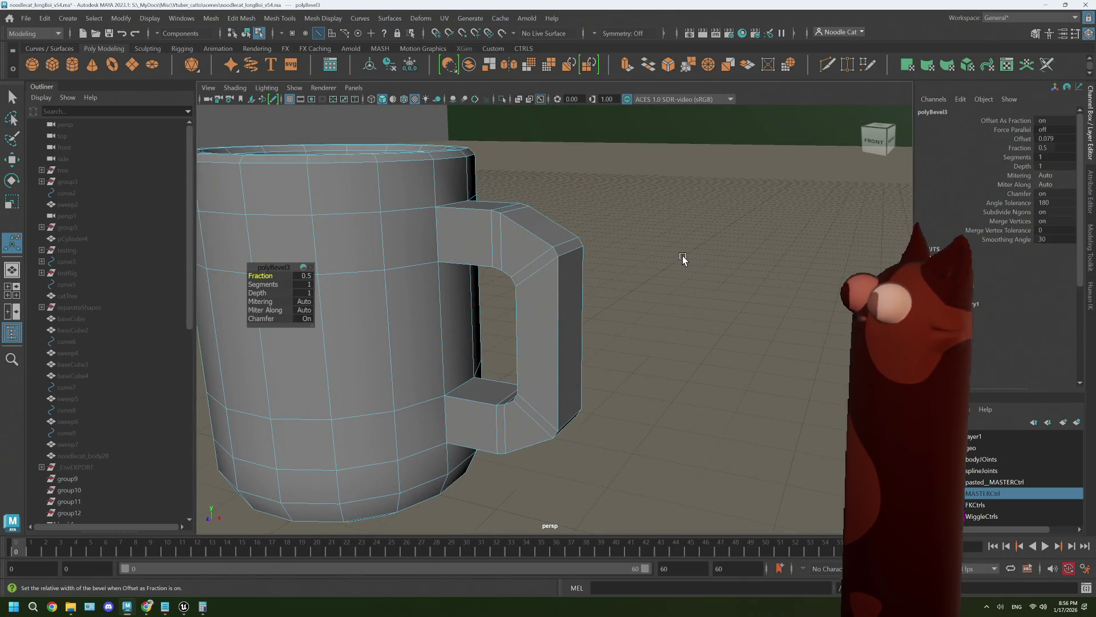
pyautogui.moveTo(682, 255)
pyautogui.keyDown('alt'); pyautogui.mouseDown()
pyautogui.moveTo(644, 289)
pyautogui.moveTo(592, 298)
pyautogui.mouseUp(); pyautogui.keyUp('alt')
pyautogui.moveTo(260, 279); pyautogui.dragTo(263, 276)
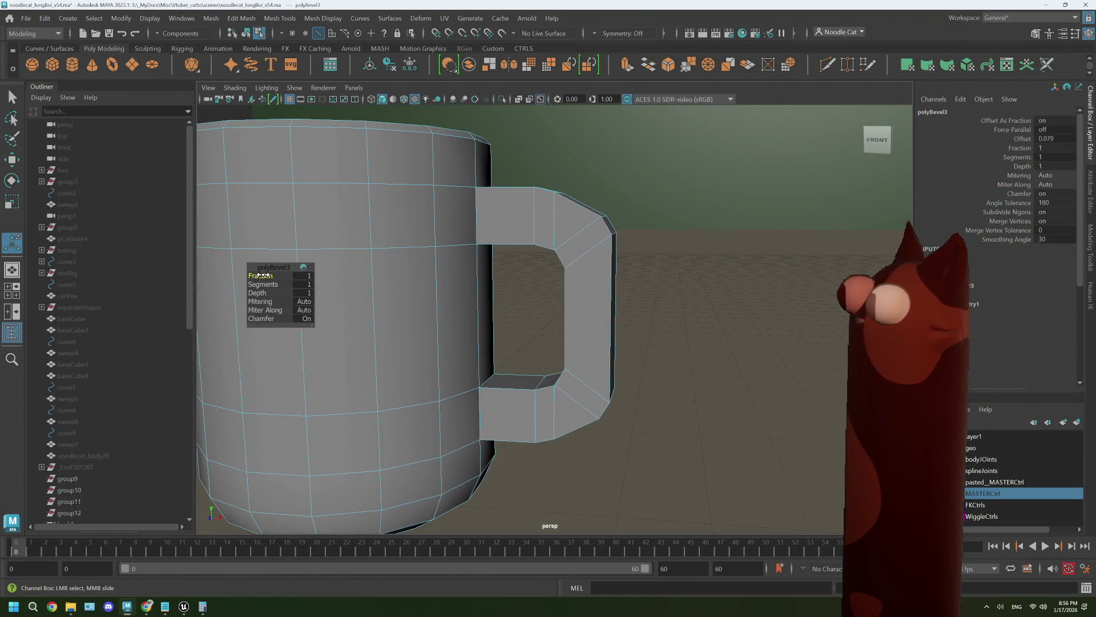
pyautogui.hotkey('ctrl', 'z')
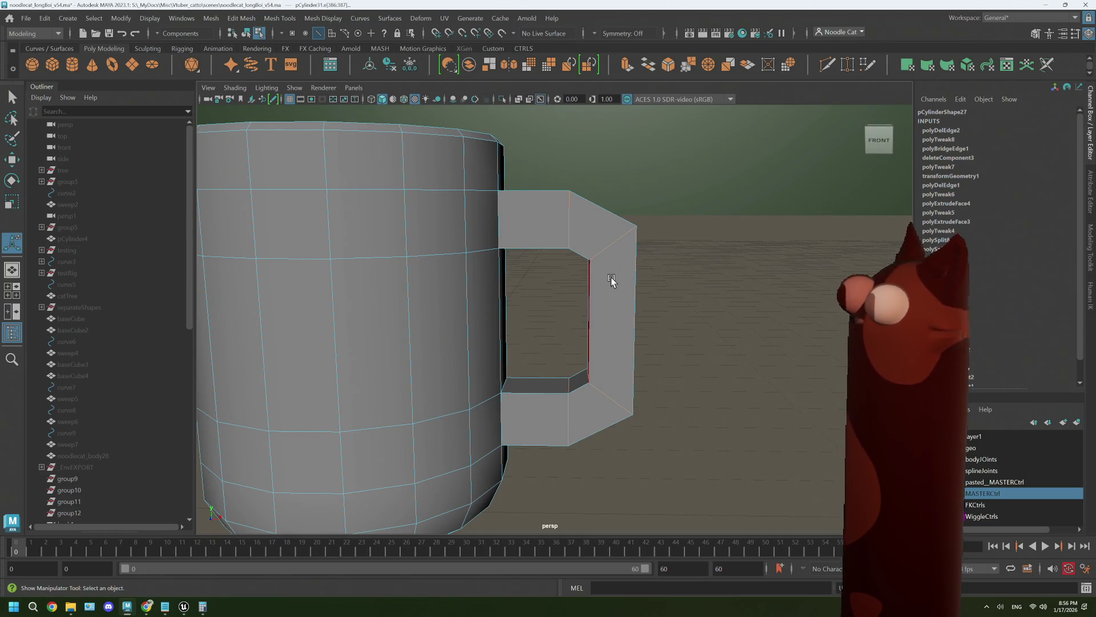
# In the front view, rescale the handle end vertically and shift it right, then undo the last change.
pyautogui.moveTo(618, 255); pyautogui.dragTo(623, 221, button='right')
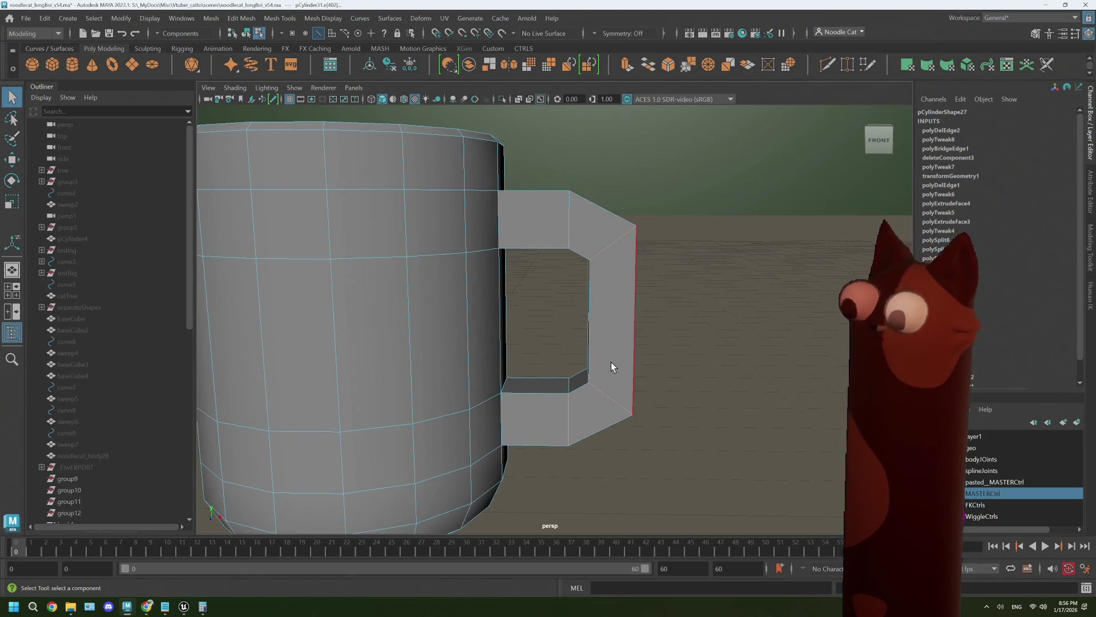
pyautogui.press('space')
pyautogui.press('space')
pyautogui.scroll(3, 499, 388)
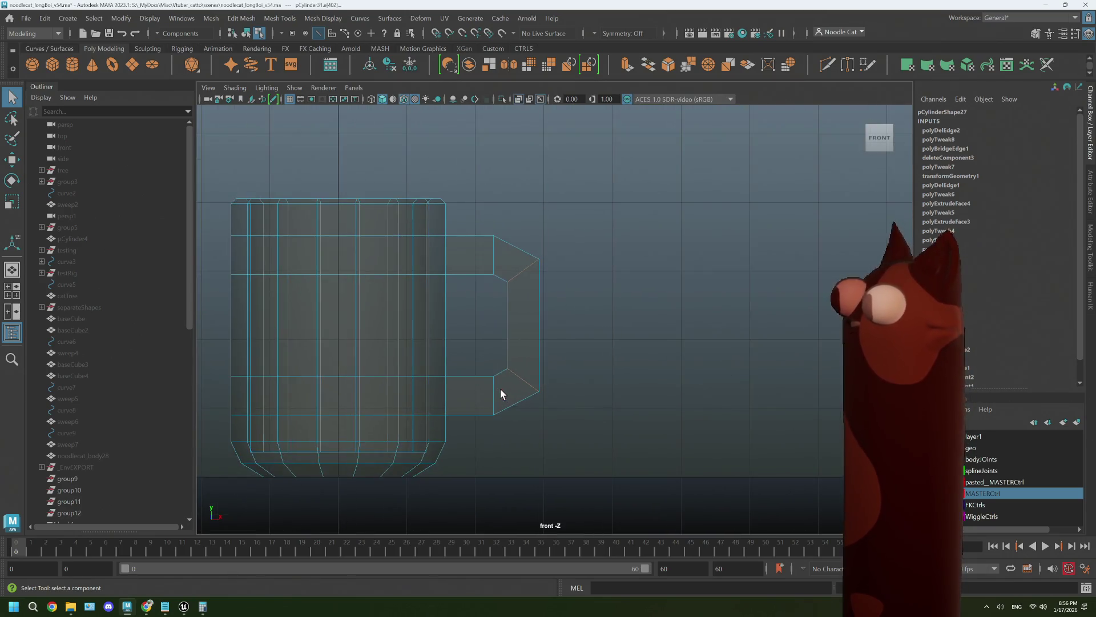
pyautogui.click(499, 388)
pyautogui.press('r')
pyautogui.moveTo(518, 226); pyautogui.dragTo(511, 250)
pyautogui.press('w')
pyautogui.moveTo(618, 327); pyautogui.dragTo(622, 329)
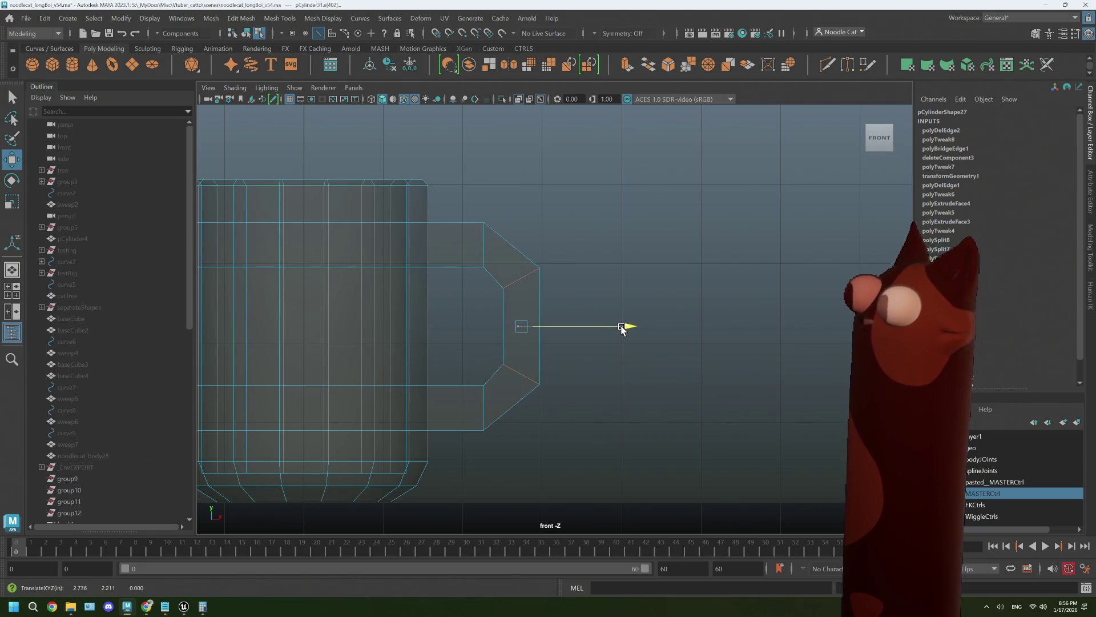
pyautogui.scroll(5, 485, 328)
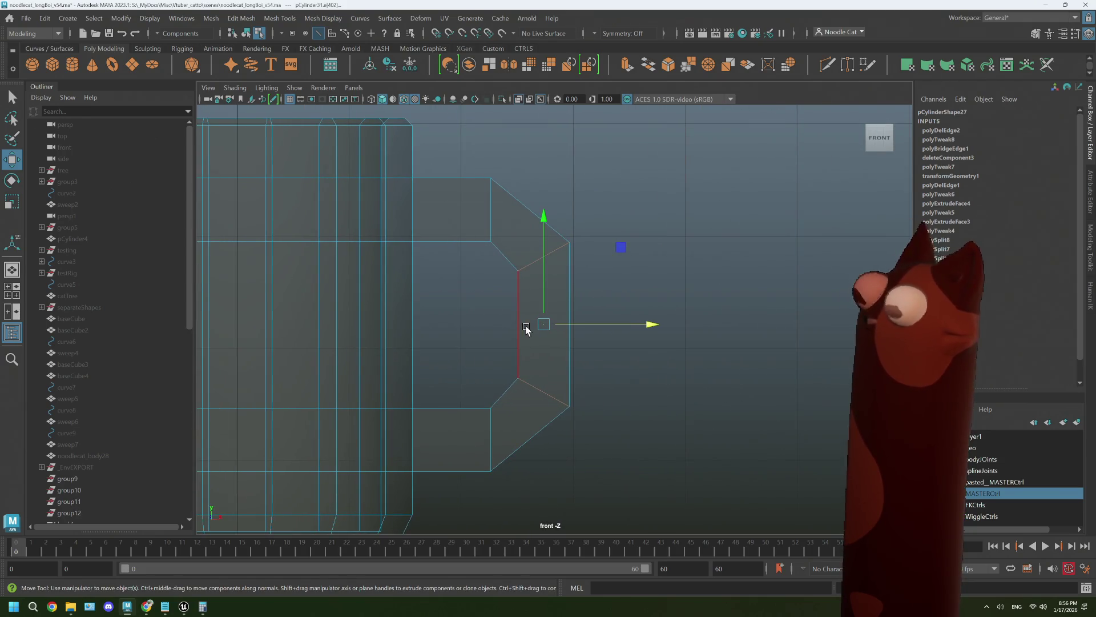
pyautogui.hotkey('ctrl', 'z')
pyautogui.hotkey('ctrl', 'z')
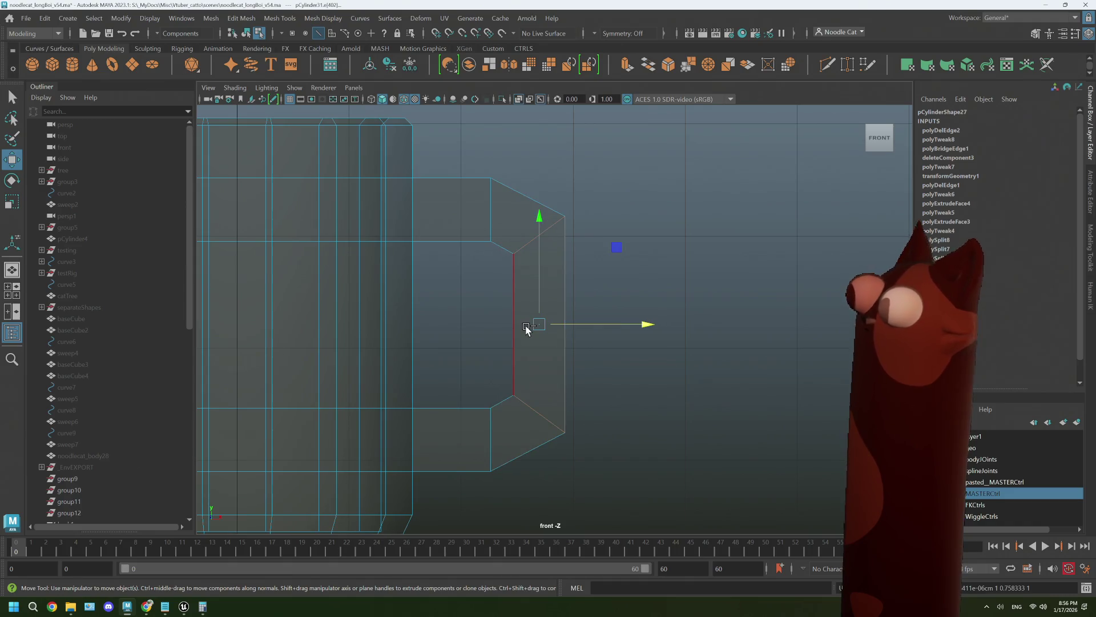
# Multi-Cut an edge across the upper and lower angled faces, nudging the upper edge up and right.
pyautogui.click(826, 67)
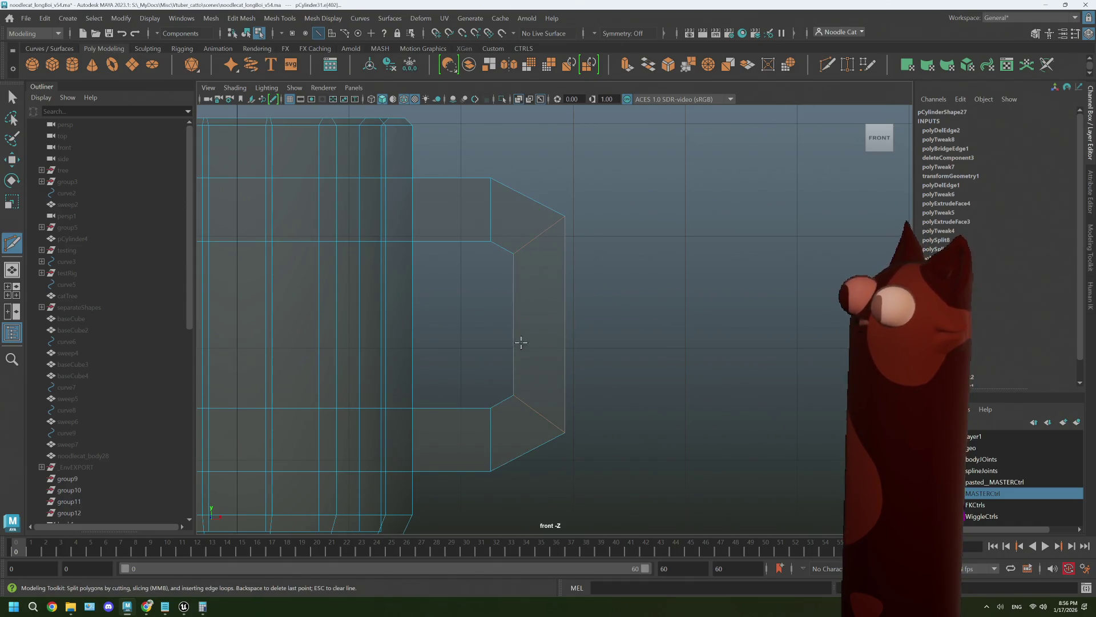
pyautogui.click(501, 246)
pyautogui.click(527, 451)
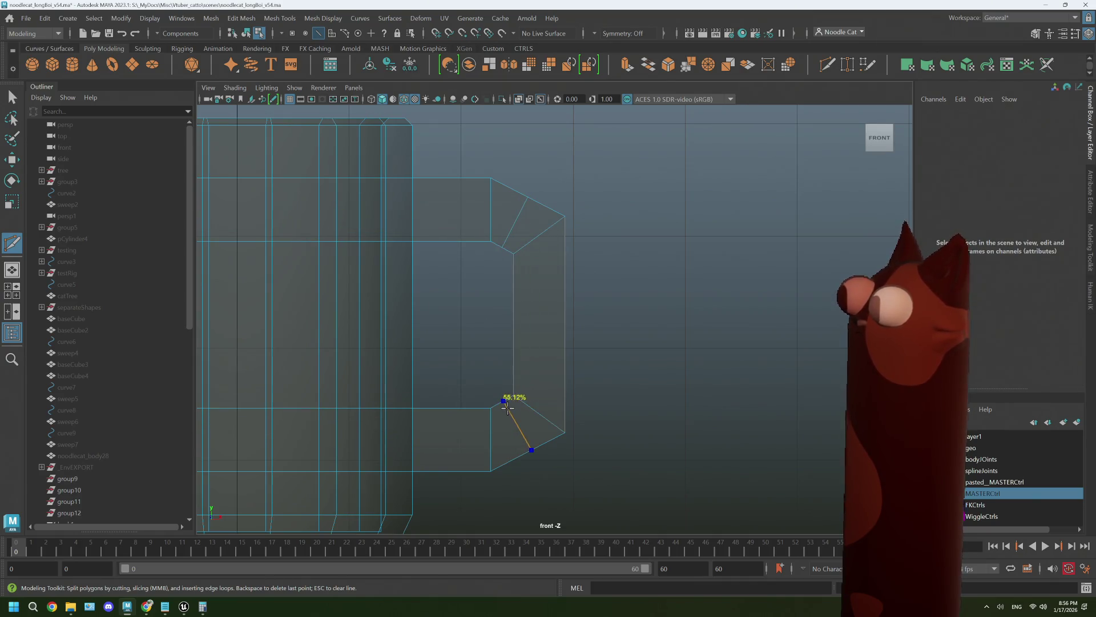
pyautogui.press('w')
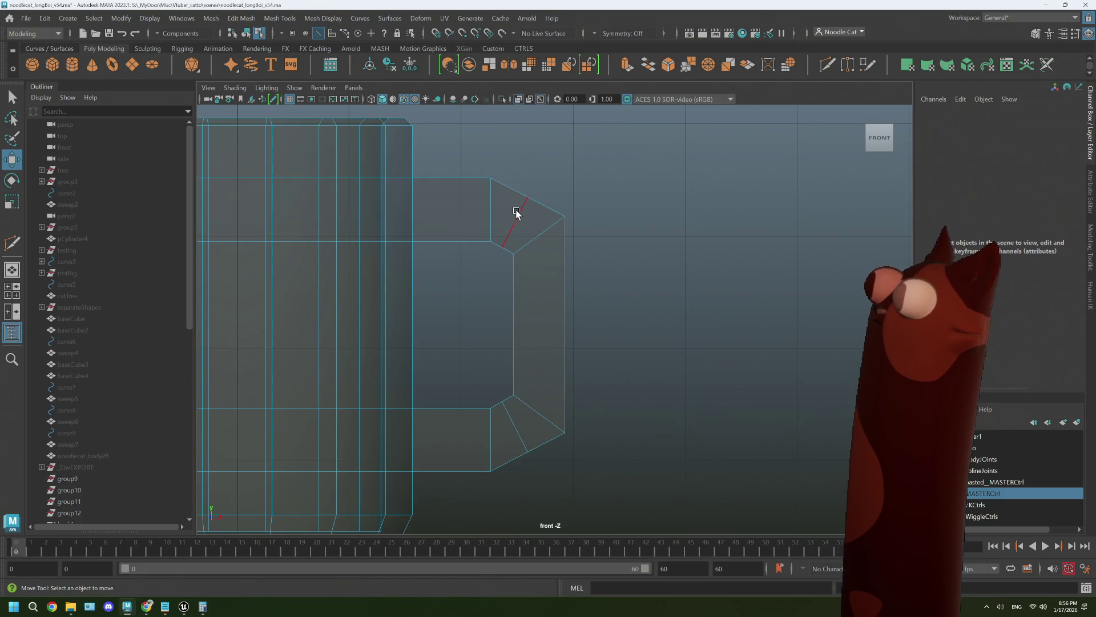
pyautogui.click(517, 213)
pyautogui.moveTo(591, 154); pyautogui.dragTo(593, 148)
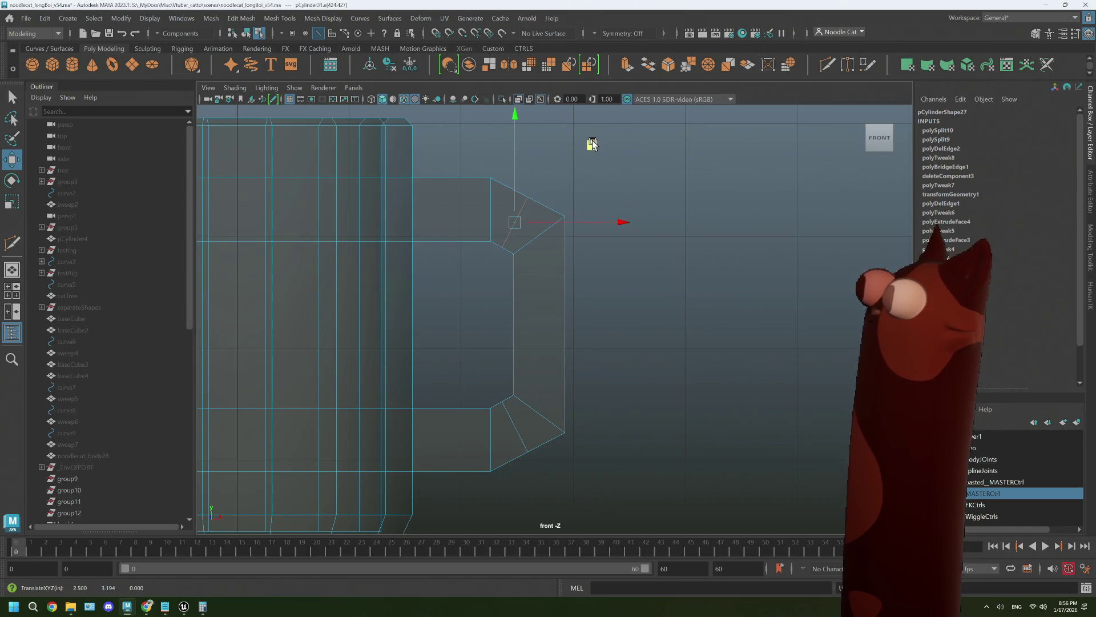
pyautogui.click(592, 143)
pyautogui.hotkey('ctrl', 'z')
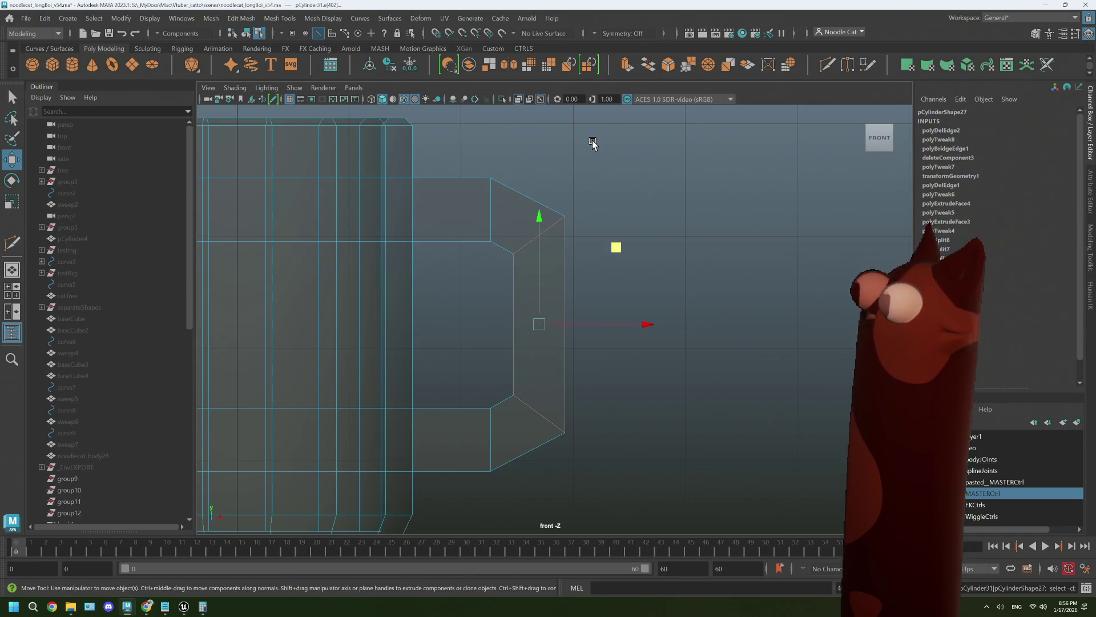
pyautogui.click(617, 352)
# In the perspective view, select the loop of faces around the handle.
pyautogui.press('space')
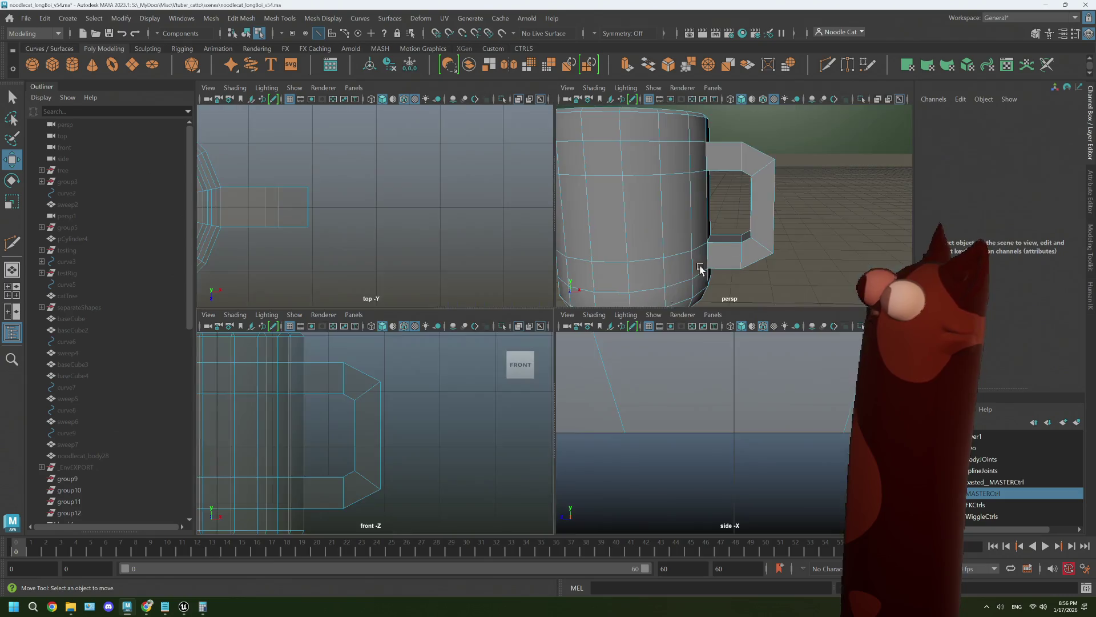
pyautogui.press('space')
pyautogui.moveTo(732, 288)
pyautogui.keyDown('alt'); pyautogui.mouseDown()
pyautogui.moveTo(669, 346)
pyautogui.moveTo(695, 345)
pyautogui.moveTo(623, 354)
pyautogui.moveTo(635, 345)
pyautogui.mouseUp(); pyautogui.keyUp('alt')
pyautogui.scroll(3, 649, 338)
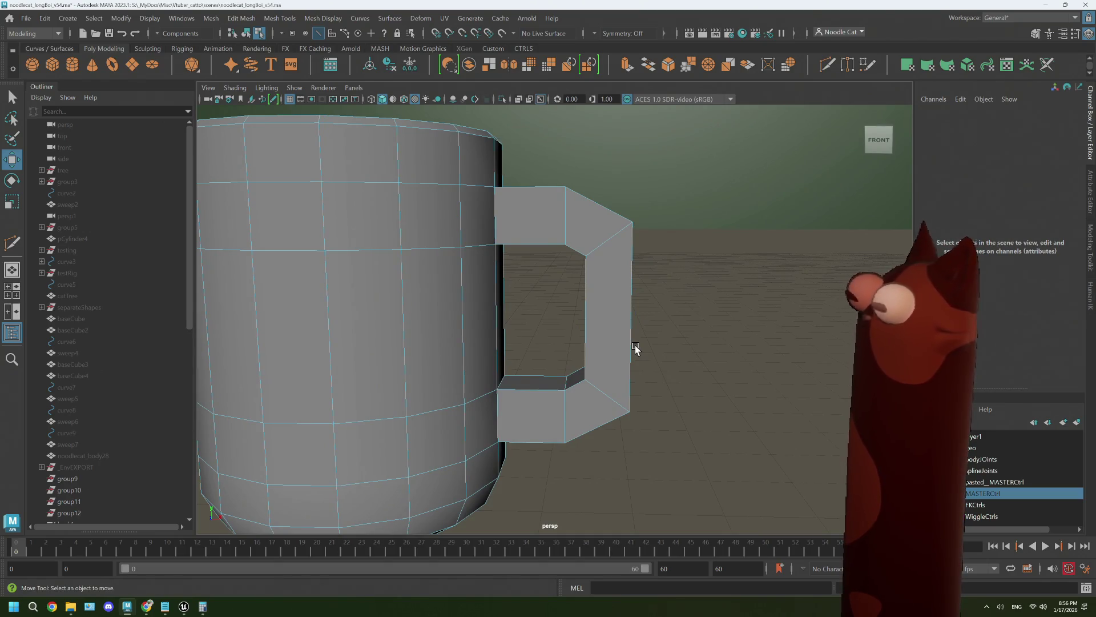
pyautogui.moveTo(600, 256); pyautogui.dragTo(612, 228, button='right')
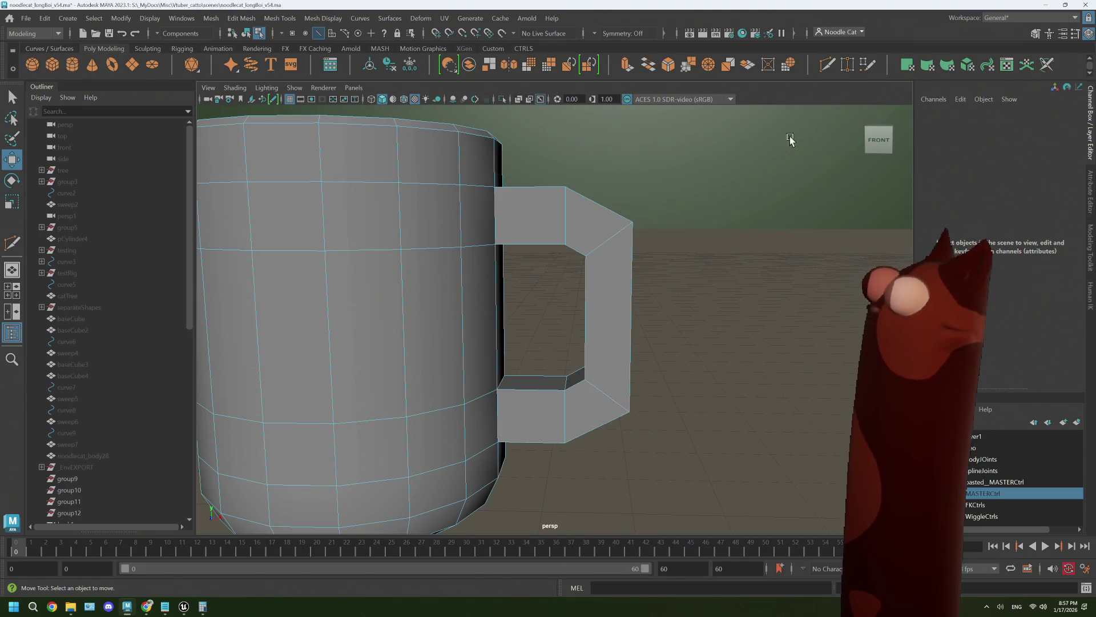
pyautogui.click(827, 64)
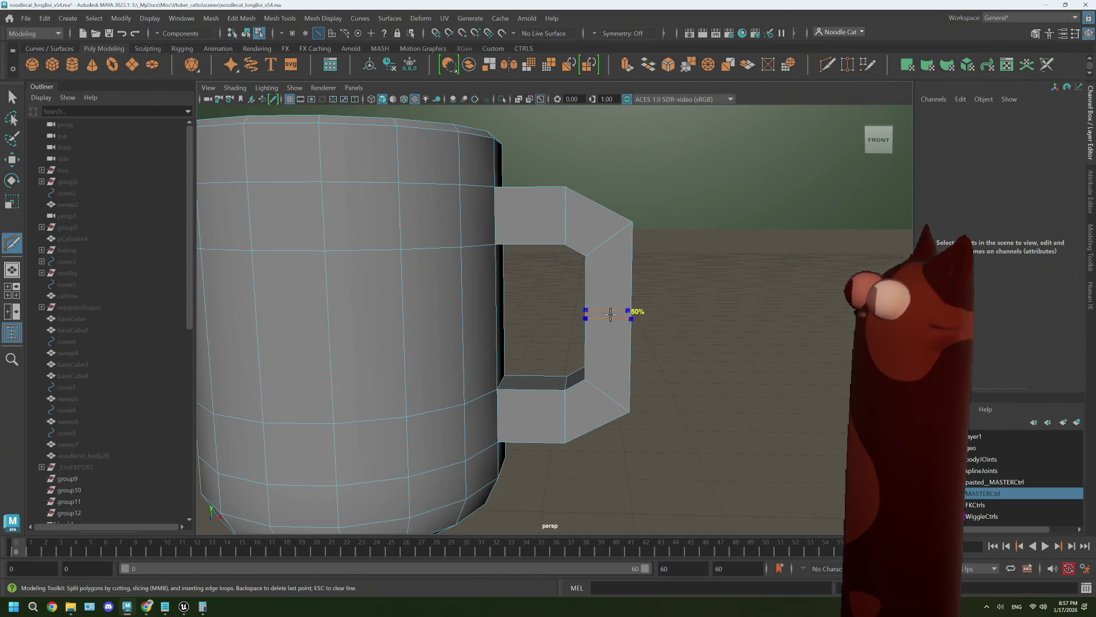
pyautogui.rightClick(602, 257)
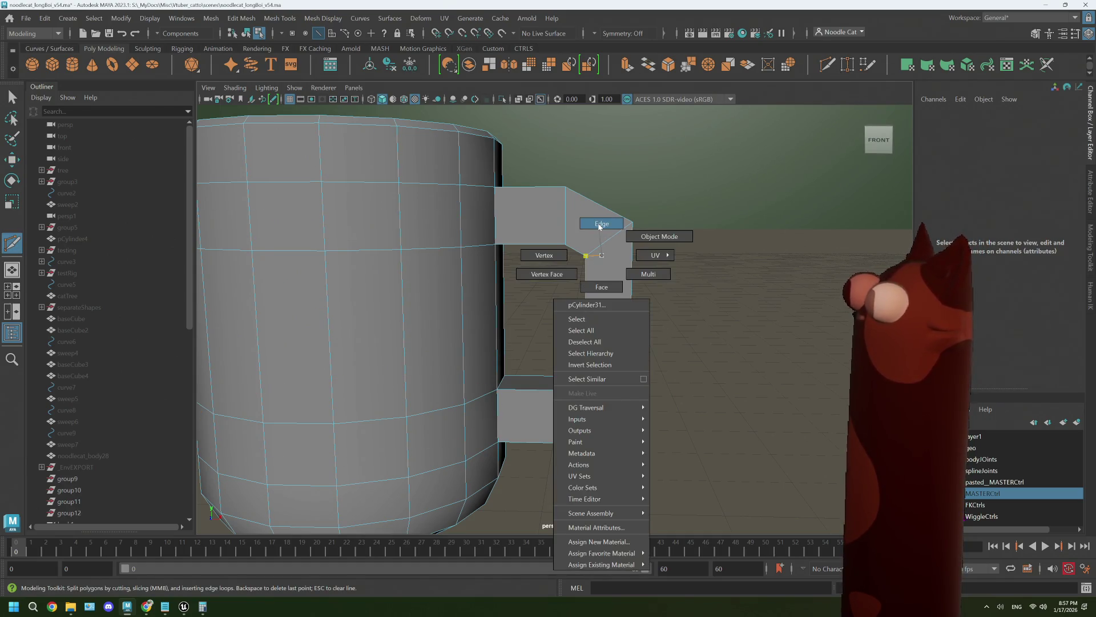
pyautogui.moveTo(599, 226); pyautogui.dragTo(601, 287, button='right')
pyautogui.press('q')
pyautogui.click(597, 238)
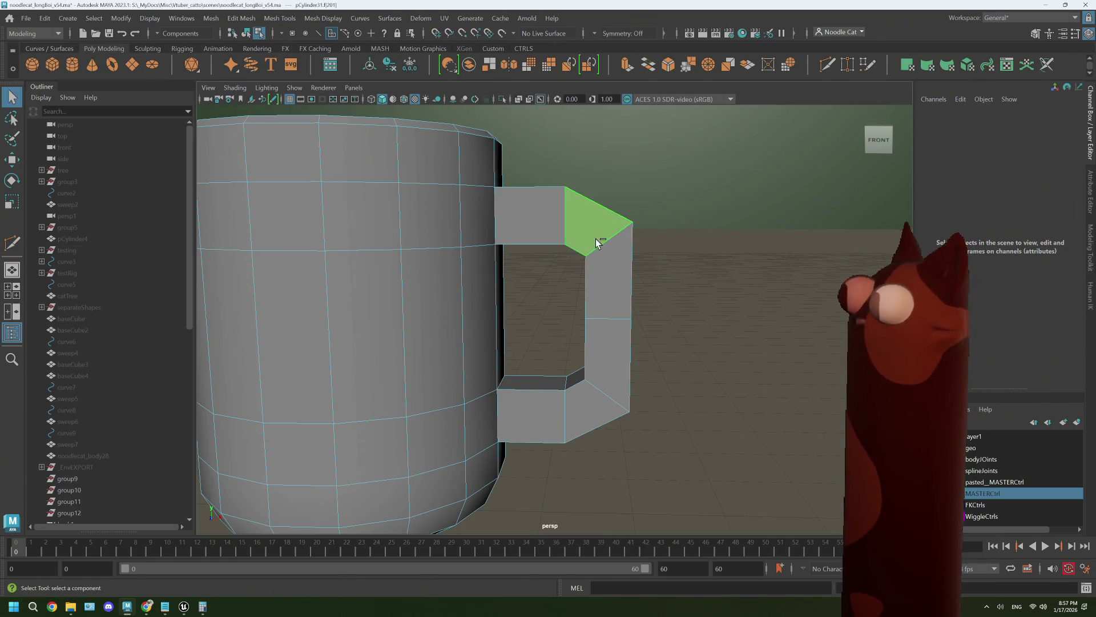
pyautogui.keyDown('alt'); pyautogui.moveTo(619, 276); pyautogui.dragTo(578, 289); pyautogui.keyUp('alt')
pyautogui.doubleClick(495, 320)
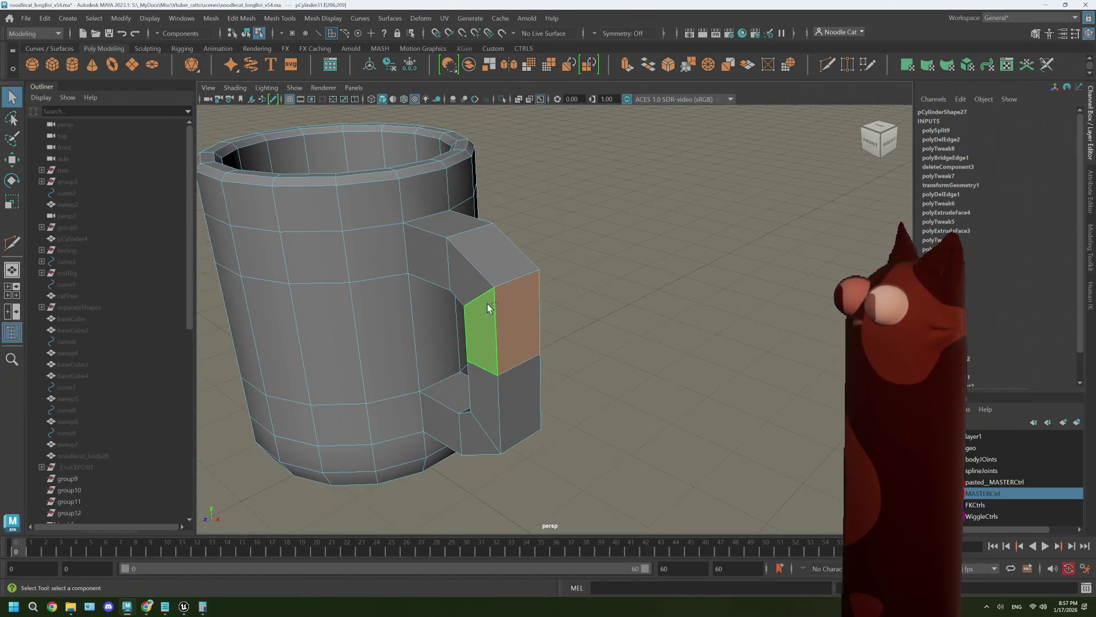
# Select the neighbouring handle face loop, then pick the upper stub's open border edges.
pyautogui.doubleClick(488, 304)
pyautogui.moveTo(488, 308)
pyautogui.keyDown('alt'); pyautogui.mouseDown()
pyautogui.moveTo(509, 330)
pyautogui.moveTo(581, 332)
pyautogui.mouseUp(); pyautogui.keyUp('alt')
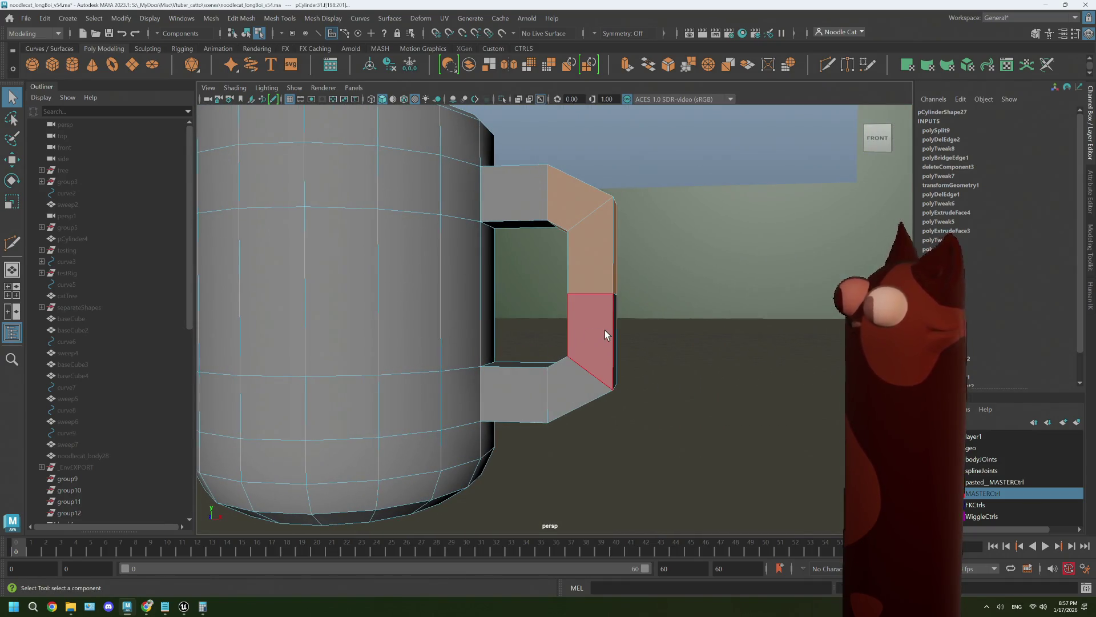
pyautogui.click(604, 330)
pyautogui.keyDown('alt'); pyautogui.moveTo(560, 261); pyautogui.dragTo(585, 307); pyautogui.keyUp('alt')
pyautogui.moveTo(585, 311); pyautogui.dragTo(592, 250, button='right')
pyautogui.click(519, 257)
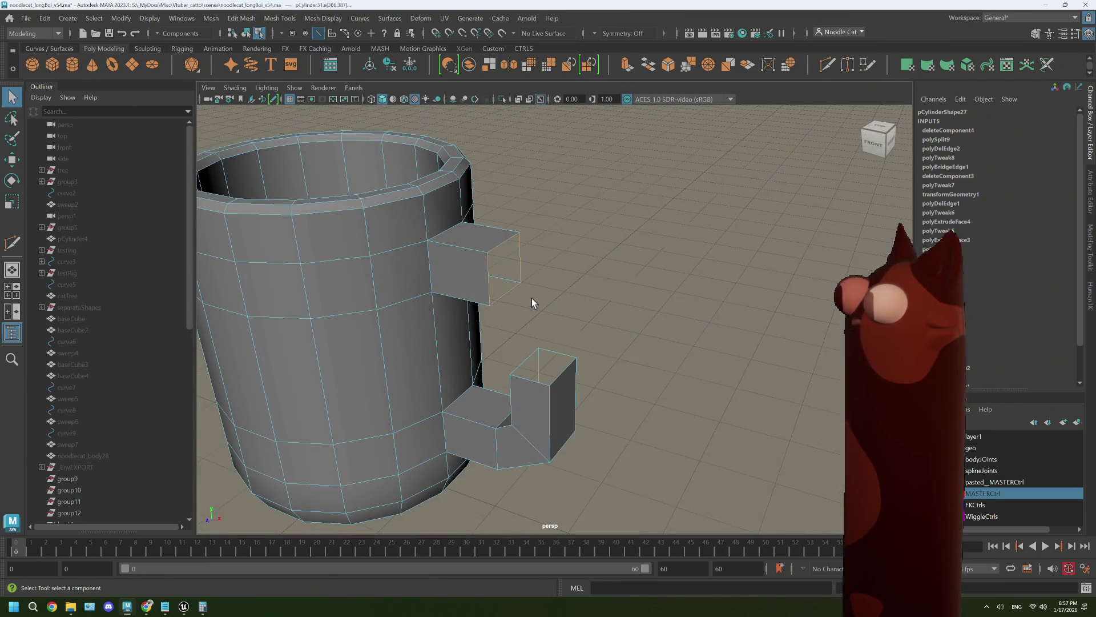
pyautogui.moveTo(532, 298)
pyautogui.keyDown('alt'); pyautogui.mouseDown()
pyautogui.moveTo(578, 382)
pyautogui.moveTo(643, 292)
pyautogui.mouseUp(); pyautogui.keyUp('alt')
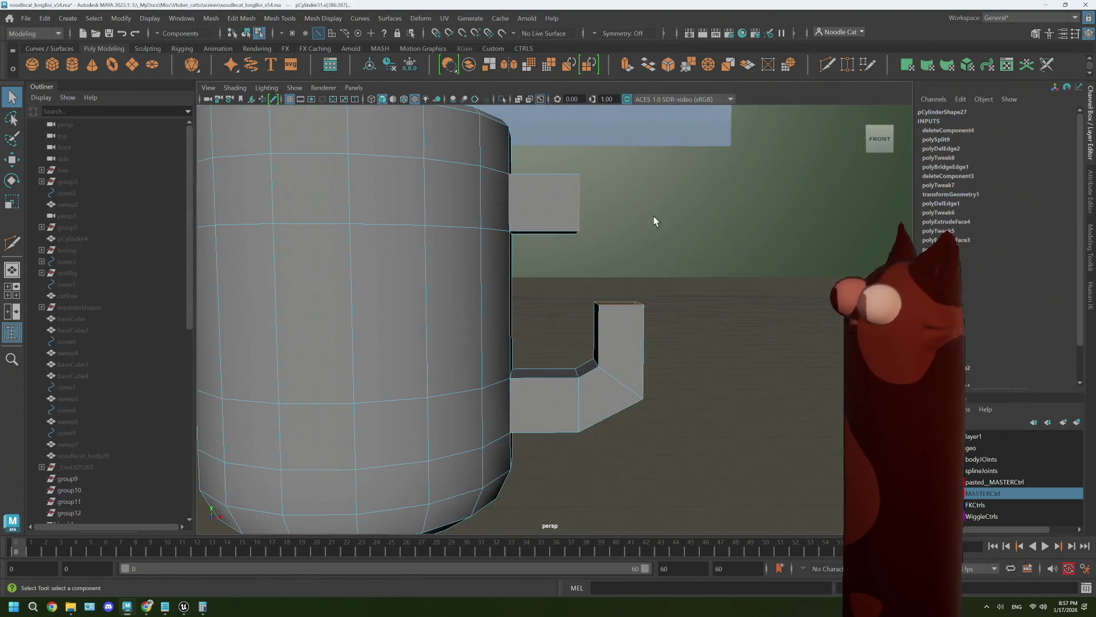
# Bridge the two stubs with Divisions 1, then undo the bridge and the face deletion.
pyautogui.keyDown('shift'); pyautogui.moveTo(654, 221); pyautogui.dragTo(601, 318, button='right'); pyautogui.keyUp('shift')
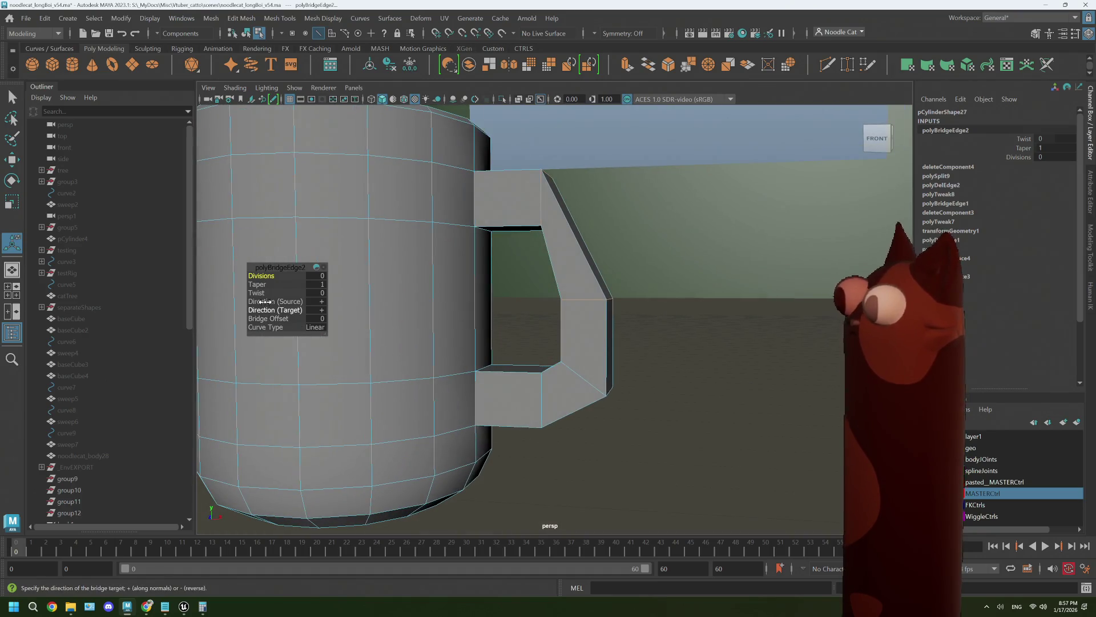
pyautogui.moveTo(257, 276); pyautogui.dragTo(264, 276, button='middle')
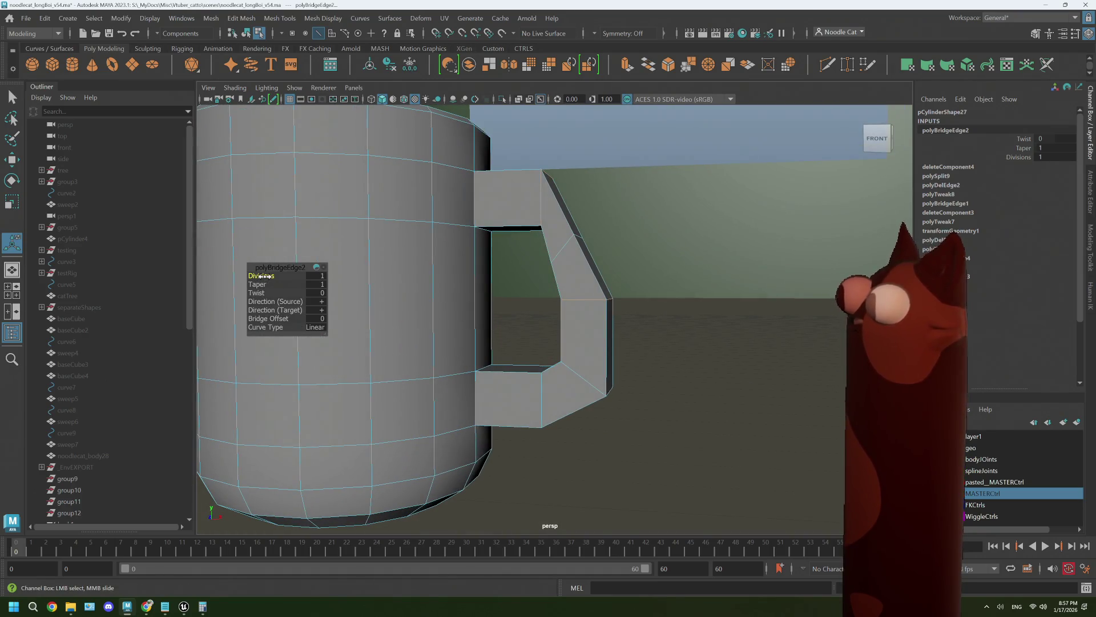
pyautogui.hotkey('ctrl', 'z')
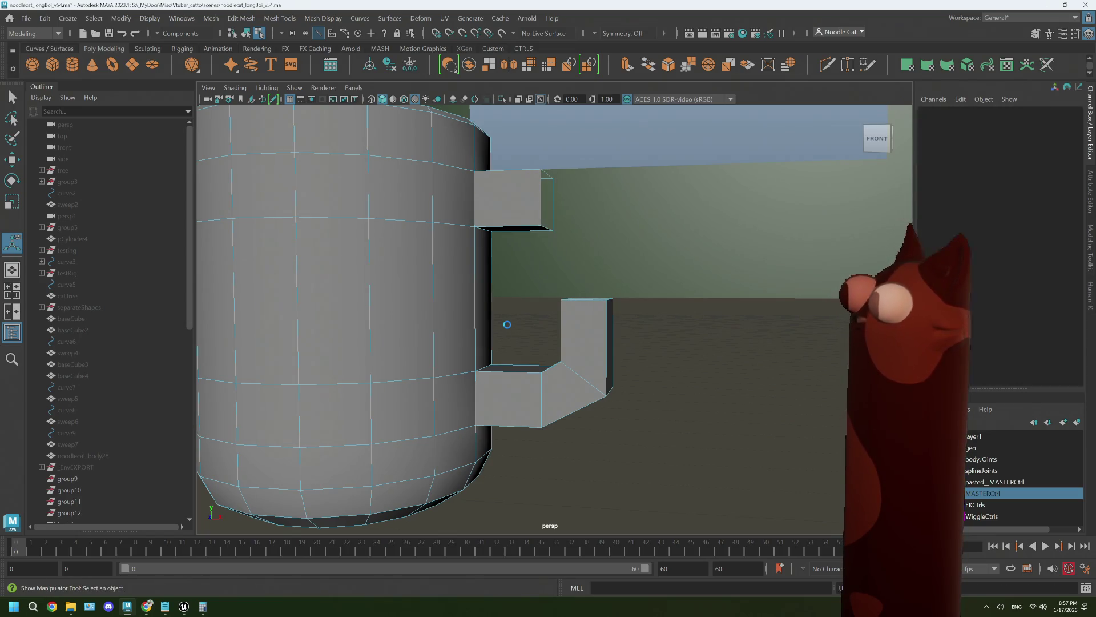
pyautogui.hotkey('ctrl', 'z')
# In the front view, move the handle's outer-side vertices slightly right to about X 2.96.
pyautogui.keyDown('alt'); pyautogui.moveTo(507, 324); pyautogui.dragTo(597, 360); pyautogui.keyUp('alt')
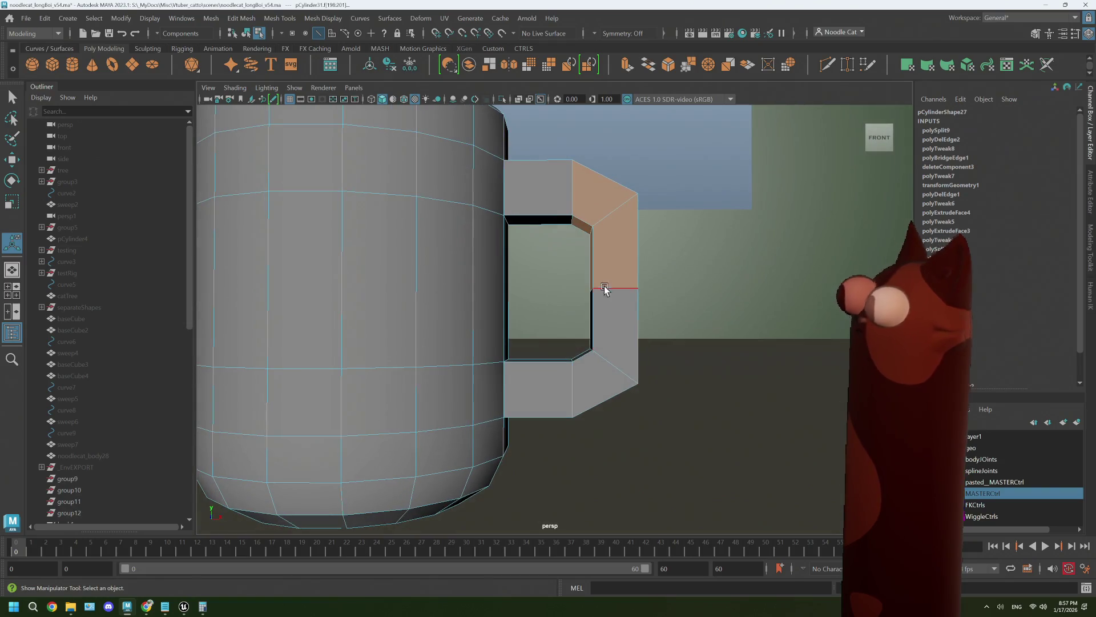
pyautogui.moveTo(604, 285); pyautogui.dragTo(662, 260, button='right')
pyautogui.keyDown('alt'); pyautogui.moveTo(624, 352); pyautogui.dragTo(615, 360); pyautogui.keyUp('alt')
pyautogui.press('space')
pyautogui.press('space')
pyautogui.keyDown('alt'); pyautogui.moveTo(441, 438); pyautogui.dragTo(395, 440, button='middle'); pyautogui.keyUp('alt')
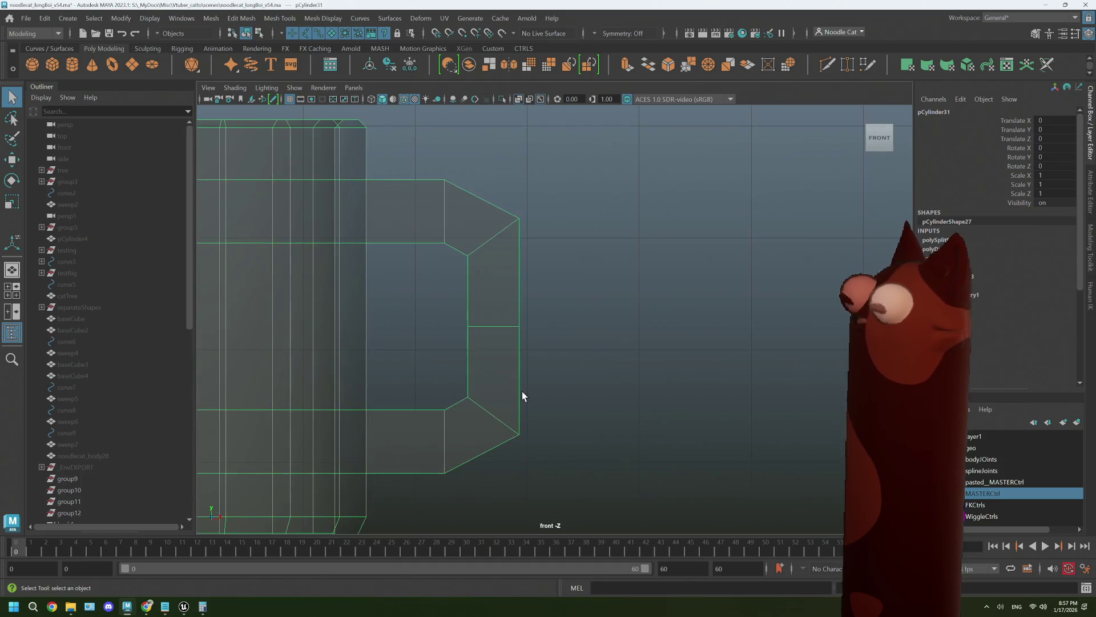
pyautogui.moveTo(516, 285)
pyautogui.mouseDown(button='right')
pyautogui.moveTo(497, 294)
pyautogui.moveTo(489, 282)
pyautogui.moveTo(502, 275)
pyautogui.mouseUp(button='right')
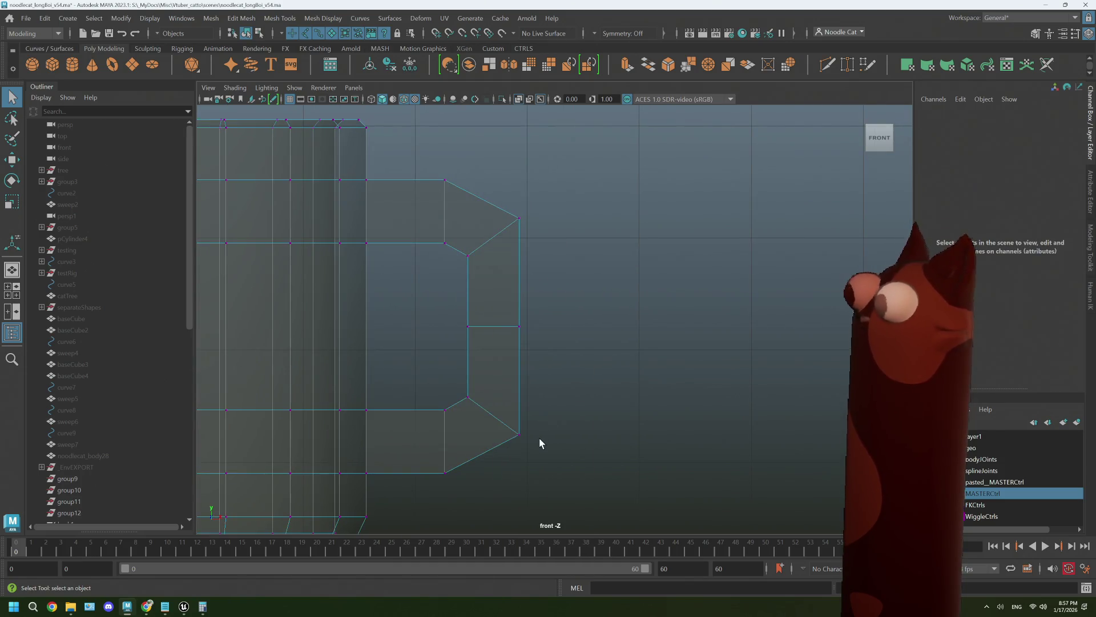
pyautogui.moveTo(540, 438); pyautogui.dragTo(499, 202)
pyautogui.press('w')
pyautogui.moveTo(627, 330)
pyautogui.mouseDown()
pyautogui.moveTo(602, 345)
pyautogui.moveTo(632, 335)
pyautogui.moveTo(620, 342)
pyautogui.mouseUp()
# Preview the mug as a smoothed mesh with 3, then return to low-poly display with 1.
pyautogui.press('space')
pyautogui.press('space')
pyautogui.keyDown('alt'); pyautogui.moveTo(621, 341); pyautogui.dragTo(590, 342, button='right'); pyautogui.keyUp('alt')
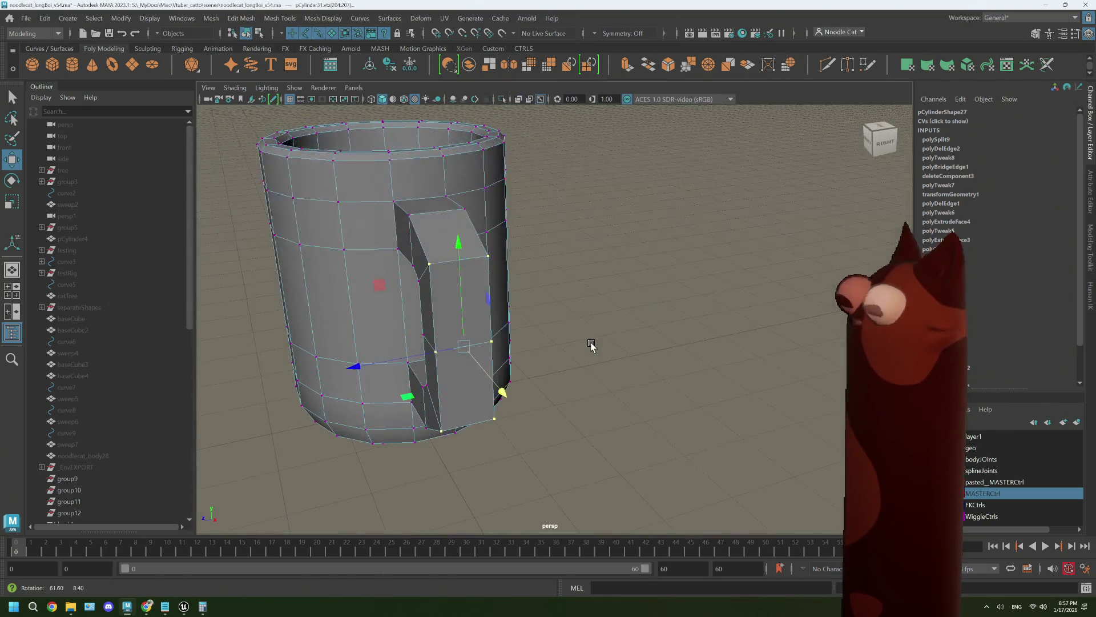
pyautogui.press('3')
pyautogui.moveTo(570, 357)
pyautogui.keyDown('alt'); pyautogui.mouseDown()
pyautogui.moveTo(545, 366)
pyautogui.moveTo(594, 362)
pyautogui.moveTo(563, 366)
pyautogui.moveTo(574, 363)
pyautogui.moveTo(598, 278)
pyautogui.mouseUp(); pyautogui.keyUp('alt')
pyautogui.press('1')
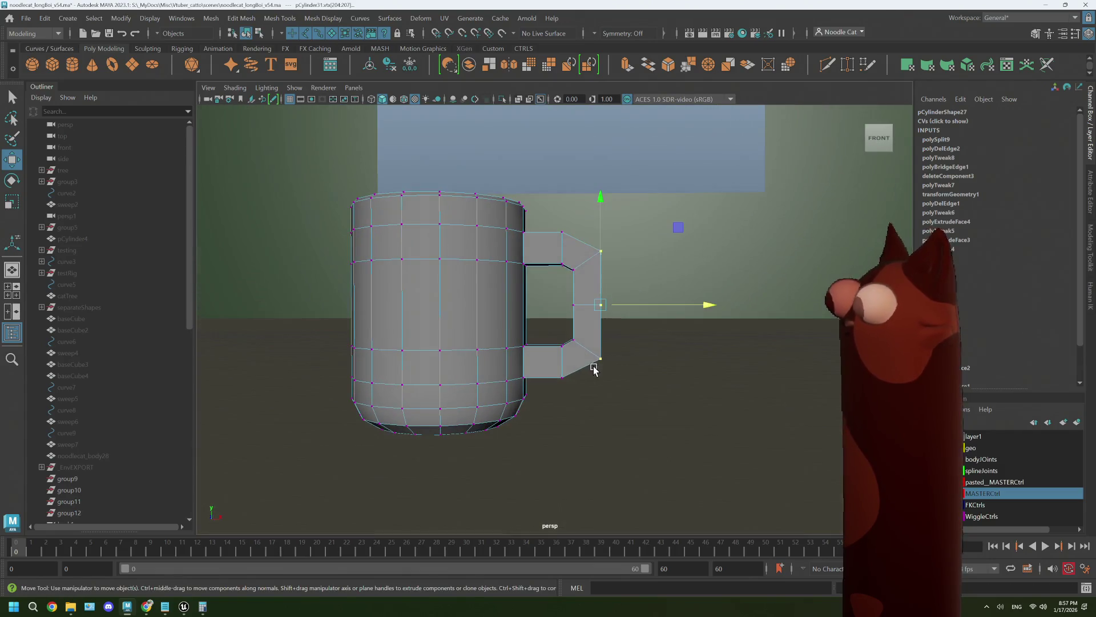
pyautogui.moveTo(597, 279)
pyautogui.mouseDown(button='right')
pyautogui.moveTo(584, 301)
pyautogui.moveTo(574, 280)
pyautogui.moveTo(594, 313)
pyautogui.mouseUp(button='right')
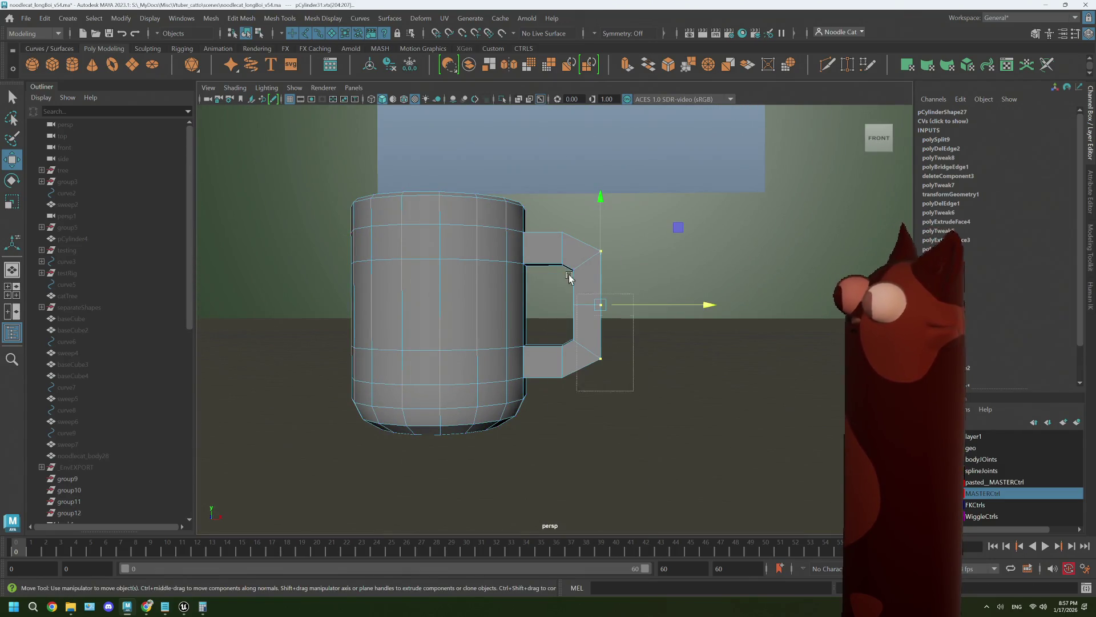
# Apply Mesh > Smooth to the mug and then undo it.
pyautogui.click(211, 17)
pyautogui.click(231, 150)
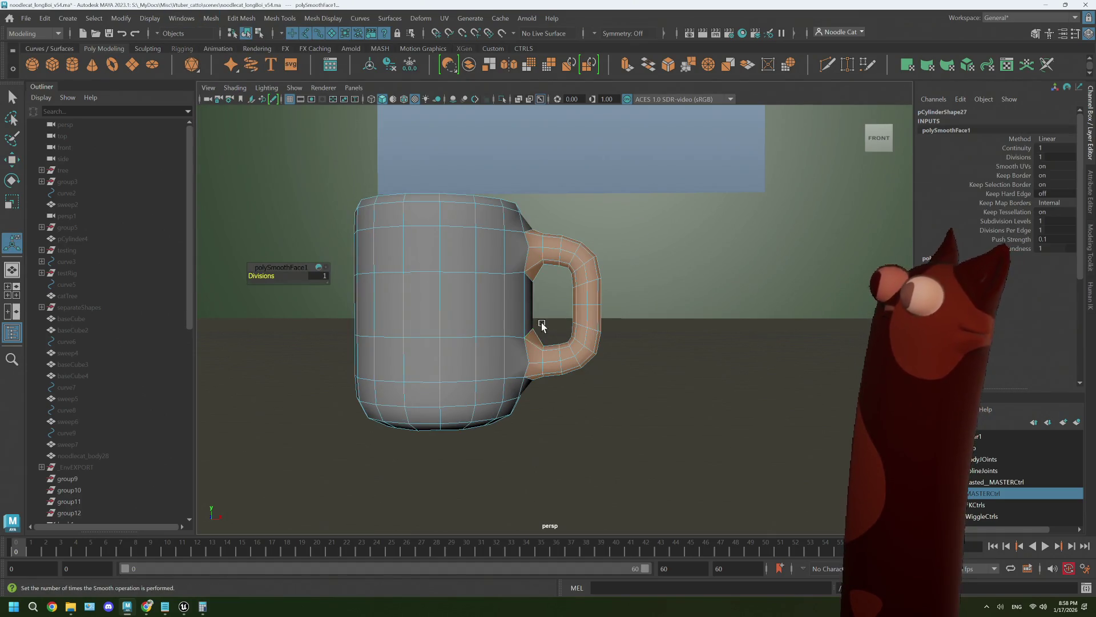
pyautogui.moveTo(536, 326)
pyautogui.keyDown('alt'); pyautogui.mouseDown()
pyautogui.moveTo(503, 326)
pyautogui.moveTo(526, 331)
pyautogui.moveTo(522, 339)
pyautogui.moveTo(531, 318)
pyautogui.moveTo(479, 337)
pyautogui.moveTo(518, 333)
pyautogui.mouseUp(); pyautogui.keyUp('alt')
pyautogui.hotkey('ctrl', 'z')
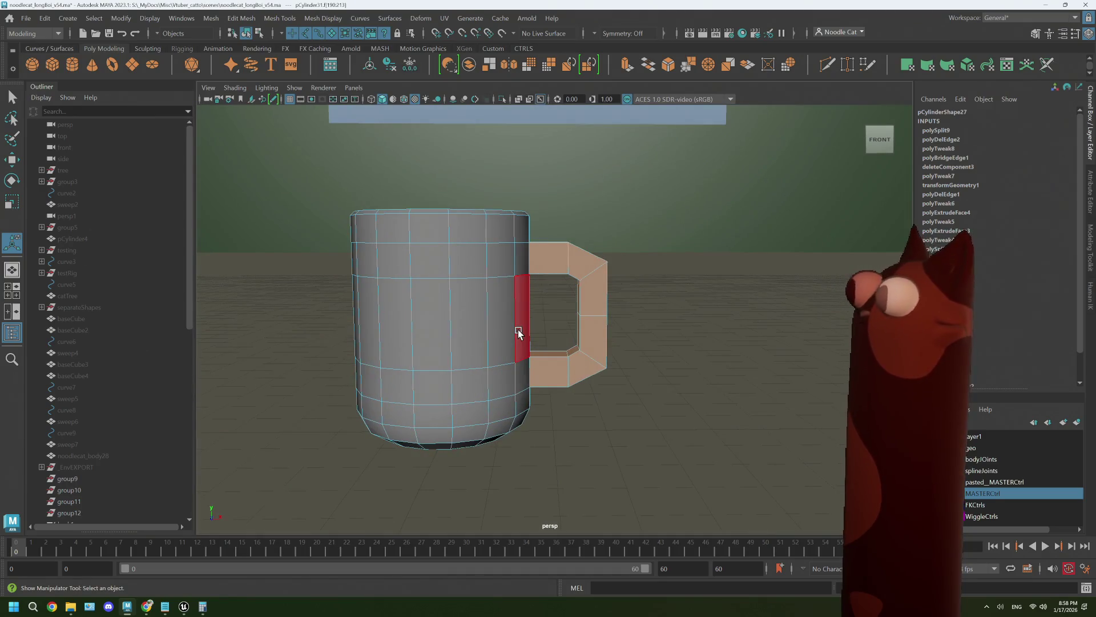
# Smooth the whole mug again at 1 division, deselect it, then revert to the low-poly cage.
pyautogui.keyDown('alt'); pyautogui.moveTo(541, 251); pyautogui.dragTo(534, 311); pyautogui.keyUp('alt')
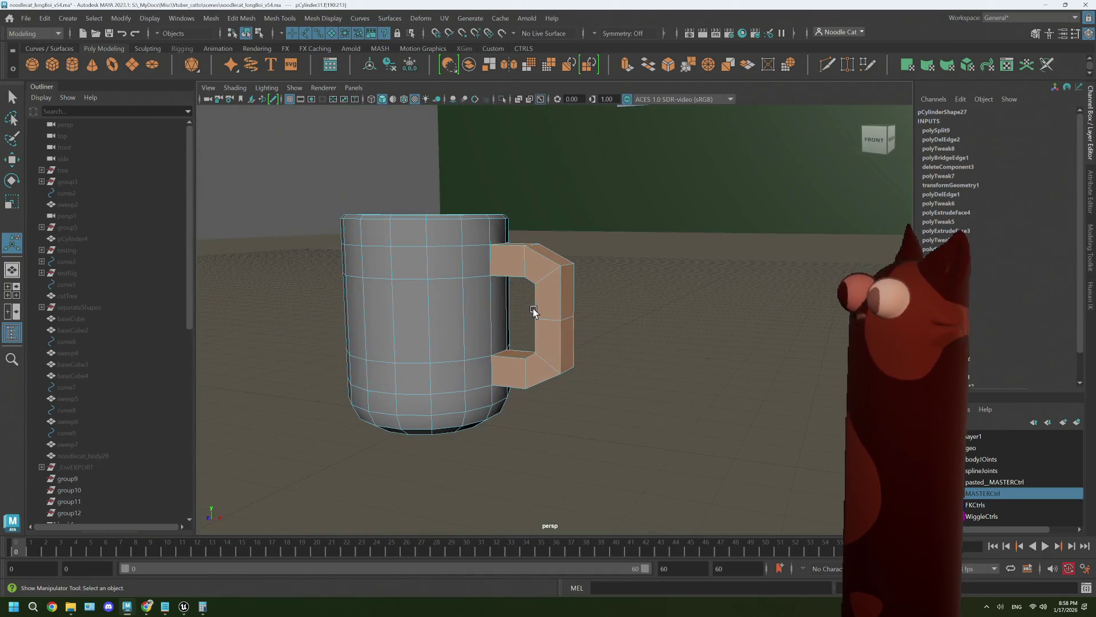
pyautogui.moveTo(589, 278); pyautogui.dragTo(634, 256, button='right')
pyautogui.moveTo(465, 308)
pyautogui.keyDown('alt'); pyautogui.mouseDown()
pyautogui.moveTo(474, 325)
pyautogui.moveTo(453, 313)
pyautogui.moveTo(525, 299)
pyautogui.mouseUp(); pyautogui.keyUp('alt')
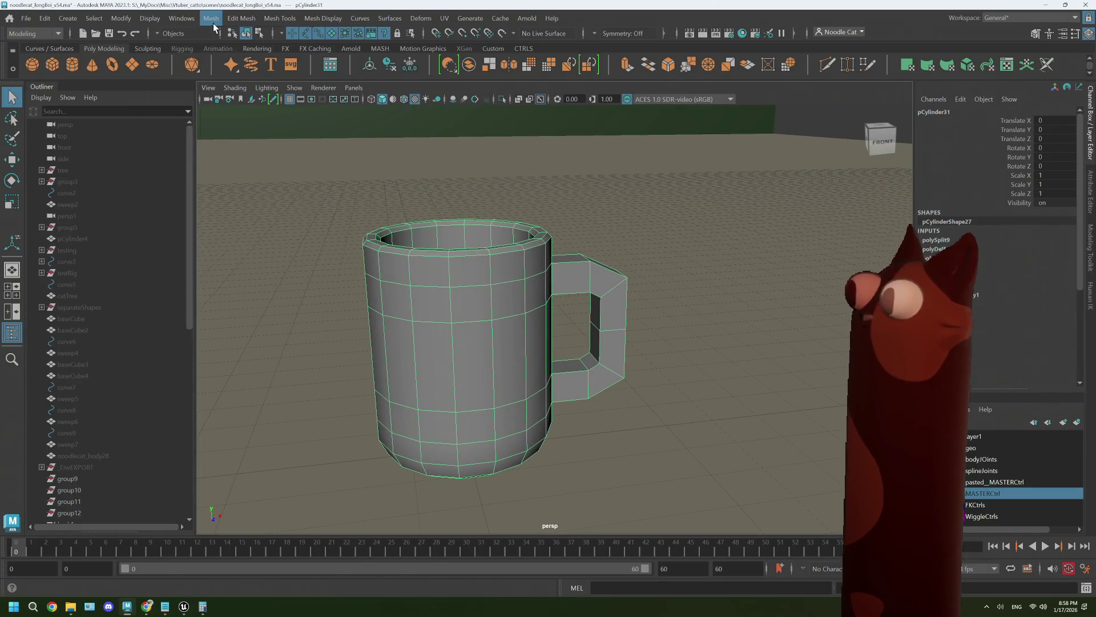
pyautogui.click(212, 20)
pyautogui.click(236, 149)
pyautogui.moveTo(482, 299)
pyautogui.keyDown('alt'); pyautogui.mouseDown()
pyautogui.moveTo(467, 295)
pyautogui.moveTo(495, 299)
pyautogui.mouseUp(); pyautogui.keyUp('alt')
pyautogui.rightClick(651, 214)
pyautogui.click(673, 256)
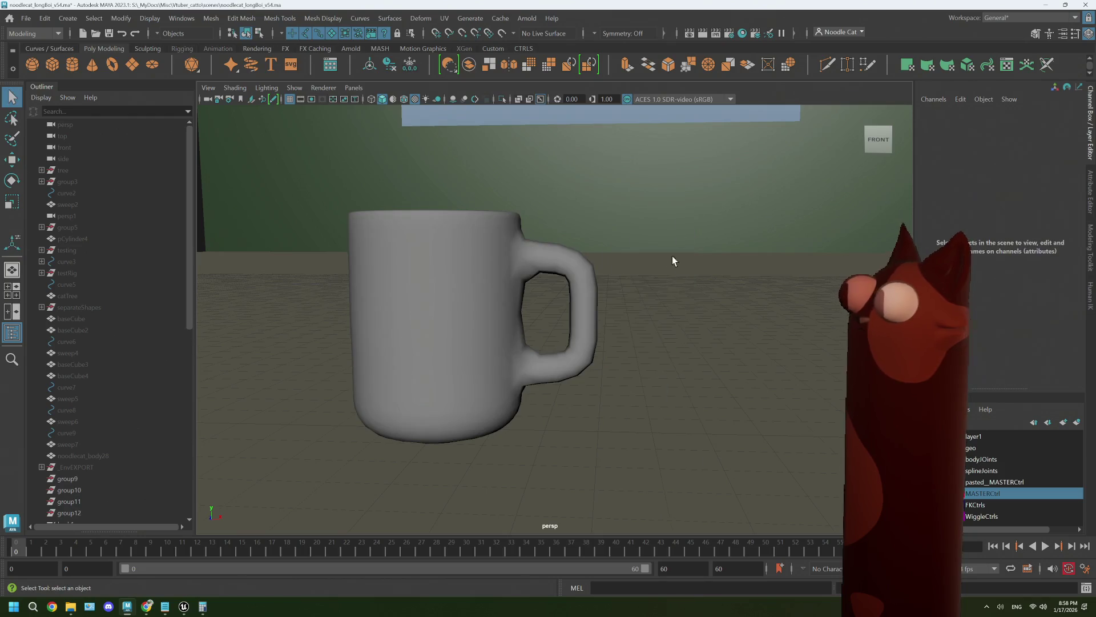
pyautogui.moveTo(673, 261)
pyautogui.keyDown('alt'); pyautogui.mouseDown()
pyautogui.moveTo(616, 282)
pyautogui.moveTo(653, 286)
pyautogui.moveTo(546, 283)
pyautogui.mouseUp(); pyautogui.keyUp('alt')
pyautogui.hotkey('ctrl', 'z')
pyautogui.hotkey('ctrl', 'z')
pyautogui.scroll(5, 542, 280)
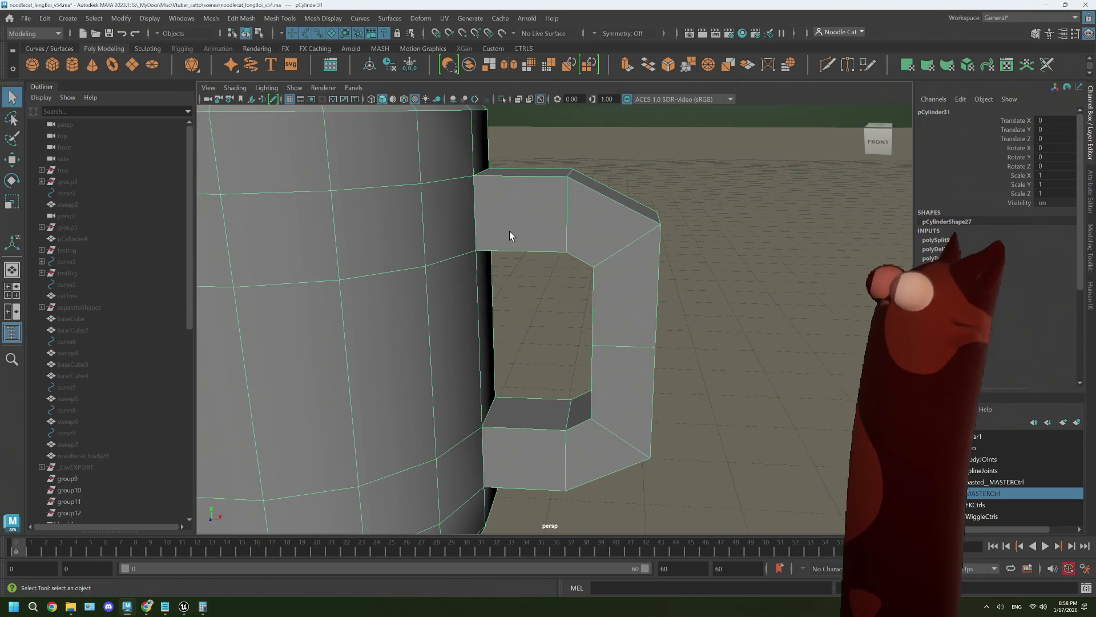
pyautogui.click(825, 65)
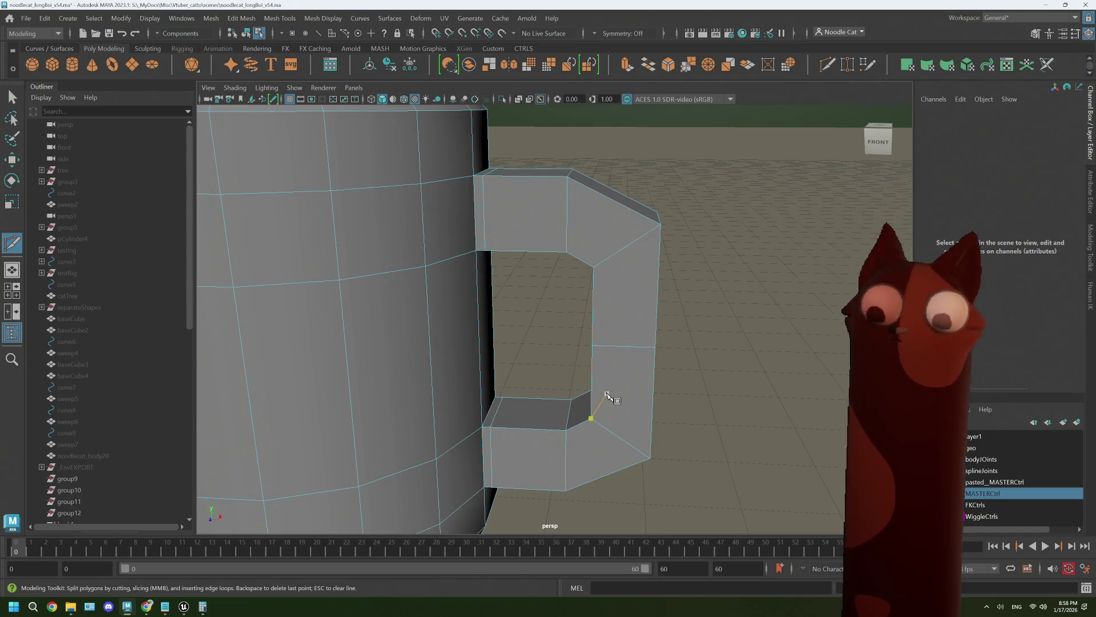
pyautogui.click(591, 418)
pyautogui.press('3')
pyautogui.scroll(-8, 608, 394)
pyautogui.moveTo(571, 349)
pyautogui.keyDown('alt'); pyautogui.mouseDown()
pyautogui.moveTo(551, 342)
pyautogui.moveTo(568, 346)
pyautogui.mouseUp(); pyautogui.keyUp('alt')
pyautogui.press('1')
pyautogui.moveTo(419, 255); pyautogui.dragTo(466, 296, button='right')
pyautogui.press('q')
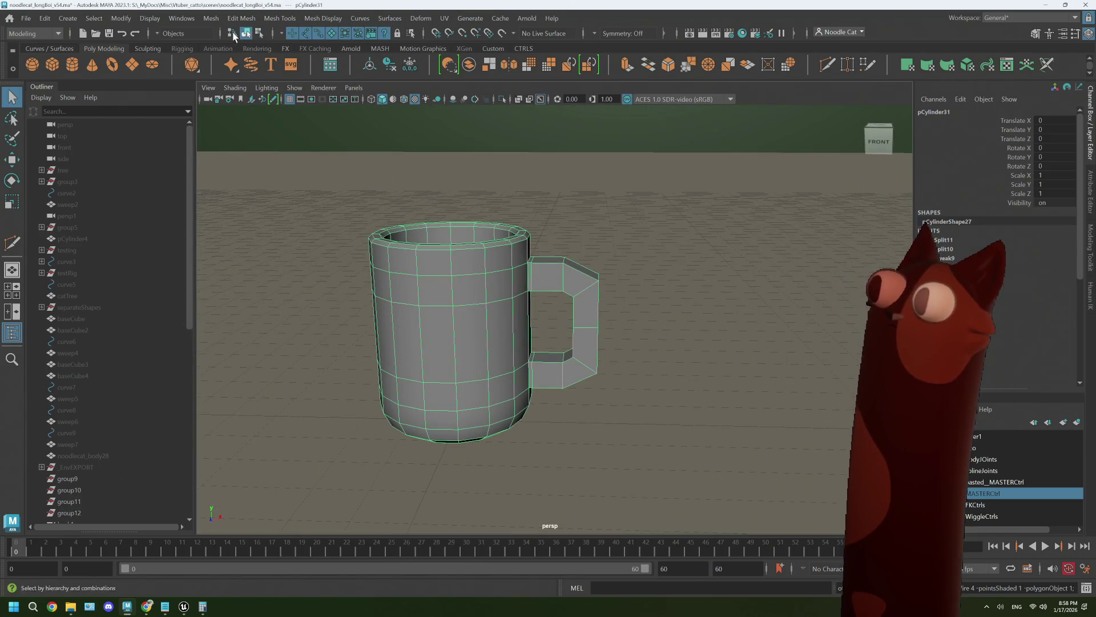
pyautogui.click(211, 17)
pyautogui.click(247, 149)
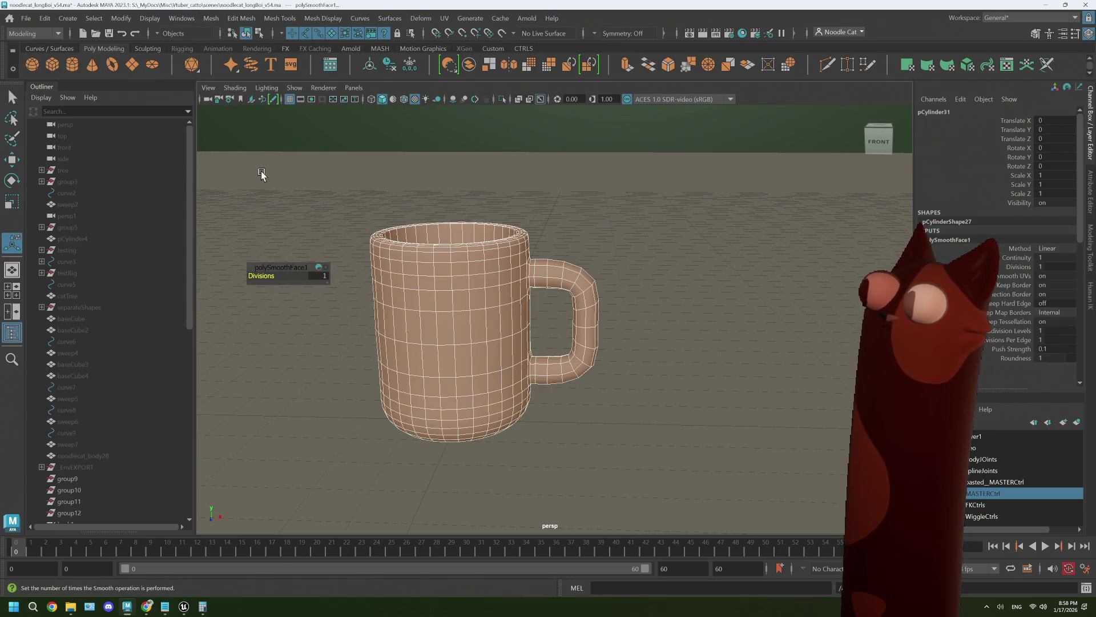
pyautogui.click(619, 306)
pyautogui.moveTo(617, 321)
pyautogui.keyDown('alt'); pyautogui.mouseDown()
pyautogui.moveTo(597, 338)
pyautogui.moveTo(560, 341)
pyautogui.moveTo(629, 321)
pyautogui.moveTo(577, 320)
pyautogui.mouseUp(); pyautogui.keyUp('alt')
pyautogui.scroll(3, 571, 314)
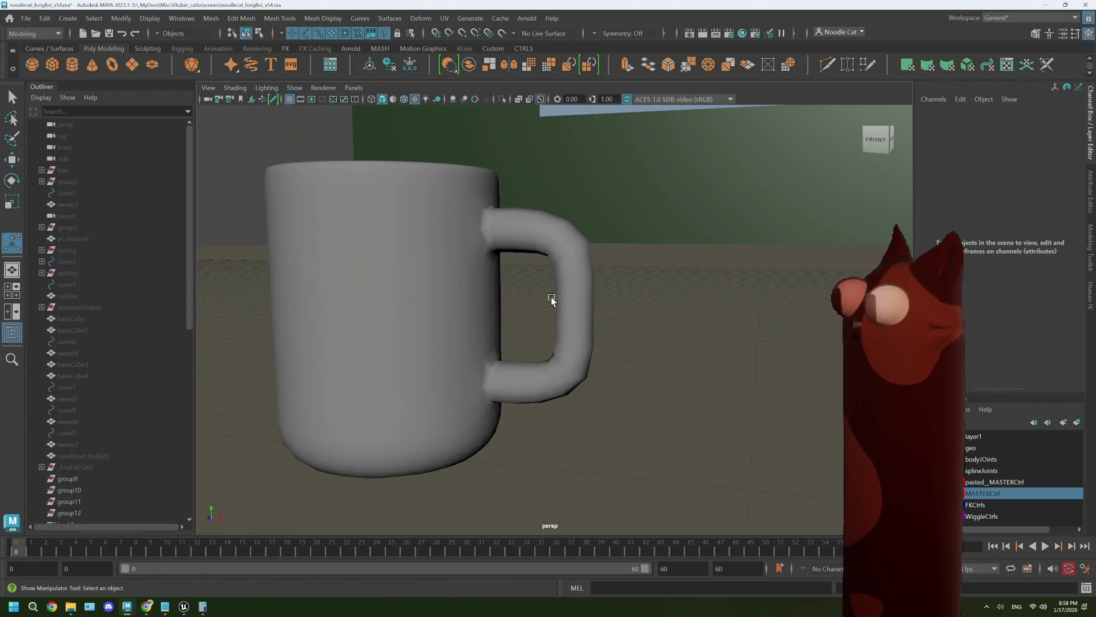
pyautogui.click(485, 270)
pyautogui.moveTo(484, 270); pyautogui.dragTo(489, 288, button='right')
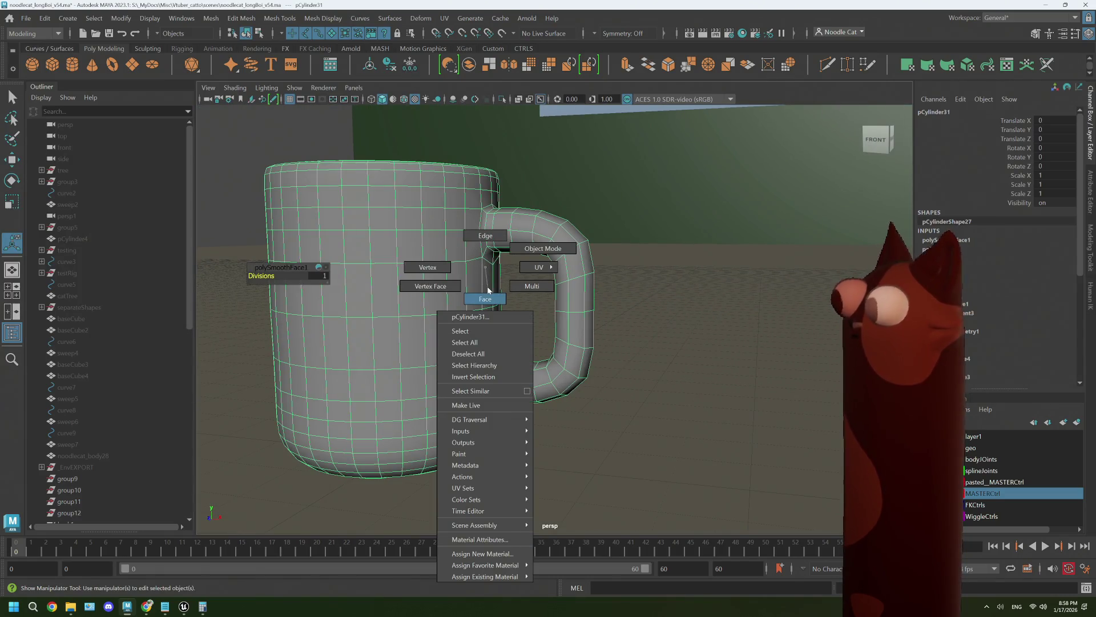
pyautogui.moveTo(488, 290); pyautogui.dragTo(487, 275, button='right')
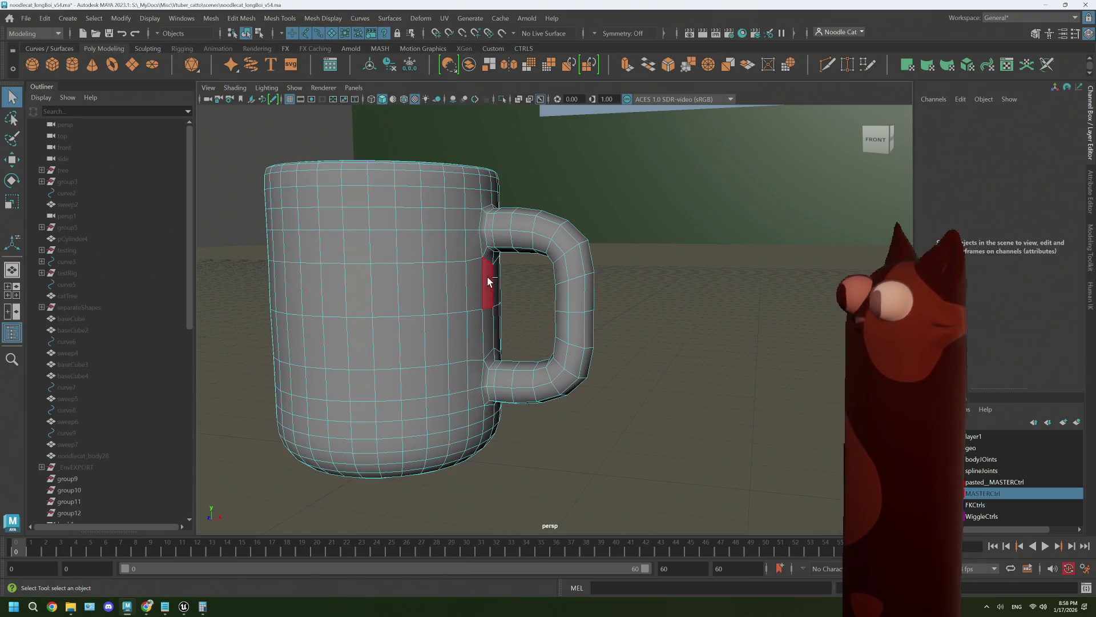
pyautogui.hotkey('ctrl', 'z')
pyautogui.hotkey('ctrl', 'z')
pyautogui.hotkey('ctrl', 'z')
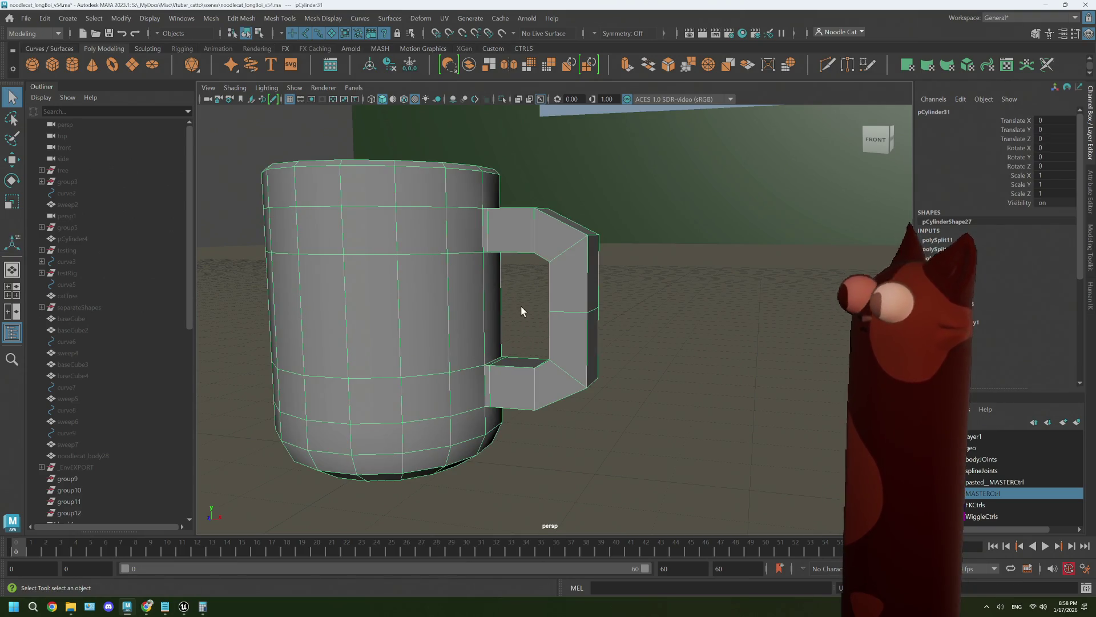
pyautogui.moveTo(521, 311)
pyautogui.keyDown('alt'); pyautogui.mouseDown()
pyautogui.moveTo(540, 303)
pyautogui.moveTo(491, 308)
pyautogui.moveTo(540, 301)
pyautogui.mouseUp(); pyautogui.keyUp('alt')
# Use Multi-Cut with Ctrl to insert two edge loops around the mug body and both handle arms.
pyautogui.click(828, 64)
pyautogui.press('ctrl')
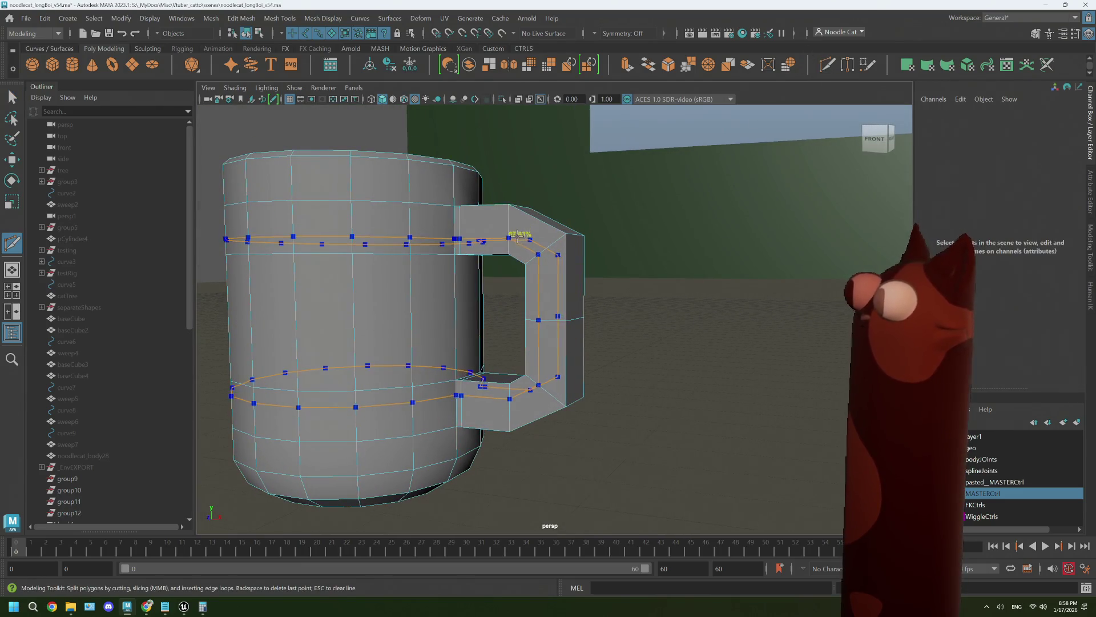
pyautogui.moveTo(520, 231)
pyautogui.keyDown('alt'); pyautogui.mouseDown()
pyautogui.moveTo(496, 273)
pyautogui.moveTo(517, 281)
pyautogui.mouseUp(); pyautogui.keyUp('alt')
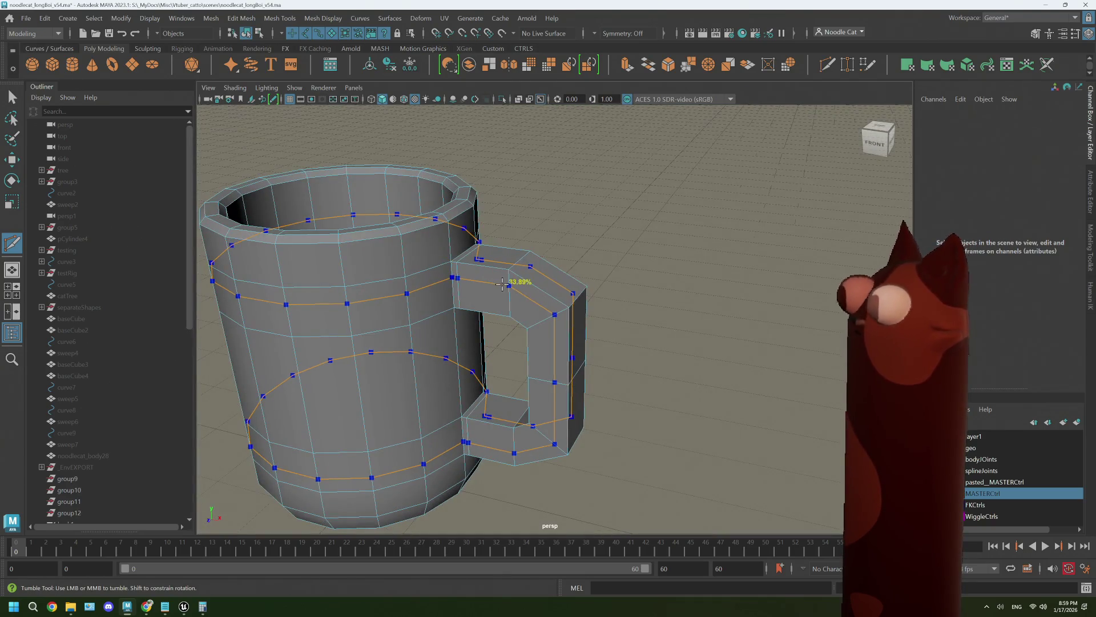
pyautogui.scroll(3, 511, 280)
pyautogui.keyDown('alt'); pyautogui.moveTo(513, 274); pyautogui.dragTo(559, 231, button='middle'); pyautogui.keyUp('alt')
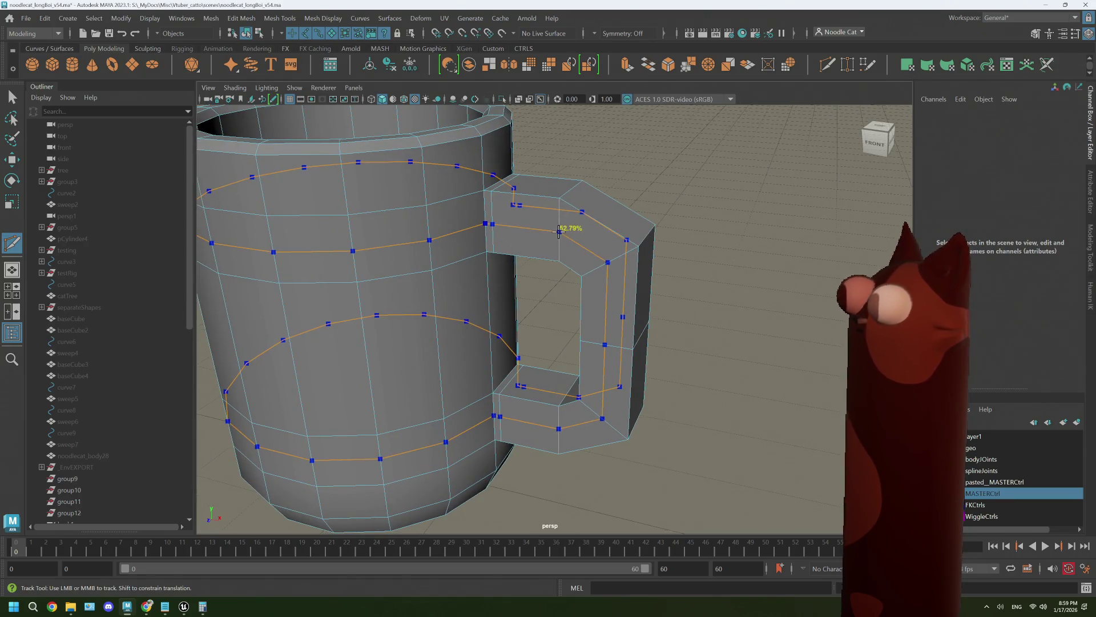
pyautogui.keyDown('ctrl'); pyautogui.click(559, 232); pyautogui.keyUp('ctrl')
pyautogui.moveTo(563, 262)
pyautogui.keyDown('alt'); pyautogui.mouseDown()
pyautogui.moveTo(575, 280)
pyautogui.moveTo(575, 257)
pyautogui.mouseUp(); pyautogui.keyUp('alt')
pyautogui.scroll(4, 575, 257)
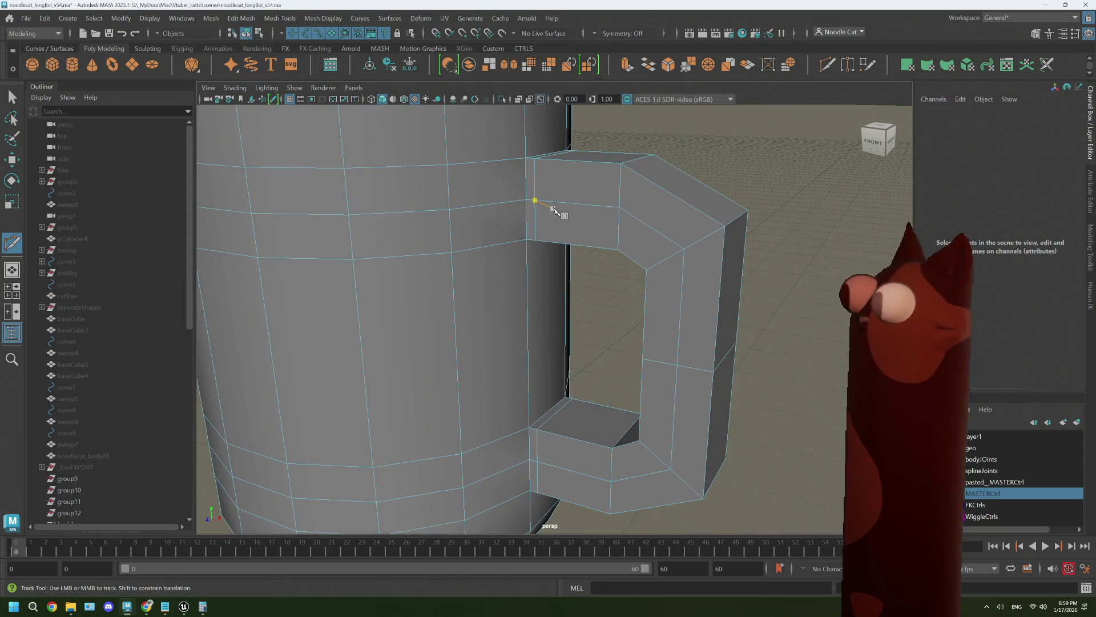
pyautogui.keyDown('alt'); pyautogui.moveTo(523, 209); pyautogui.dragTo(548, 213, button='middle'); pyautogui.keyUp('alt')
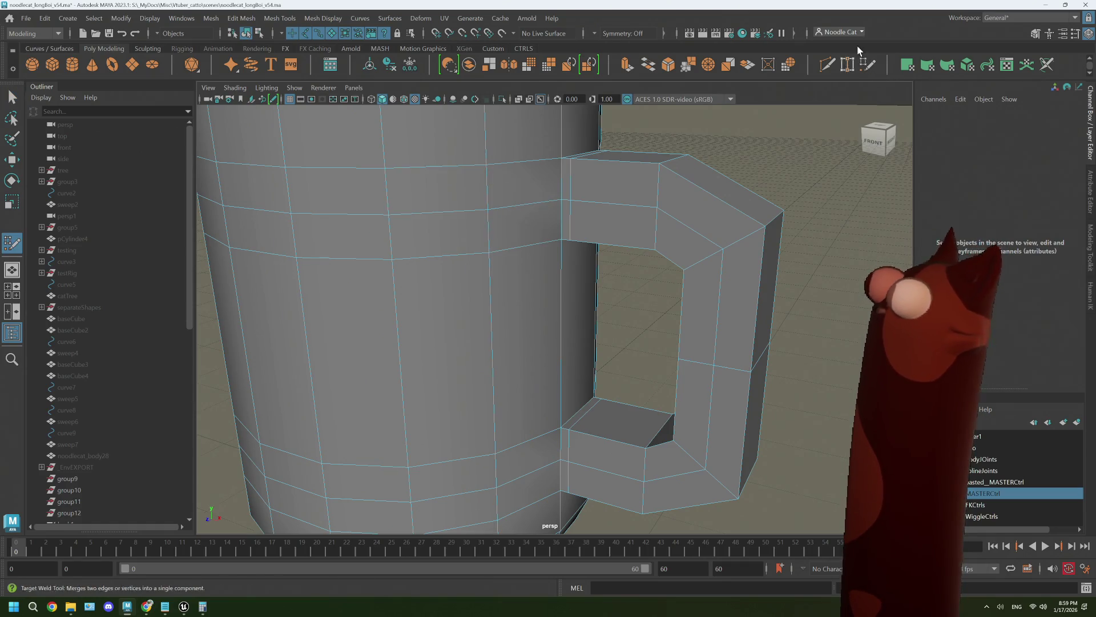
# Target Weld the upper body vertex onto the one below it beside the handle's upper joint.
pyautogui.press('q')
pyautogui.click(848, 65)
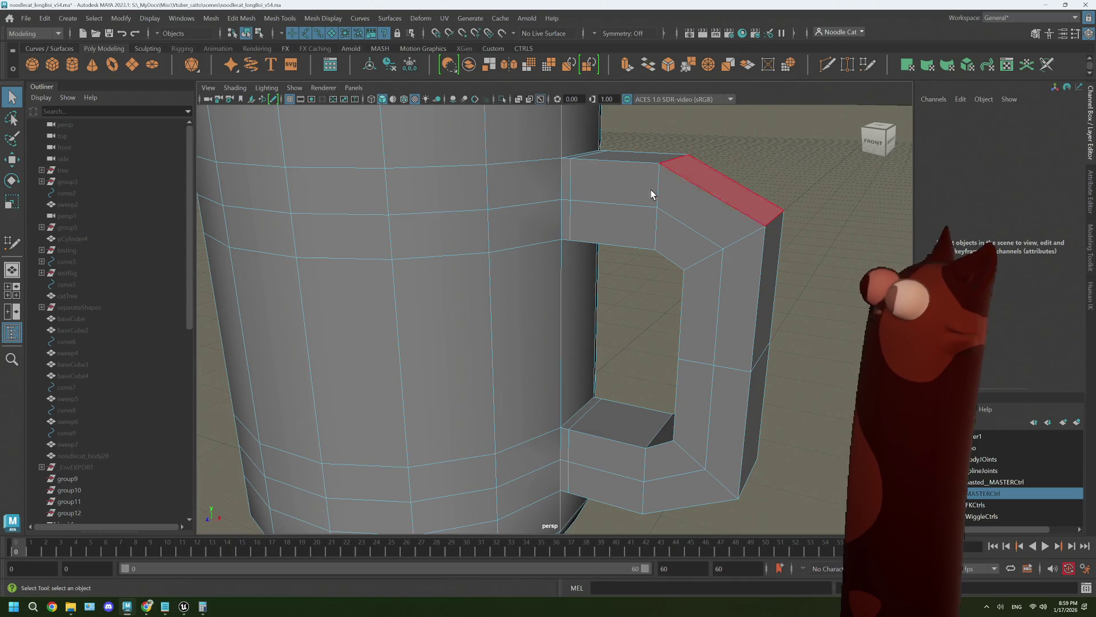
pyautogui.moveTo(484, 202); pyautogui.dragTo(488, 209)
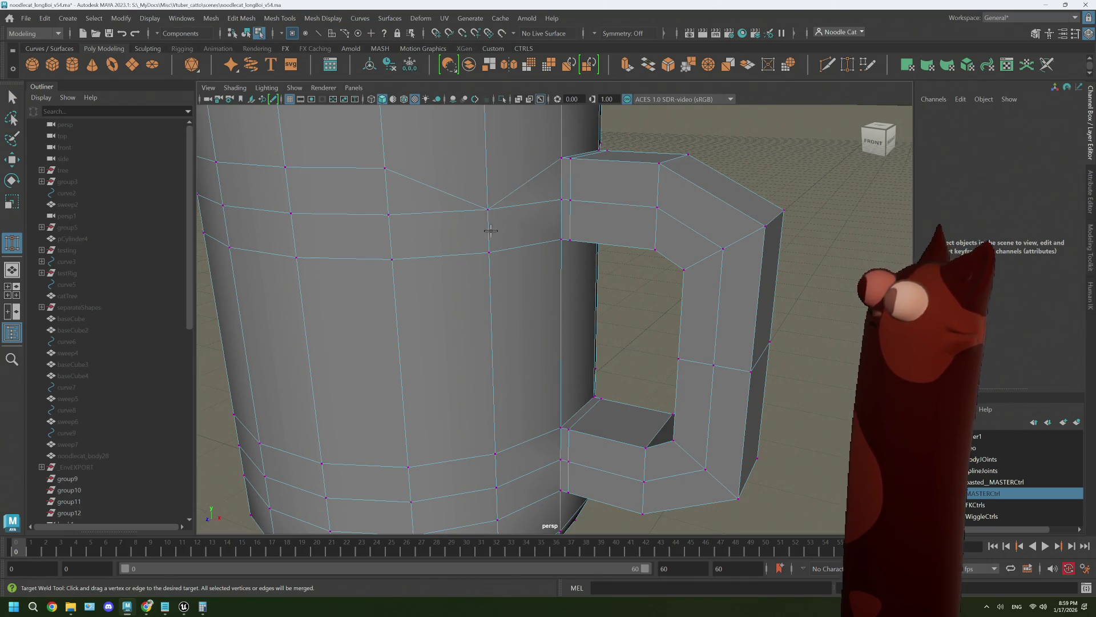
pyautogui.moveTo(566, 226)
pyautogui.keyDown('alt'); pyautogui.mouseDown()
pyautogui.moveTo(582, 222)
pyautogui.moveTo(550, 225)
pyautogui.moveTo(508, 162)
pyautogui.moveTo(521, 218)
pyautogui.mouseUp(); pyautogui.keyUp('alt')
pyautogui.scroll(2, 524, 222)
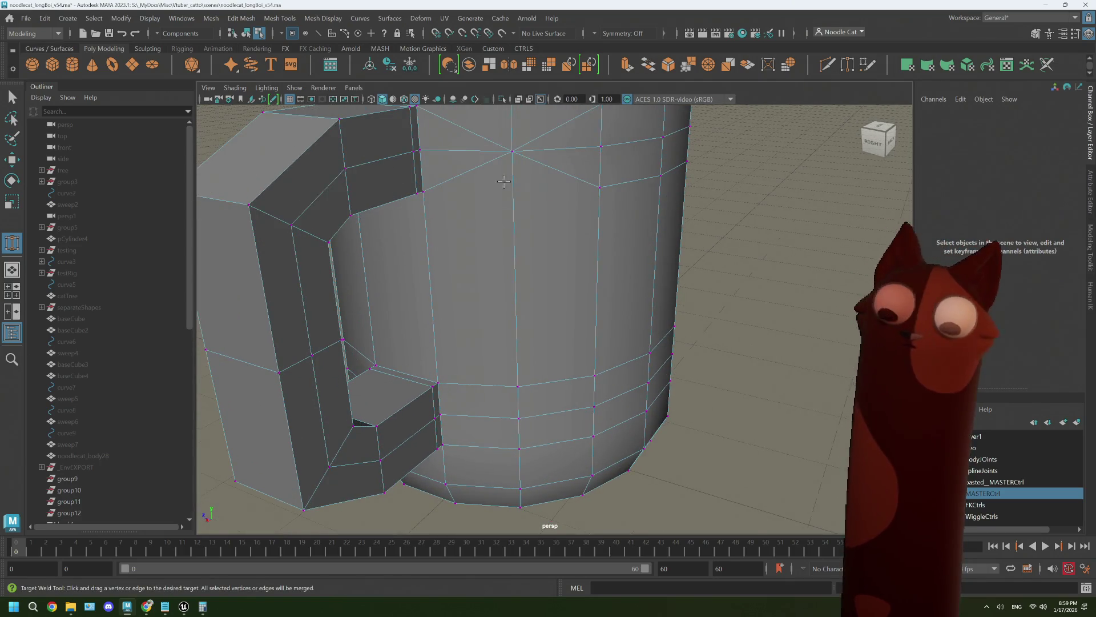
pyautogui.scroll(1, 527, 224)
# Select the leftover edge running from the weld point and remove it with Delete Edge.
pyautogui.press('q')
pyautogui.moveTo(543, 204); pyautogui.dragTo(543, 174, button='right')
pyautogui.click(548, 199)
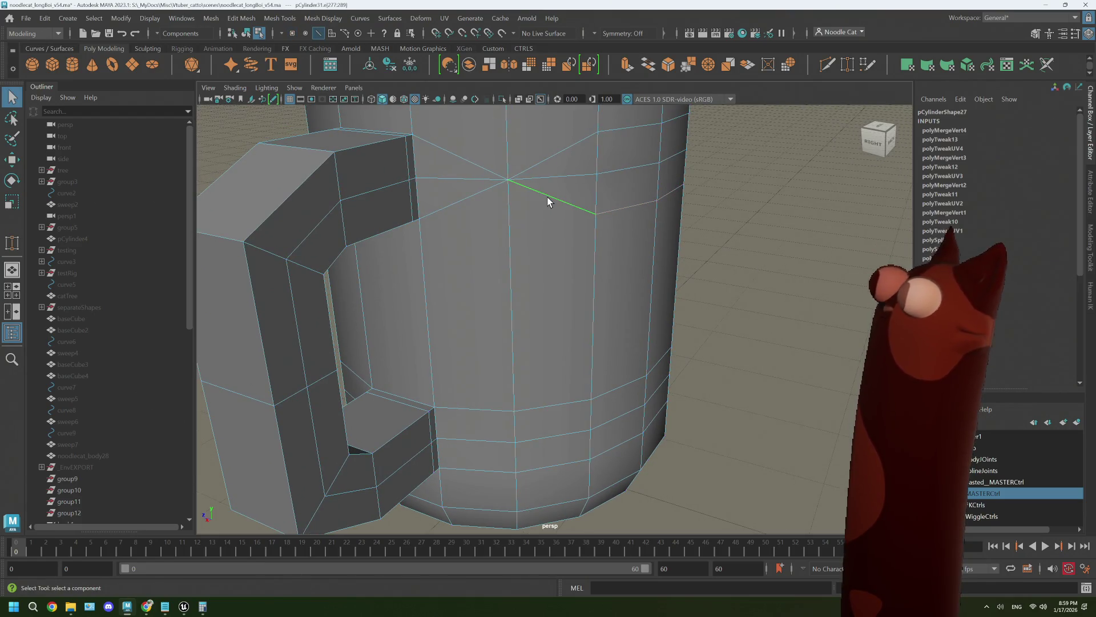
pyautogui.click(511, 192)
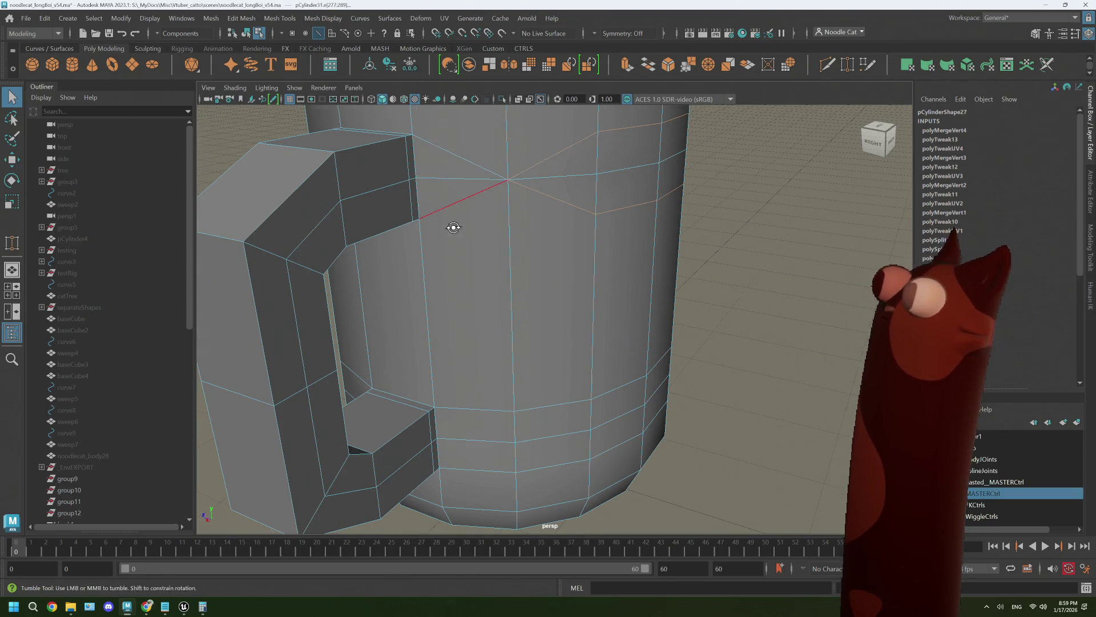
pyautogui.keyDown('alt'); pyautogui.moveTo(453, 225); pyautogui.dragTo(491, 223); pyautogui.keyUp('alt')
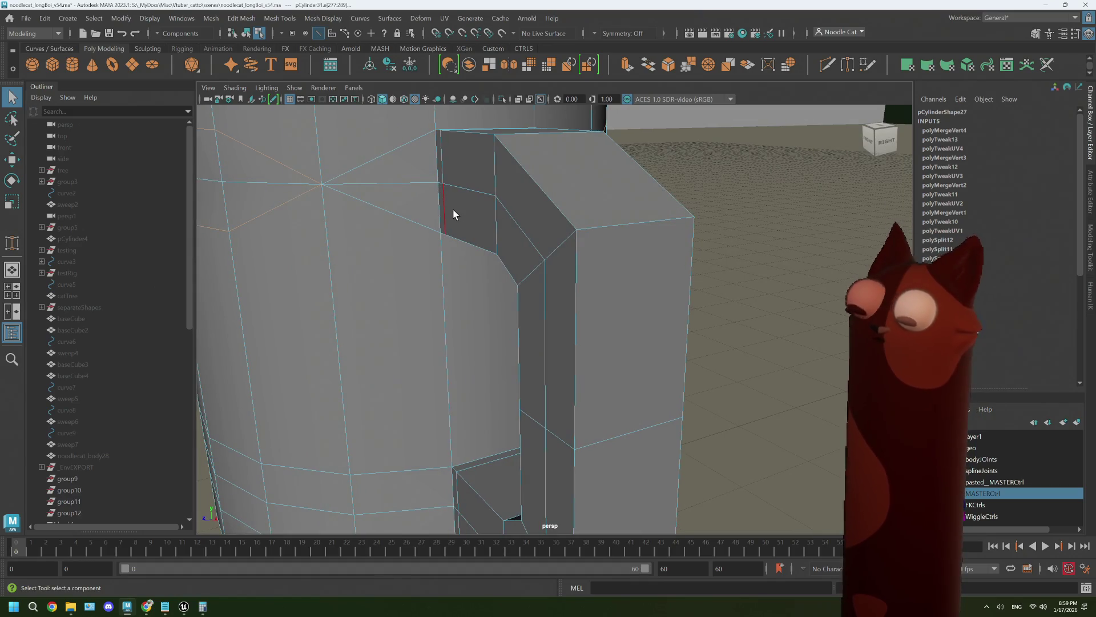
pyautogui.hotkey('ctrl', 'Delete')
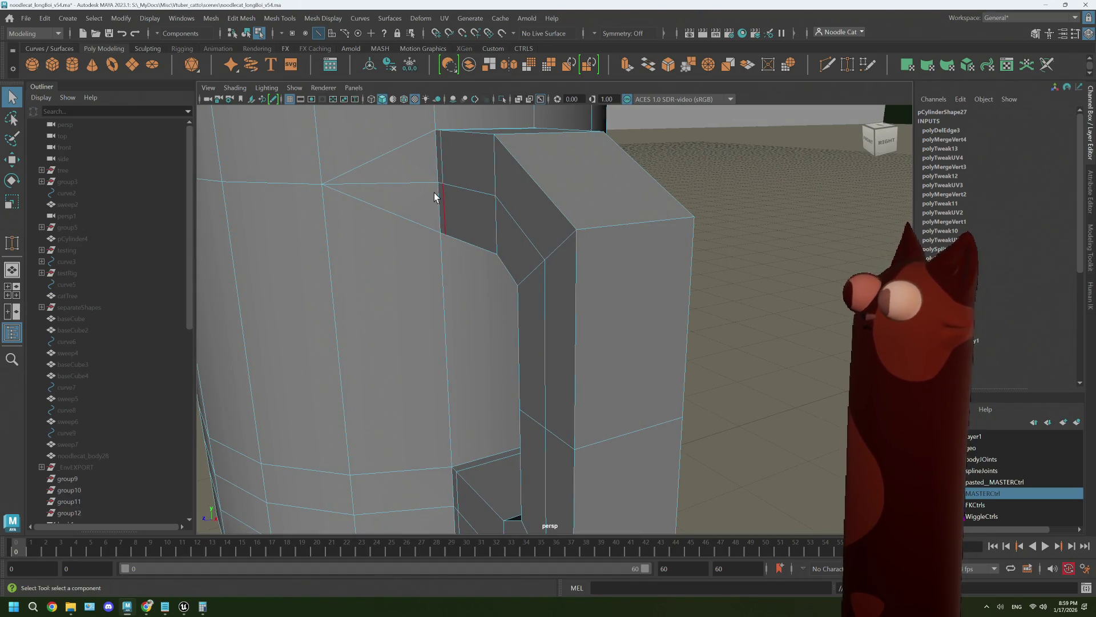
pyautogui.moveTo(434, 193)
pyautogui.keyDown('alt'); pyautogui.mouseDown()
pyautogui.moveTo(446, 212)
pyautogui.moveTo(471, 210)
pyautogui.mouseUp(); pyautogui.keyUp('alt')
pyautogui.click(471, 204)
pyautogui.keyDown('alt'); pyautogui.moveTo(591, 211); pyautogui.dragTo(549, 208); pyautogui.keyUp('alt')
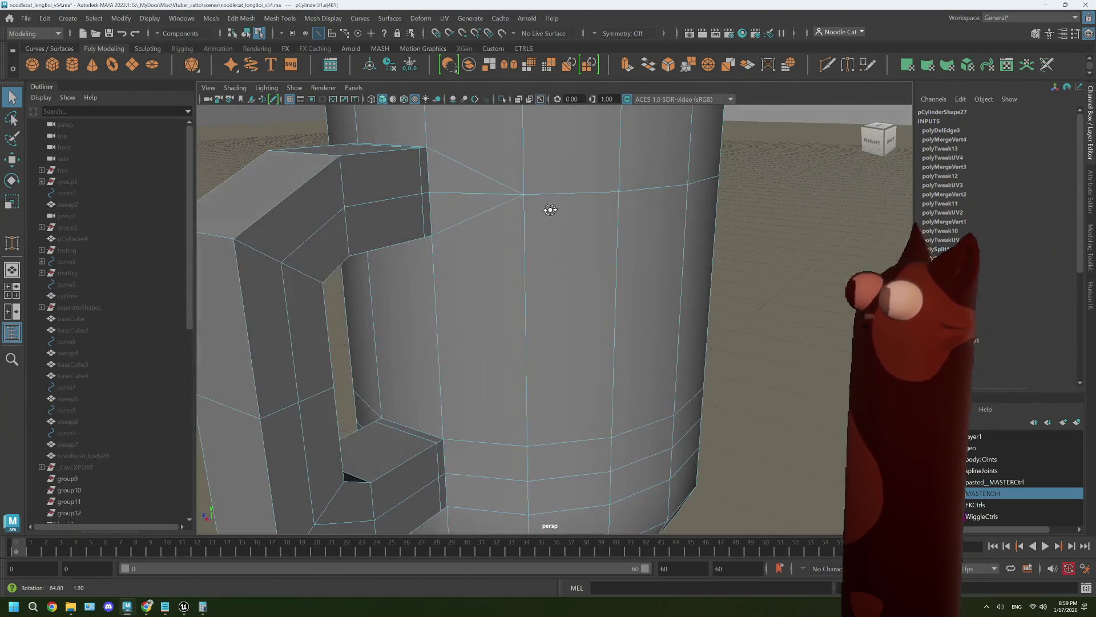
# Delete the remaining selected edge and check the mug in smooth preview.
pyautogui.hotkey('ctrl', 'Delete')
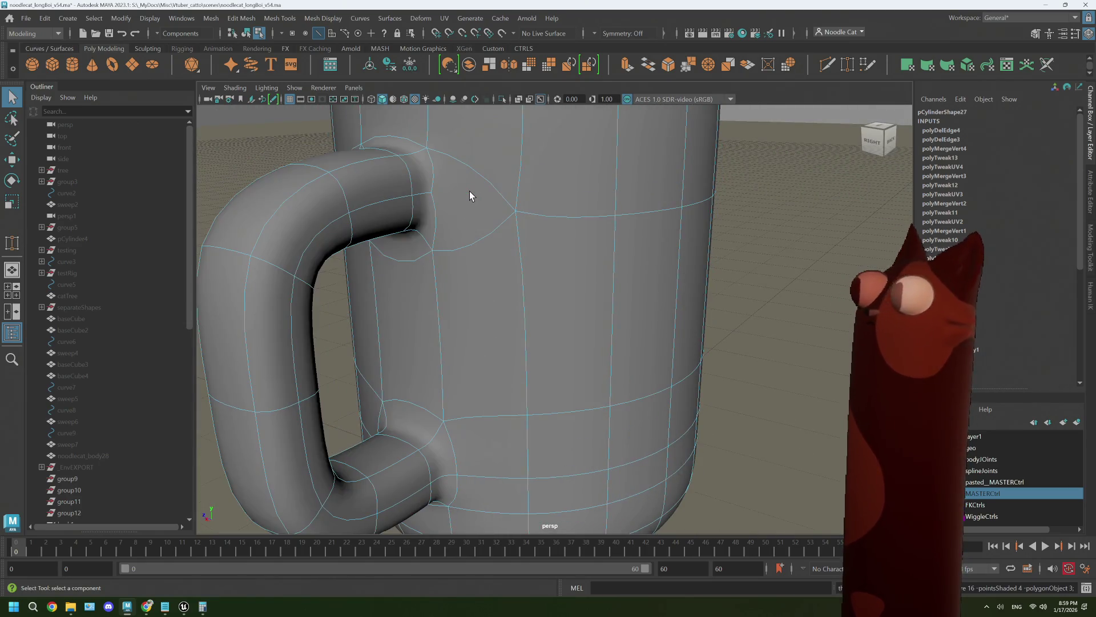
pyautogui.press('3')
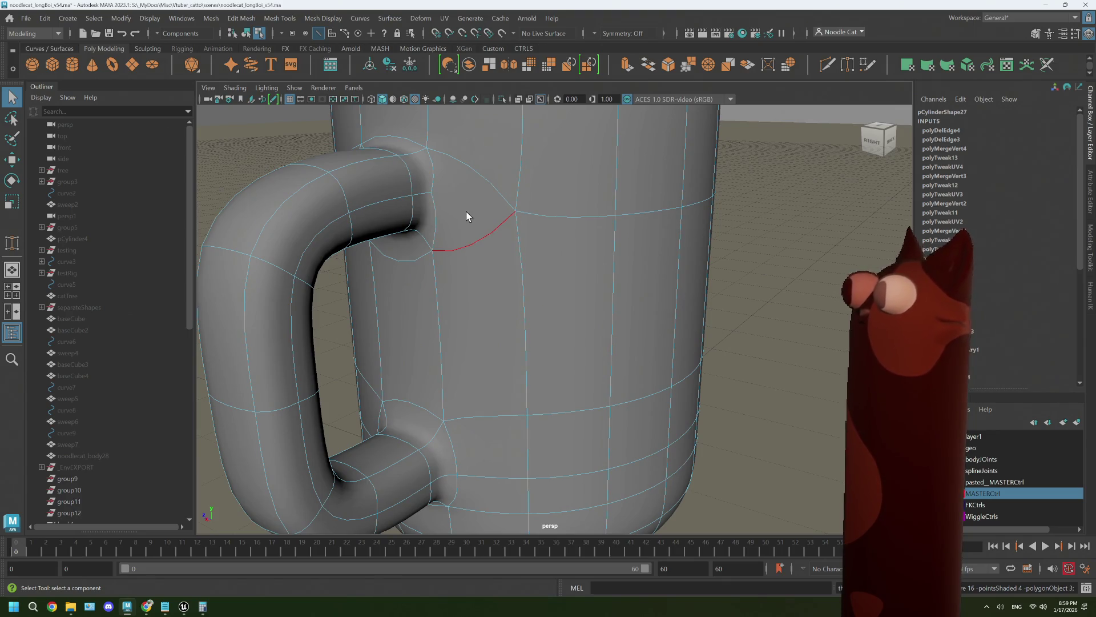
pyautogui.press('1')
pyautogui.moveTo(447, 260)
pyautogui.keyDown('alt'); pyautogui.mouseDown()
pyautogui.moveTo(559, 235)
pyautogui.moveTo(499, 262)
pyautogui.moveTo(553, 257)
pyautogui.moveTo(528, 275)
pyautogui.moveTo(540, 269)
pyautogui.mouseUp(); pyautogui.keyUp('alt')
pyautogui.keyDown('alt'); pyautogui.moveTo(541, 269); pyautogui.dragTo(568, 270, button='right'); pyautogui.keyUp('alt')
pyautogui.keyDown('alt'); pyautogui.moveTo(569, 270); pyautogui.dragTo(548, 281); pyautogui.keyUp('alt')
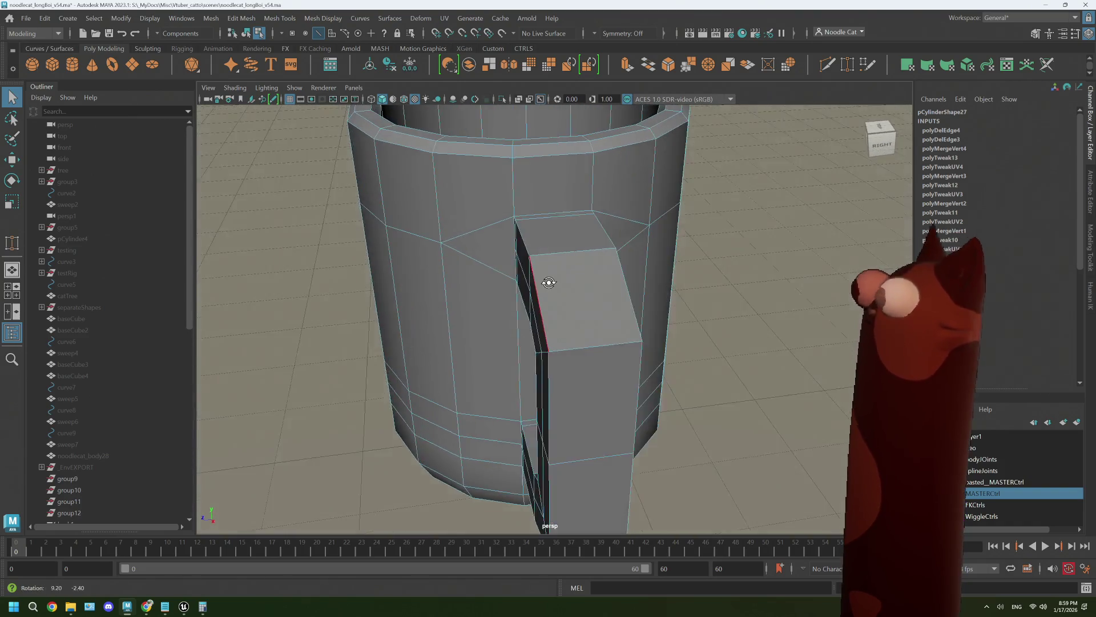
pyautogui.keyDown('alt'); pyautogui.moveTo(548, 281); pyautogui.dragTo(796, 129, button='right'); pyautogui.keyUp('alt')
# Multi-Cut a new edge from the lower body edge across the handle strip.
pyautogui.hotkey('ctrl', 'shift', 'x')
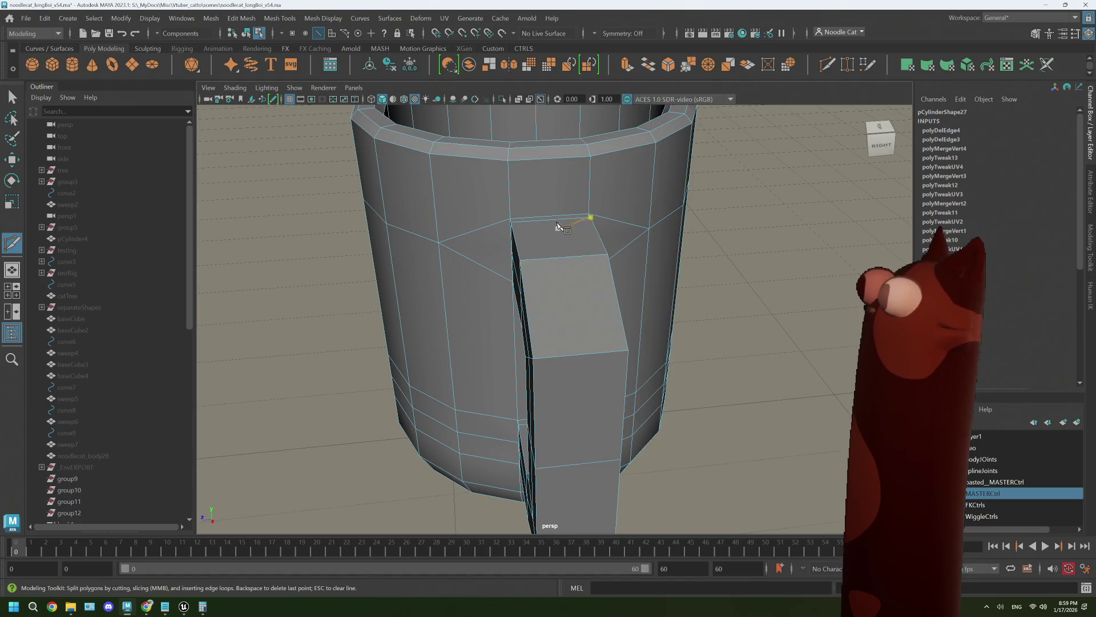
pyautogui.scroll(5, 558, 225)
pyautogui.scroll(-3, 558, 225)
pyautogui.keyDown('alt'); pyautogui.moveTo(531, 264); pyautogui.dragTo(531, 171, button='middle'); pyautogui.keyUp('alt')
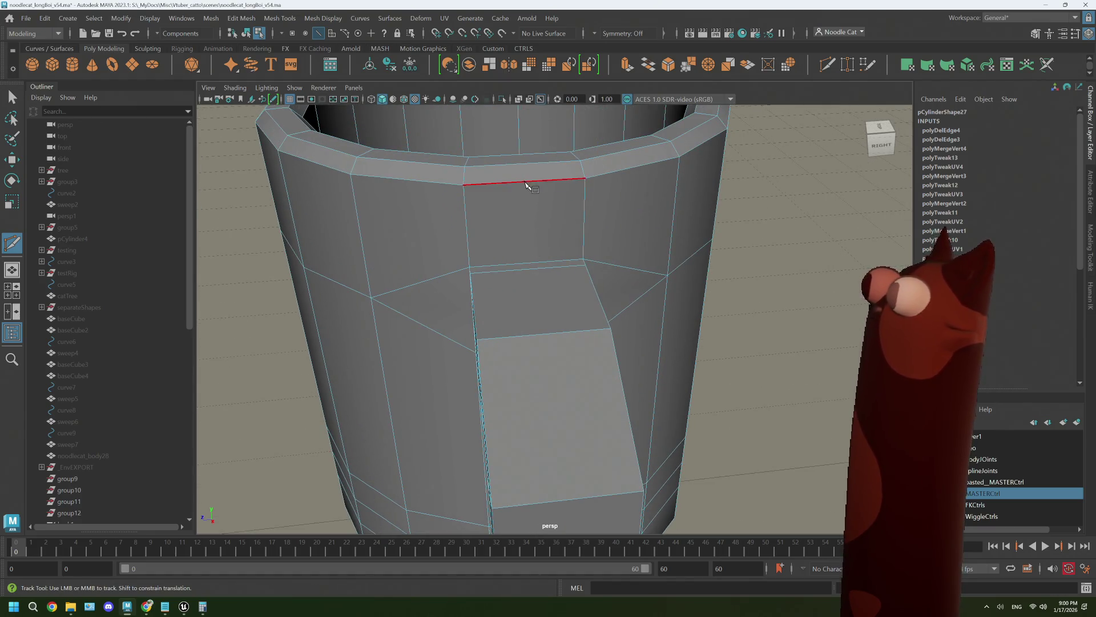
pyautogui.click(525, 181)
pyautogui.press('Escape')
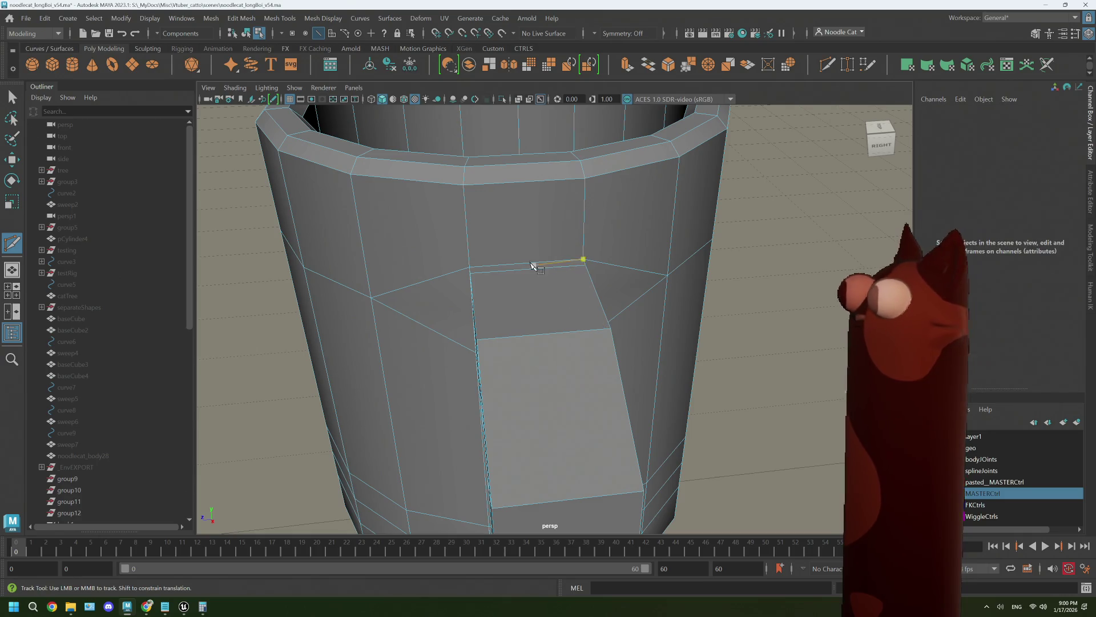
pyautogui.moveTo(530, 269)
pyautogui.keyDown('alt'); pyautogui.mouseDown()
pyautogui.moveTo(564, 352)
pyautogui.moveTo(543, 362)
pyautogui.moveTo(504, 448)
pyautogui.mouseUp(); pyautogui.keyUp('alt')
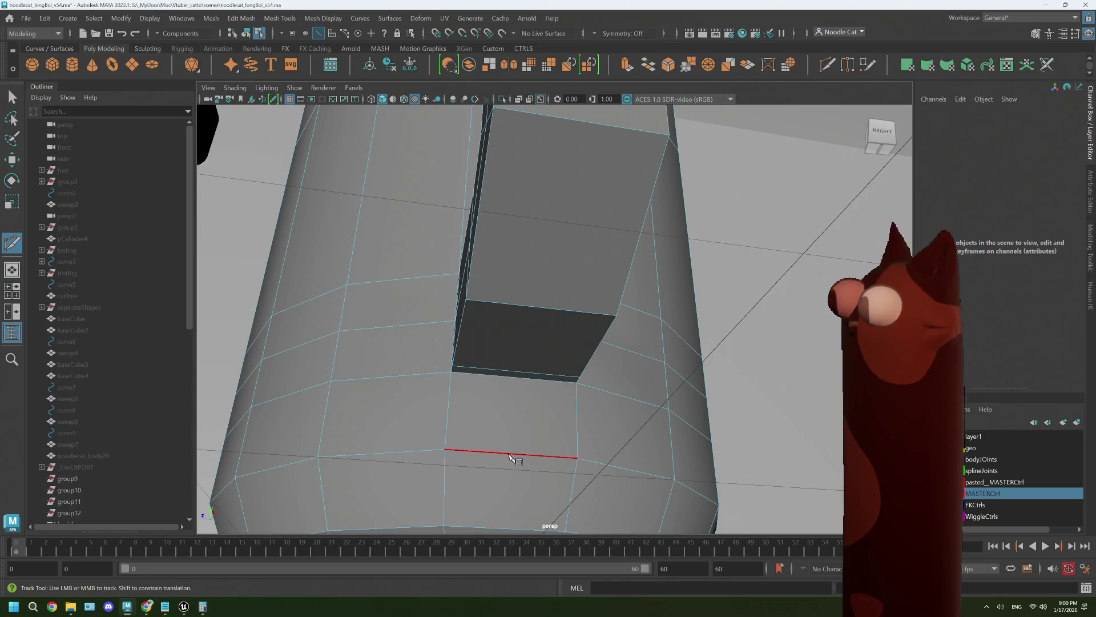
pyautogui.click(509, 454)
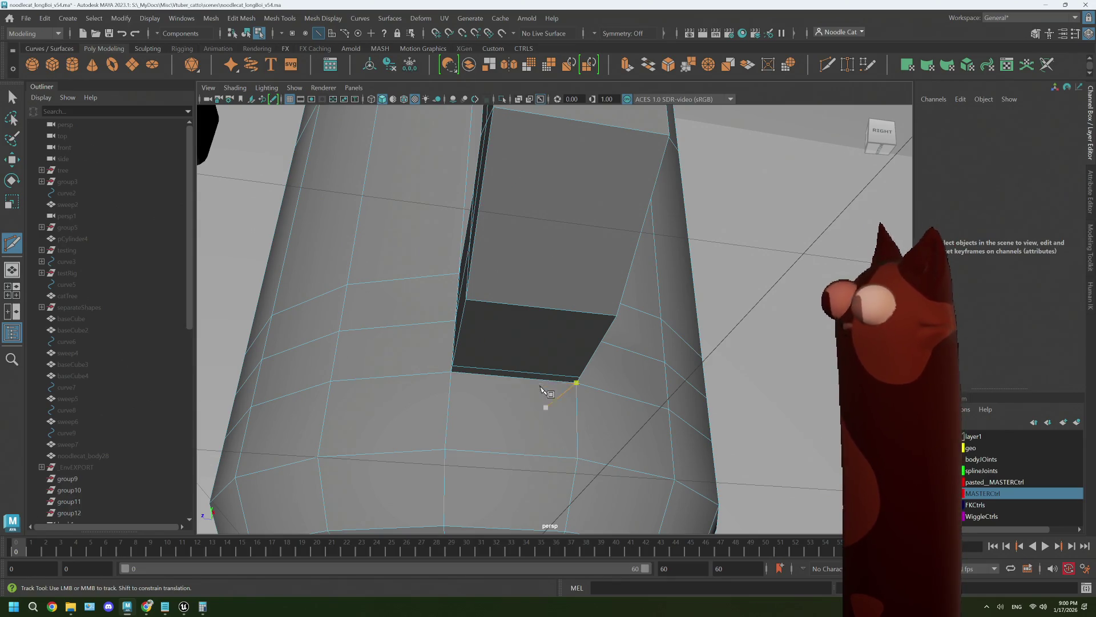
pyautogui.click(524, 372)
pyautogui.keyDown('alt'); pyautogui.moveTo(531, 366); pyautogui.dragTo(528, 268, button='right'); pyautogui.keyUp('alt')
pyautogui.keyDown('alt'); pyautogui.moveTo(528, 269); pyautogui.dragTo(537, 283); pyautogui.keyUp('alt')
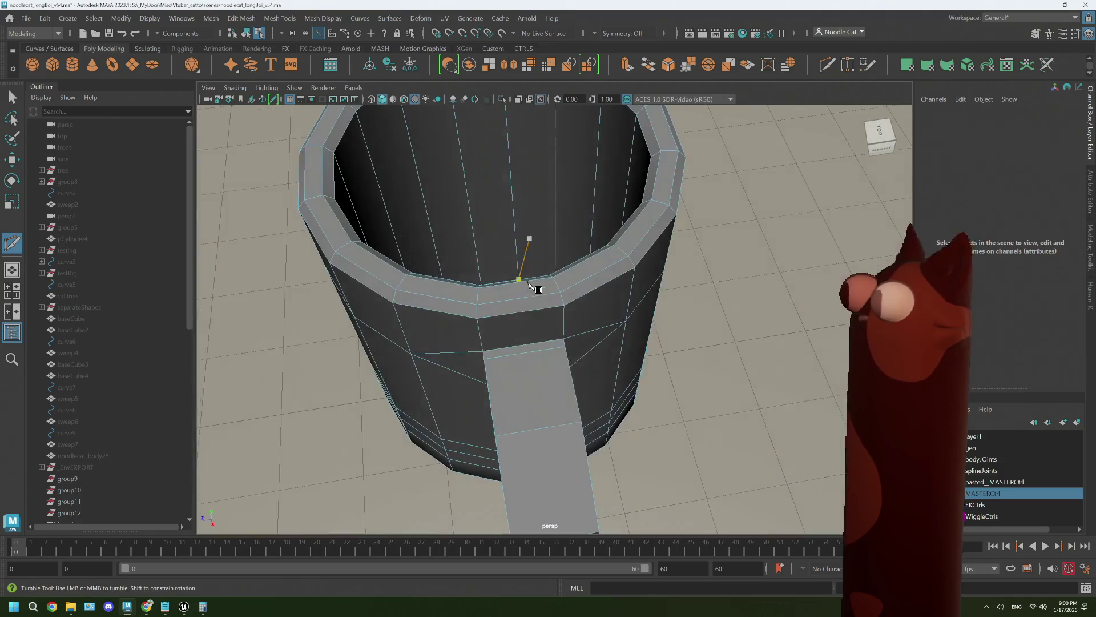
pyautogui.click(537, 428)
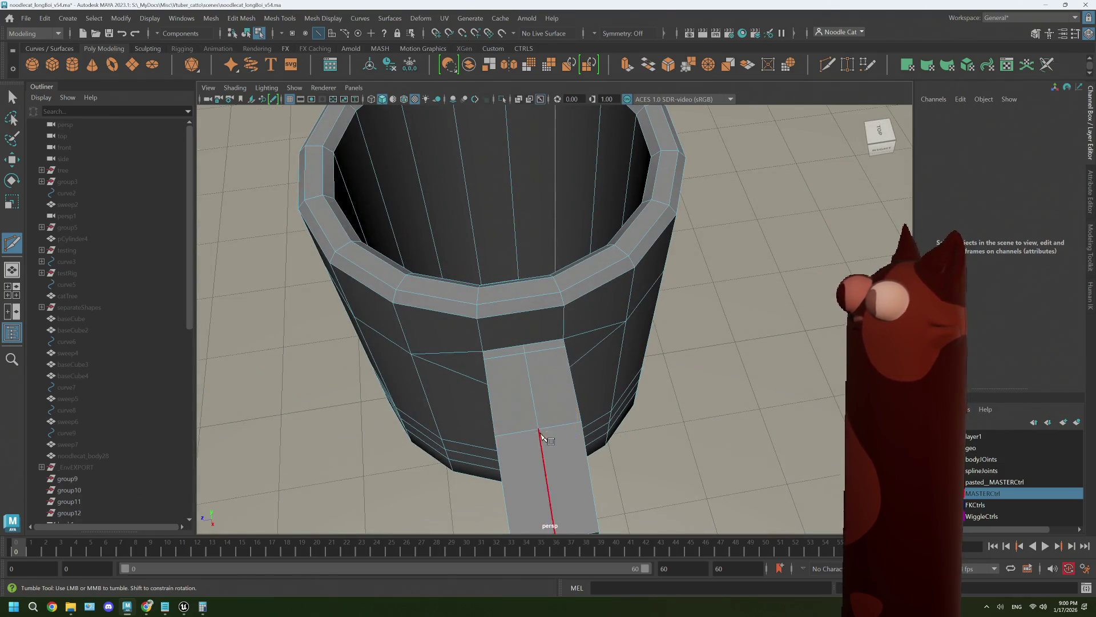
pyautogui.press('Return')
# Add a new cut vertex on the mug rim edge above the handle.
pyautogui.keyDown('alt'); pyautogui.moveTo(534, 411); pyautogui.dragTo(523, 317); pyautogui.keyUp('alt')
pyautogui.keyDown('alt'); pyautogui.moveTo(522, 317); pyautogui.dragTo(520, 365, button='middle'); pyautogui.keyUp('alt')
pyautogui.scroll(3, 501, 346)
pyautogui.click(496, 293)
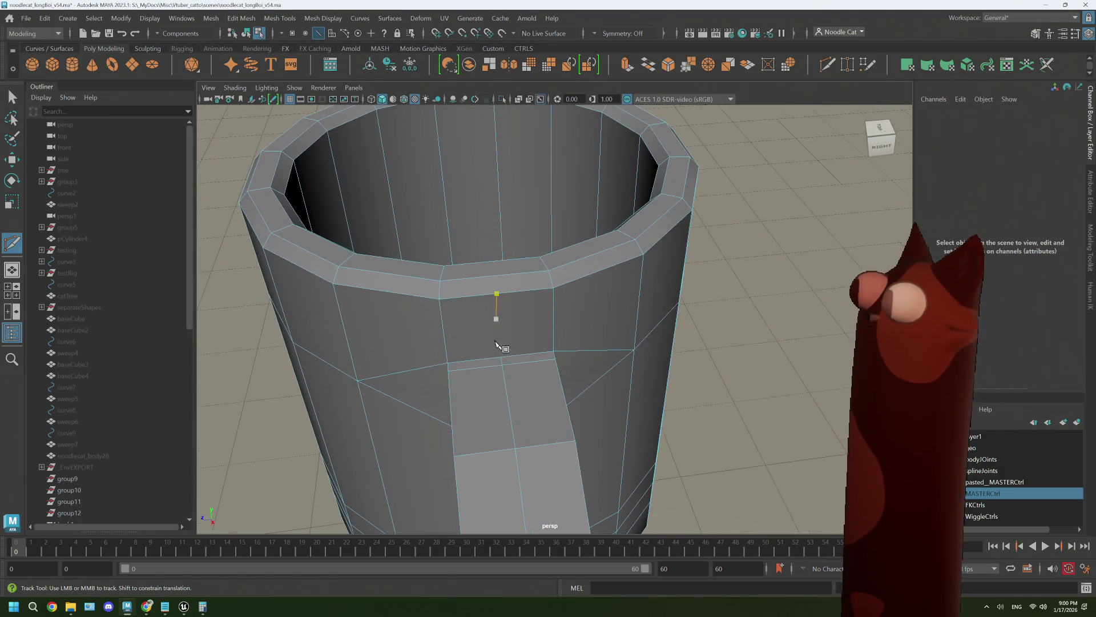
pyautogui.keyDown('shift'); pyautogui.moveTo(495, 295); pyautogui.dragTo(486, 268, button='right'); pyautogui.keyUp('shift')
pyautogui.click(497, 293)
pyautogui.press('q')
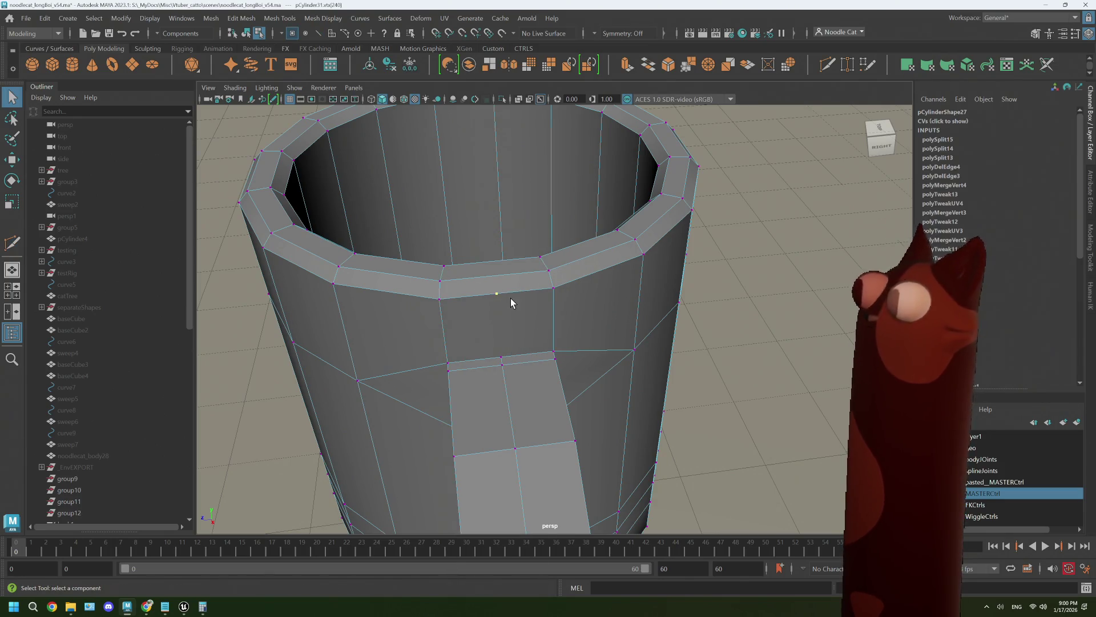
pyautogui.click(512, 299)
pyautogui.keyDown('alt'); pyautogui.moveTo(511, 299); pyautogui.dragTo(561, 418); pyautogui.keyUp('alt')
pyautogui.click(546, 492)
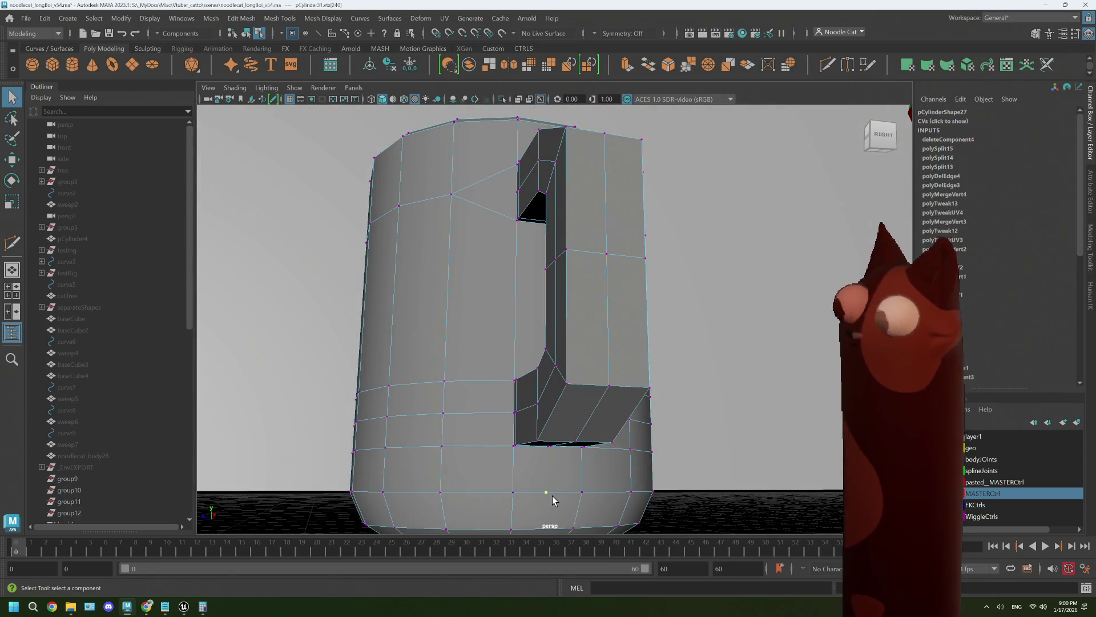
pyautogui.click(553, 495)
# Cut an edge from the body vertex below the joint to the joint's lower corner.
pyautogui.moveTo(628, 270)
pyautogui.keyDown('alt'); pyautogui.mouseDown()
pyautogui.moveTo(575, 341)
pyautogui.moveTo(548, 326)
pyautogui.mouseUp(); pyautogui.keyUp('alt')
pyautogui.moveTo(548, 325)
pyautogui.keyDown('alt'); pyautogui.mouseDown(button='right')
pyautogui.moveTo(536, 375)
pyautogui.moveTo(468, 374)
pyautogui.moveTo(462, 350)
pyautogui.mouseUp(button='right'); pyautogui.keyUp('alt')
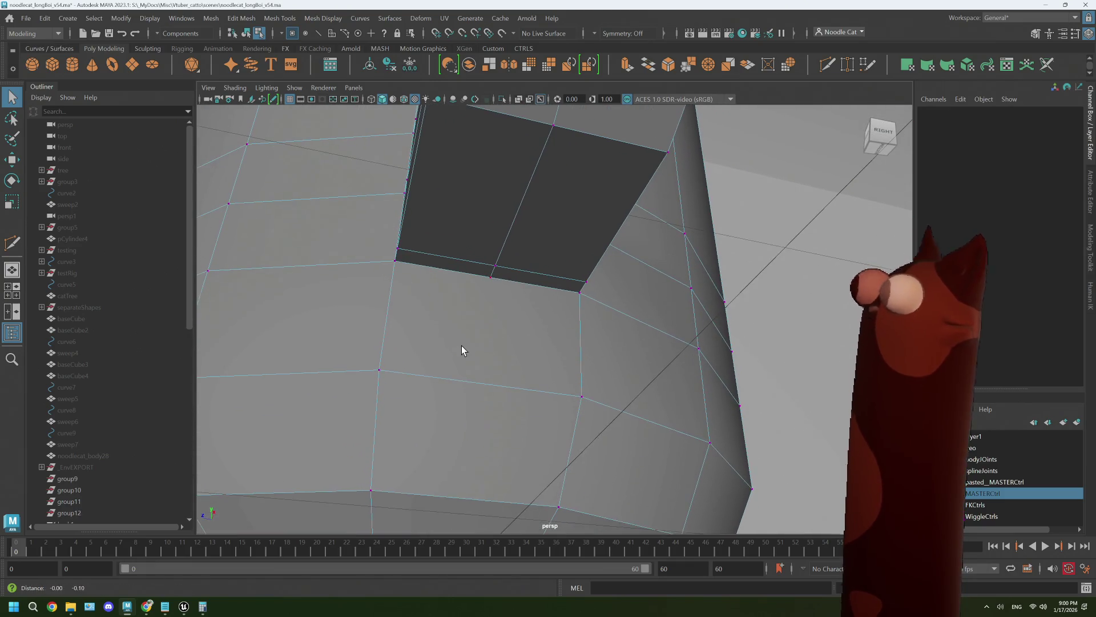
pyautogui.click(827, 64)
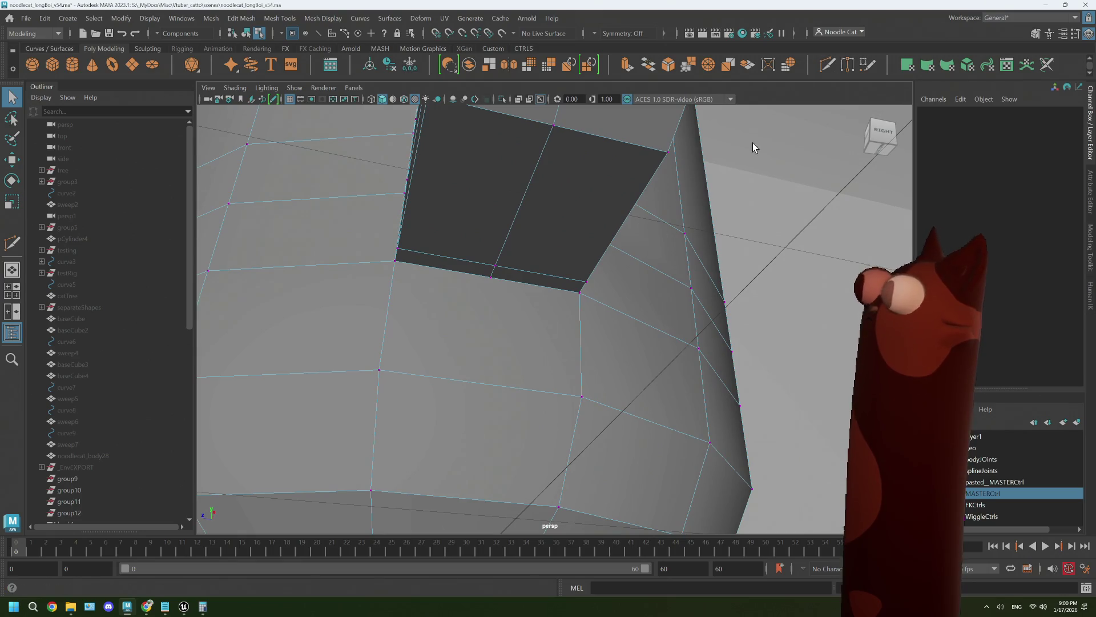
pyautogui.click(379, 370)
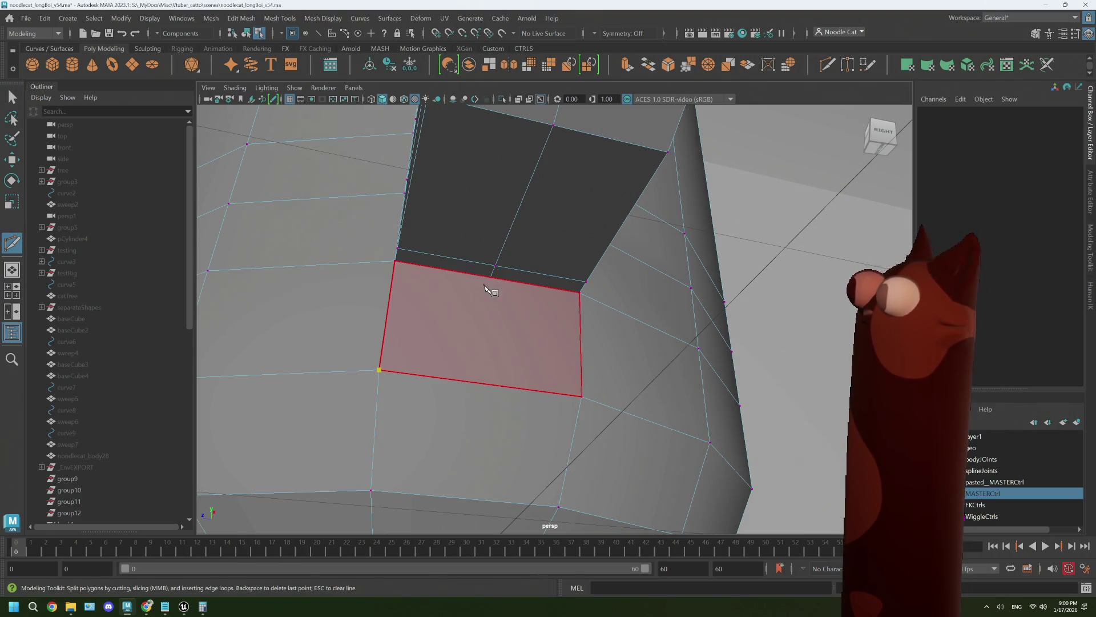
pyautogui.click(582, 397)
pyautogui.rightClick(583, 397)
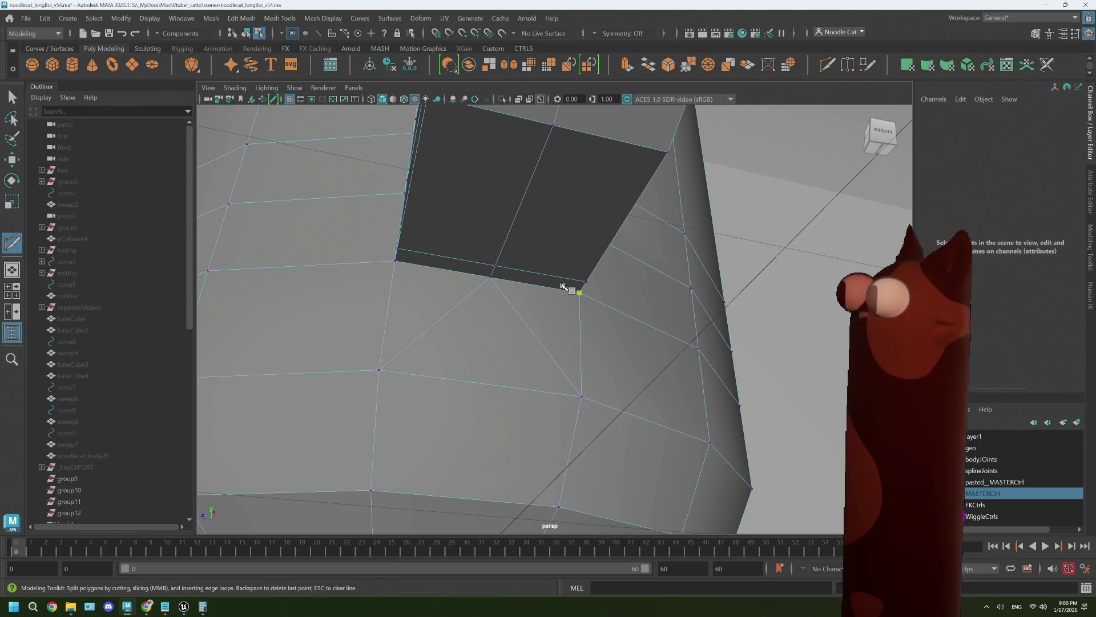
pyautogui.moveTo(563, 286)
pyautogui.keyDown('alt'); pyautogui.mouseDown()
pyautogui.moveTo(509, 240)
pyautogui.moveTo(543, 264)
pyautogui.moveTo(519, 274)
pyautogui.mouseUp(); pyautogui.keyUp('alt')
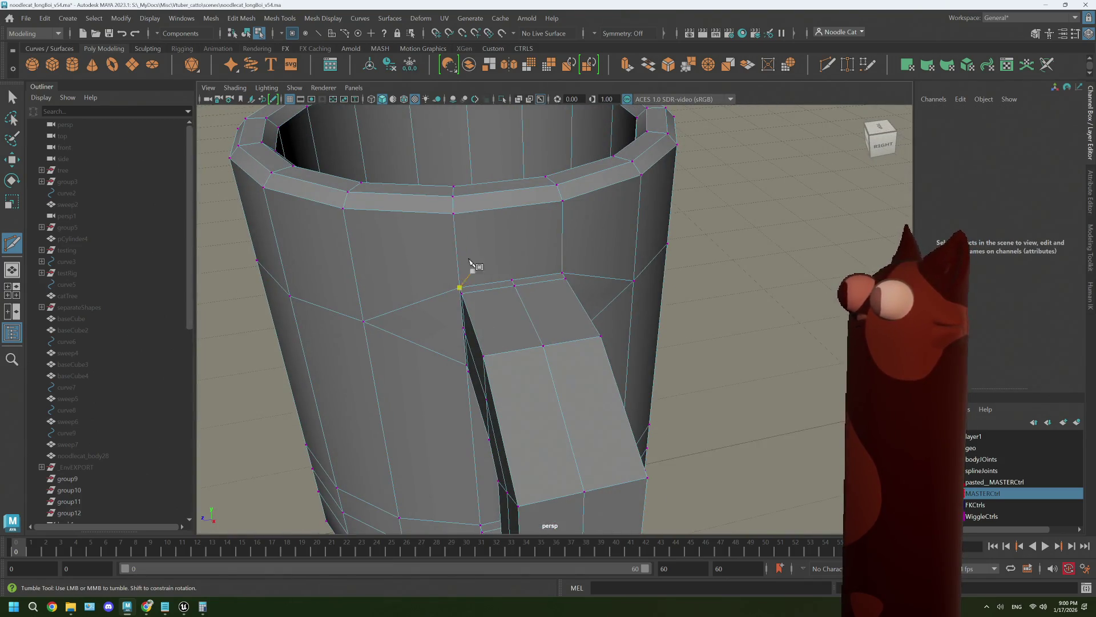
# Cut a diagonal edge from the rim vertex down to the handle joint corner, checking it smoothed.
pyautogui.click(454, 214)
pyautogui.moveTo(522, 326)
pyautogui.keyDown('alt'); pyautogui.mouseDown()
pyautogui.moveTo(521, 346)
pyautogui.moveTo(546, 372)
pyautogui.mouseUp(); pyautogui.keyUp('alt')
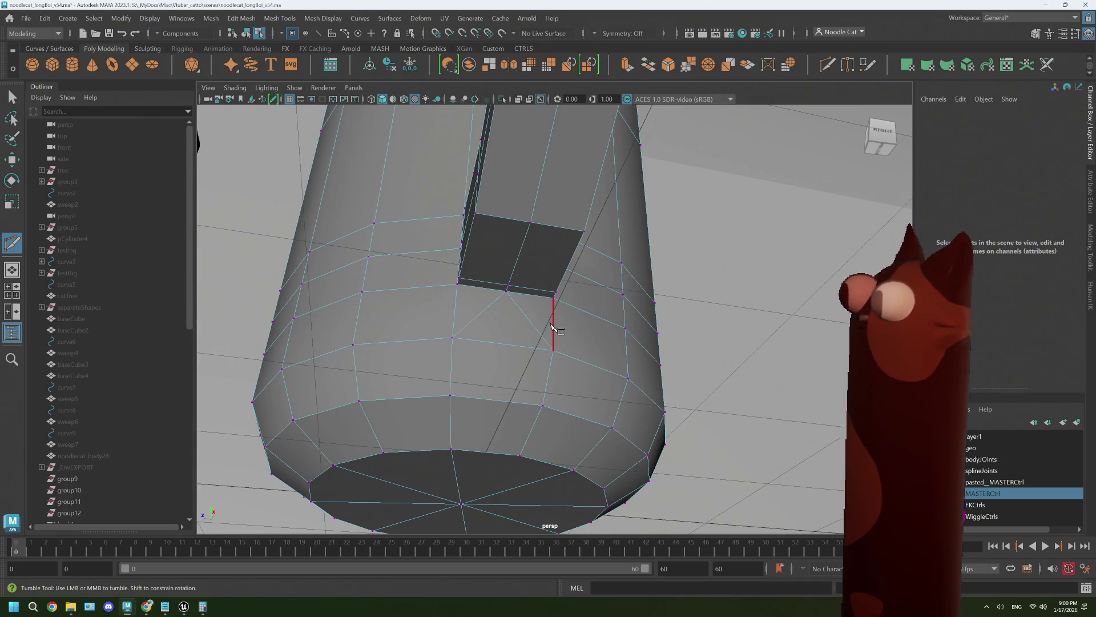
pyautogui.keyDown('alt'); pyautogui.moveTo(511, 182); pyautogui.dragTo(505, 200); pyautogui.keyUp('alt')
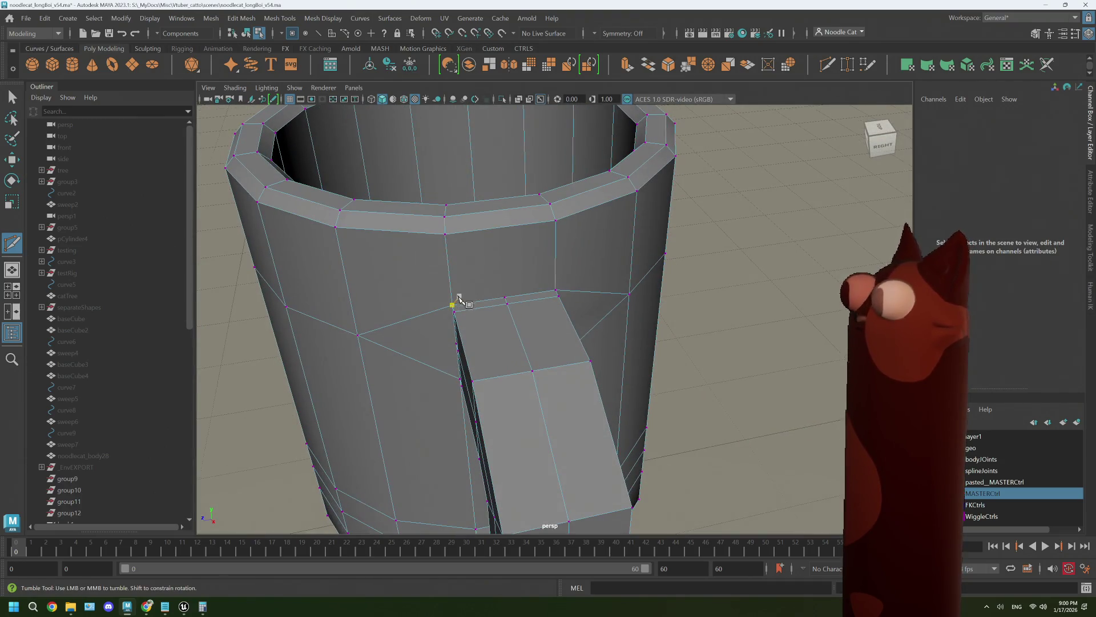
pyautogui.click(446, 235)
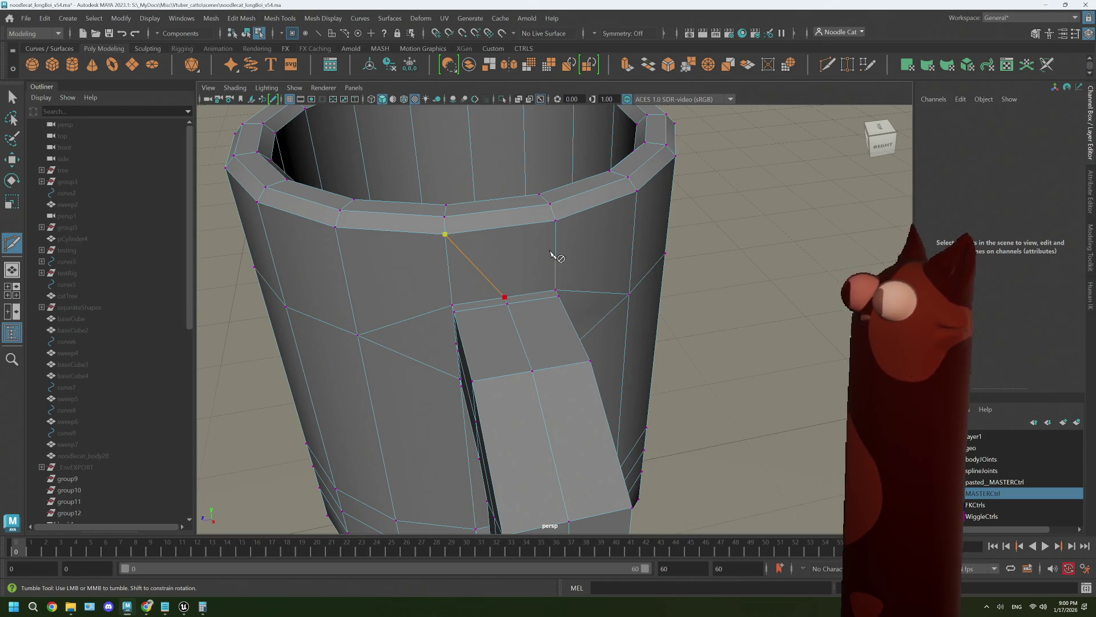
pyautogui.press('Return')
pyautogui.press('\\')
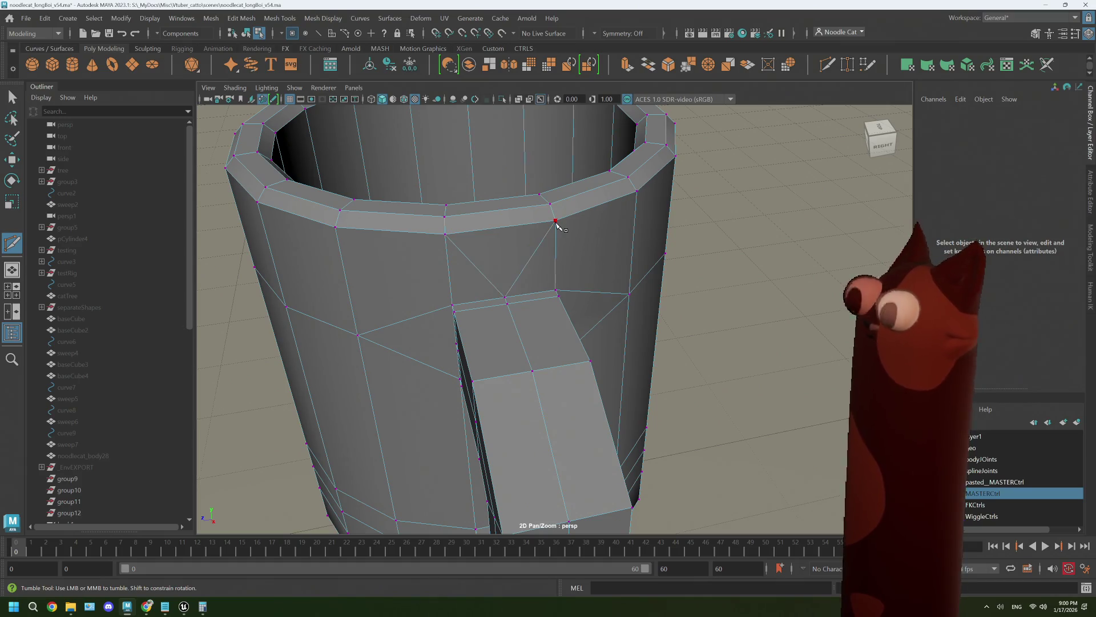
pyautogui.press('3')
pyautogui.scroll(-5, 556, 224)
pyautogui.moveTo(558, 257)
pyautogui.keyDown('alt'); pyautogui.mouseDown()
pyautogui.moveTo(632, 362)
pyautogui.moveTo(669, 355)
pyautogui.moveTo(612, 355)
pyautogui.mouseUp(); pyautogui.keyUp('alt')
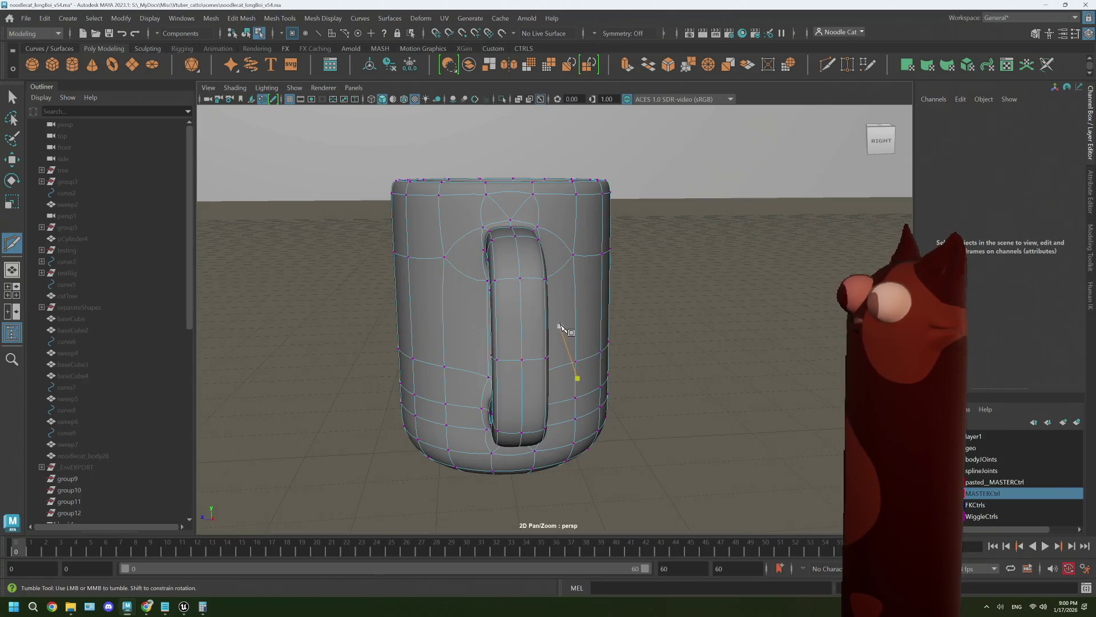
pyautogui.press('1')
pyautogui.moveTo(540, 280)
pyautogui.mouseDown(button='right')
pyautogui.moveTo(542, 249)
pyautogui.moveTo(502, 275)
pyautogui.mouseUp(button='right')
pyautogui.keyDown('alt'); pyautogui.moveTo(502, 275); pyautogui.dragTo(519, 299); pyautogui.keyUp('alt')
pyautogui.scroll(5, 525, 297)
# Select the handle vertices for scaling, undoing a trial uniform shrink.
pyautogui.press('q')
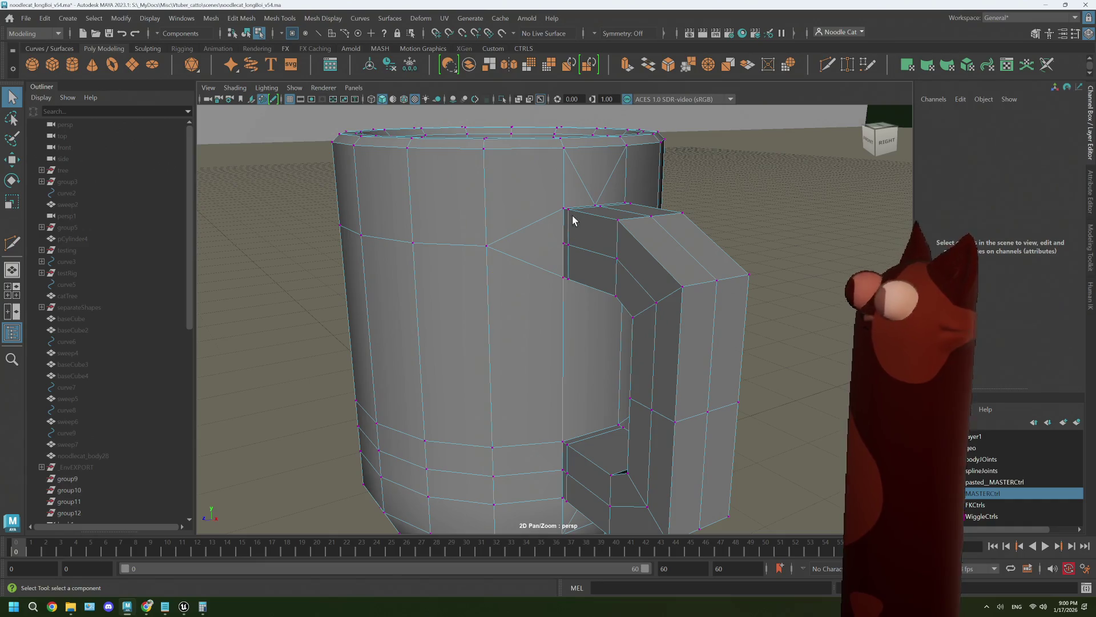
pyautogui.click(566, 213)
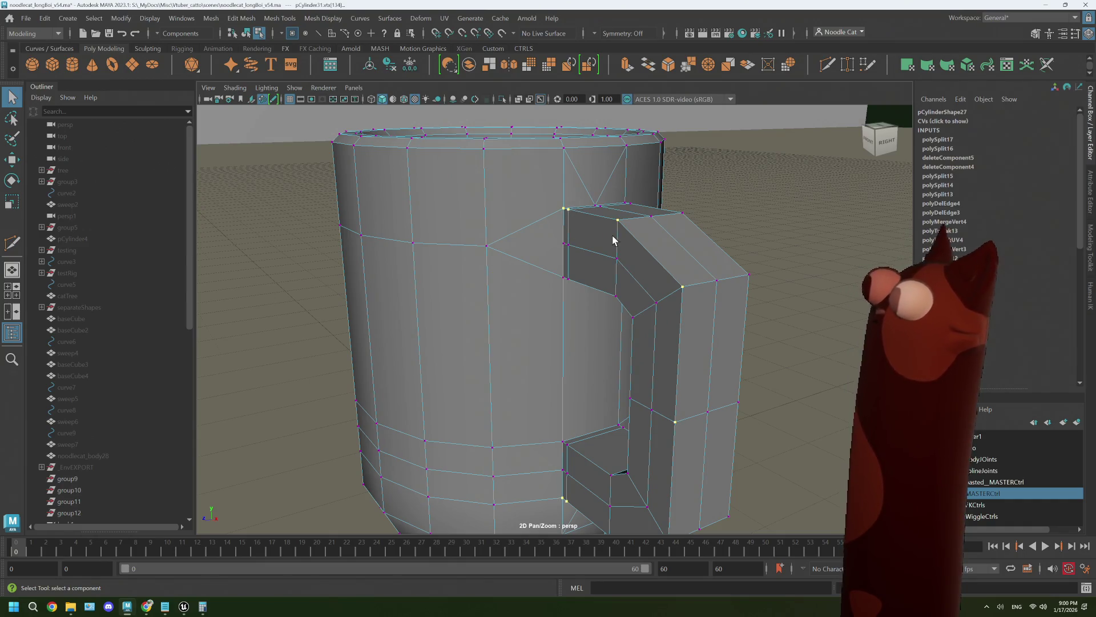
pyautogui.moveTo(613, 240)
pyautogui.keyDown('alt'); pyautogui.mouseDown()
pyautogui.moveTo(577, 227)
pyautogui.moveTo(446, 230)
pyautogui.moveTo(396, 402)
pyautogui.moveTo(384, 396)
pyautogui.moveTo(578, 430)
pyautogui.mouseUp(); pyautogui.keyUp('alt')
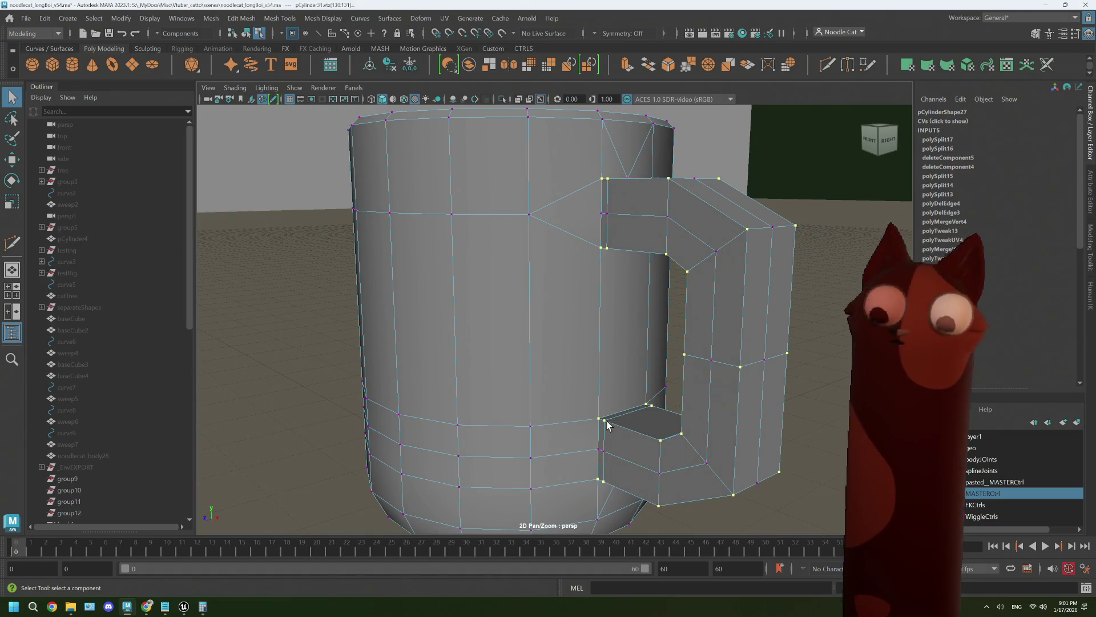
pyautogui.press('w')
pyautogui.press('e')
pyautogui.press('r')
pyautogui.moveTo(708, 353); pyautogui.dragTo(670, 348)
pyautogui.hotkey('ctrl', 'z')
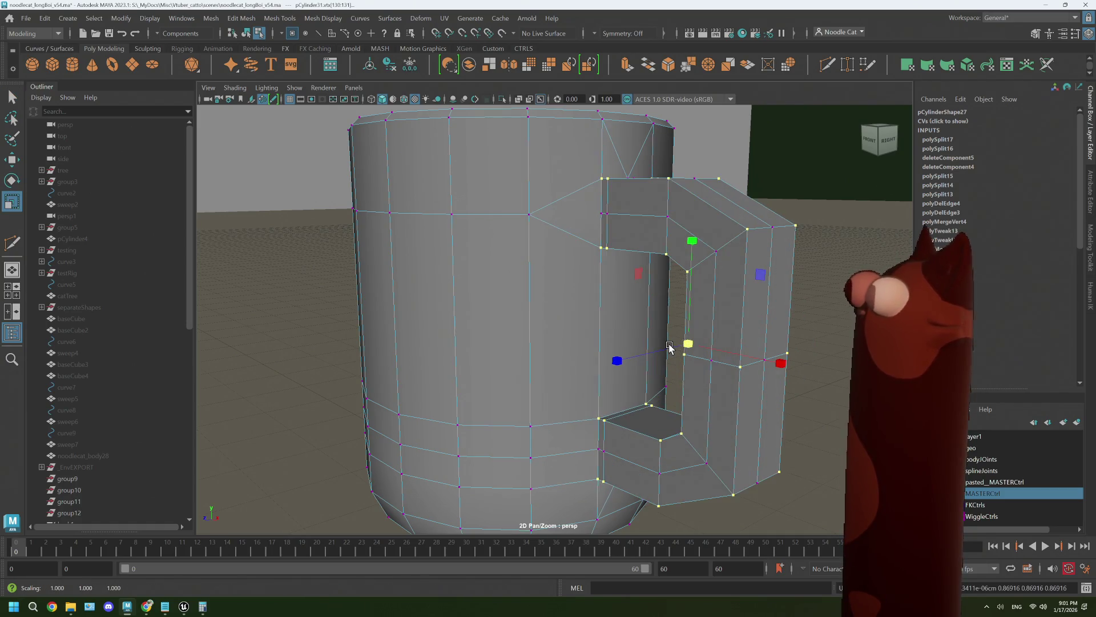
# Scale the handle vertices down in the front view's XY plane to about 0.915.
pyautogui.press('space')
pyautogui.press('space')
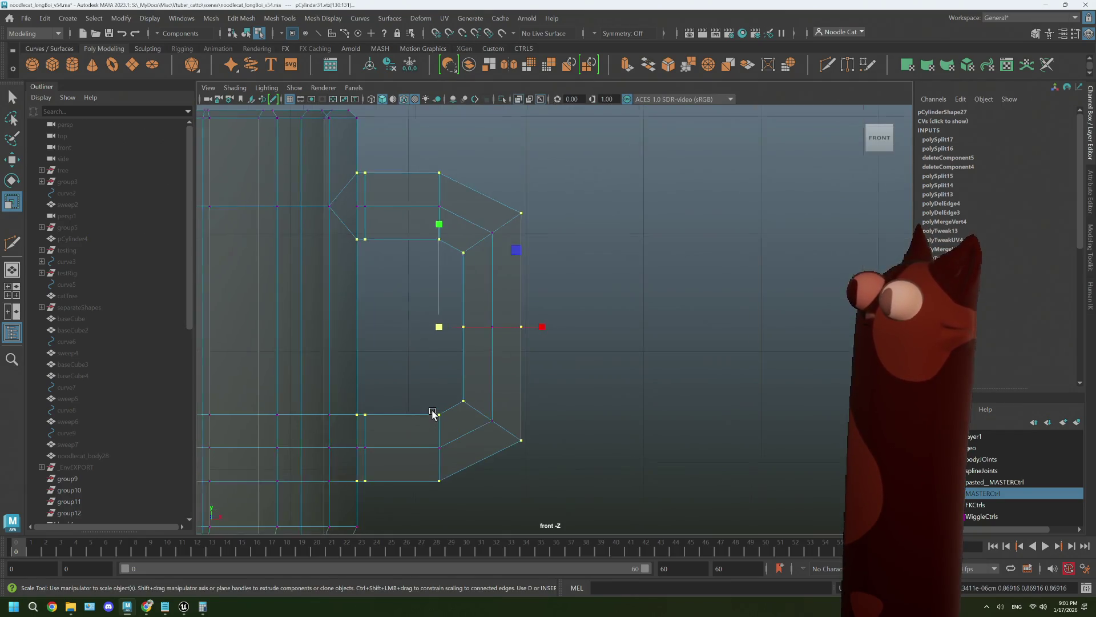
pyautogui.moveTo(565, 254); pyautogui.dragTo(565, 253)
pyautogui.press('space')
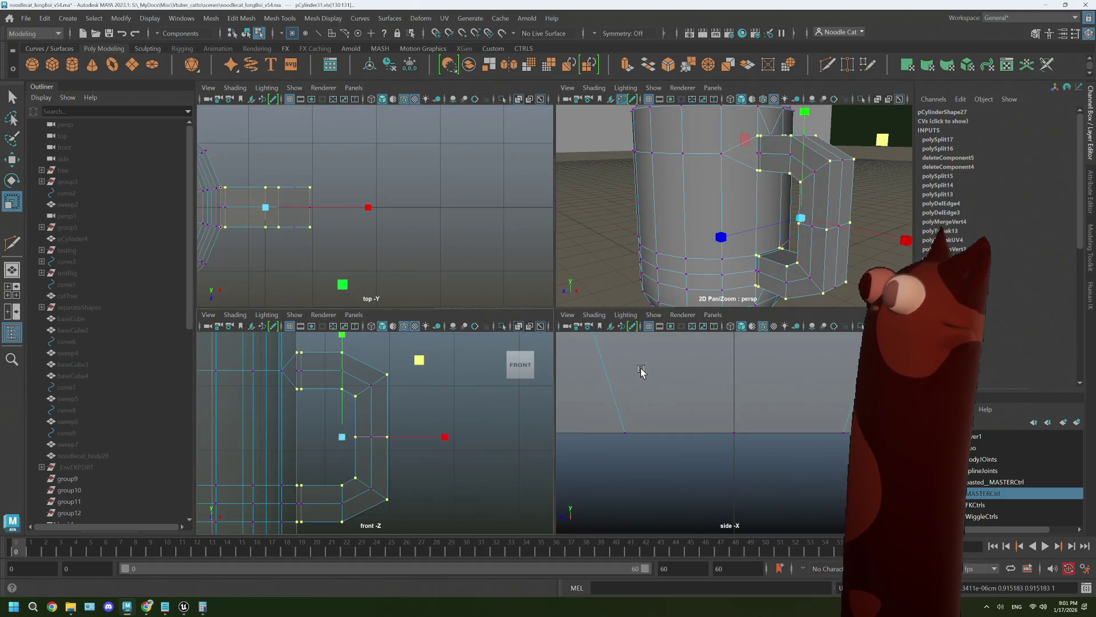
pyautogui.press('space')
pyautogui.press('space')
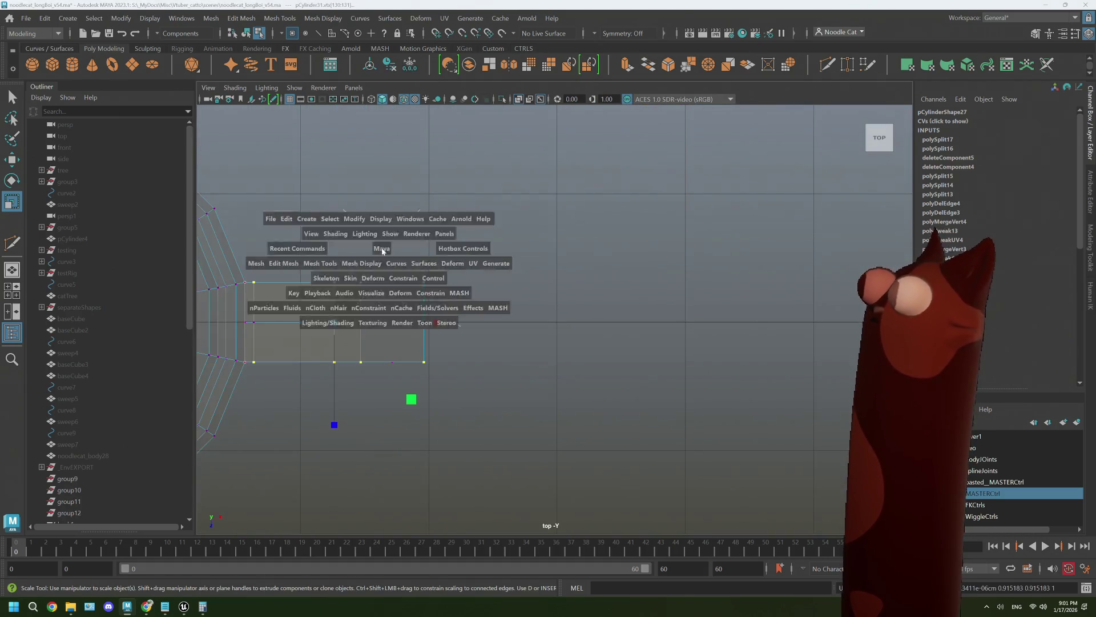
pyautogui.press('space')
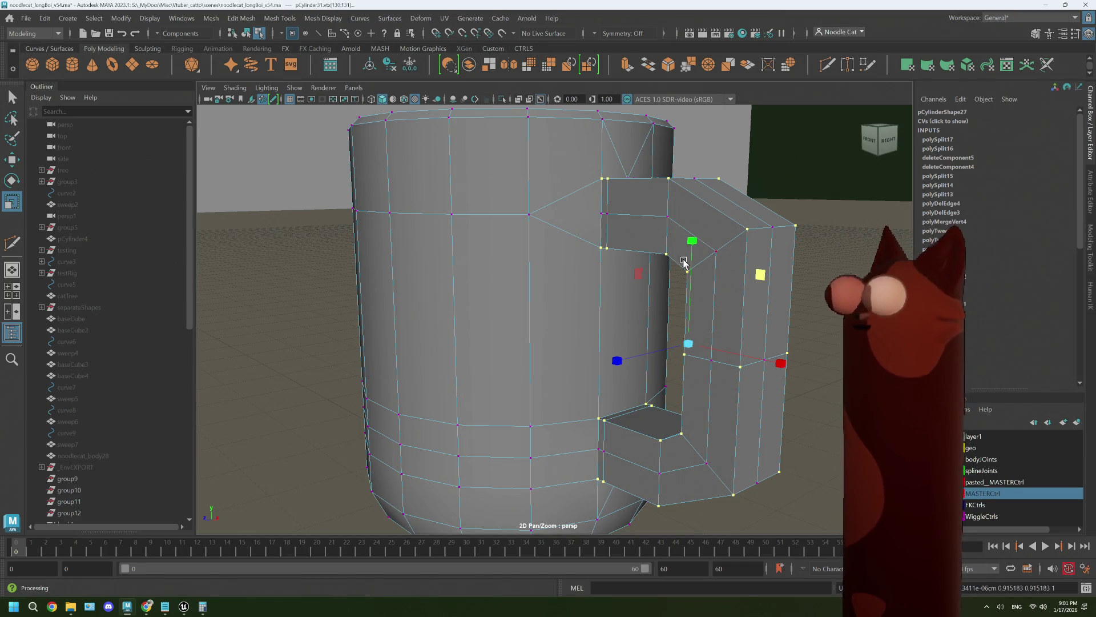
pyautogui.moveTo(700, 237)
pyautogui.keyDown('alt'); pyautogui.mouseDown()
pyautogui.moveTo(666, 342)
pyautogui.moveTo(653, 360)
pyautogui.moveTo(632, 354)
pyautogui.mouseUp(); pyautogui.keyUp('alt')
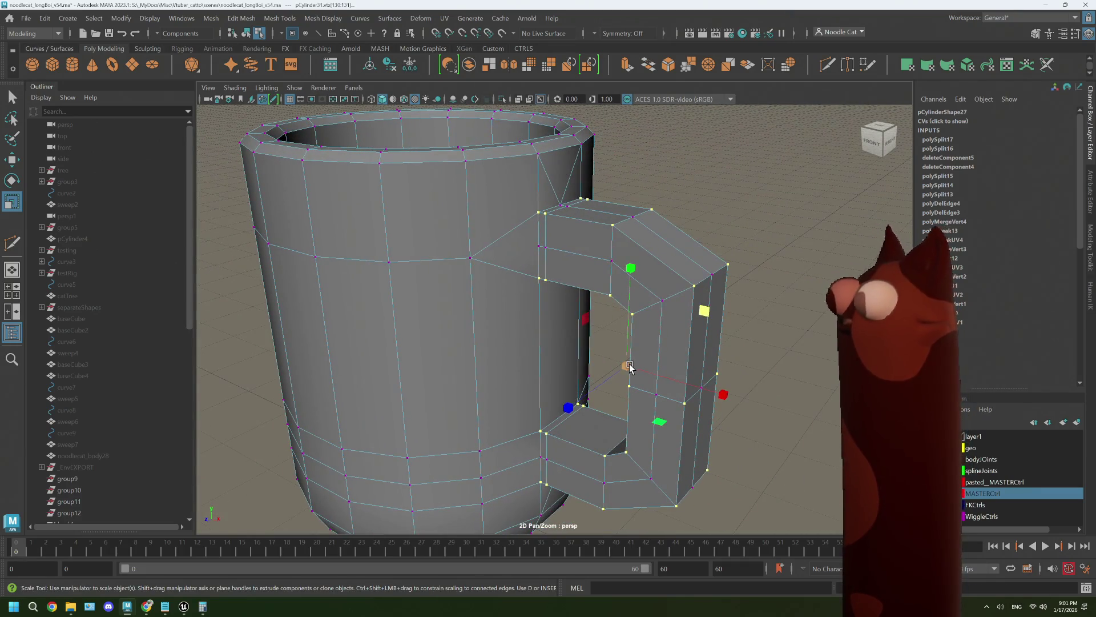
pyautogui.click(630, 366)
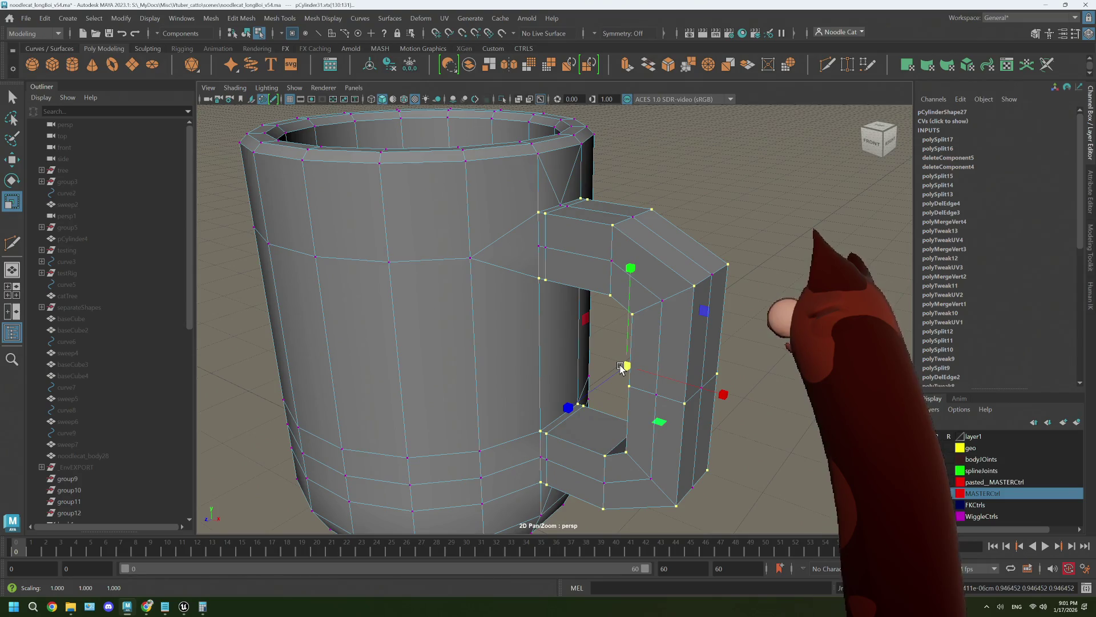
pyautogui.moveTo(622, 368)
pyautogui.keyDown('alt'); pyautogui.mouseDown()
pyautogui.moveTo(636, 353)
pyautogui.moveTo(526, 316)
pyautogui.mouseUp(); pyautogui.keyUp('alt')
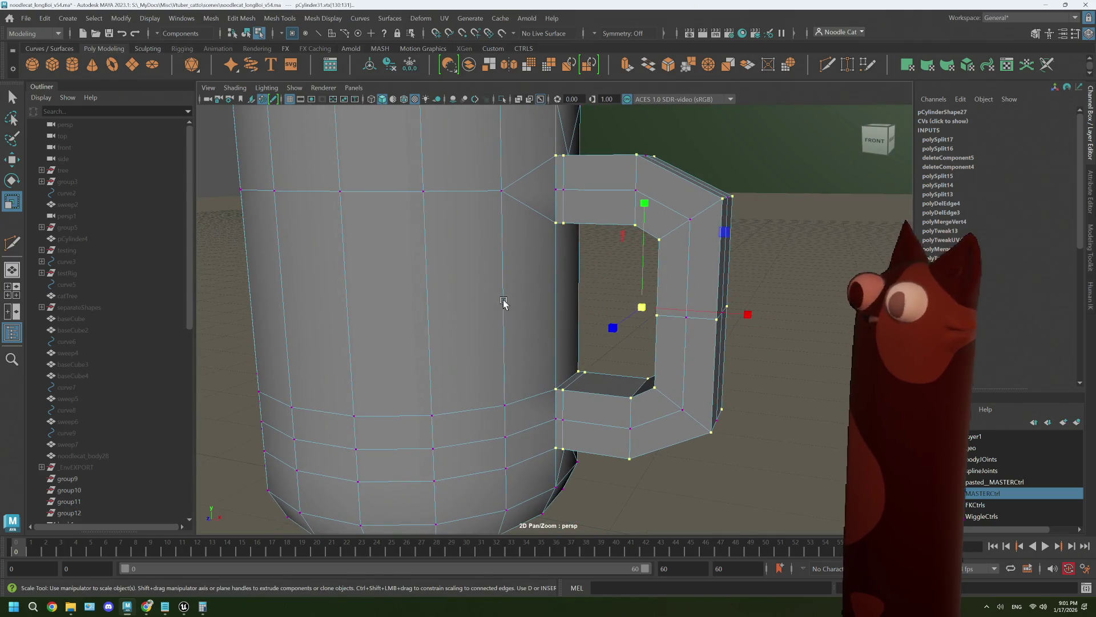
pyautogui.doubleClick(12, 201)
# Scale the handle loop unevenly with Normal axis orientation, then reset orientation to Object.
pyautogui.click(120, 102)
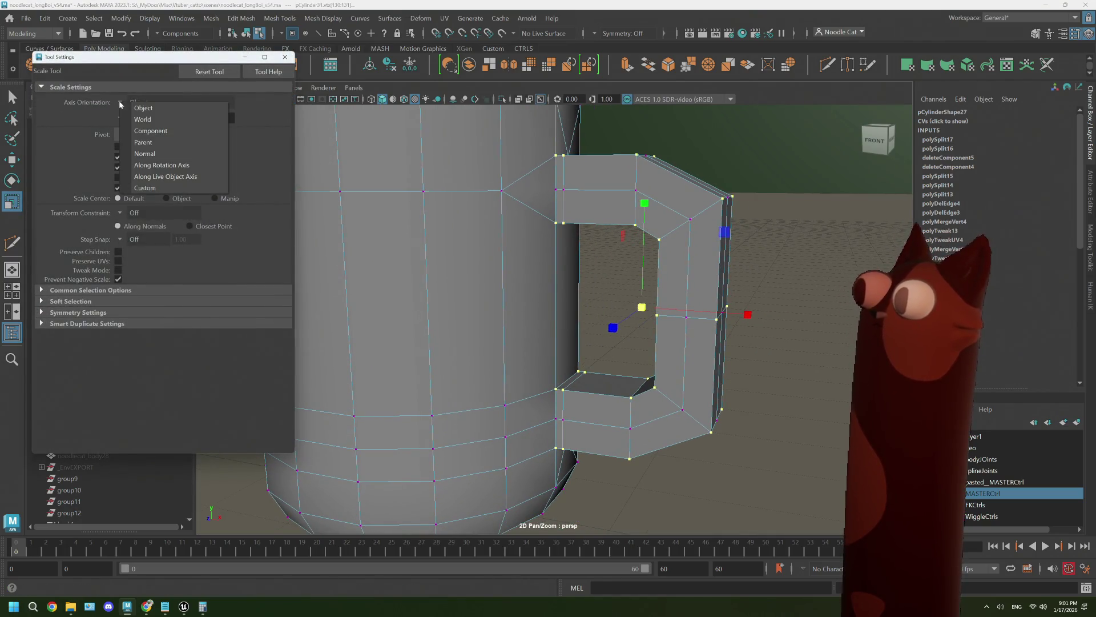
pyautogui.click(148, 156)
pyautogui.moveTo(640, 308)
pyautogui.mouseDown()
pyautogui.moveTo(609, 307)
pyautogui.moveTo(651, 308)
pyautogui.mouseUp()
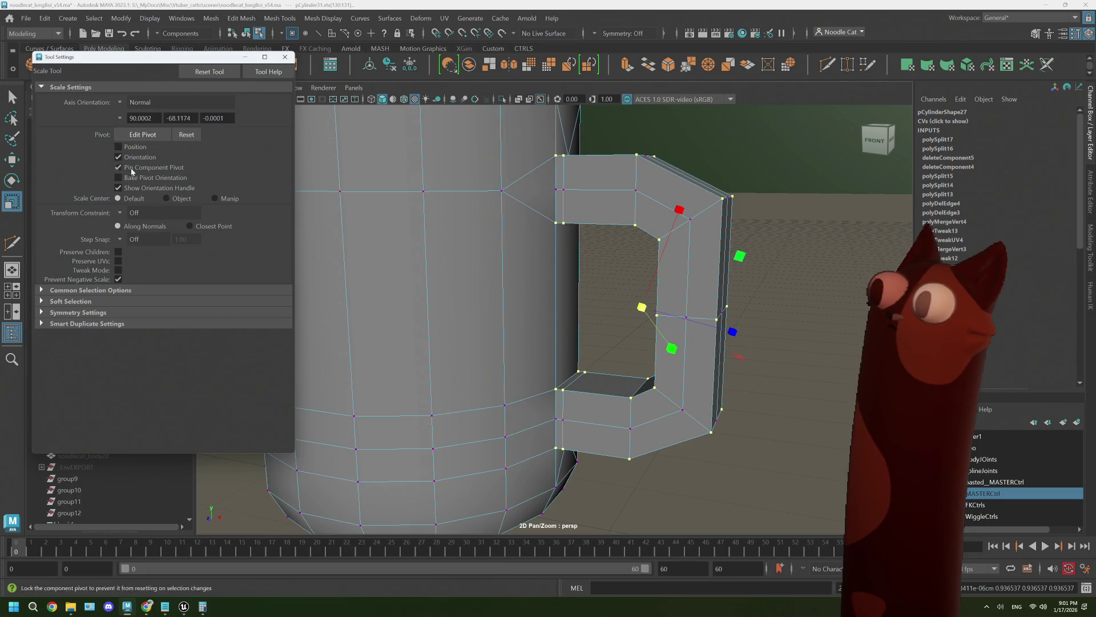
pyautogui.click(120, 102)
pyautogui.click(121, 107)
pyautogui.click(120, 103)
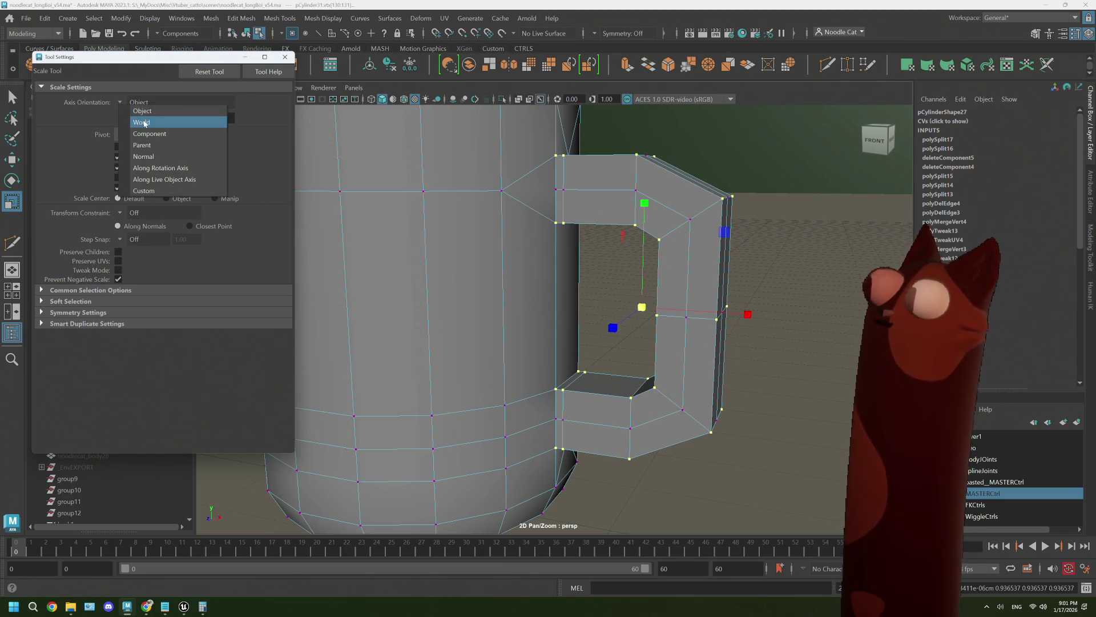
pyautogui.click(137, 115)
pyautogui.click(285, 56)
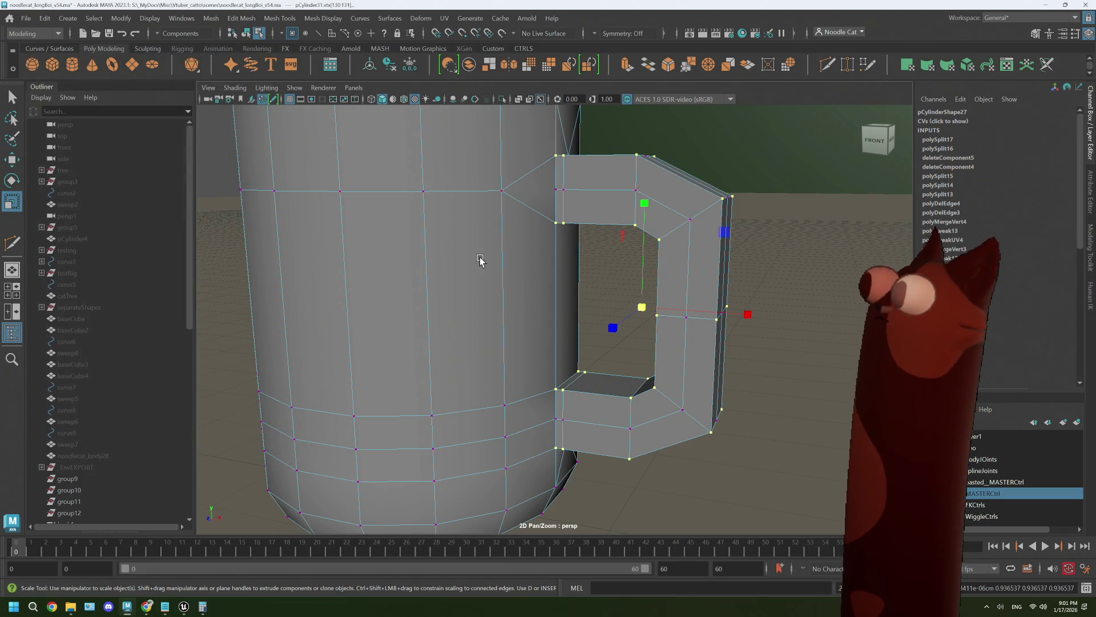
pyautogui.moveTo(479, 259)
pyautogui.keyDown('alt'); pyautogui.mouseDown()
pyautogui.moveTo(609, 313)
pyautogui.moveTo(583, 313)
pyautogui.mouseUp(); pyautogui.keyUp('alt')
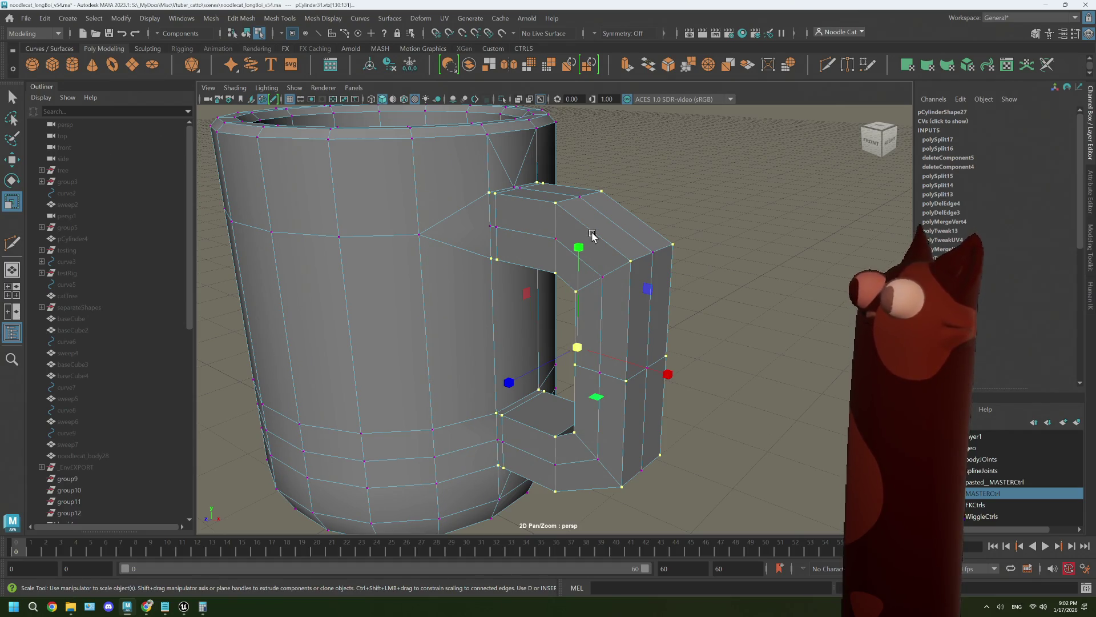
pyautogui.moveTo(592, 222); pyautogui.dragTo(593, 202, button='right')
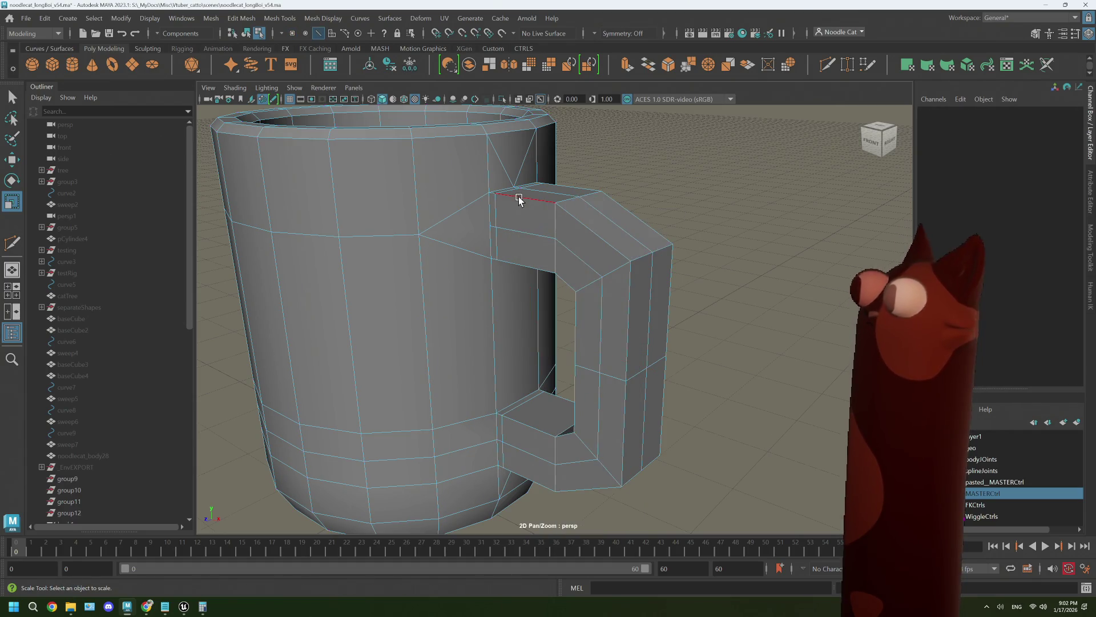
# Select the handle's top edges and move them to line up against the mug body.
pyautogui.click(492, 197)
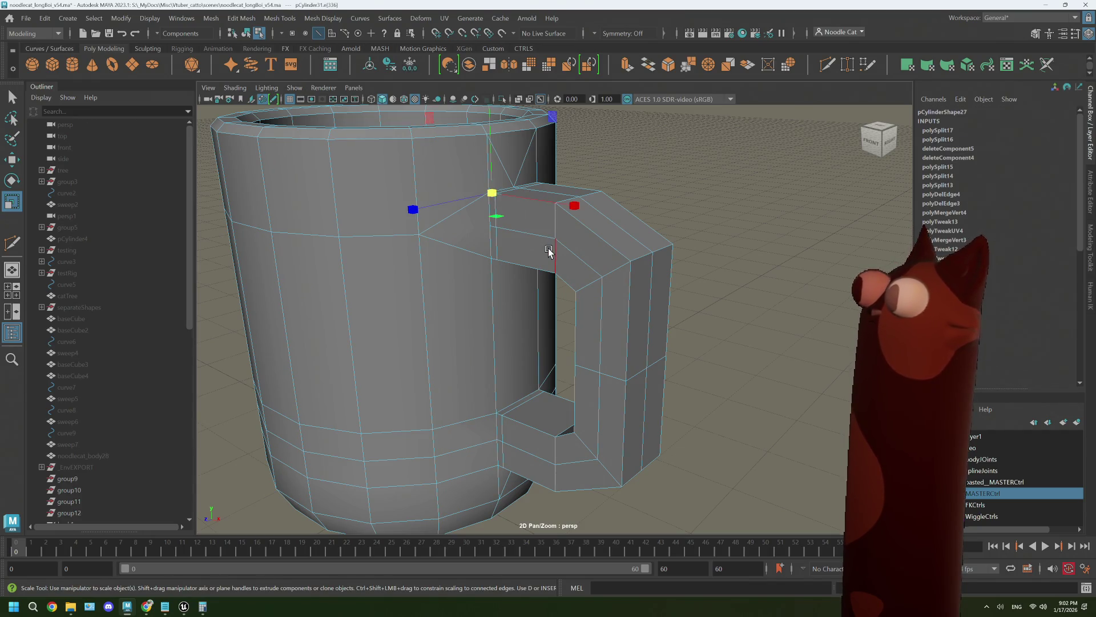
pyautogui.moveTo(549, 252)
pyautogui.keyDown('alt'); pyautogui.mouseDown()
pyautogui.moveTo(553, 279)
pyautogui.moveTo(568, 278)
pyautogui.moveTo(620, 321)
pyautogui.moveTo(600, 386)
pyautogui.moveTo(549, 411)
pyautogui.moveTo(594, 381)
pyautogui.moveTo(440, 382)
pyautogui.moveTo(482, 343)
pyautogui.moveTo(498, 432)
pyautogui.mouseUp(); pyautogui.keyUp('alt')
pyautogui.click(552, 228)
pyautogui.press('w')
pyautogui.keyDown('shift'); pyautogui.click(510, 204); pyautogui.keyUp('shift')
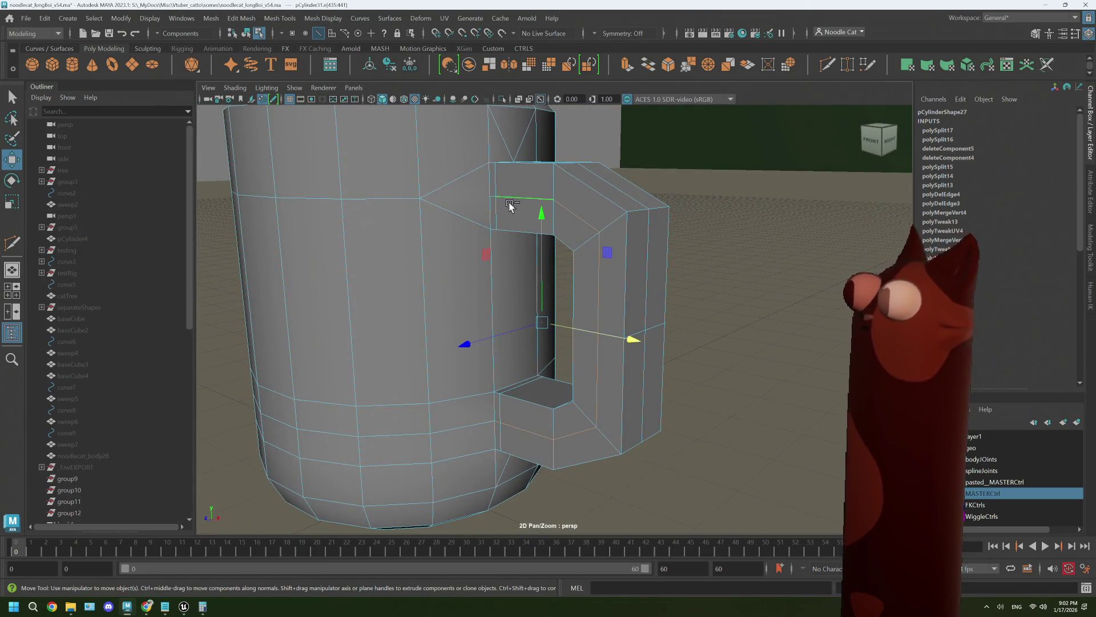
pyautogui.moveTo(464, 343); pyautogui.dragTo(460, 345)
# Check the handle alignment in top view and reselect the handle edges.
pyautogui.press('space')
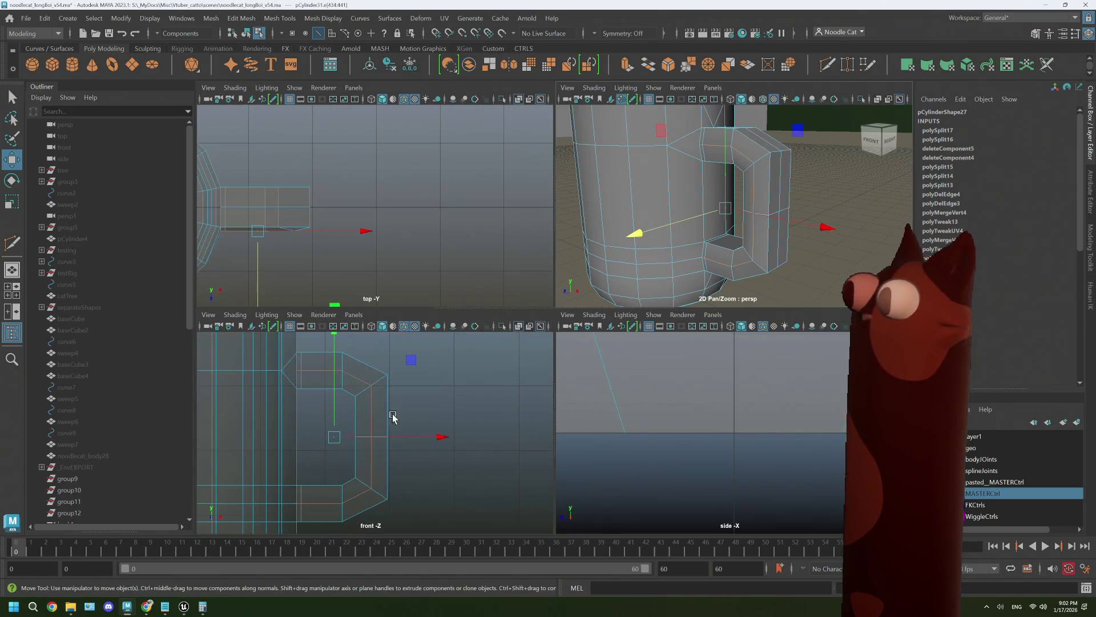
pyautogui.press('space')
pyautogui.scroll(1, 365, 337)
pyautogui.keyDown('alt'); pyautogui.moveTo(365, 337); pyautogui.dragTo(508, 284, button='middle'); pyautogui.keyUp('alt')
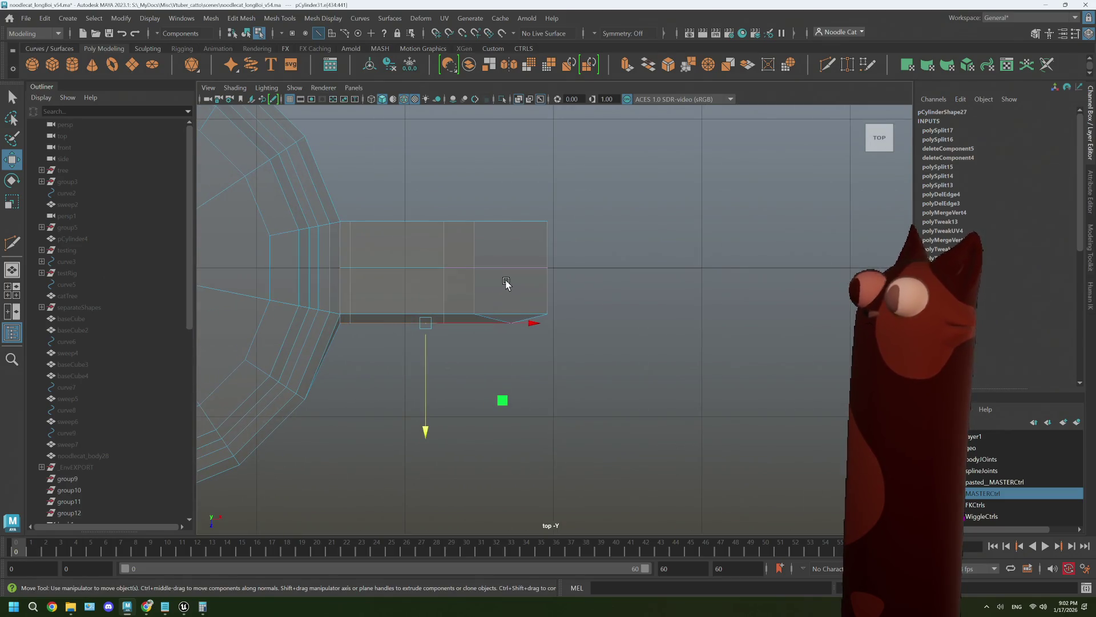
pyautogui.press('space')
pyautogui.press('space')
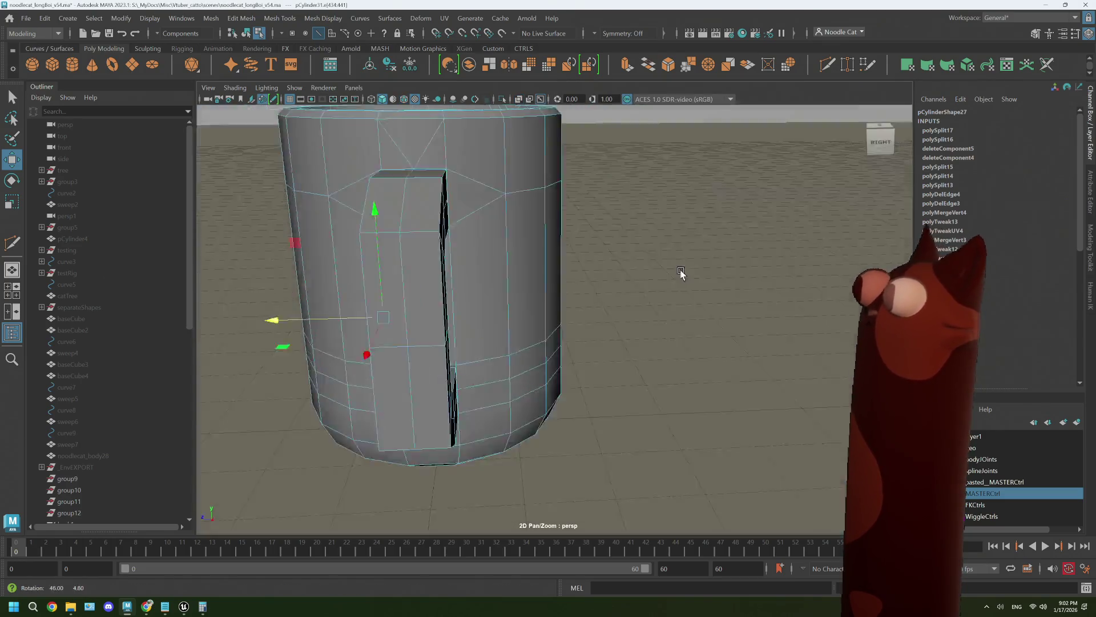
pyautogui.keyDown('alt'); pyautogui.moveTo(683, 269); pyautogui.dragTo(554, 238); pyautogui.keyUp('alt')
pyautogui.scroll(2, 413, 153)
pyautogui.click(405, 135)
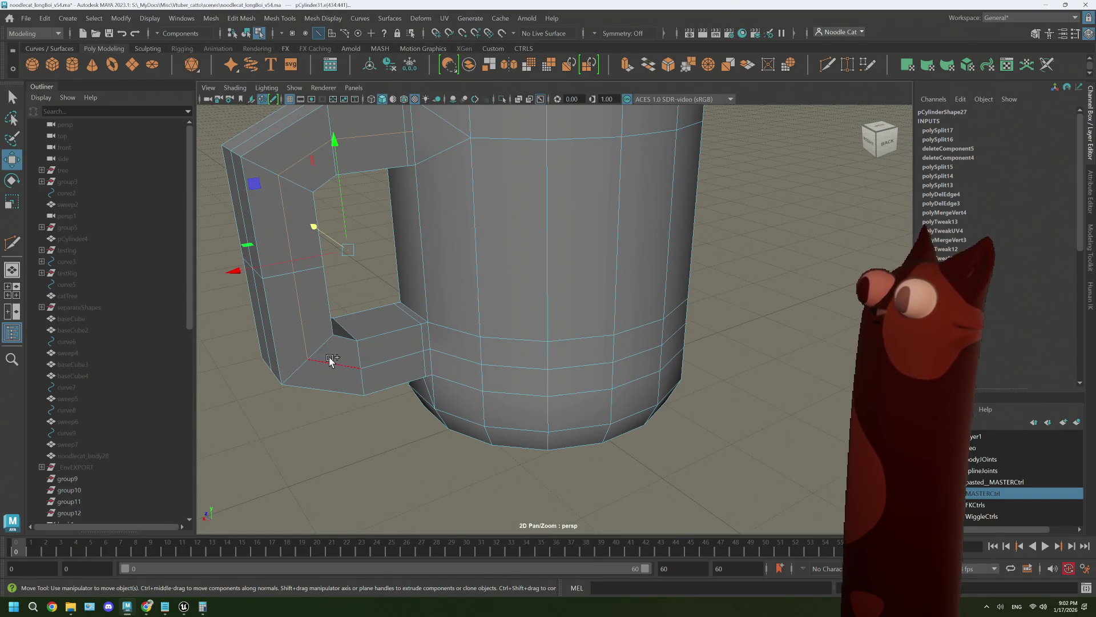
pyautogui.moveTo(388, 359)
pyautogui.keyDown('alt'); pyautogui.mouseDown()
pyautogui.moveTo(399, 325)
pyautogui.moveTo(558, 392)
pyautogui.moveTo(605, 374)
pyautogui.moveTo(570, 386)
pyautogui.moveTo(557, 406)
pyautogui.moveTo(509, 407)
pyautogui.moveTo(497, 394)
pyautogui.mouseUp(); pyautogui.keyUp('alt')
pyautogui.scroll(3, 419, 292)
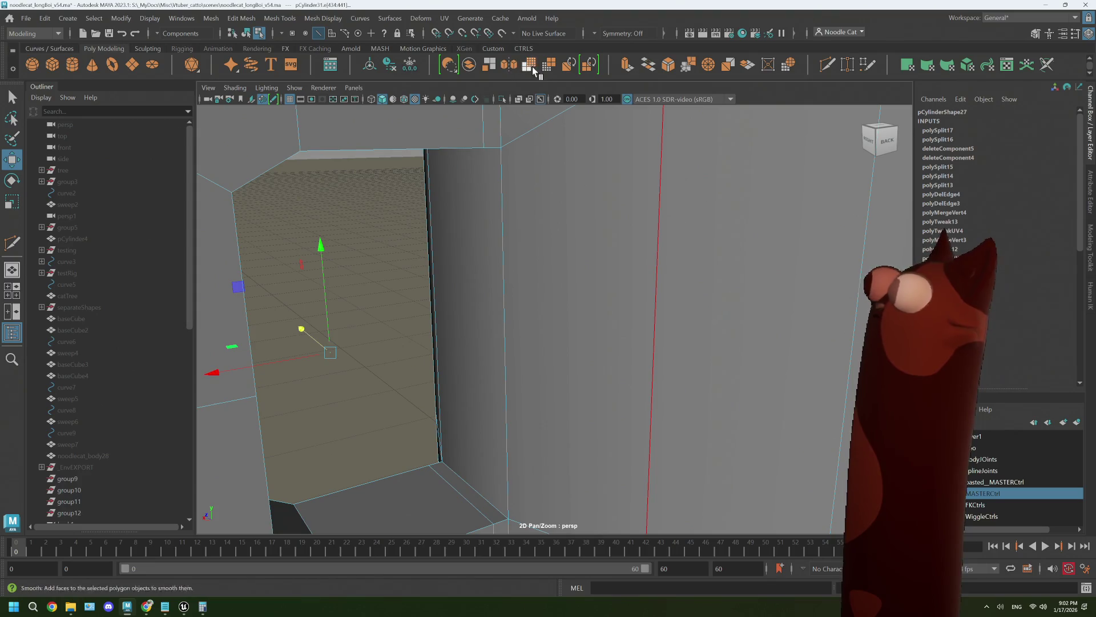
# Cut a new edge where the handle's lower arm meets the body and select a body edge there.
pyautogui.click(826, 64)
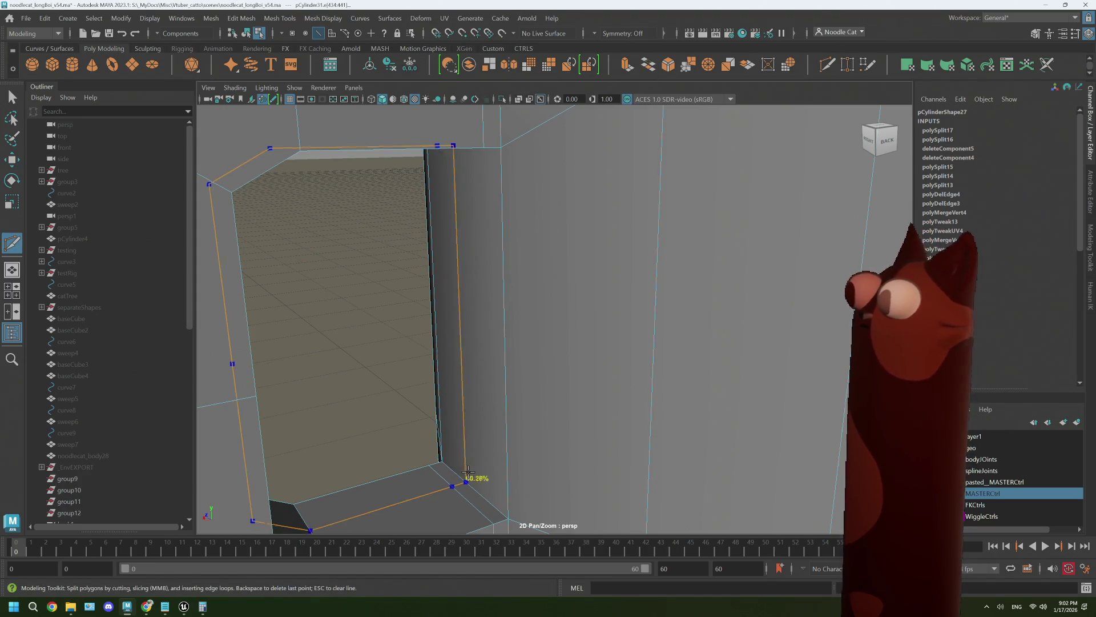
pyautogui.scroll(-5, 470, 472)
pyautogui.press('w')
pyautogui.scroll(-4, 441, 445)
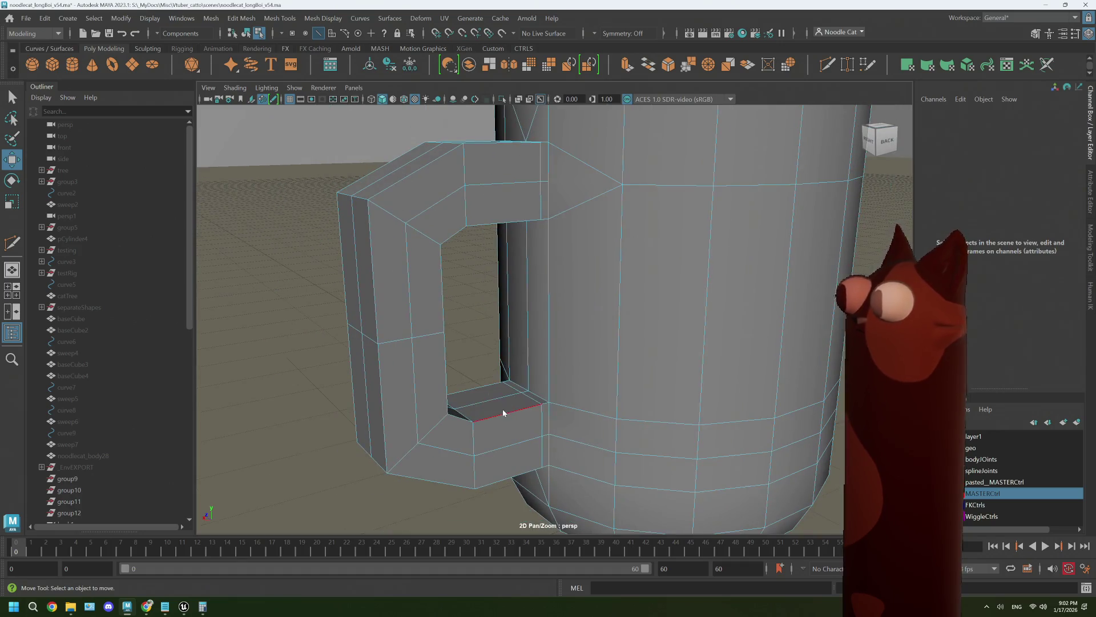
pyautogui.moveTo(502, 285); pyautogui.dragTo(488, 296, button='right')
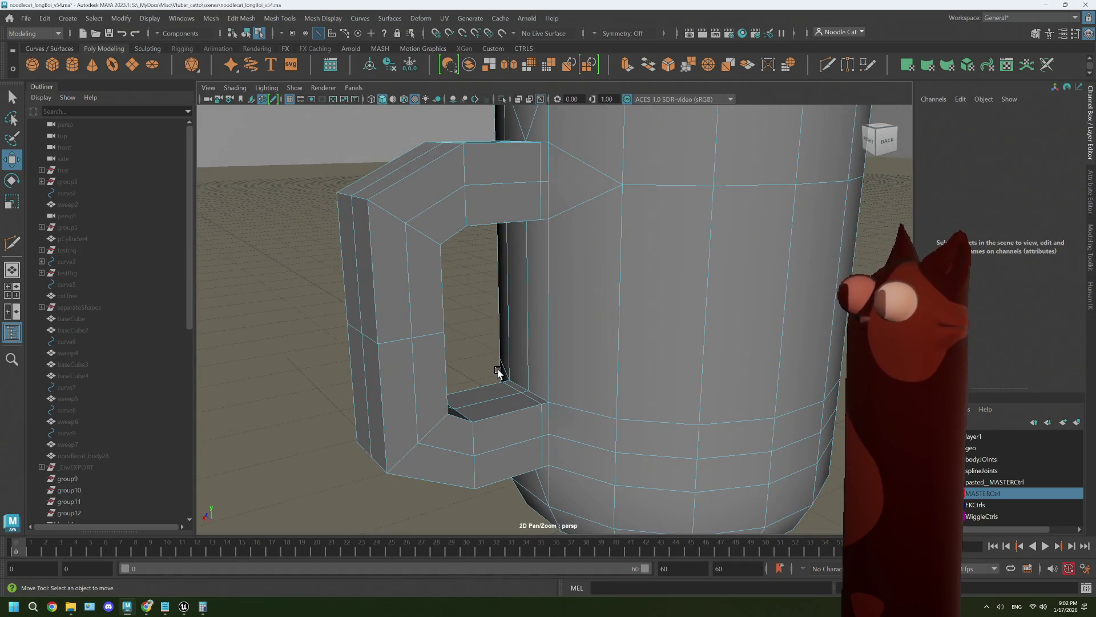
pyautogui.click(514, 413)
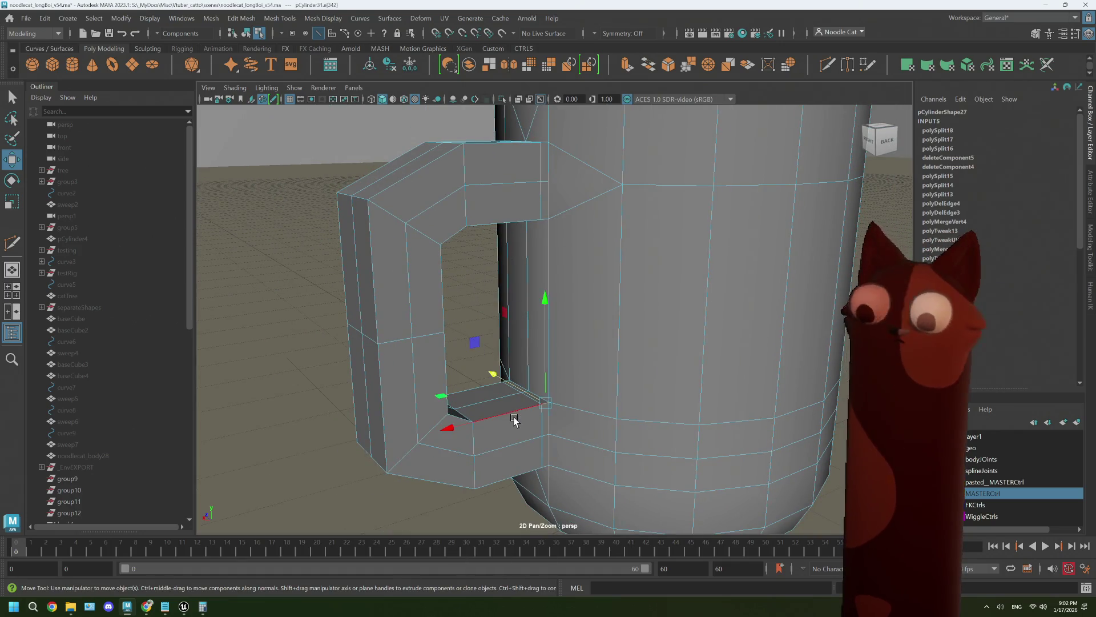
pyautogui.press('q')
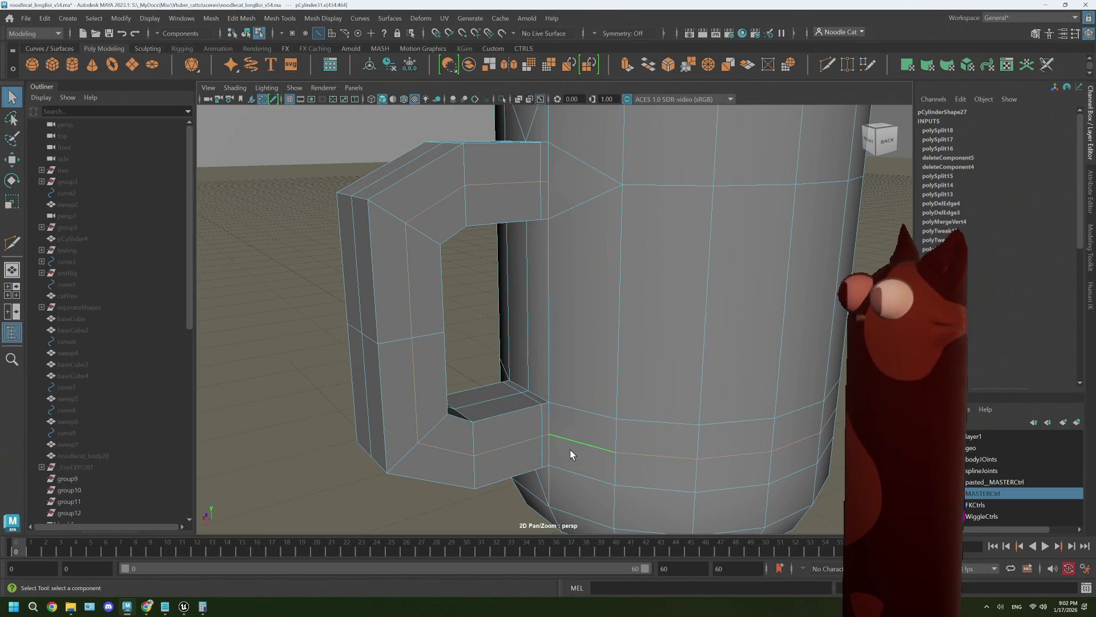
pyautogui.moveTo(627, 427)
pyautogui.keyDown('alt'); pyautogui.mouseDown()
pyautogui.moveTo(519, 416)
pyautogui.moveTo(563, 435)
pyautogui.mouseUp(); pyautogui.keyUp('alt')
pyautogui.scroll(5, 517, 423)
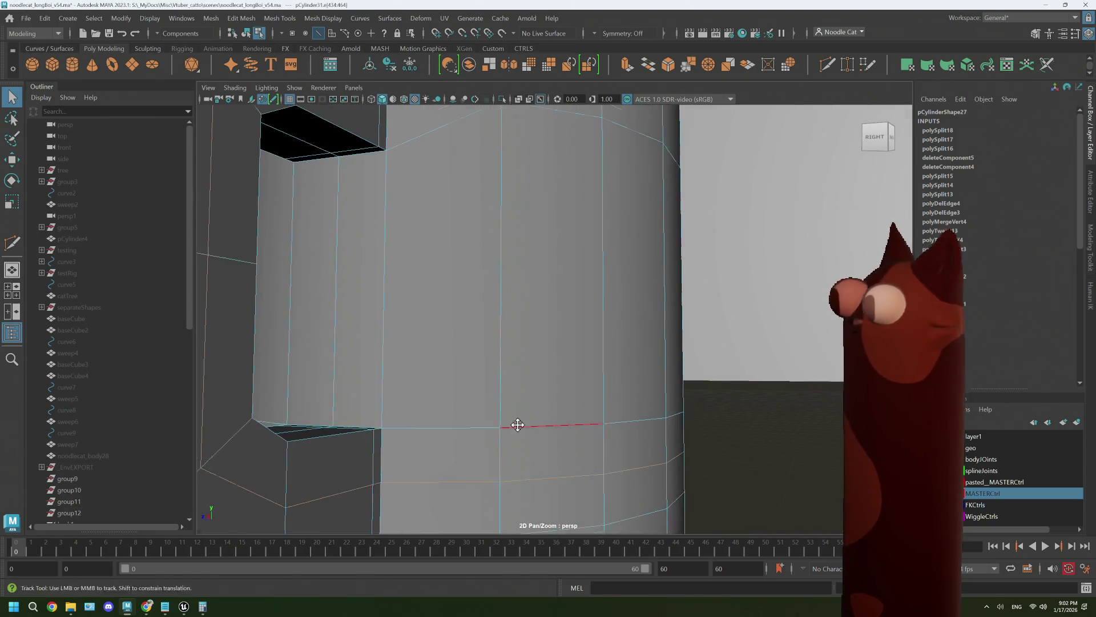
pyautogui.click(585, 222)
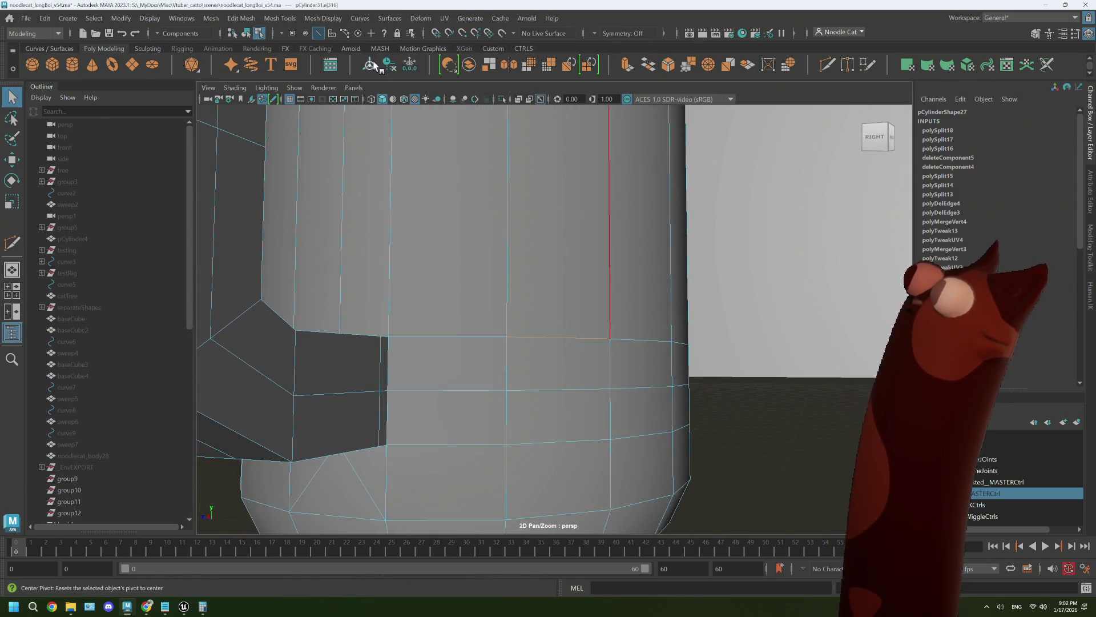
# Target Weld the two stray vertices beside the lower joint onto their neighbours.
pyautogui.click(824, 60)
pyautogui.scroll(-3, 468, 320)
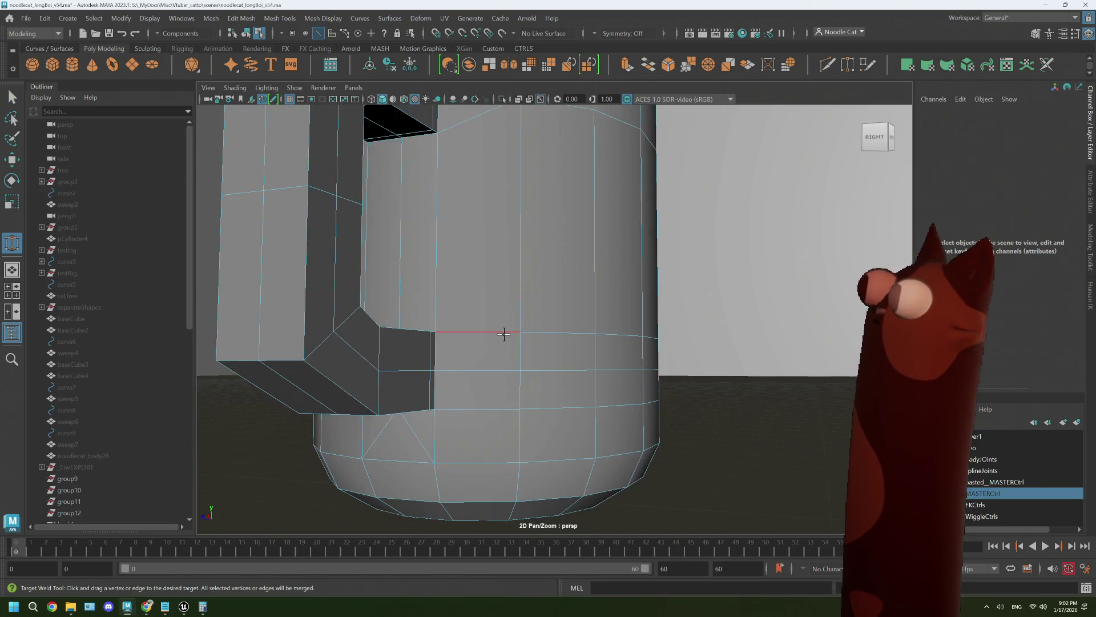
pyautogui.scroll(3, 503, 334)
pyautogui.scroll(-1, 504, 334)
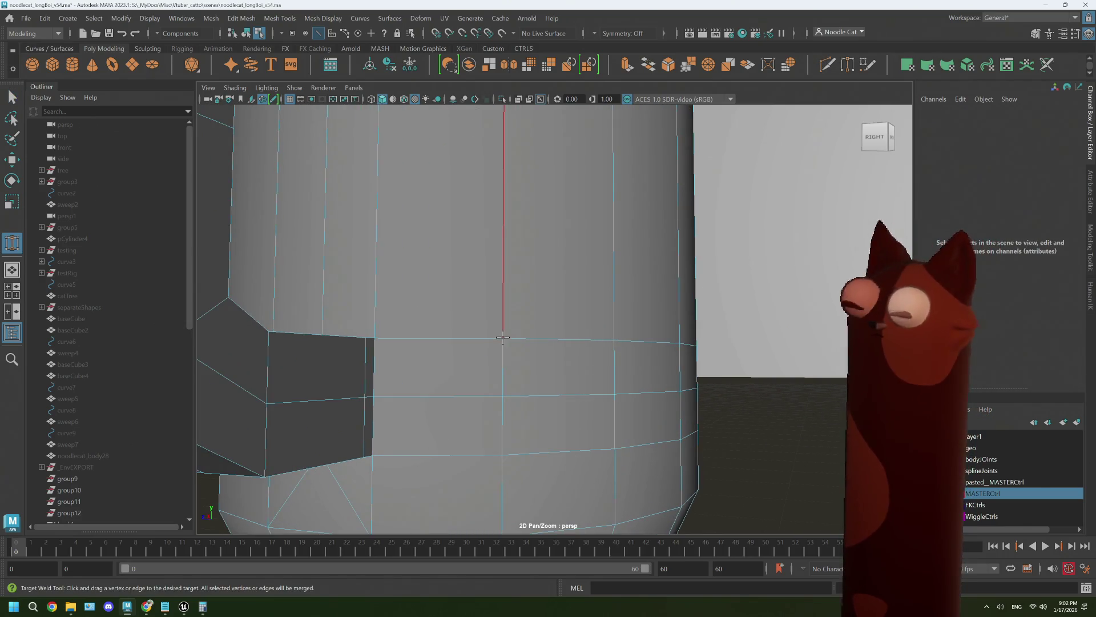
pyautogui.rightClick(500, 330)
pyautogui.click(445, 278)
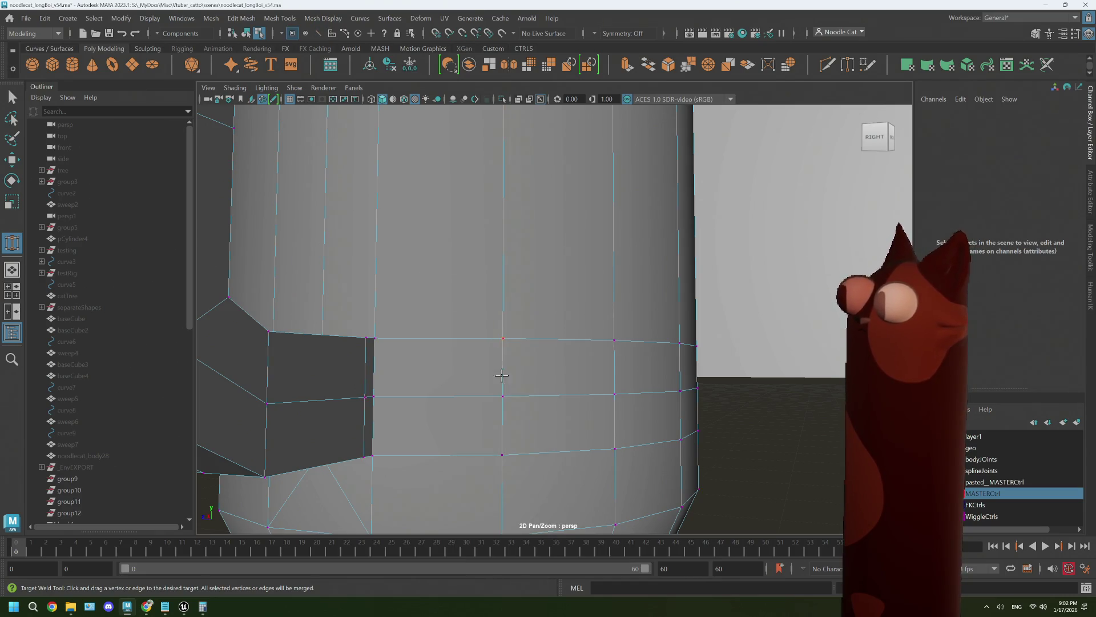
pyautogui.moveTo(501, 375)
pyautogui.mouseDown()
pyautogui.moveTo(502, 396)
pyautogui.moveTo(394, 421)
pyautogui.moveTo(443, 421)
pyautogui.moveTo(394, 428)
pyautogui.moveTo(441, 461)
pyautogui.mouseUp()
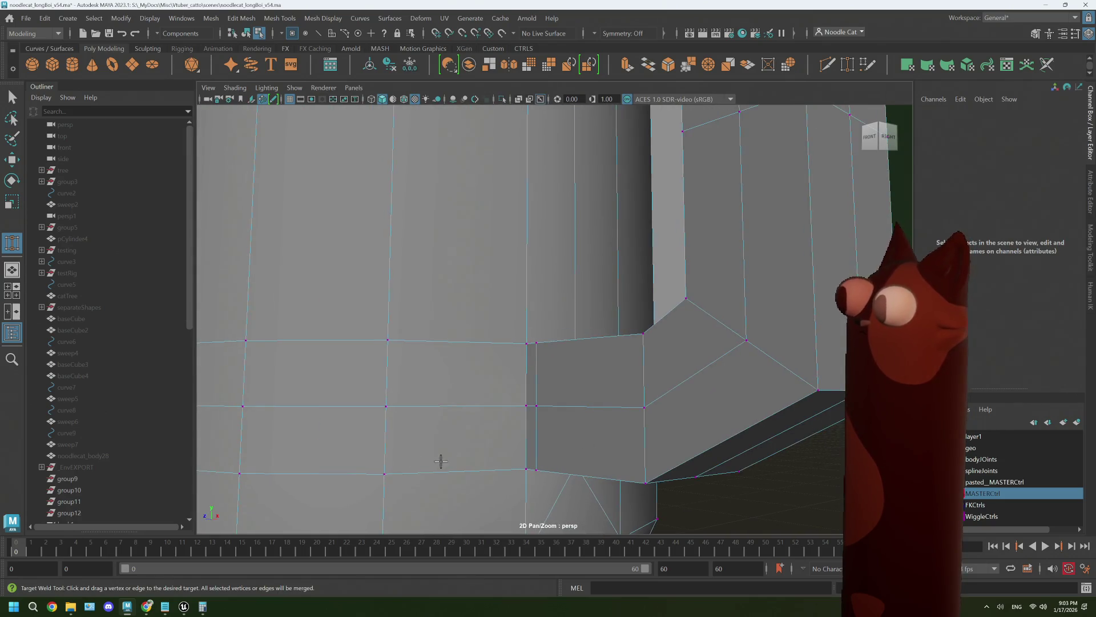
pyautogui.moveTo(373, 416); pyautogui.dragTo(386, 406)
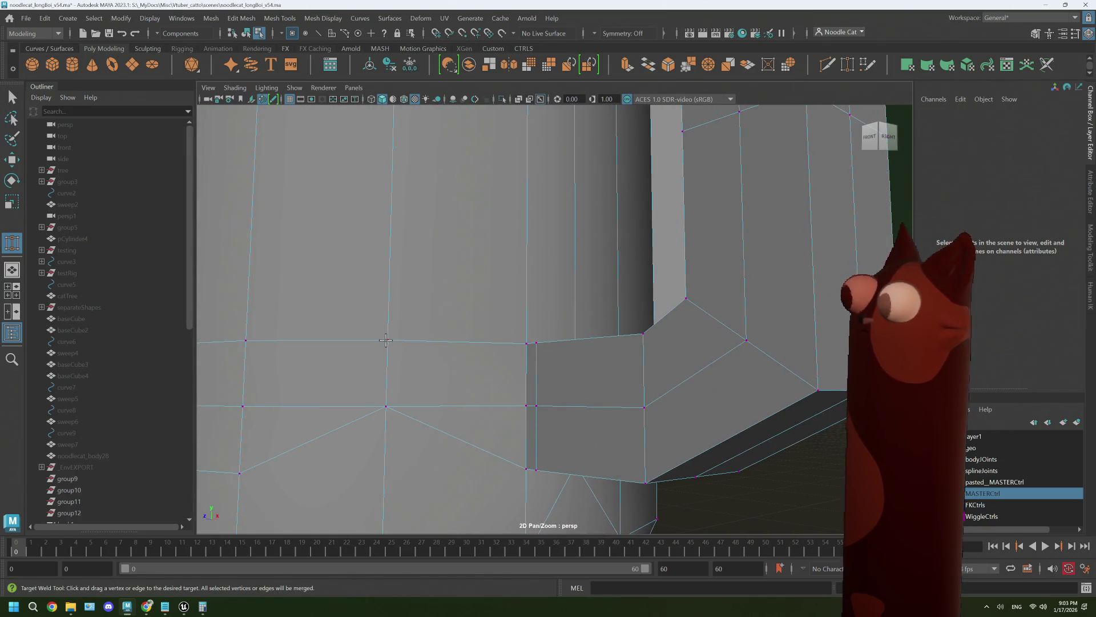
# Delete the two diagonal body edges by the lower joint and check the smoothed result.
pyautogui.press('w')
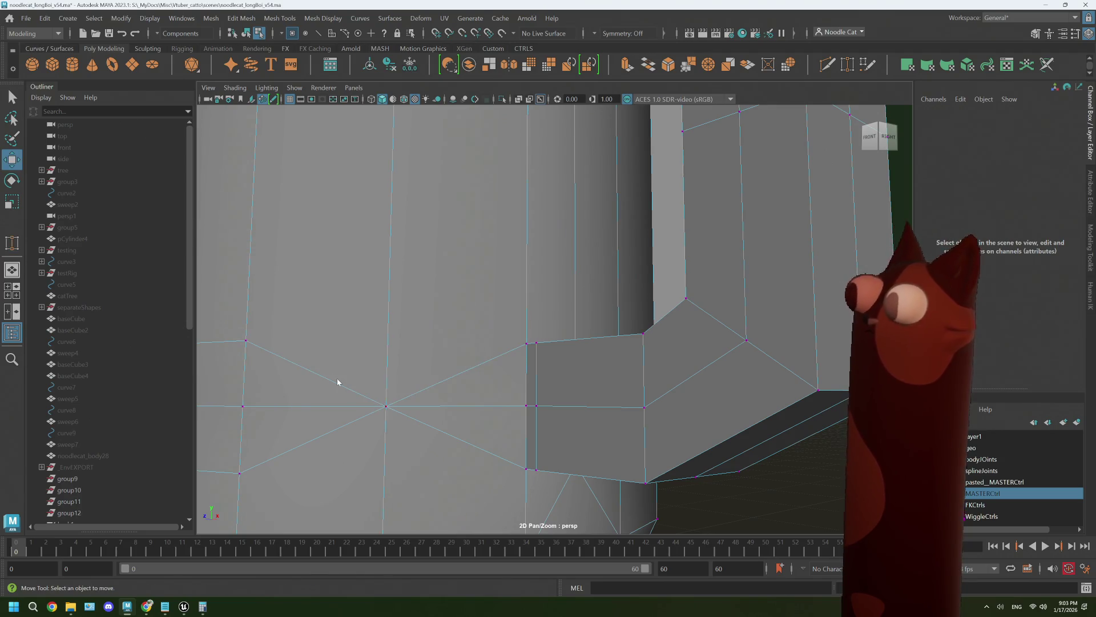
pyautogui.moveTo(337, 278)
pyautogui.mouseDown(button='right')
pyautogui.moveTo(344, 257)
pyautogui.moveTo(333, 254)
pyautogui.mouseUp(button='right')
pyautogui.click(296, 370)
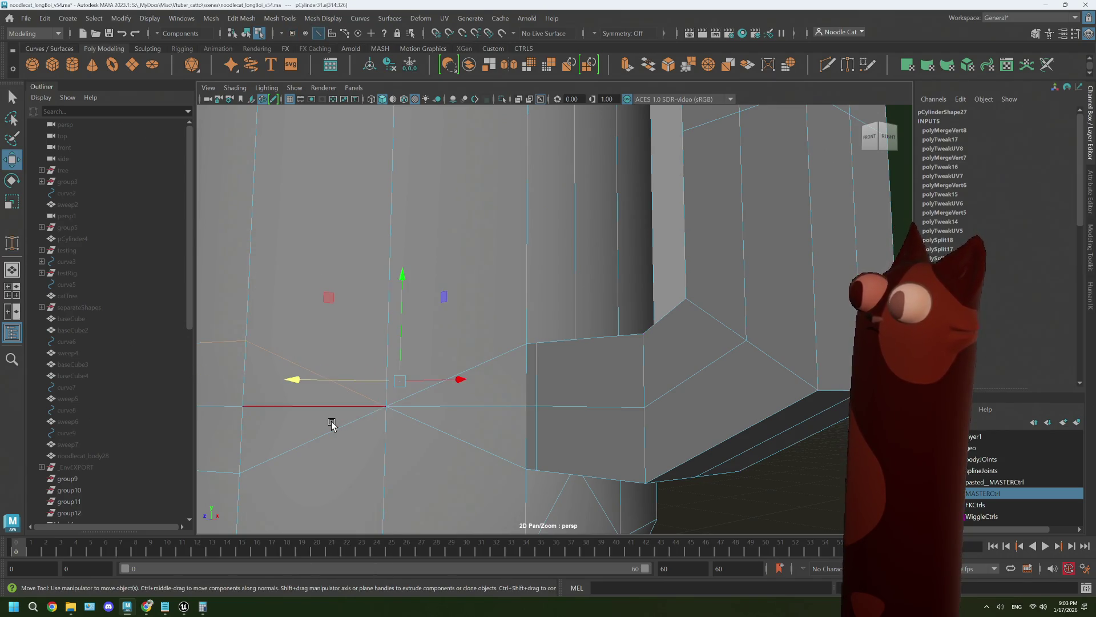
pyautogui.keyDown('shift'); pyautogui.click(333, 426); pyautogui.keyUp('shift')
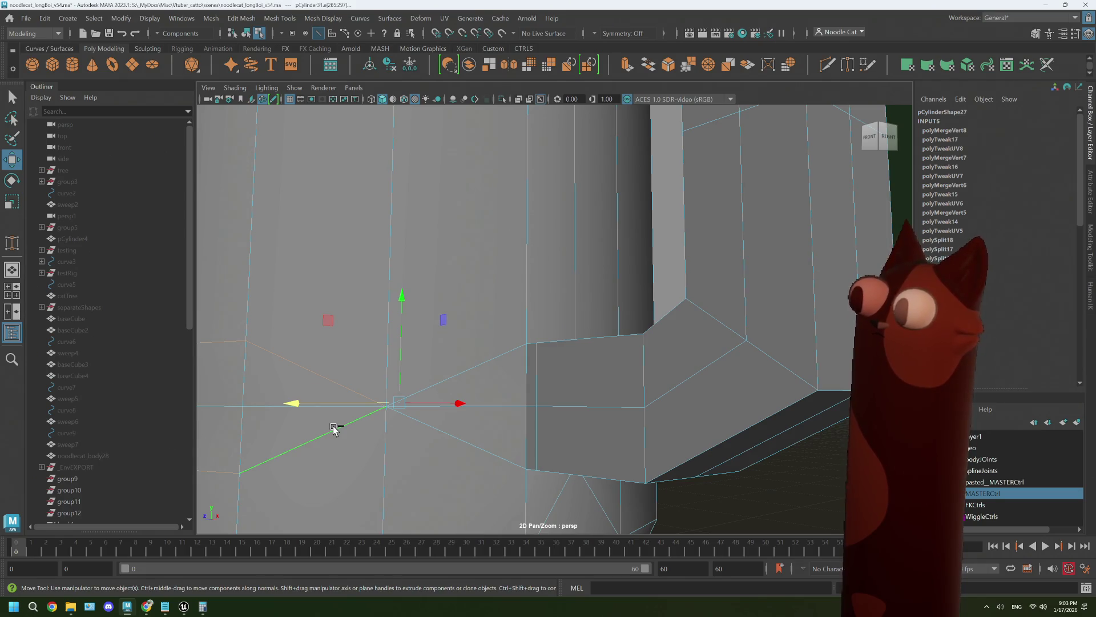
pyautogui.press('Delete')
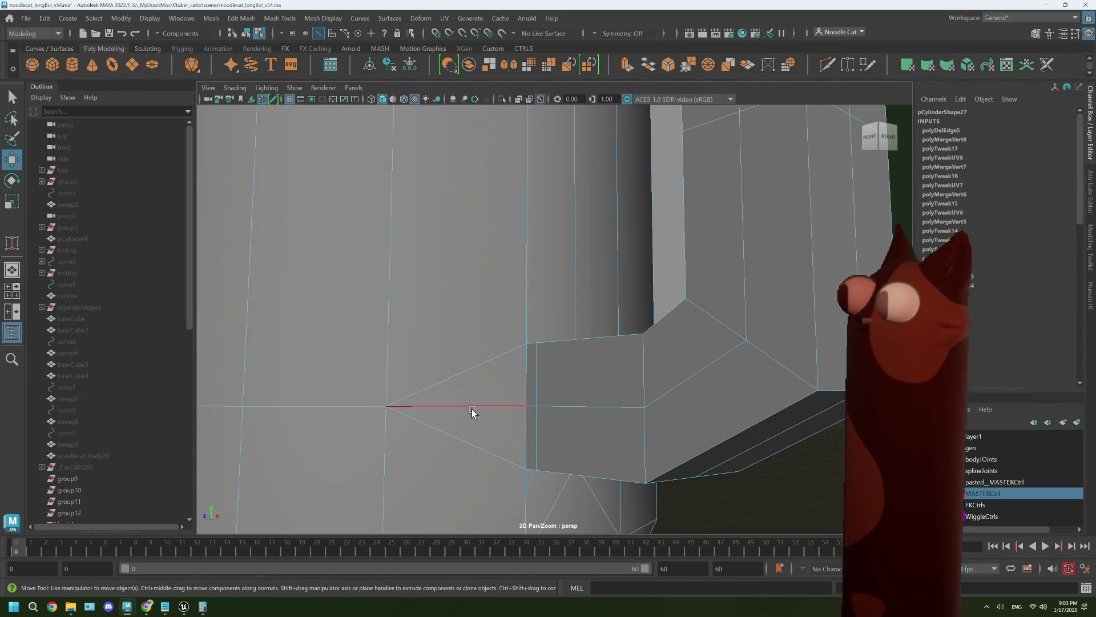
pyautogui.click(472, 410)
pyautogui.moveTo(477, 412)
pyautogui.keyDown('alt'); pyautogui.mouseDown()
pyautogui.moveTo(612, 418)
pyautogui.moveTo(548, 431)
pyautogui.moveTo(519, 421)
pyautogui.moveTo(539, 418)
pyautogui.mouseUp(); pyautogui.keyUp('alt')
pyautogui.click(478, 410)
pyautogui.press('3')
pyautogui.press('1')
pyautogui.scroll(6, 533, 414)
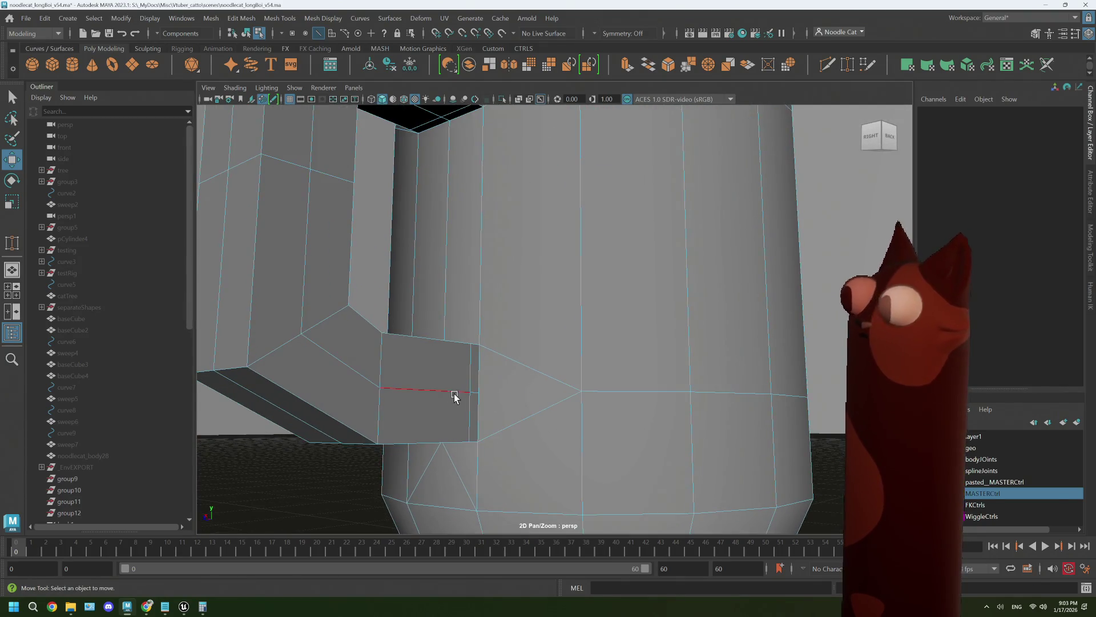
# Select edges at the handle's lower joint and top opening, and scale them front to back to about 1.181.
pyautogui.rightClick(451, 392)
pyautogui.click(445, 247)
pyautogui.click(477, 393)
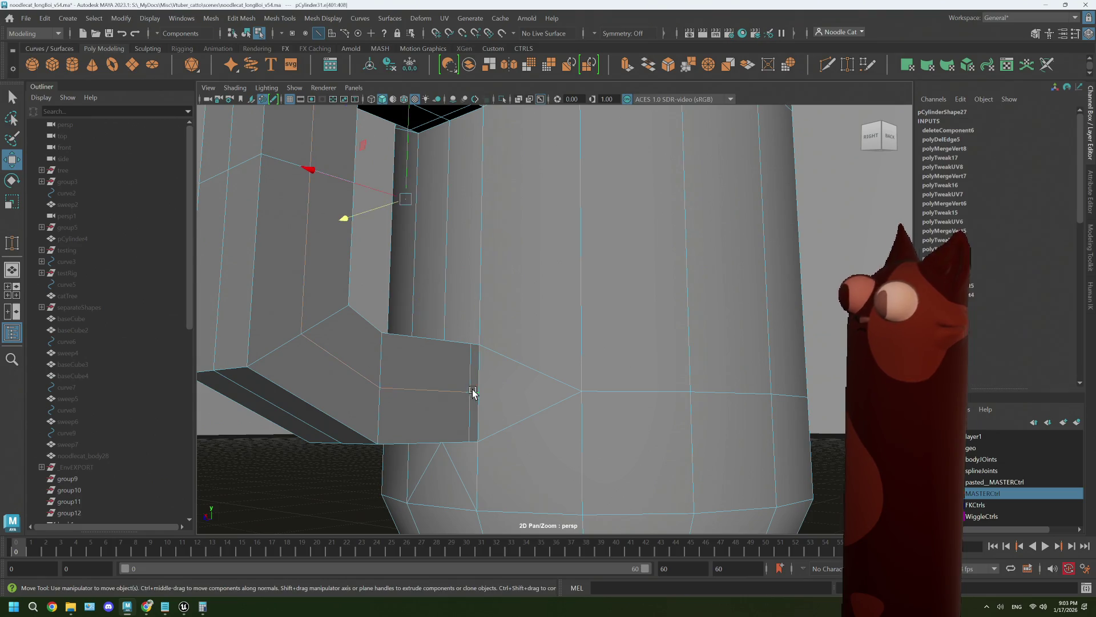
pyautogui.moveTo(473, 392)
pyautogui.keyDown('alt'); pyautogui.mouseDown()
pyautogui.moveTo(455, 421)
pyautogui.moveTo(460, 406)
pyautogui.moveTo(518, 406)
pyautogui.mouseUp(); pyautogui.keyUp('alt')
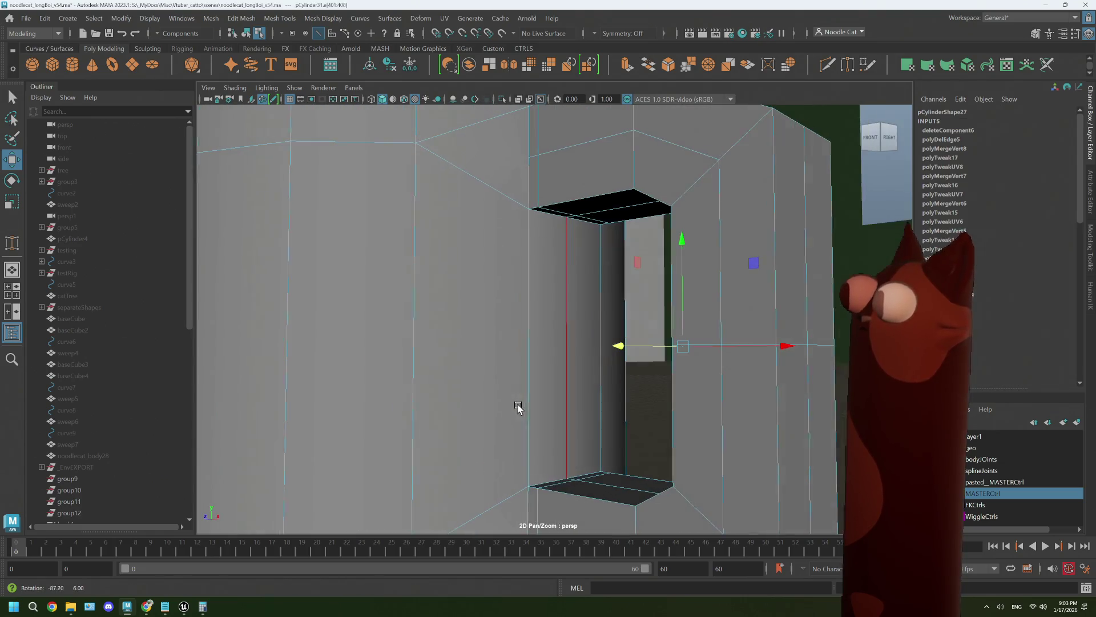
pyautogui.keyDown('shift'); pyautogui.click(577, 157); pyautogui.keyUp('shift')
pyautogui.press('space')
pyautogui.press('space')
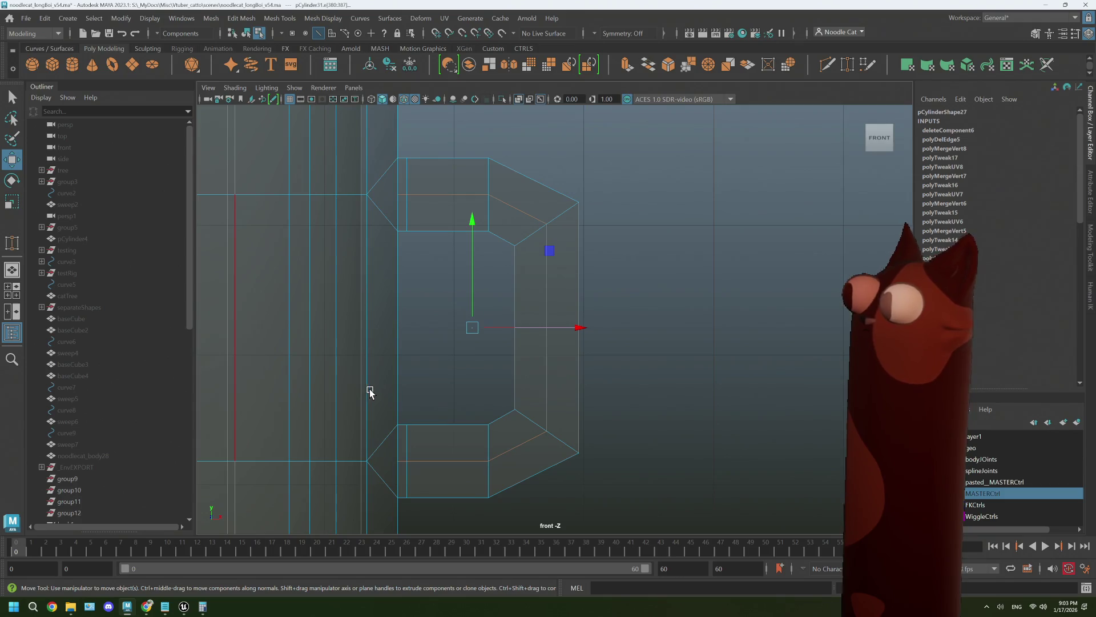
pyautogui.press('space')
pyautogui.press('space')
pyautogui.press('r')
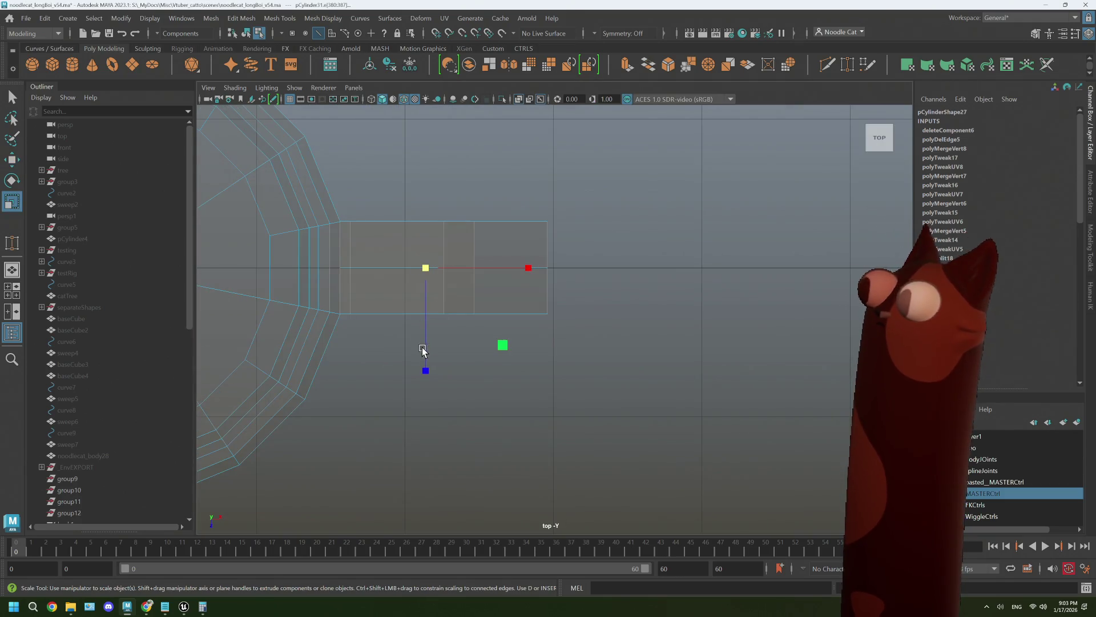
pyautogui.moveTo(423, 350); pyautogui.dragTo(426, 389)
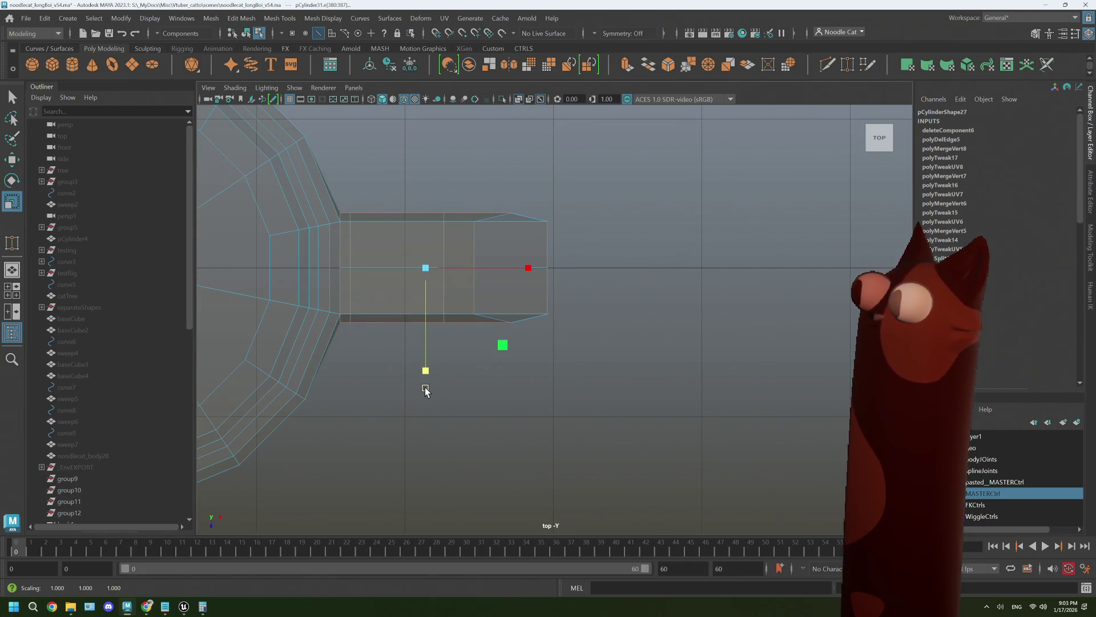
# Select the inner-corner edge of the handle's lower bend, then return to the Select tool.
pyautogui.press('space')
pyautogui.press('space')
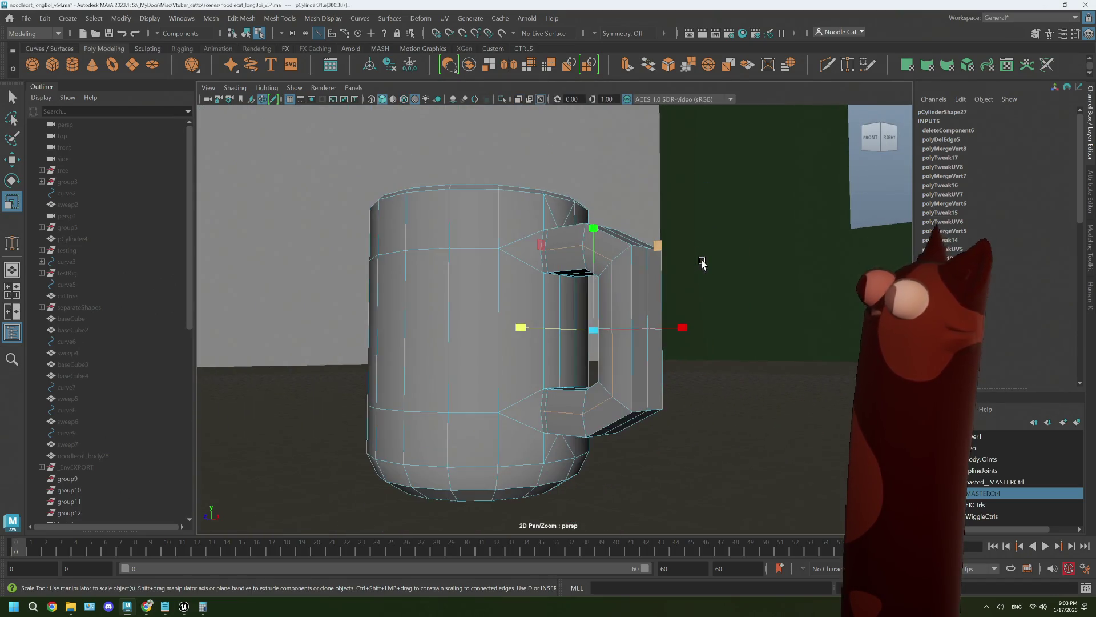
pyautogui.moveTo(702, 262)
pyautogui.keyDown('alt'); pyautogui.mouseDown()
pyautogui.moveTo(646, 308)
pyautogui.moveTo(555, 316)
pyautogui.moveTo(572, 319)
pyautogui.mouseUp(); pyautogui.keyUp('alt')
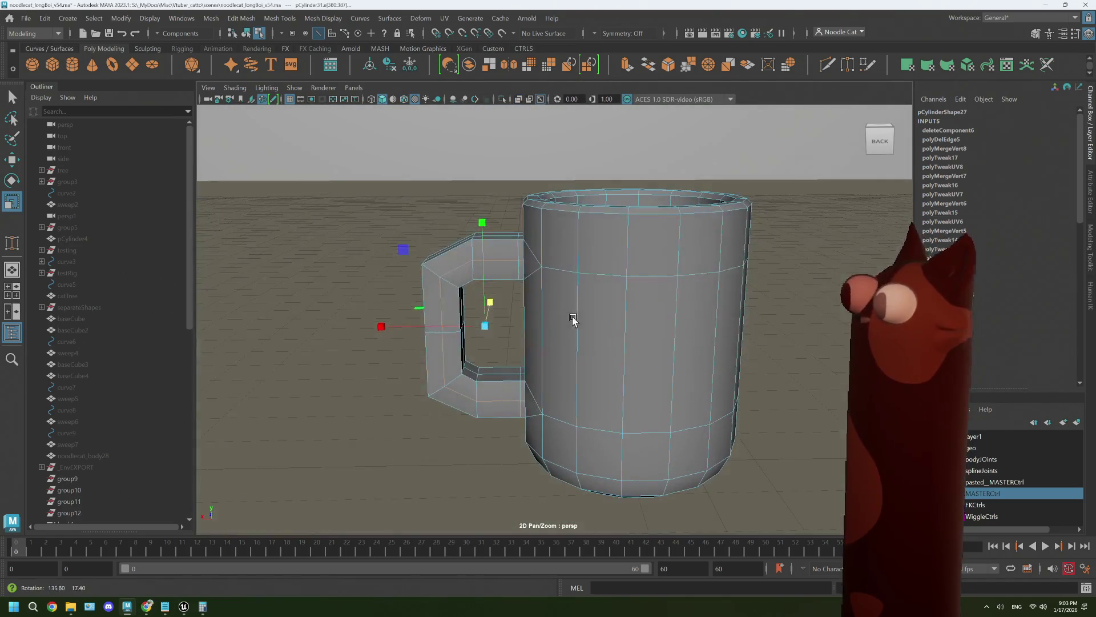
pyautogui.scroll(10, 573, 320)
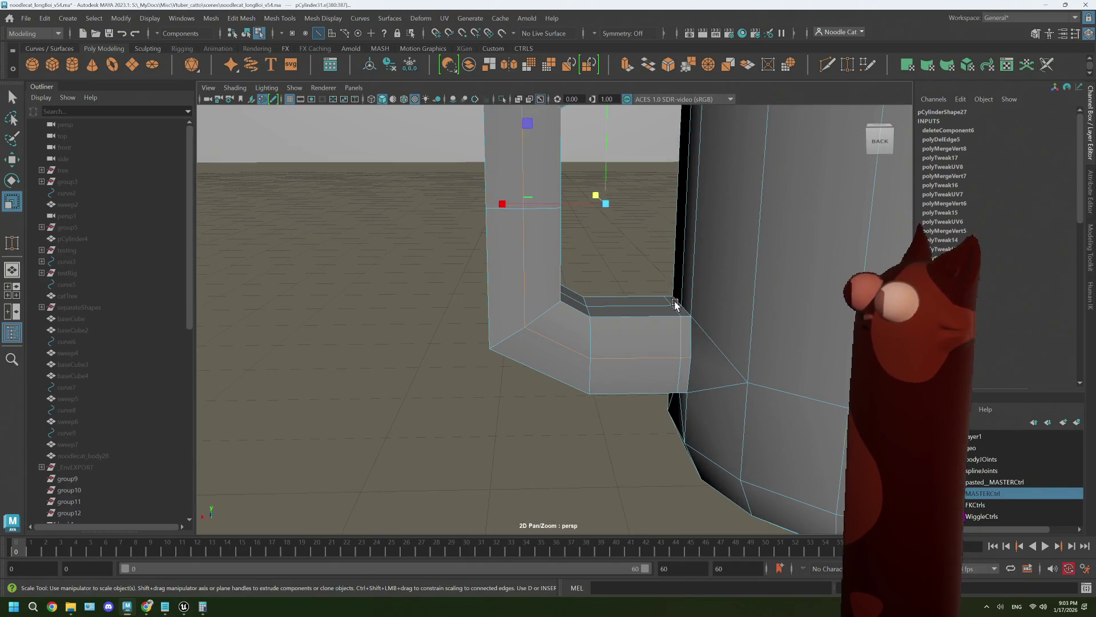
pyautogui.click(675, 304)
pyautogui.press('q')
pyautogui.scroll(2, 695, 308)
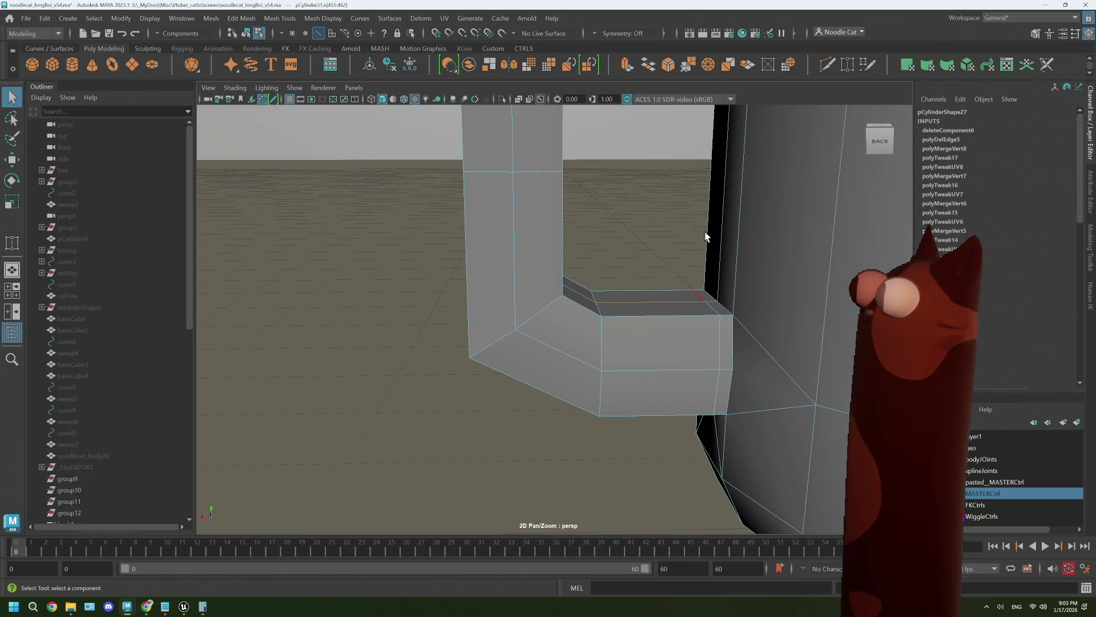
# In the front view, set the scale pivot at the opening's left edge and shrink the face loop inward.
pyautogui.moveTo(706, 236)
pyautogui.keyDown('alt'); pyautogui.mouseDown()
pyautogui.moveTo(697, 263)
pyautogui.moveTo(544, 307)
pyautogui.mouseUp(); pyautogui.keyUp('alt')
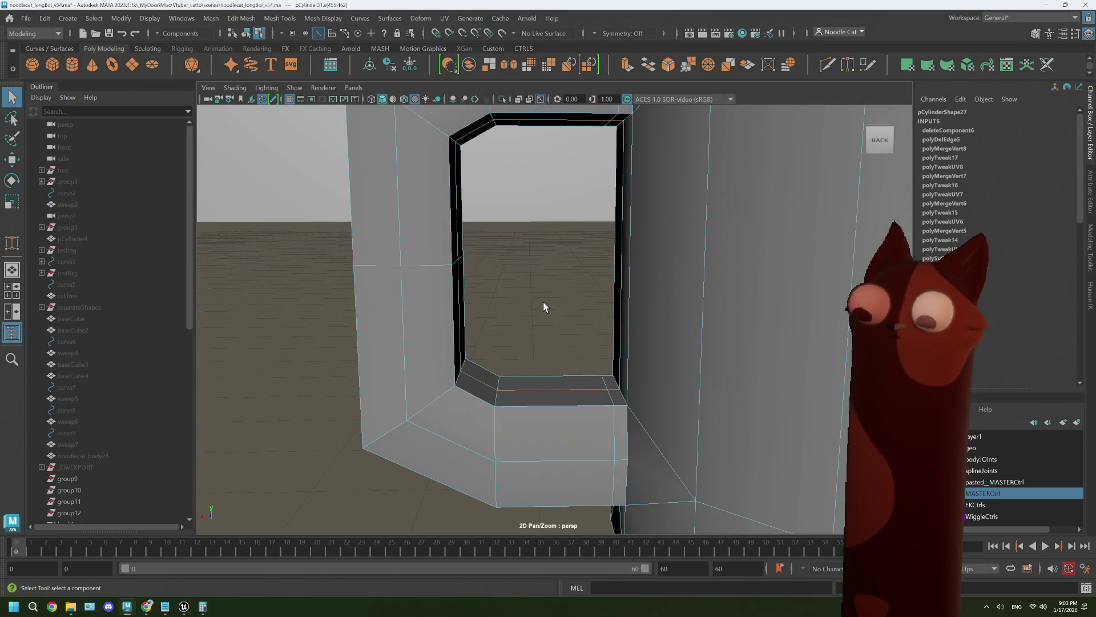
pyautogui.press('r')
pyautogui.press('space')
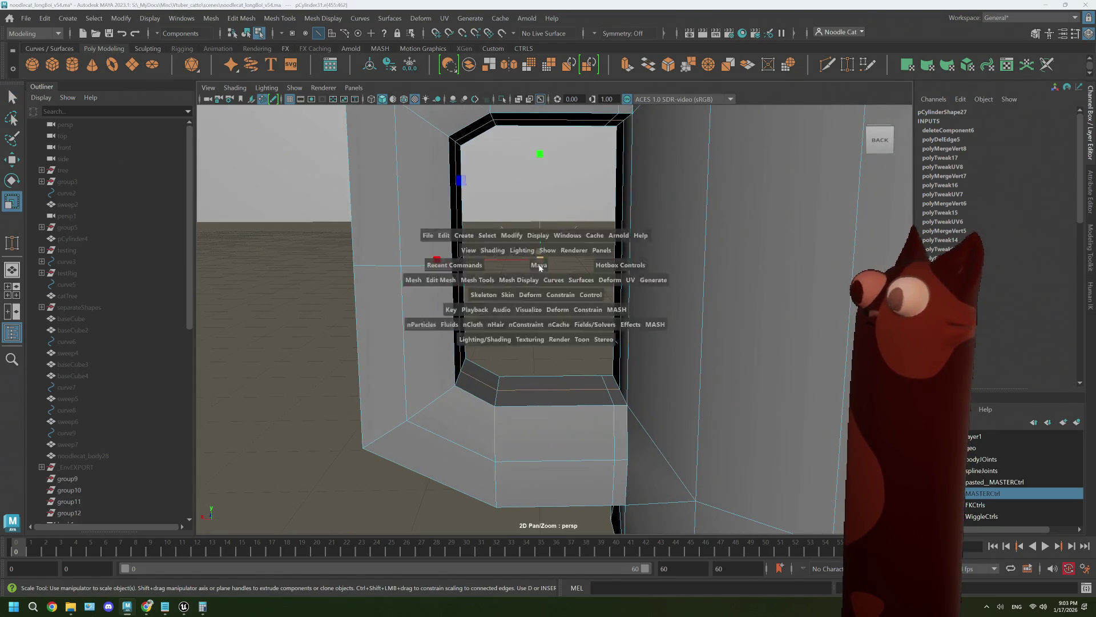
pyautogui.press('space')
pyautogui.keyDown('alt'); pyautogui.moveTo(343, 451); pyautogui.dragTo(367, 421, button='right'); pyautogui.keyUp('alt')
pyautogui.keyDown('alt'); pyautogui.moveTo(367, 421); pyautogui.dragTo(467, 379, button='middle'); pyautogui.keyUp('alt')
pyautogui.keyDown('shift'); pyautogui.moveTo(503, 335); pyautogui.dragTo(472, 343); pyautogui.keyUp('shift')
pyautogui.hotkey('ctrl', 'z')
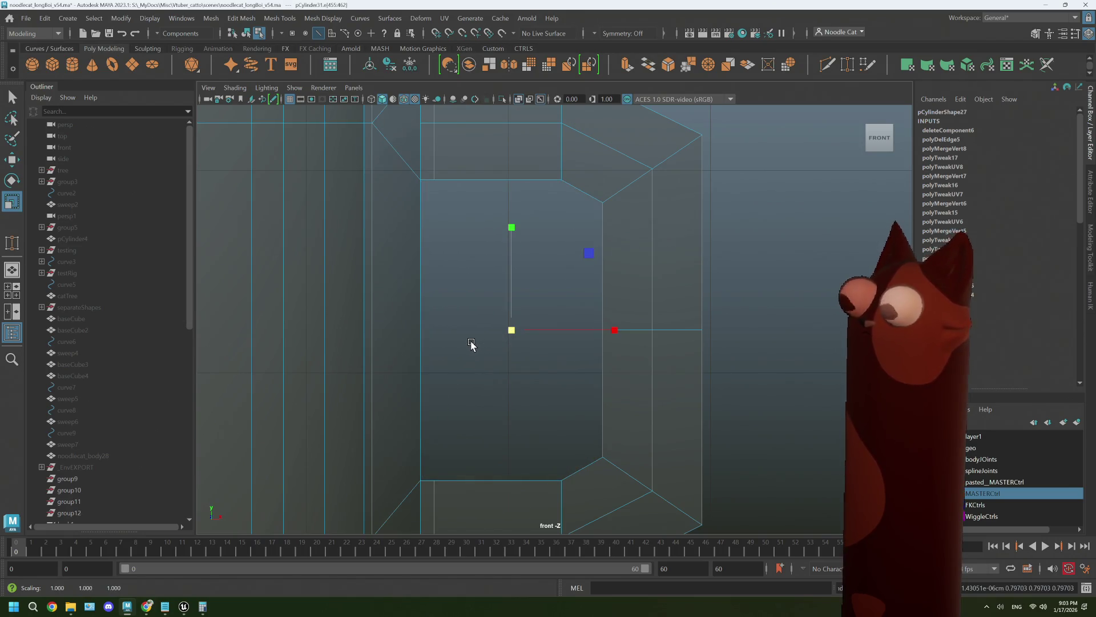
pyautogui.press('d')
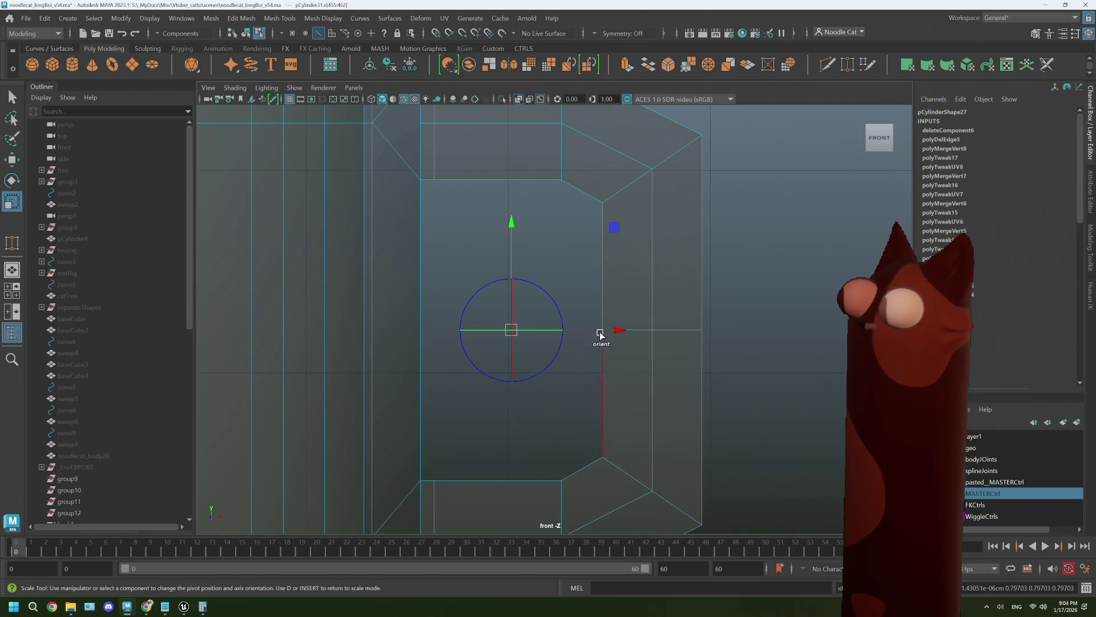
pyautogui.moveTo(615, 330)
pyautogui.mouseDown()
pyautogui.moveTo(710, 330)
pyautogui.moveTo(526, 330)
pyautogui.mouseUp()
pyautogui.press('d')
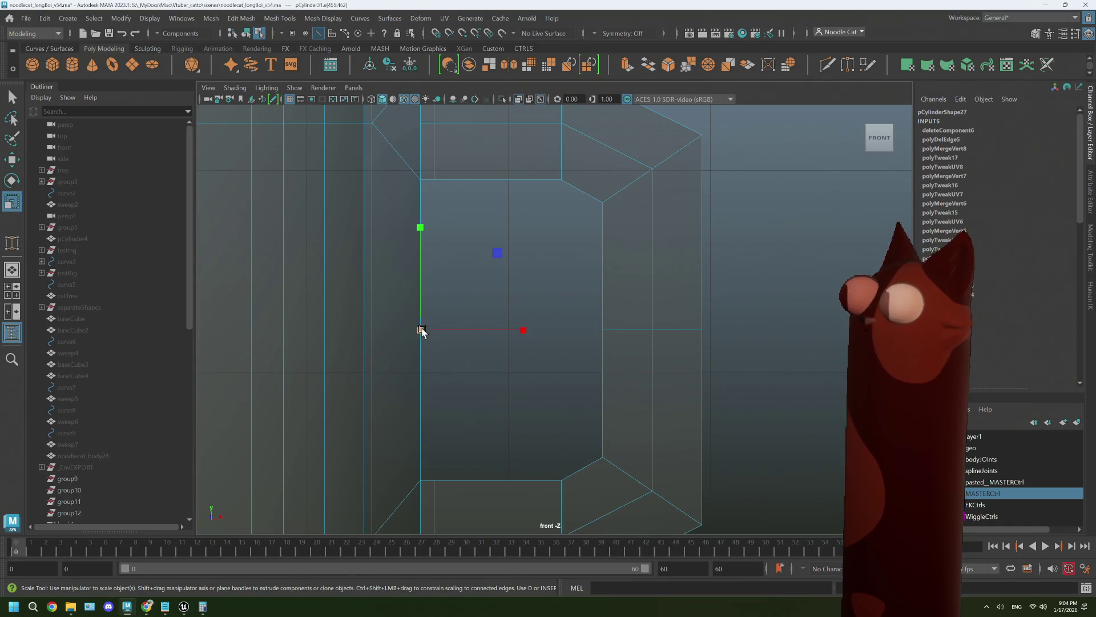
pyautogui.moveTo(421, 330); pyautogui.dragTo(402, 330)
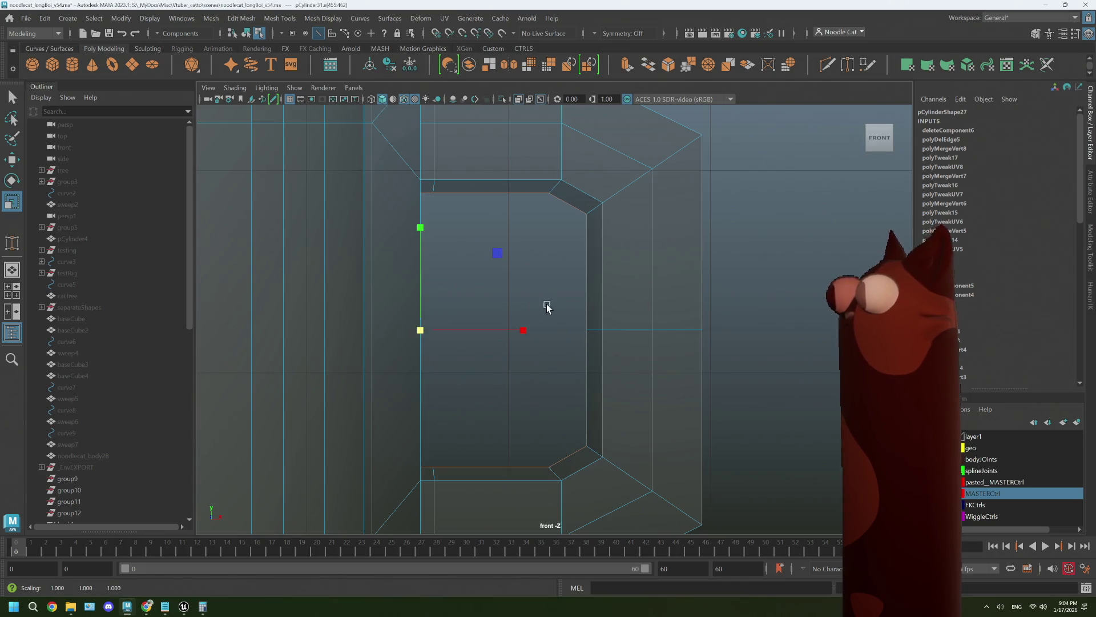
# Shrink the handle hole's edges slightly more from the side view.
pyautogui.press('space')
pyautogui.press('space')
pyautogui.scroll(-2, 656, 287)
pyautogui.moveTo(639, 305)
pyautogui.keyDown('alt'); pyautogui.mouseDown()
pyautogui.moveTo(560, 342)
pyautogui.moveTo(623, 336)
pyautogui.moveTo(580, 334)
pyautogui.mouseUp(); pyautogui.keyUp('alt')
pyautogui.moveTo(609, 287)
pyautogui.mouseDown()
pyautogui.moveTo(509, 320)
pyautogui.moveTo(568, 319)
pyautogui.moveTo(571, 309)
pyautogui.moveTo(538, 310)
pyautogui.moveTo(602, 383)
pyautogui.mouseUp()
# Recentre the pivot on the hole and stretch the handle front to back to about 1.108 in the top view.
pyautogui.moveTo(489, 345)
pyautogui.keyDown('alt'); pyautogui.mouseDown()
pyautogui.moveTo(594, 335)
pyautogui.moveTo(549, 170)
pyautogui.mouseUp(); pyautogui.keyUp('alt')
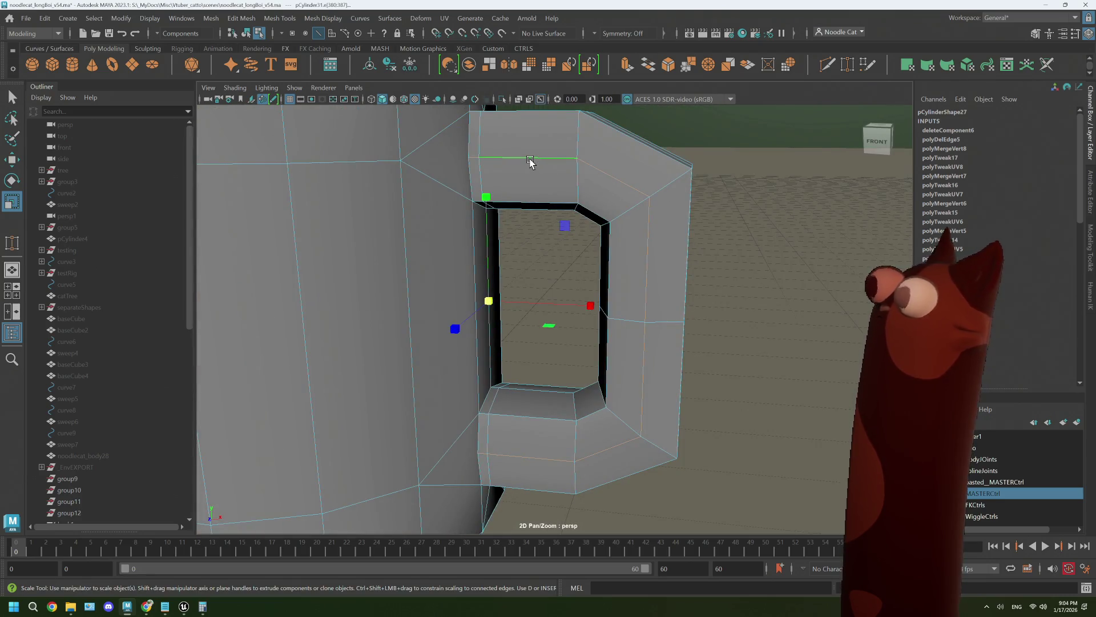
pyautogui.press('d')
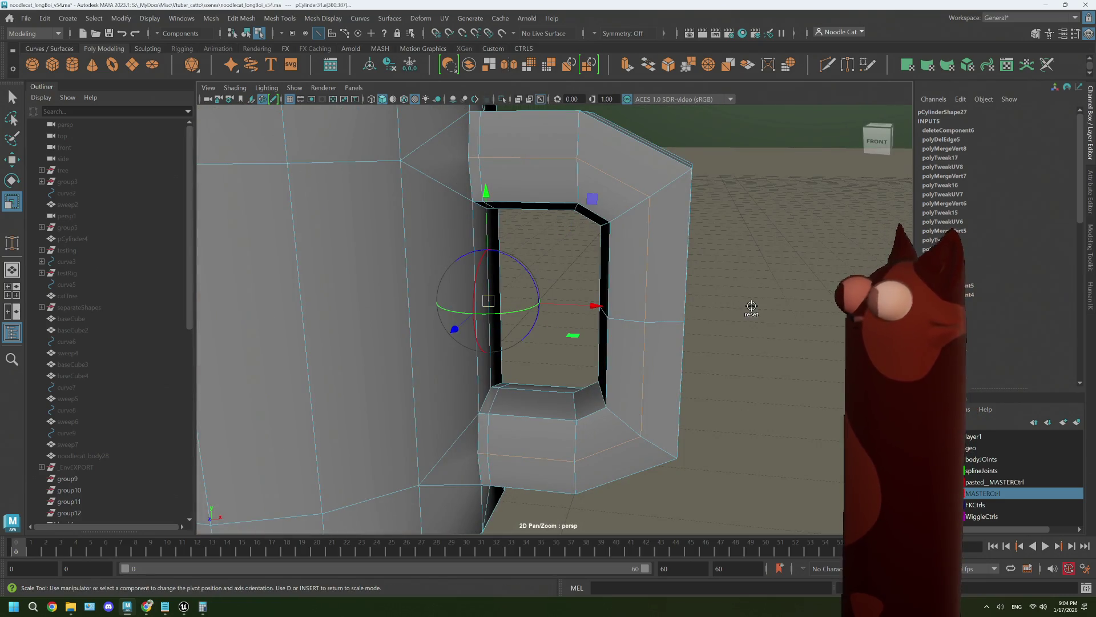
pyautogui.click(645, 345)
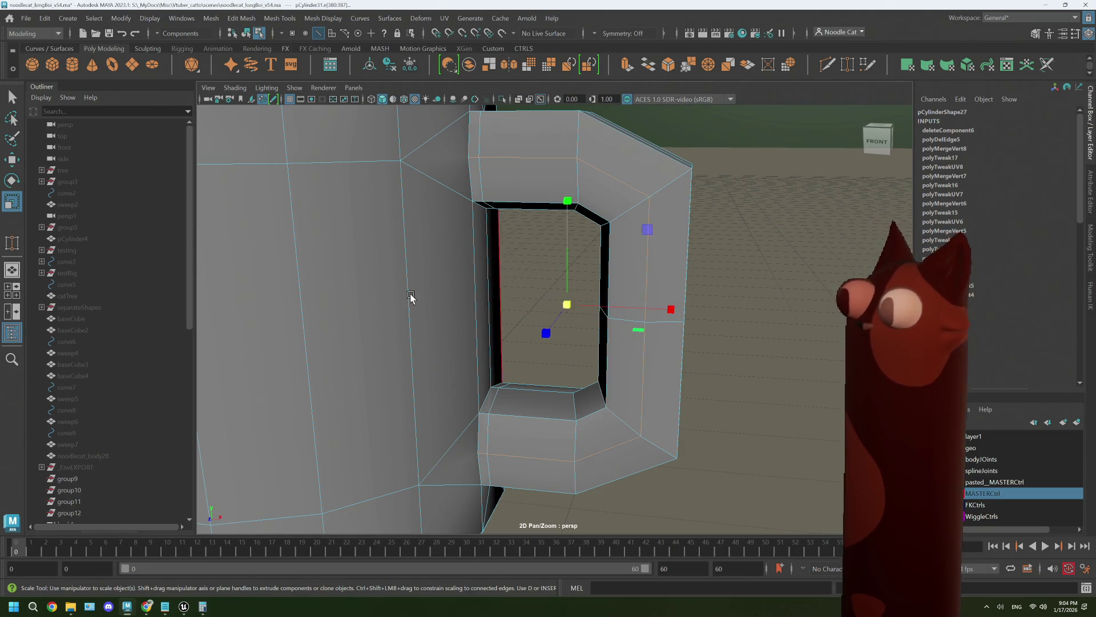
pyautogui.press('space')
pyautogui.press('space')
pyautogui.moveTo(425, 374); pyautogui.dragTo(423, 384)
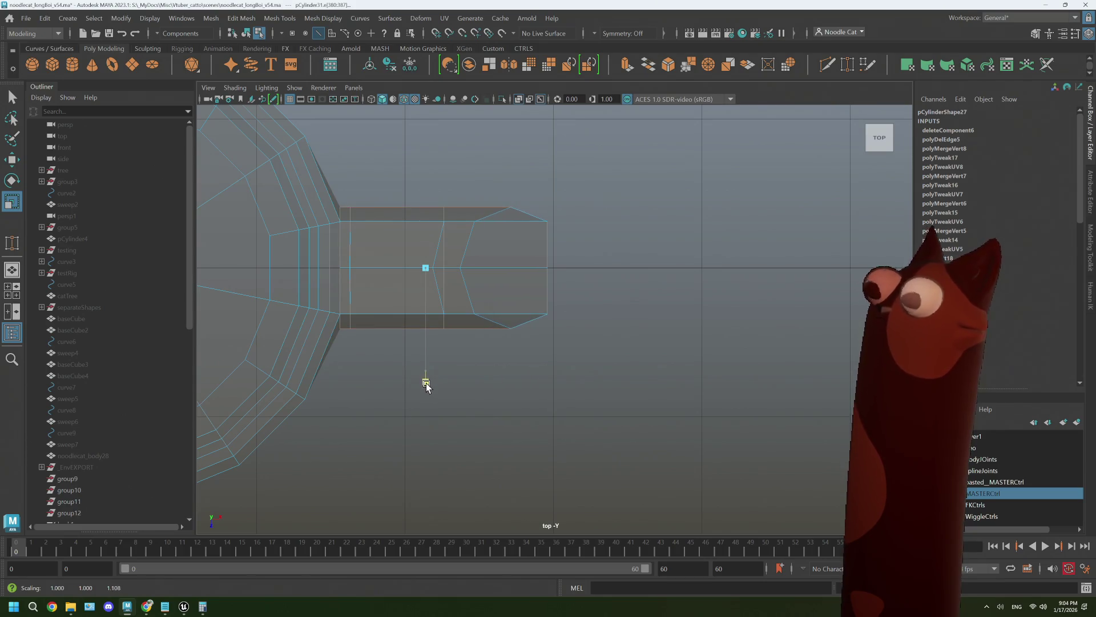
# Select the handle's outer edge loop.
pyautogui.press('space')
pyautogui.press('space')
pyautogui.moveTo(788, 286)
pyautogui.keyDown('alt'); pyautogui.mouseDown()
pyautogui.moveTo(717, 320)
pyautogui.moveTo(685, 286)
pyautogui.moveTo(676, 294)
pyautogui.mouseUp(); pyautogui.keyUp('alt')
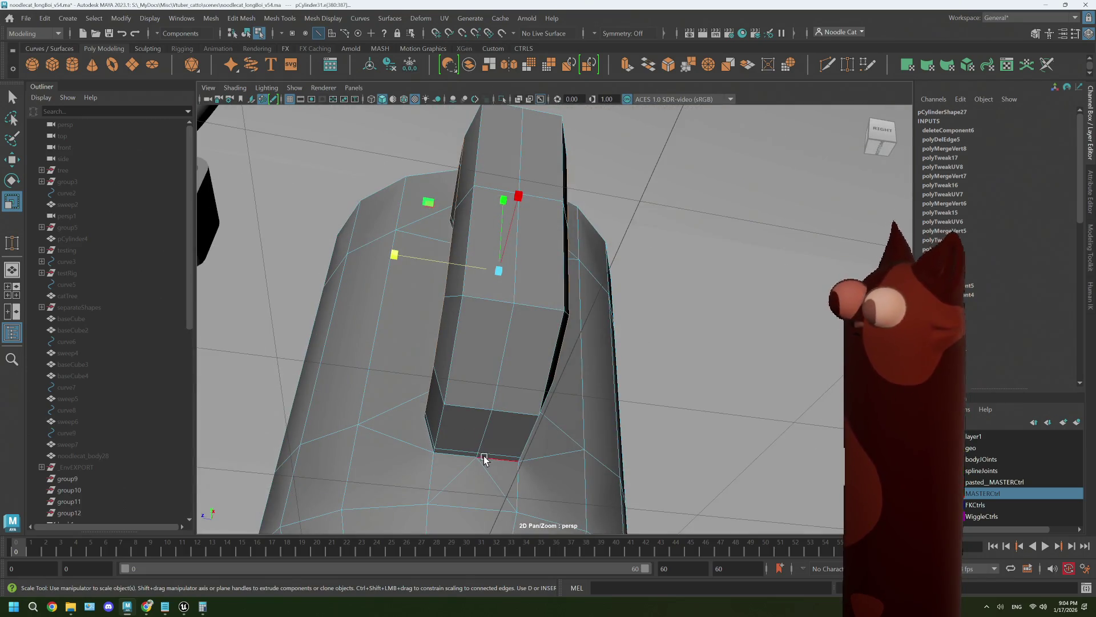
pyautogui.doubleClick(477, 457)
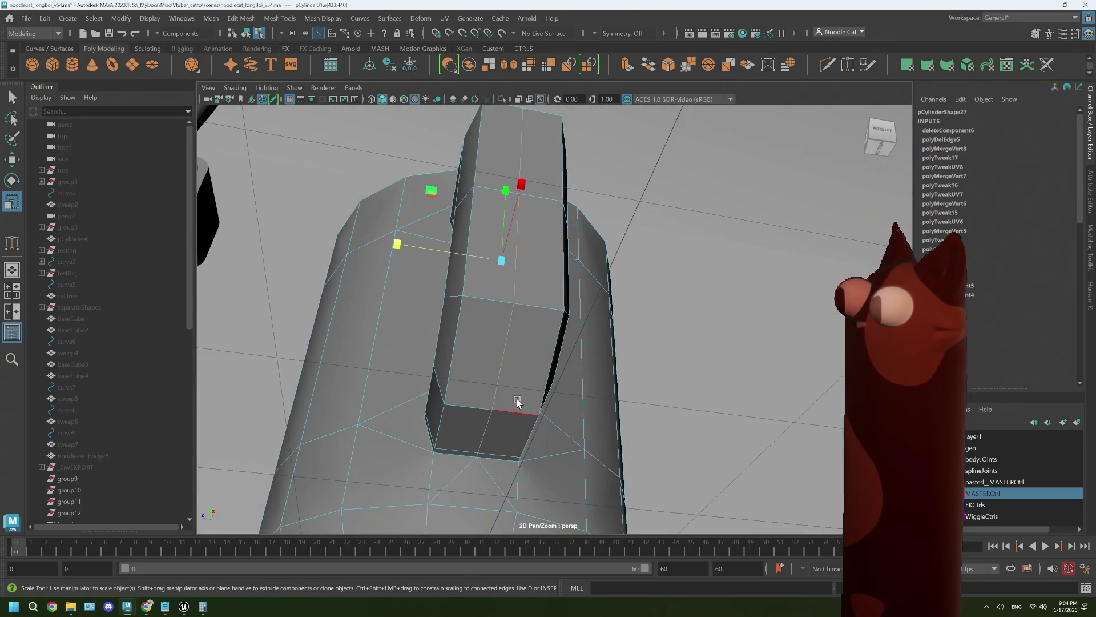
pyautogui.moveTo(516, 400)
pyautogui.keyDown('alt'); pyautogui.mouseDown()
pyautogui.moveTo(519, 372)
pyautogui.moveTo(540, 369)
pyautogui.mouseUp(); pyautogui.keyUp('alt')
# With the pivot at the handle's left edge, scale the outer loop vertically to about 0.958.
pyautogui.press('space')
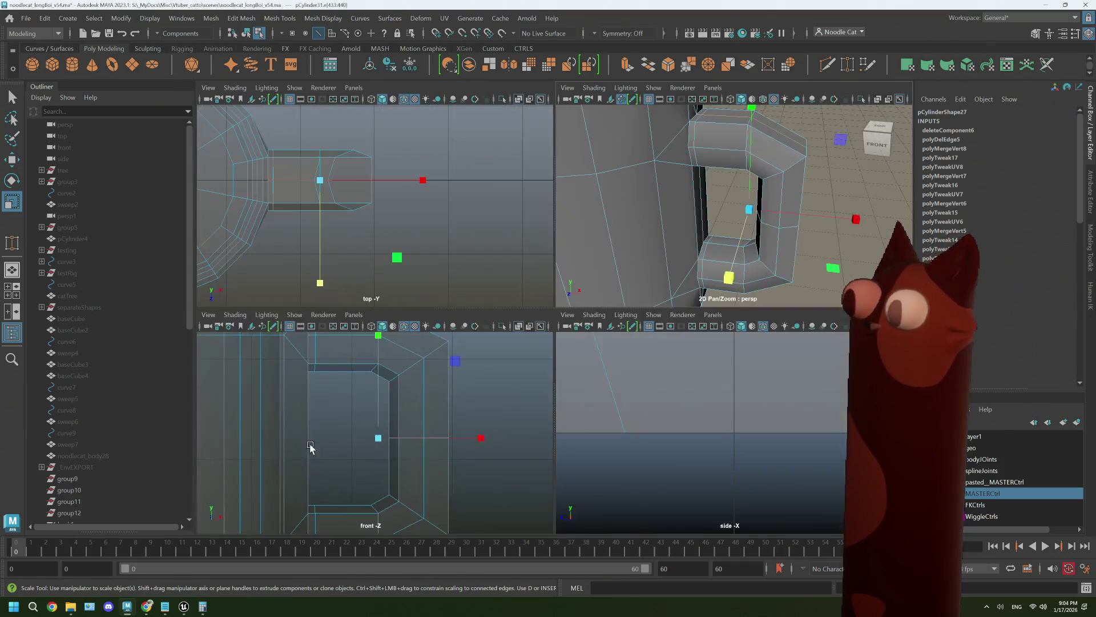
pyautogui.press('space')
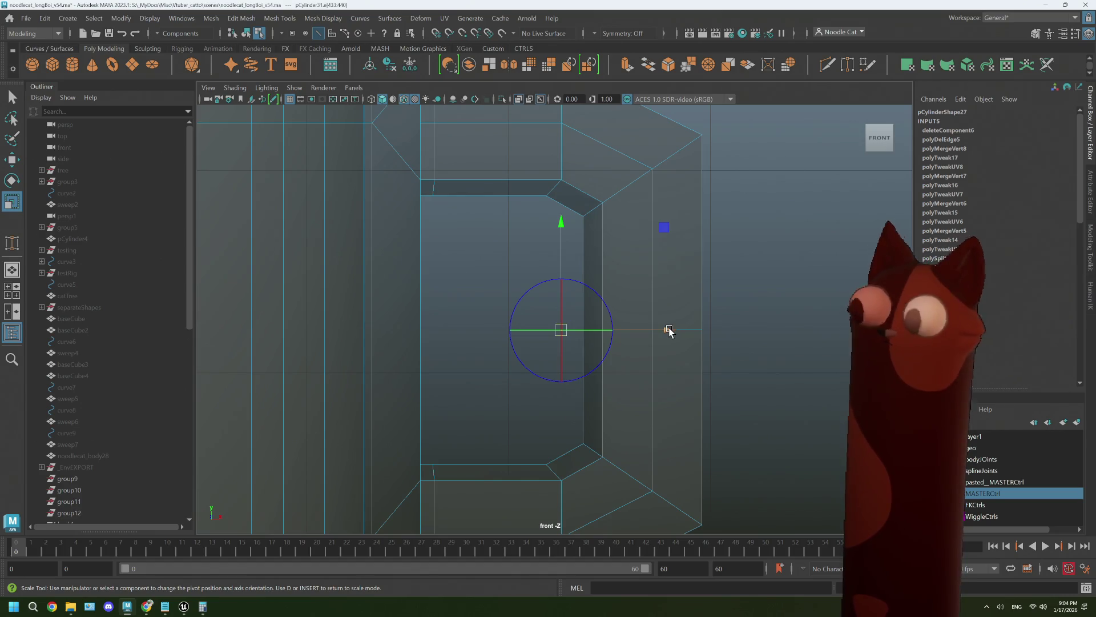
pyautogui.moveTo(667, 330); pyautogui.dragTo(530, 331)
pyautogui.press('d')
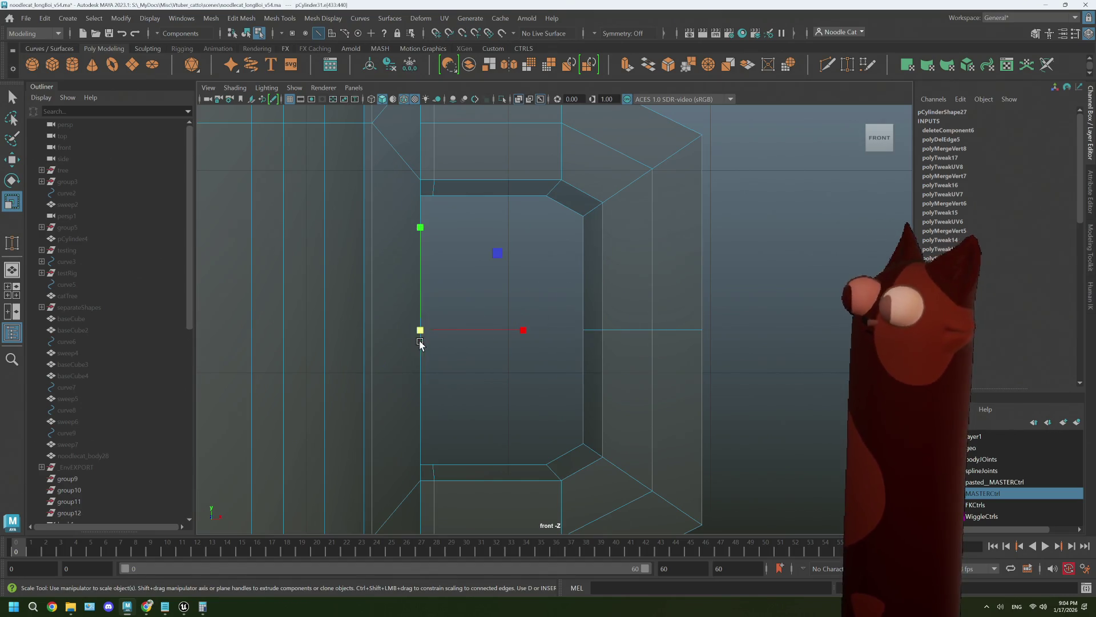
pyautogui.scroll(-5, 500, 331)
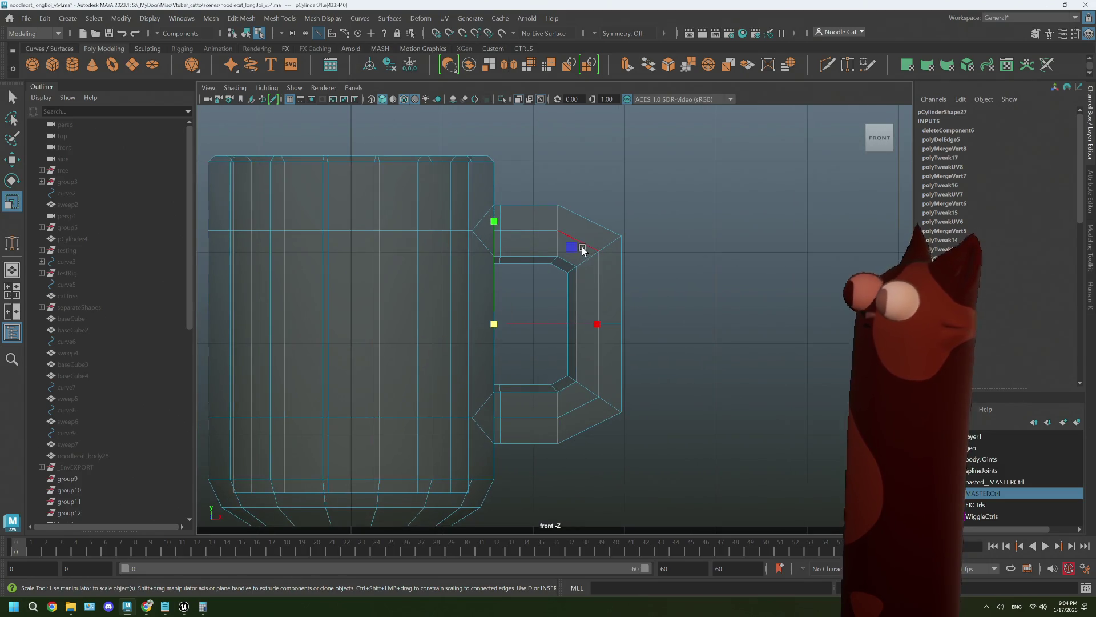
pyautogui.moveTo(572, 248); pyautogui.dragTo(578, 248)
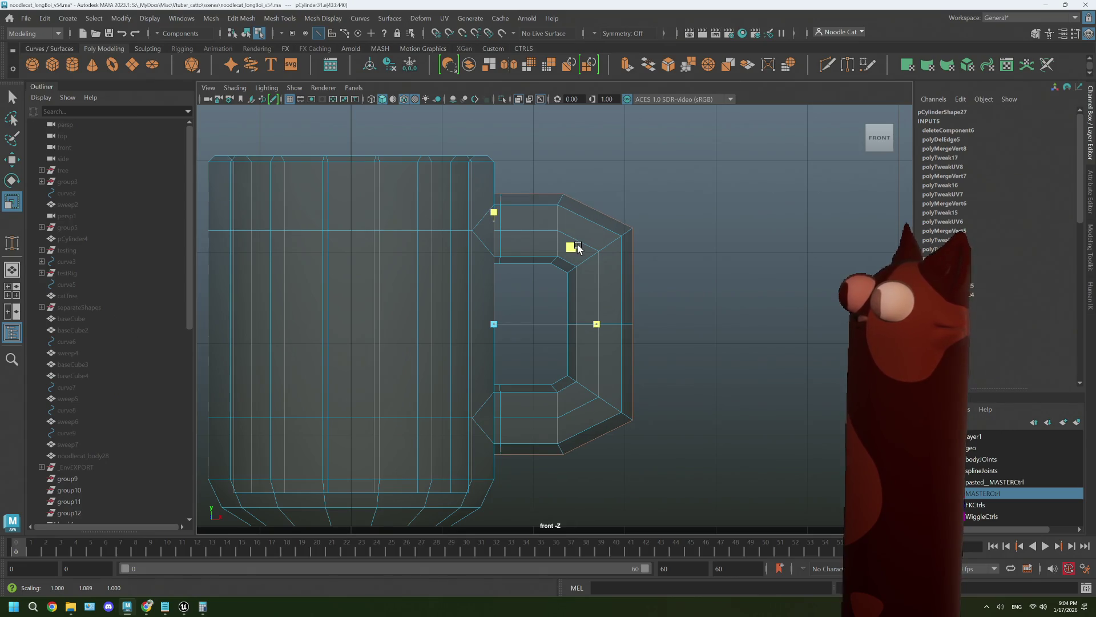
pyautogui.press('space')
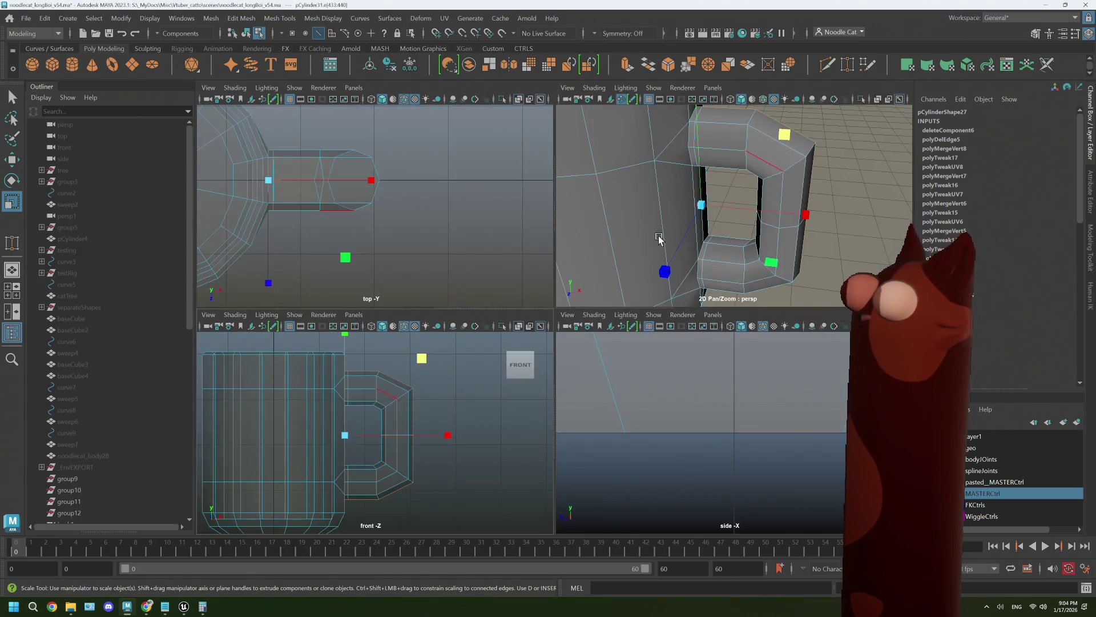
pyautogui.press('space')
pyautogui.moveTo(656, 240)
pyautogui.keyDown('alt'); pyautogui.mouseDown()
pyautogui.moveTo(653, 268)
pyautogui.moveTo(632, 269)
pyautogui.mouseUp(); pyautogui.keyUp('alt')
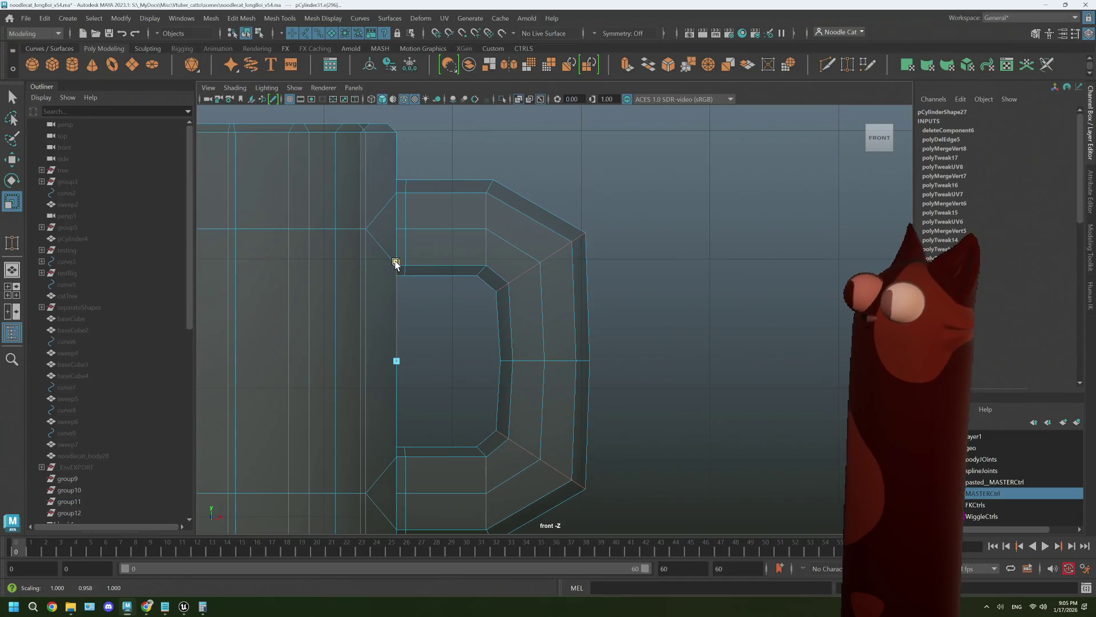
# Squash the selected edges slightly, then move the handle's inner vertical edges out to about X 1.604.
pyautogui.moveTo(397, 263); pyautogui.dragTo(396, 273)
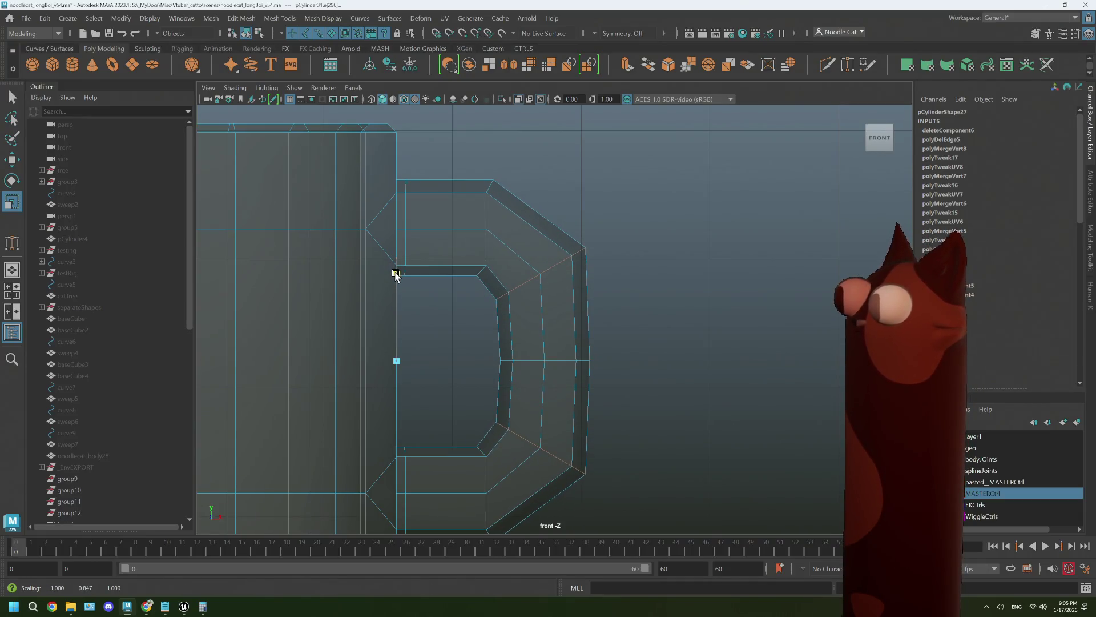
pyautogui.press('w')
pyautogui.click(544, 371)
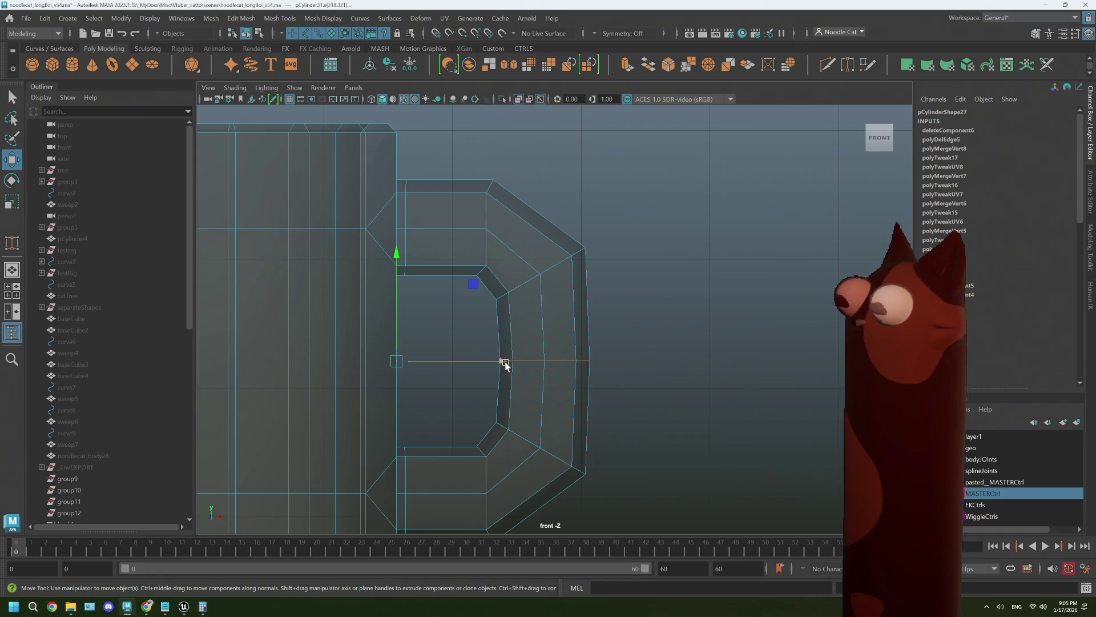
pyautogui.moveTo(506, 362); pyautogui.dragTo(508, 362)
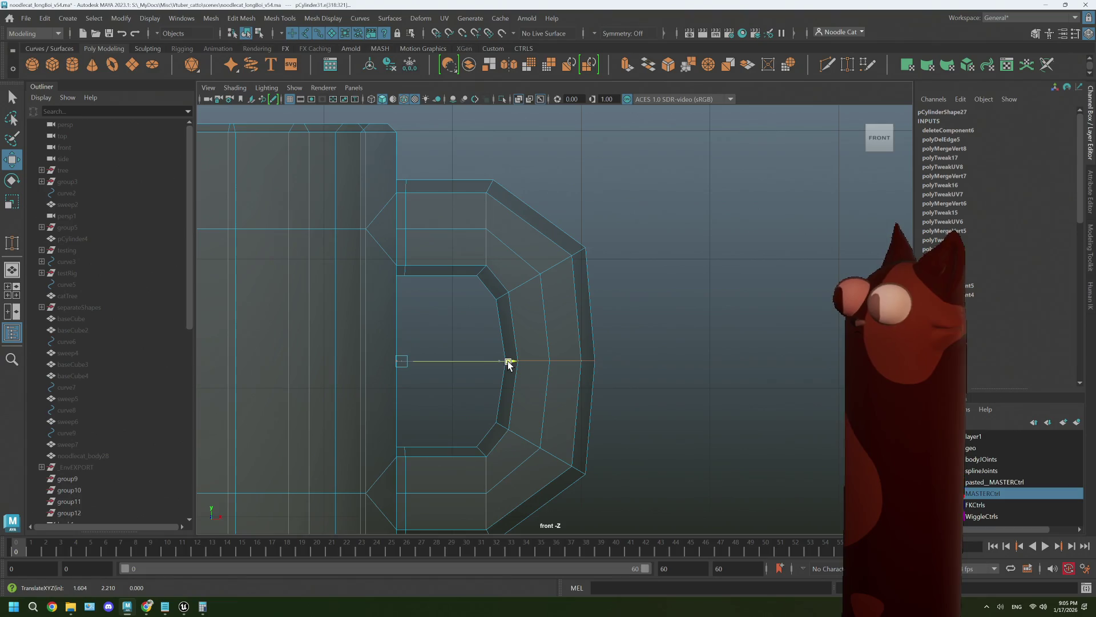
# Switch the mug to Object Mode in the perspective view to see it whole.
pyautogui.press('space')
pyautogui.press('space')
pyautogui.moveTo(695, 278); pyautogui.dragTo(734, 265, button='right')
pyautogui.moveTo(656, 362)
pyautogui.keyDown('alt'); pyautogui.mouseDown()
pyautogui.moveTo(528, 368)
pyautogui.moveTo(645, 372)
pyautogui.mouseUp(); pyautogui.keyUp('alt')
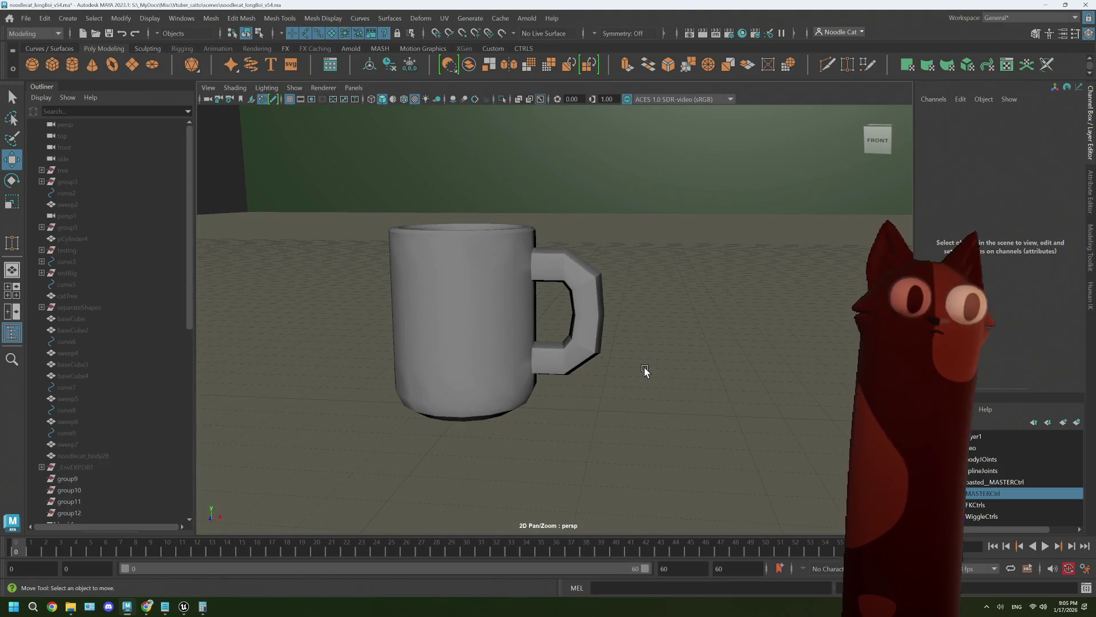
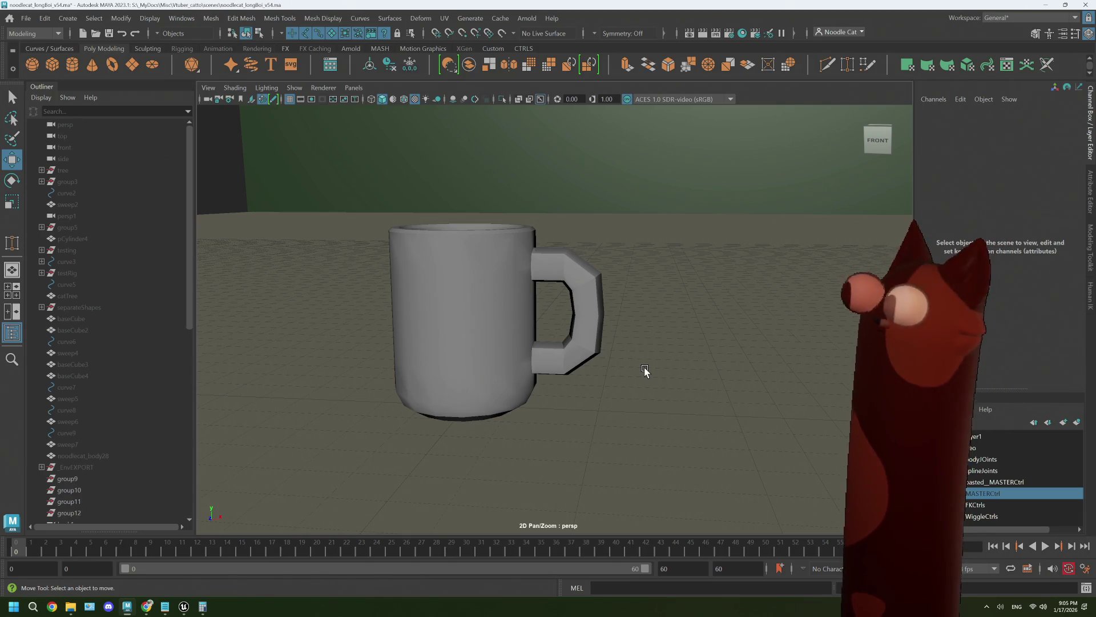
# Select the mug and apply Mesh Display > Soften Edge to all its edges.
pyautogui.moveTo(509, 277); pyautogui.dragTo(562, 257, button='right')
pyautogui.moveTo(456, 287); pyautogui.dragTo(468, 300, button='right')
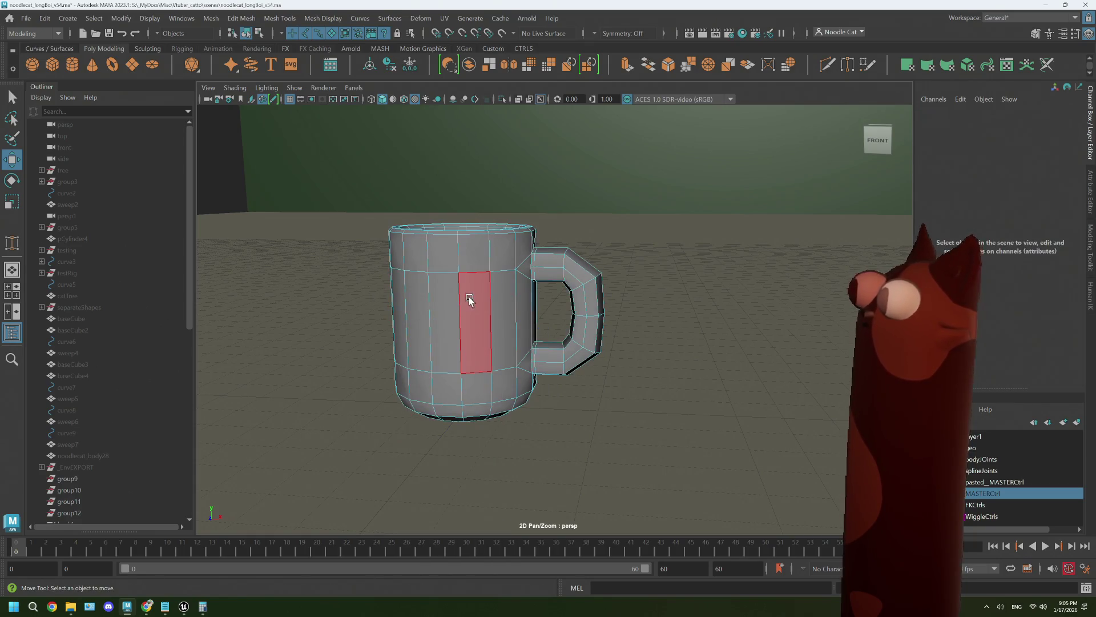
pyautogui.click(515, 323)
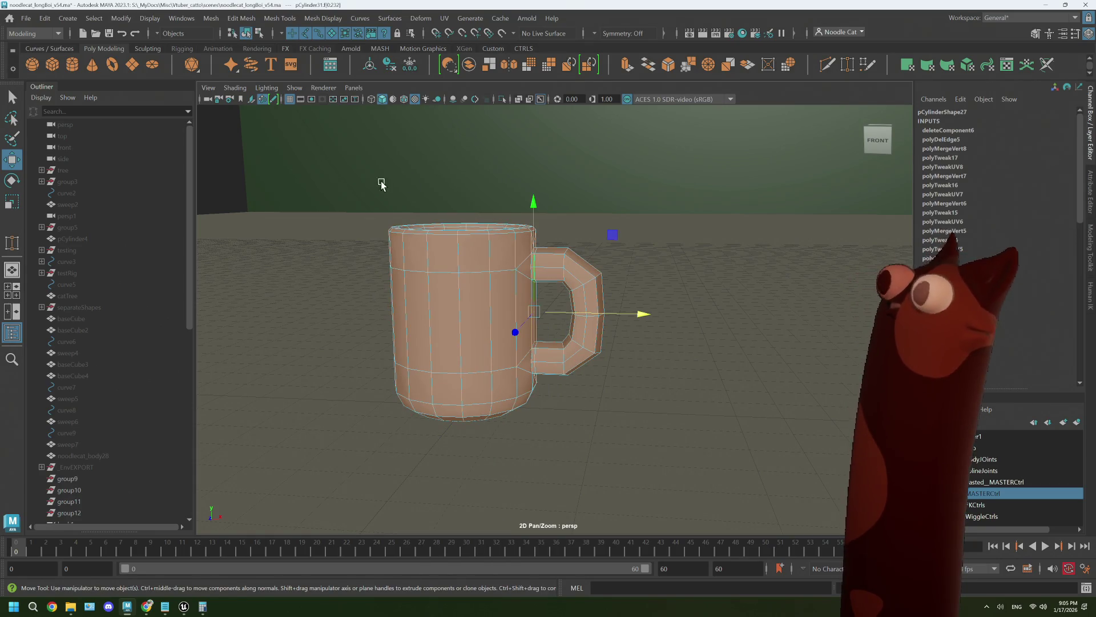
pyautogui.click(282, 18)
pyautogui.moveTo(323, 18)
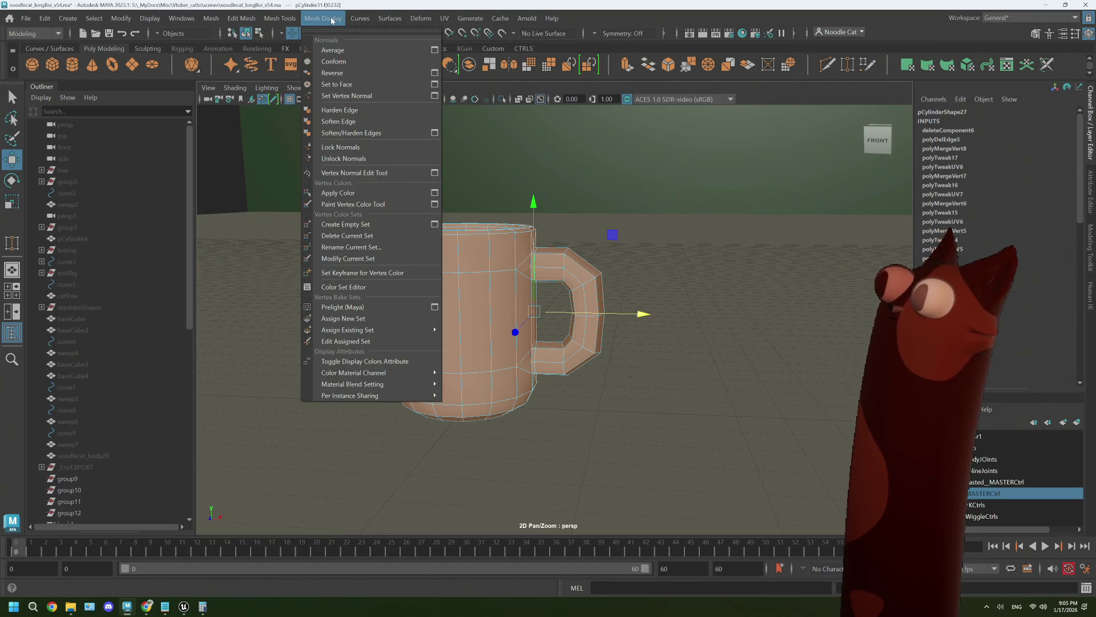
pyautogui.click(350, 122)
# Deselect the mug, orbit and zoom to inspect the smooth shading, then reselect it.
pyautogui.click(661, 326)
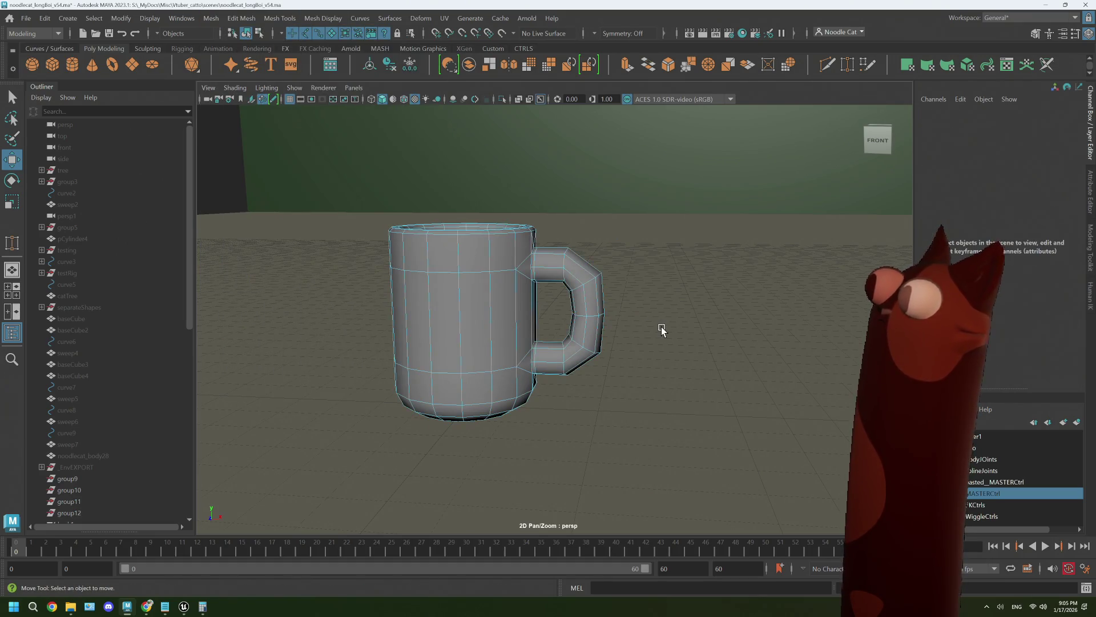
pyautogui.moveTo(660, 327); pyautogui.dragTo(726, 271, button='right')
pyautogui.click(658, 323)
pyautogui.moveTo(658, 324)
pyautogui.keyDown('alt'); pyautogui.mouseDown()
pyautogui.moveTo(495, 310)
pyautogui.moveTo(637, 310)
pyautogui.moveTo(497, 238)
pyautogui.mouseUp(); pyautogui.keyUp('alt')
pyautogui.scroll(-2, 501, 267)
pyautogui.scroll(-1, 504, 278)
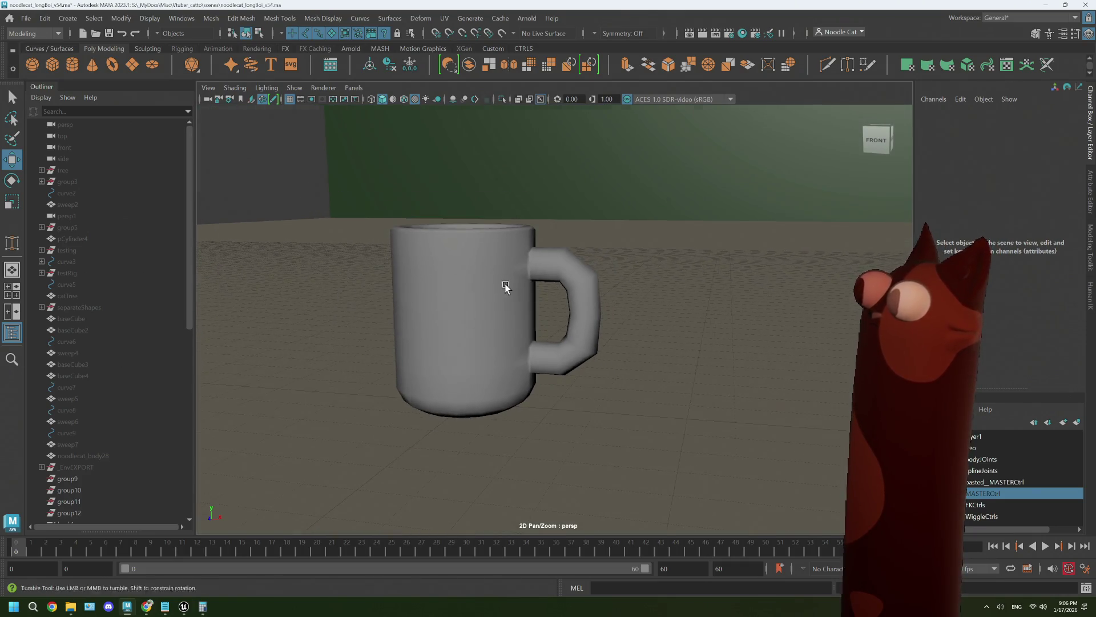
pyautogui.moveTo(507, 289)
pyautogui.keyDown('alt'); pyautogui.mouseDown()
pyautogui.moveTo(489, 306)
pyautogui.moveTo(501, 334)
pyautogui.moveTo(489, 323)
pyautogui.moveTo(511, 325)
pyautogui.moveTo(499, 318)
pyautogui.moveTo(514, 302)
pyautogui.mouseUp(); pyautogui.keyUp('alt')
pyautogui.click(489, 311)
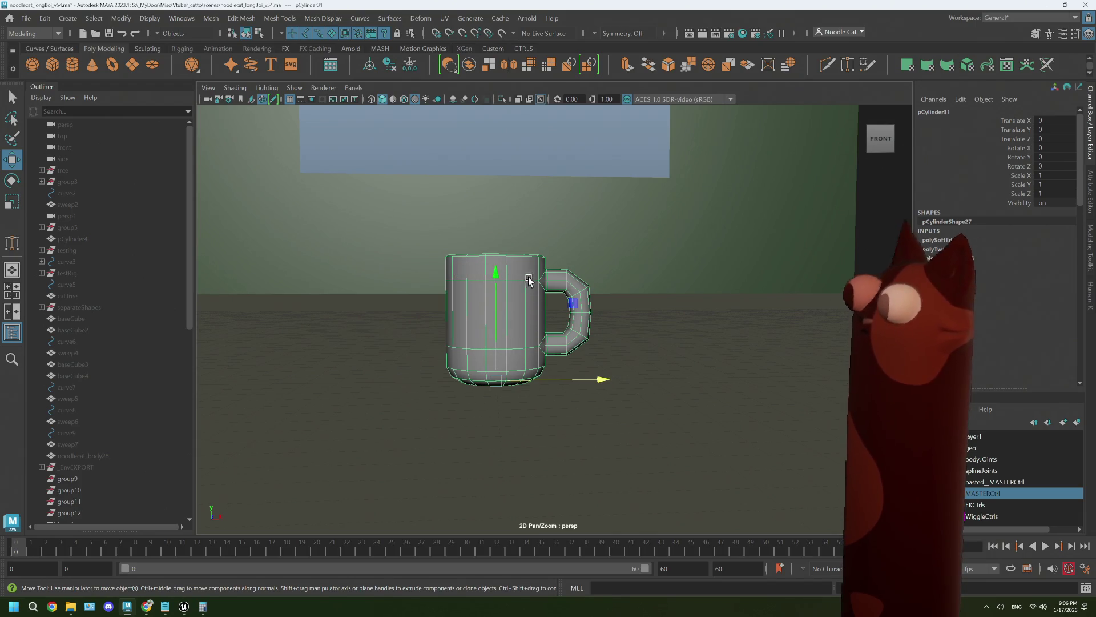
pyautogui.keyDown('alt'); pyautogui.moveTo(470, 353); pyautogui.dragTo(632, 342); pyautogui.keyUp('alt')
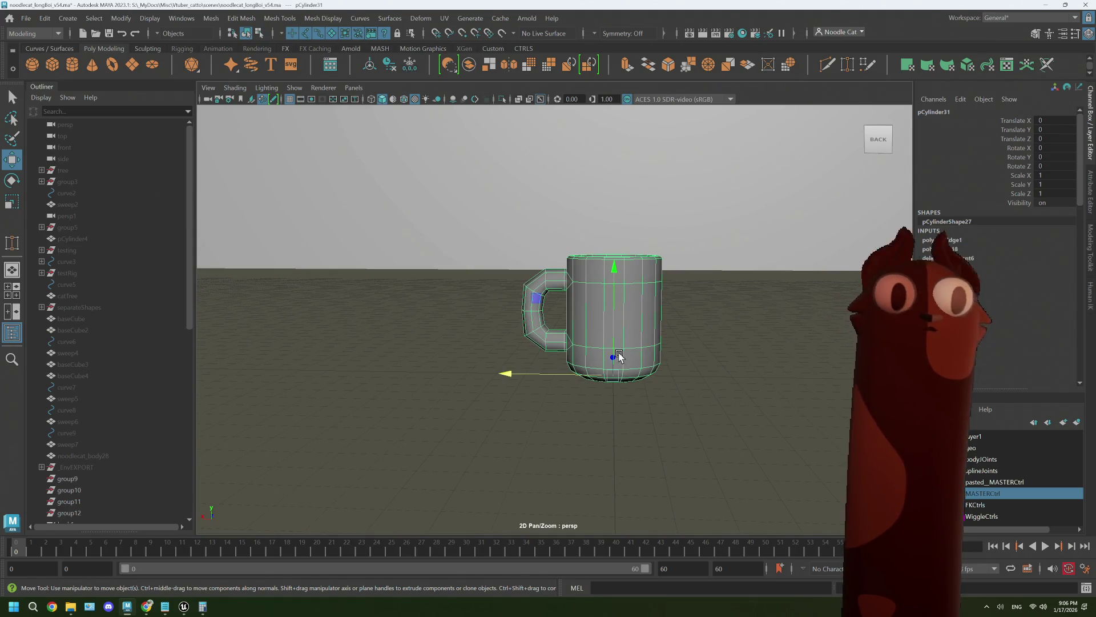
pyautogui.keyDown('alt'); pyautogui.moveTo(641, 336); pyautogui.dragTo(506, 331); pyautogui.keyUp('alt')
pyautogui.keyDown('alt'); pyautogui.moveTo(505, 326); pyautogui.dragTo(534, 324, button='middle'); pyautogui.keyUp('alt')
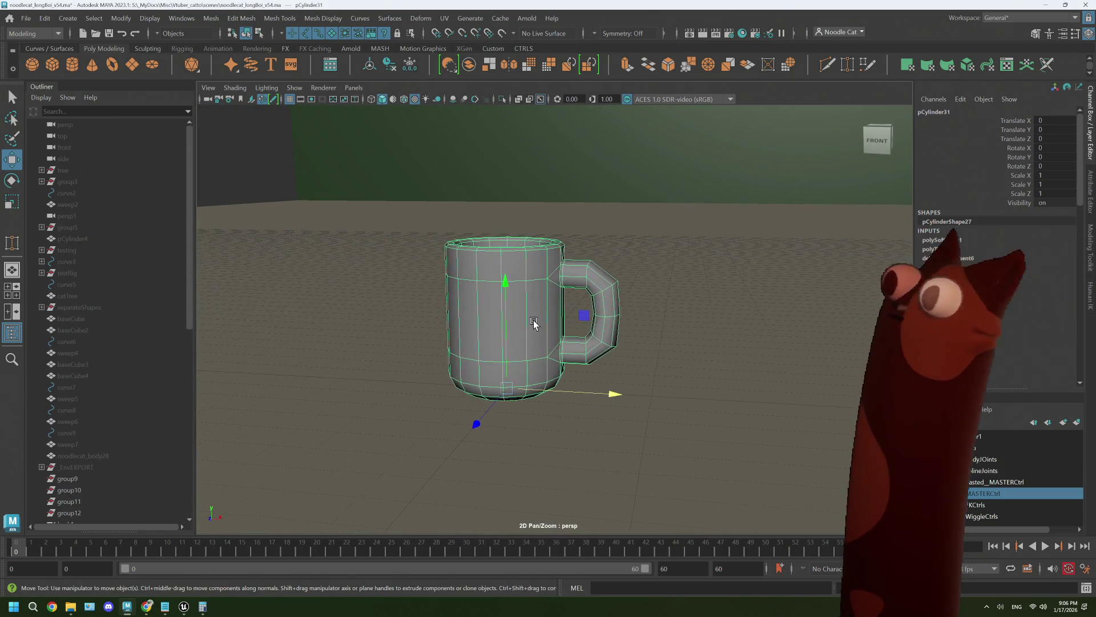
pyautogui.press('q')
pyautogui.moveTo(531, 280); pyautogui.dragTo(531, 280, button='right')
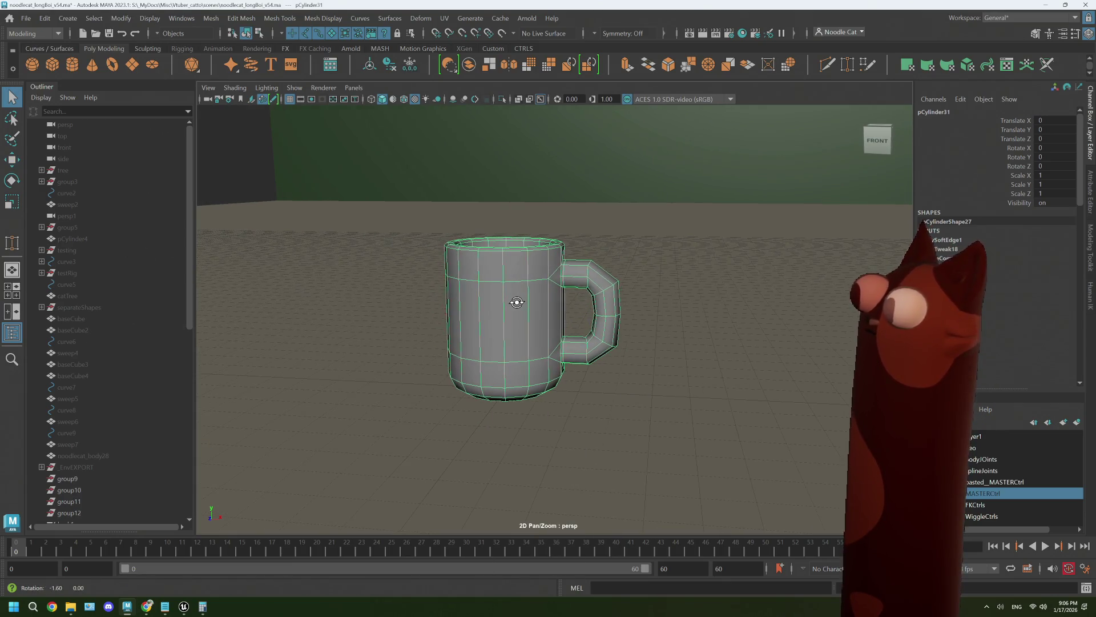
pyautogui.hotkey('ctrl', 'z')
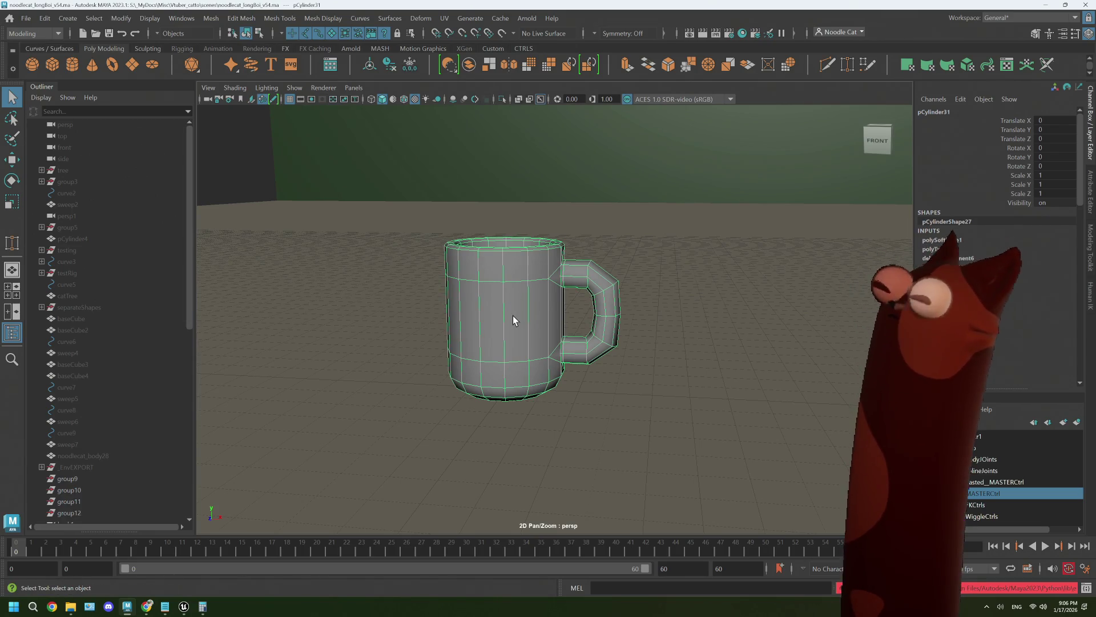
pyautogui.click(444, 19)
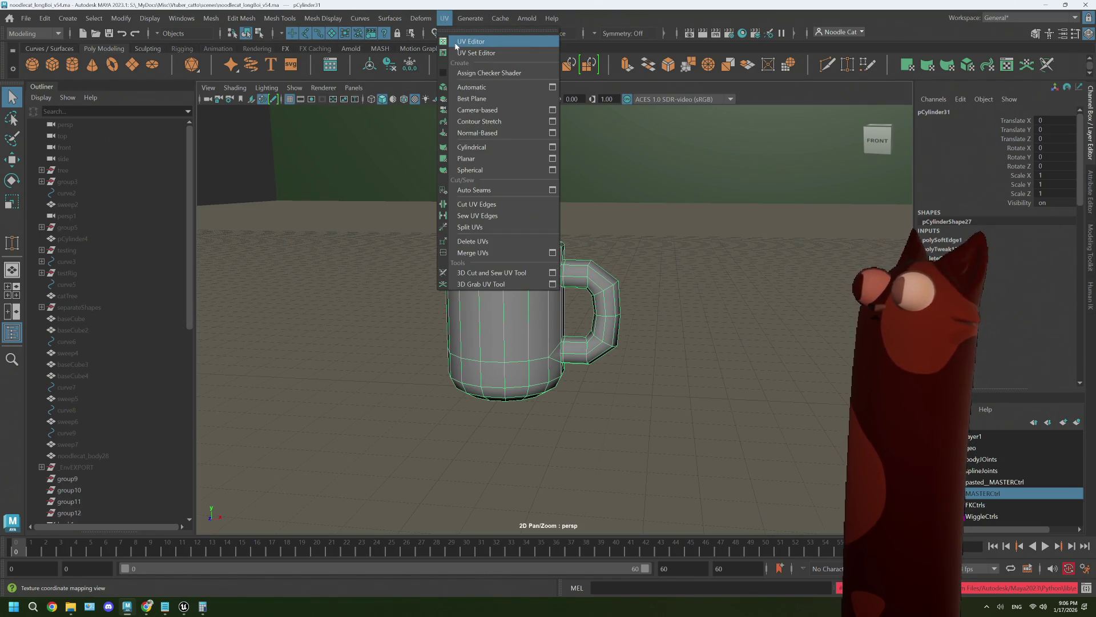
# Open the UV Editor for the mug and enlarge it, returning the mug to object mode.
pyautogui.click(456, 44)
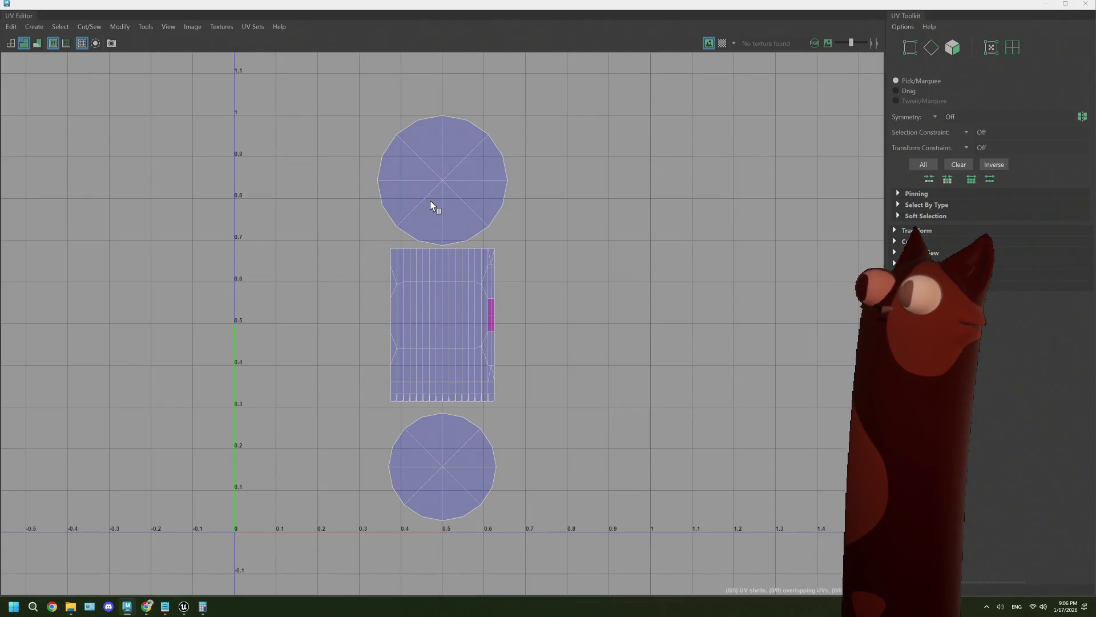
pyautogui.moveTo(433, 206); pyautogui.dragTo(400, 183, button='right')
pyautogui.click(482, 207)
pyautogui.moveTo(543, 245)
pyautogui.mouseDown(button='right')
pyautogui.moveTo(580, 239)
pyautogui.moveTo(546, 231)
pyautogui.moveTo(599, 249)
pyautogui.moveTo(531, 248)
pyautogui.moveTo(550, 239)
pyautogui.moveTo(534, 234)
pyautogui.mouseUp(button='right')
pyautogui.moveTo(768, 13); pyautogui.dragTo(571, 428)
pyautogui.moveTo(500, 278)
pyautogui.mouseDown(button='right')
pyautogui.moveTo(483, 276)
pyautogui.moveTo(551, 261)
pyautogui.mouseUp(button='right')
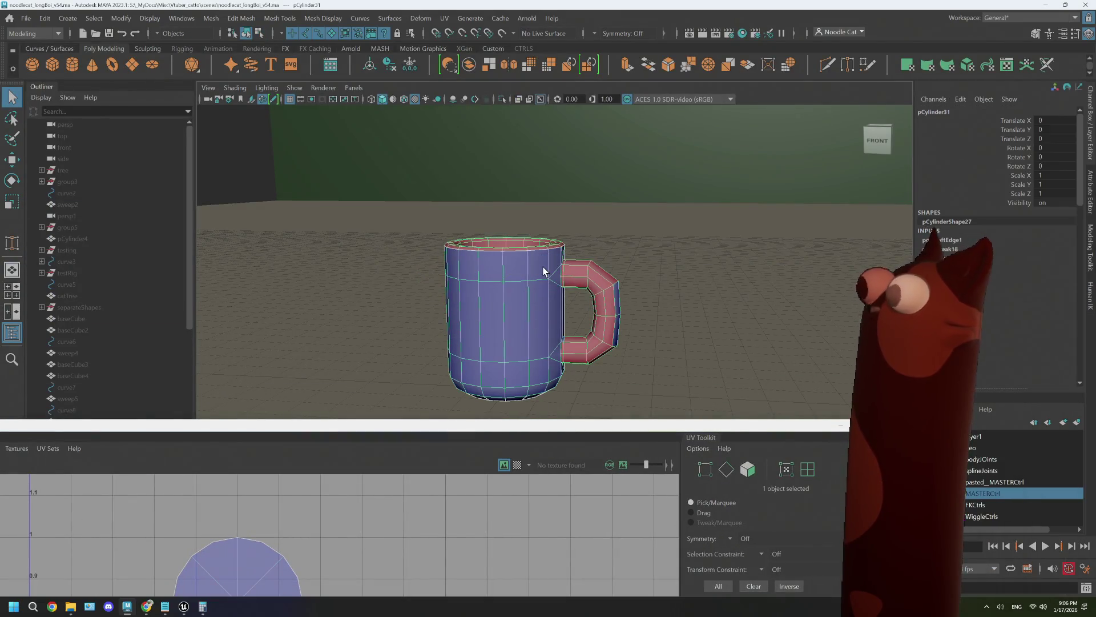
pyautogui.doubleClick(511, 431)
# Apply a cylindrical UV projection to the mug and dock the UV Editor below the viewport.
pyautogui.click(34, 27)
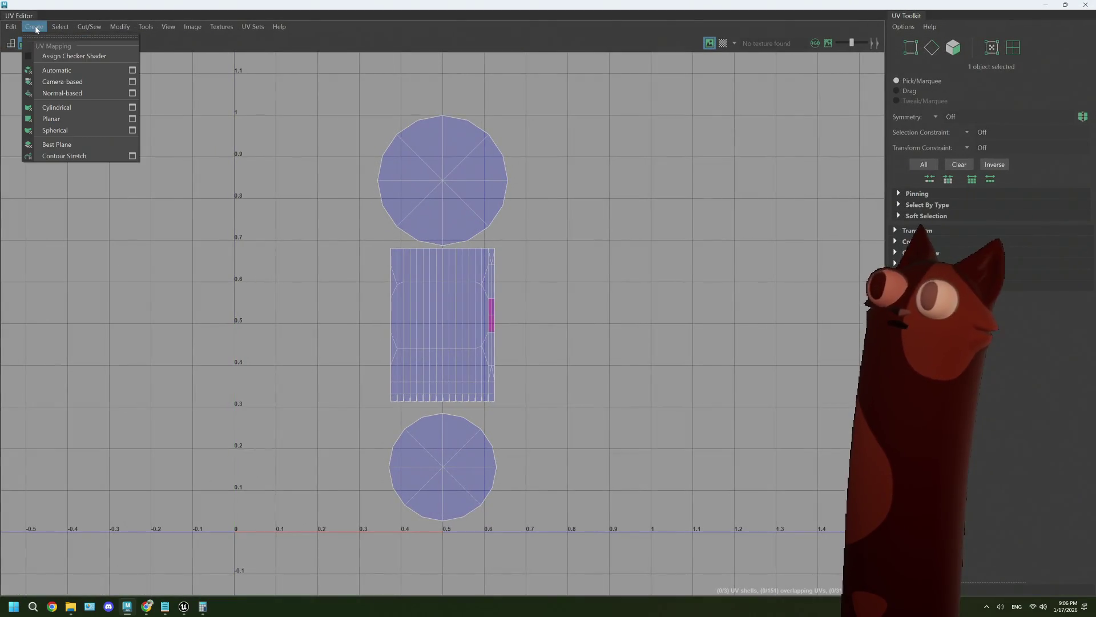
pyautogui.click(51, 118)
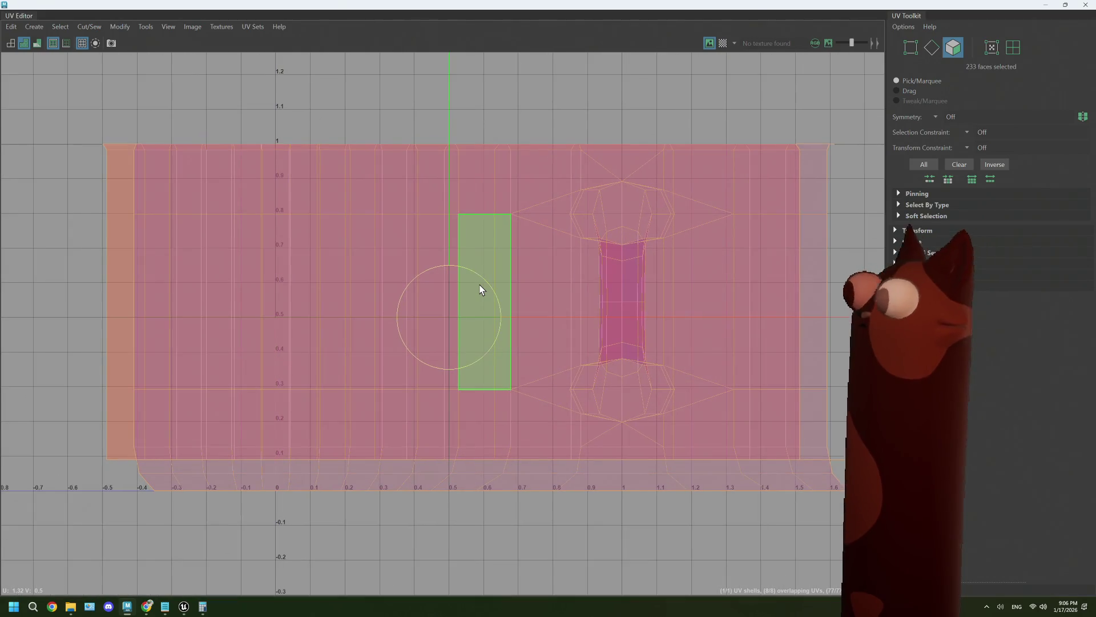
pyautogui.moveTo(486, 291)
pyautogui.mouseDown()
pyautogui.moveTo(560, 294)
pyautogui.moveTo(592, 252)
pyautogui.mouseUp()
pyautogui.moveTo(594, 252)
pyautogui.mouseDown(button='right')
pyautogui.moveTo(564, 234)
pyautogui.moveTo(633, 257)
pyautogui.moveTo(544, 234)
pyautogui.mouseUp(button='right')
pyautogui.moveTo(688, 183); pyautogui.dragTo(693, 147, button='right')
pyautogui.moveTo(814, 8)
pyautogui.mouseDown()
pyautogui.moveTo(638, 381)
pyautogui.moveTo(638, 425)
pyautogui.mouseUp()
# Select the edge loop around the mug's rim.
pyautogui.moveTo(514, 274)
pyautogui.keyDown('alt'); pyautogui.mouseDown()
pyautogui.moveTo(545, 276)
pyautogui.moveTo(571, 242)
pyautogui.mouseUp(); pyautogui.keyUp('alt')
pyautogui.scroll(3, 571, 242)
pyautogui.doubleClick(549, 215)
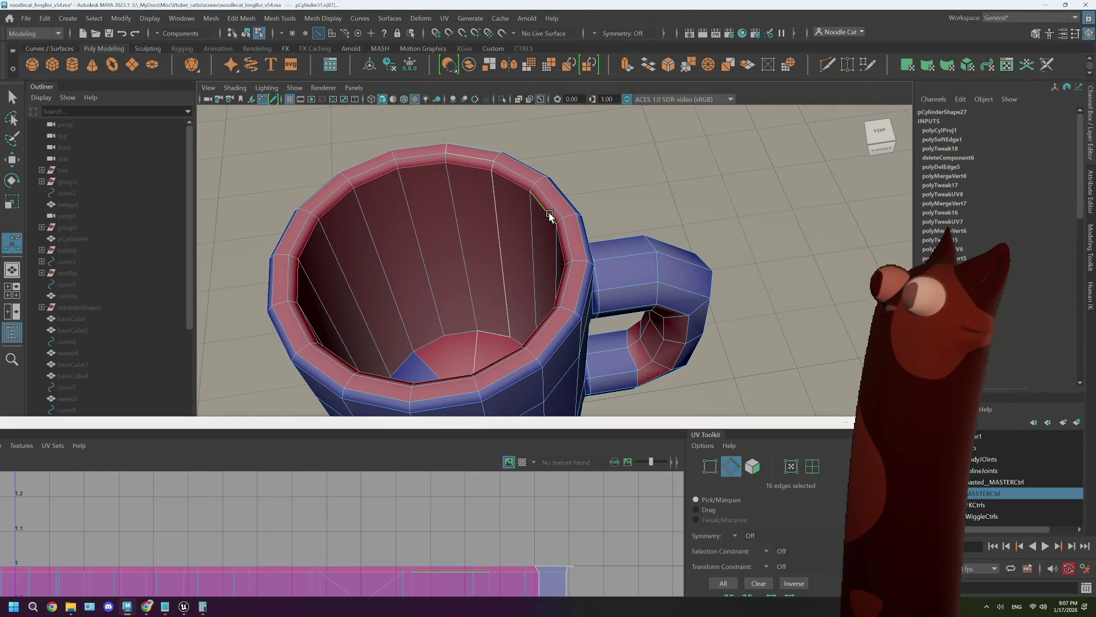
# Select an inner-bottom edge and a bottom-cap edge, then float the UV Editor beside the viewport.
pyautogui.rightClick(550, 215)
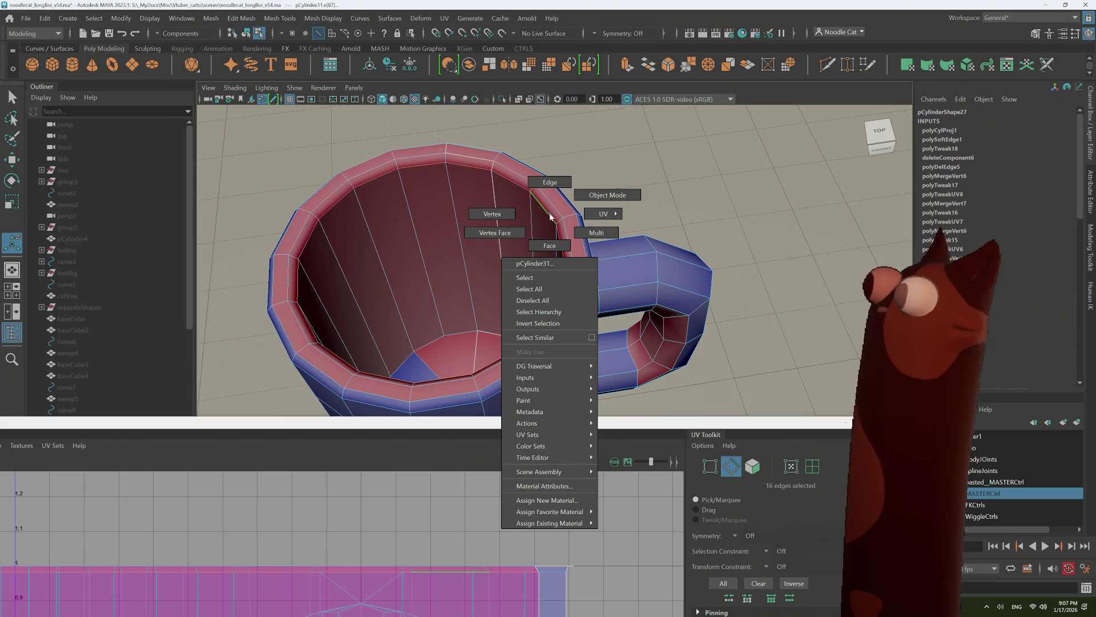
pyautogui.moveTo(504, 269)
pyautogui.keyDown('alt'); pyautogui.mouseDown()
pyautogui.moveTo(491, 304)
pyautogui.moveTo(547, 253)
pyautogui.mouseUp(); pyautogui.keyUp('alt')
pyautogui.click(532, 245)
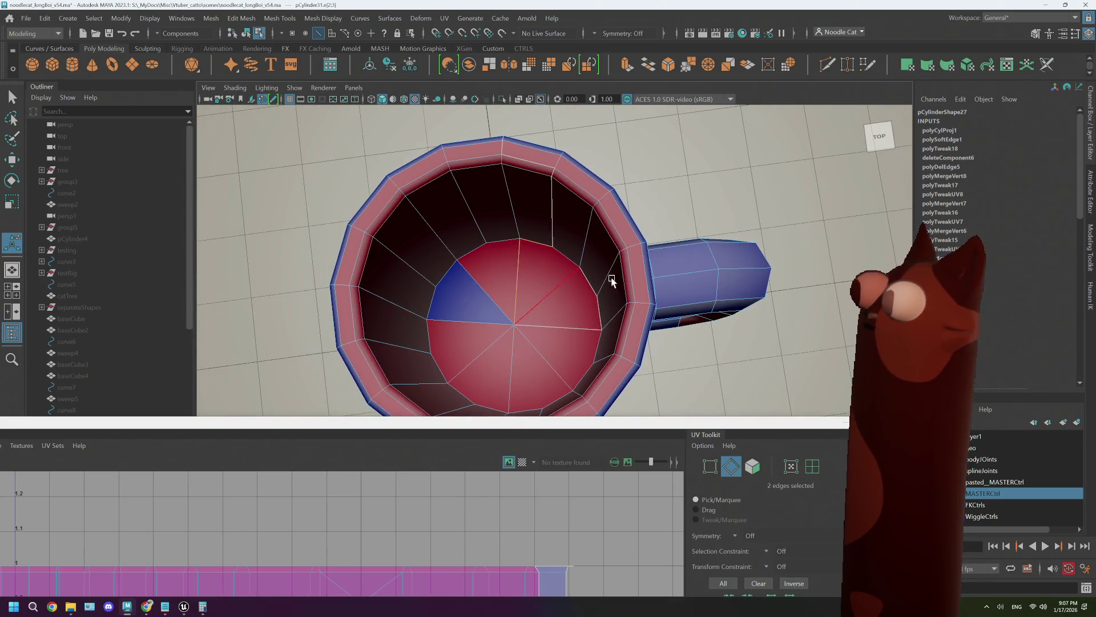
pyautogui.moveTo(609, 276)
pyautogui.keyDown('alt'); pyautogui.mouseDown()
pyautogui.moveTo(627, 245)
pyautogui.moveTo(631, 277)
pyautogui.moveTo(589, 198)
pyautogui.moveTo(556, 263)
pyautogui.moveTo(523, 265)
pyautogui.moveTo(499, 313)
pyautogui.mouseUp(); pyautogui.keyUp('alt')
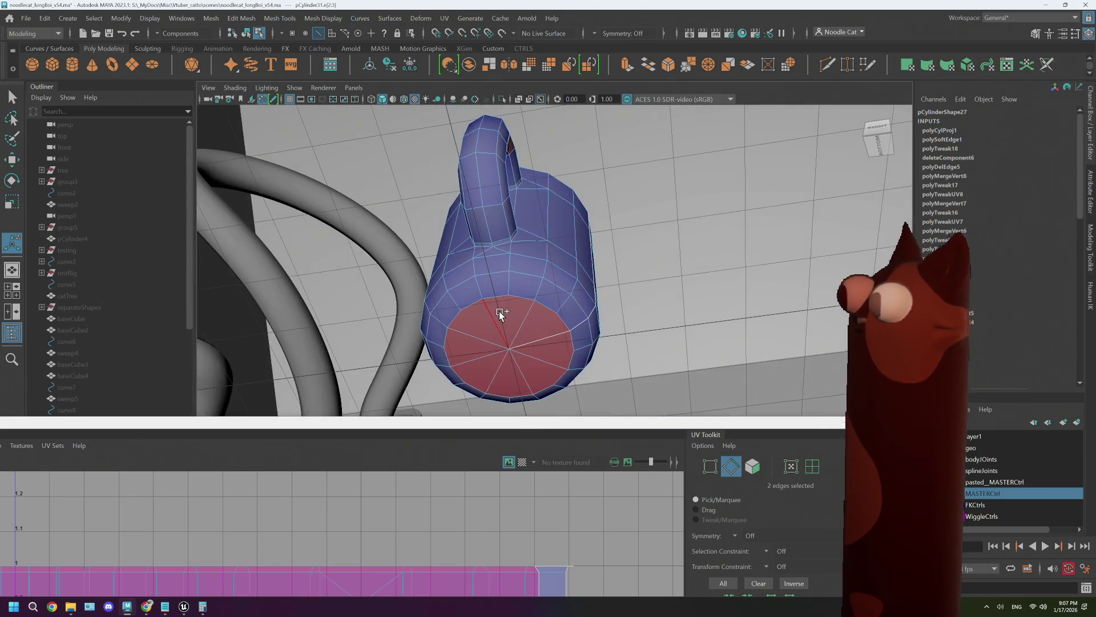
pyautogui.keyDown('shift'); pyautogui.click(538, 333); pyautogui.keyUp('shift')
pyautogui.moveTo(695, 426)
pyautogui.mouseDown()
pyautogui.moveTo(569, 183)
pyautogui.moveTo(181, 104)
pyautogui.mouseUp()
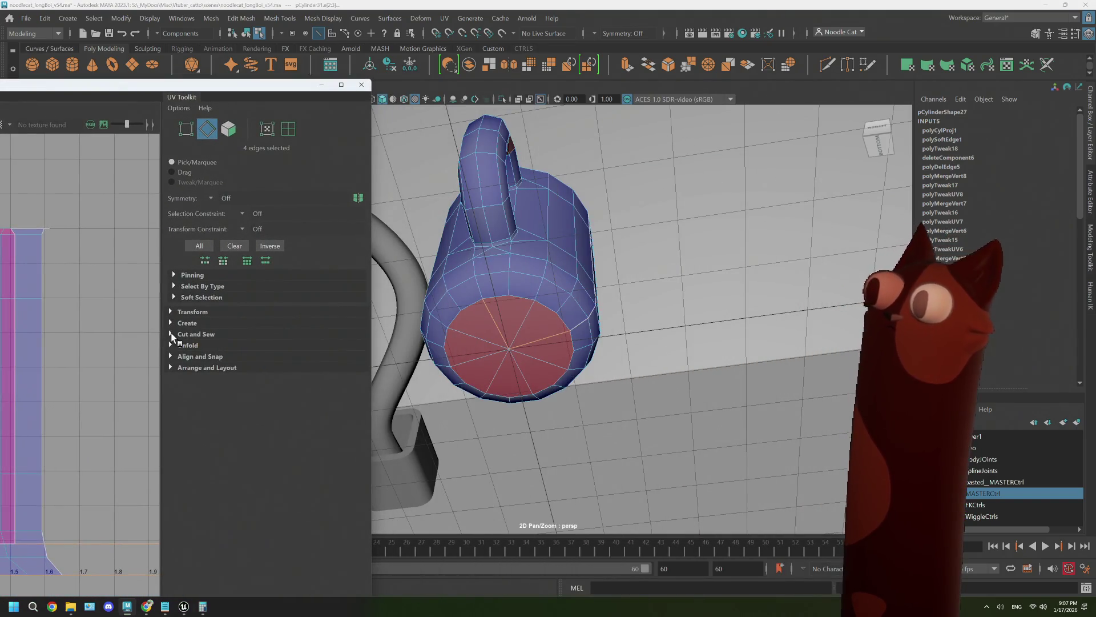
# Sew the selected edges' UVs, then cut the UVs along four bottom-cap edges.
pyautogui.click(171, 335)
pyautogui.click(205, 386)
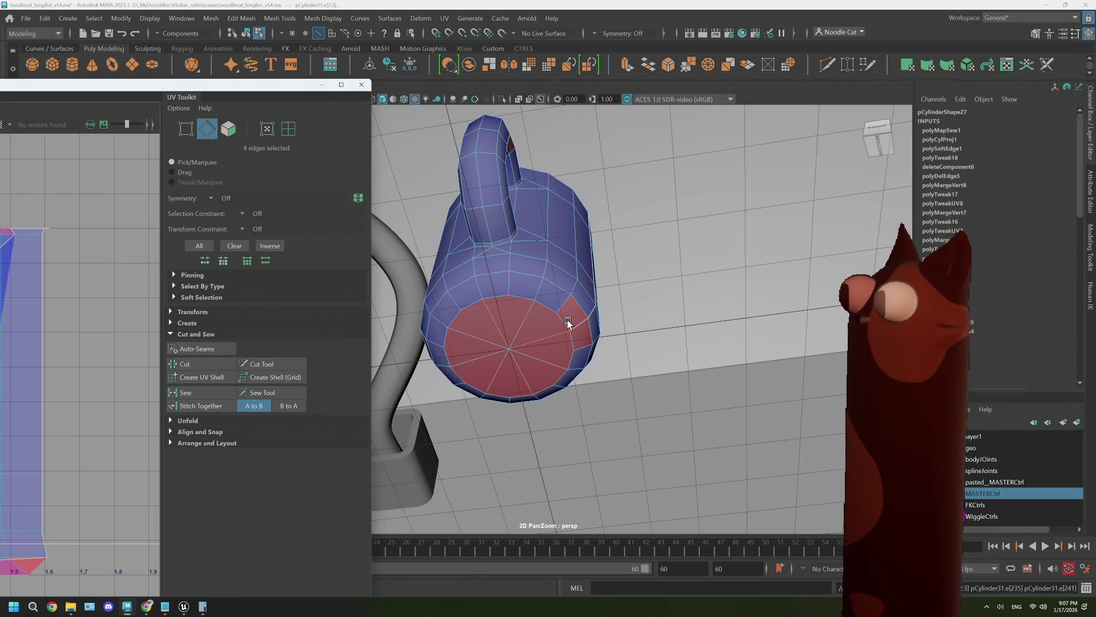
pyautogui.moveTo(568, 317); pyautogui.dragTo(544, 310, button='right')
pyautogui.click(554, 333)
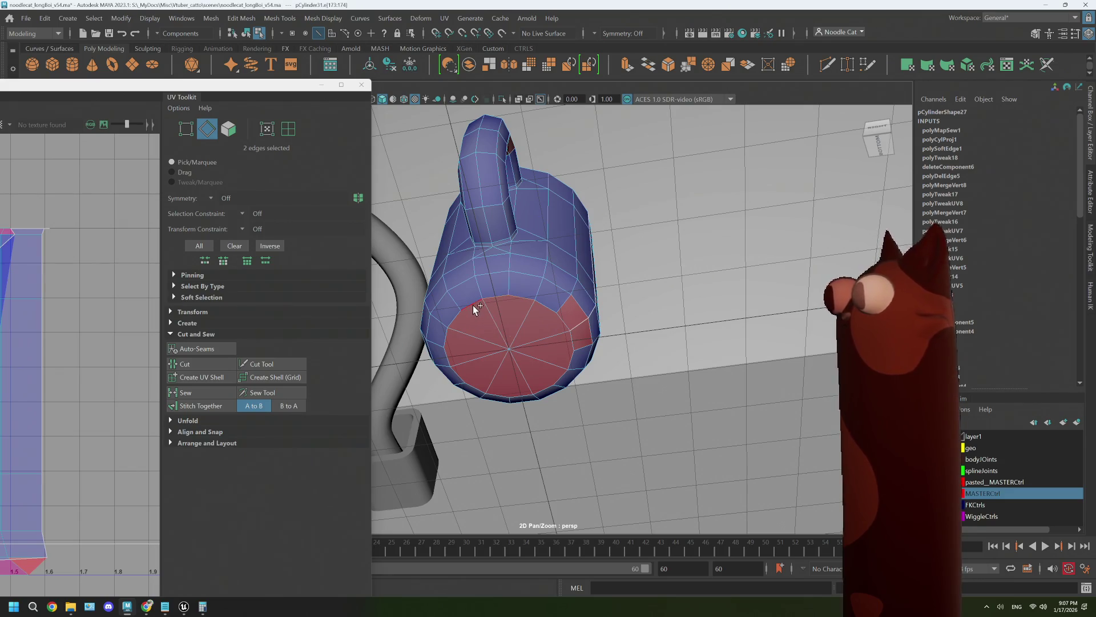
pyautogui.keyDown('shift'); pyautogui.click(451, 333); pyautogui.keyUp('shift')
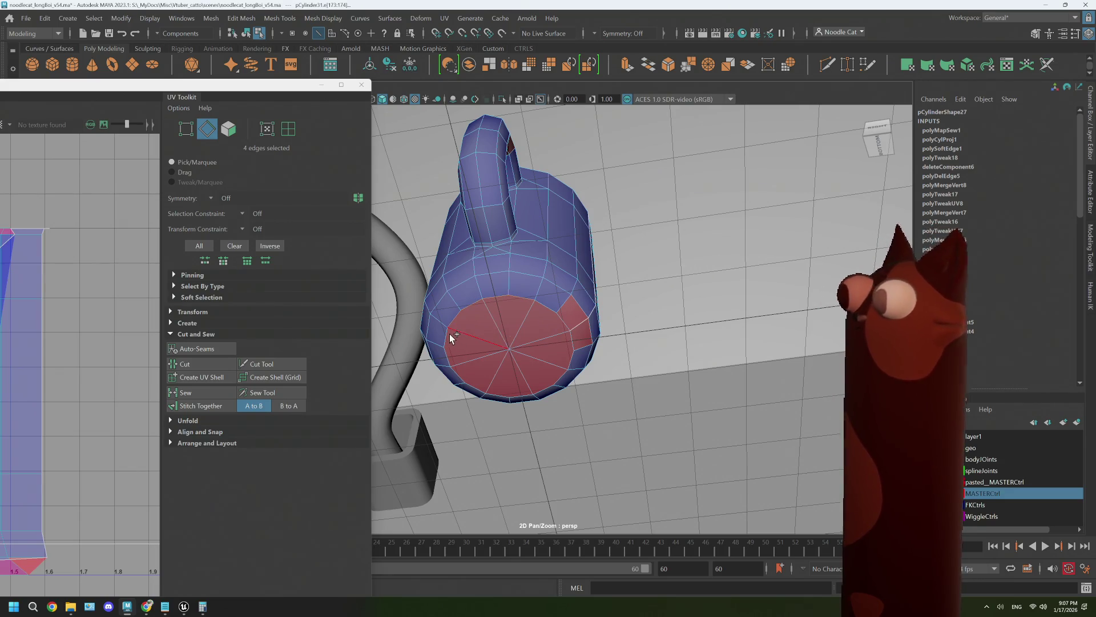
pyautogui.keyDown('shift'); pyautogui.click(456, 370); pyautogui.keyUp('shift')
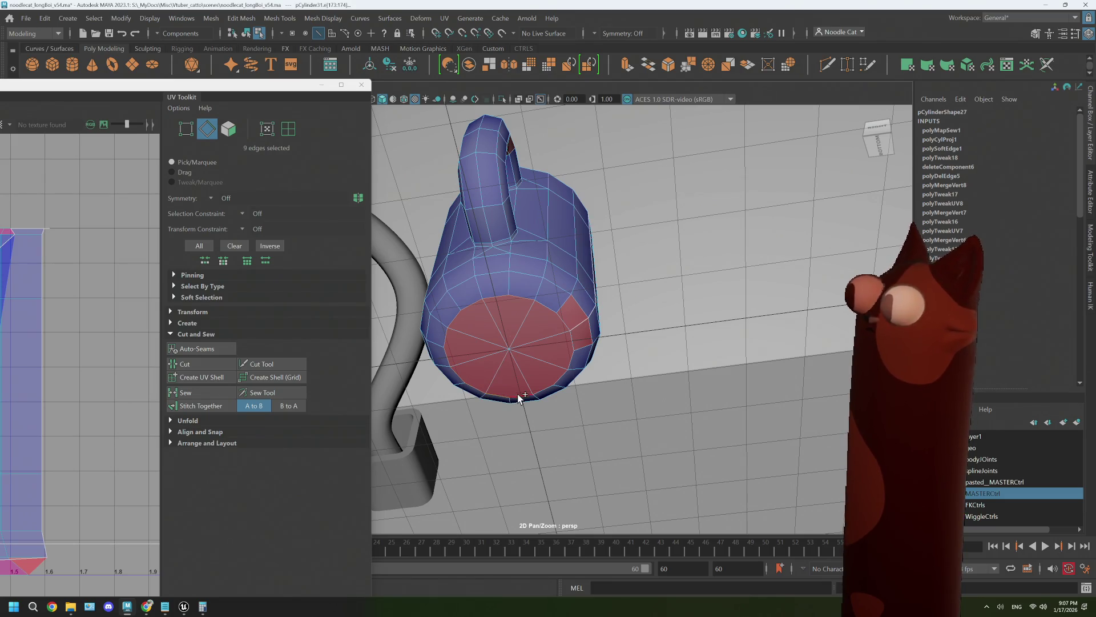
pyautogui.keyDown('shift'); pyautogui.click(575, 343); pyautogui.keyUp('shift')
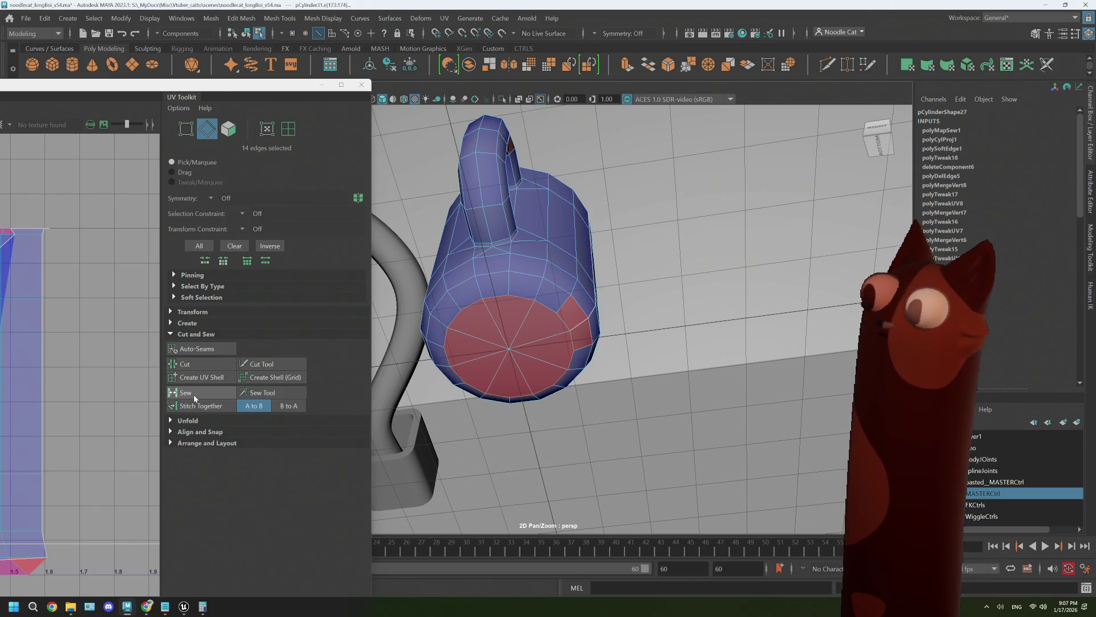
pyautogui.click(184, 363)
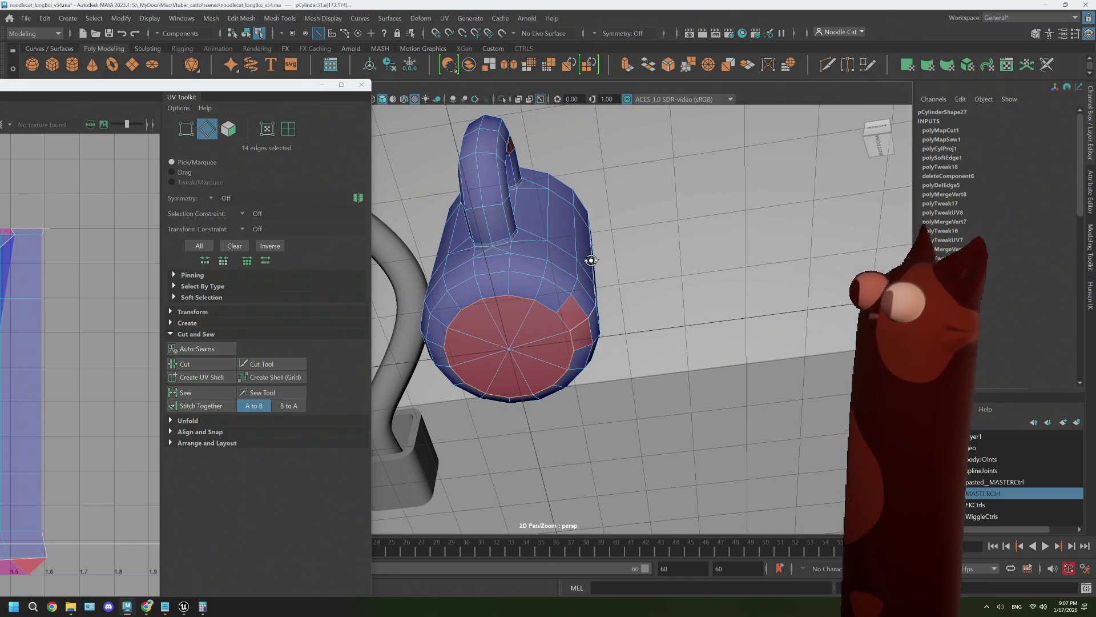
# Select three edges on the mug's inner bottom and sew their UVs.
pyautogui.moveTo(590, 256)
pyautogui.keyDown('alt'); pyautogui.mouseDown()
pyautogui.moveTo(588, 271)
pyautogui.moveTo(570, 238)
pyautogui.moveTo(604, 257)
pyautogui.moveTo(645, 257)
pyautogui.moveTo(627, 264)
pyautogui.moveTo(678, 269)
pyautogui.mouseUp(); pyautogui.keyUp('alt')
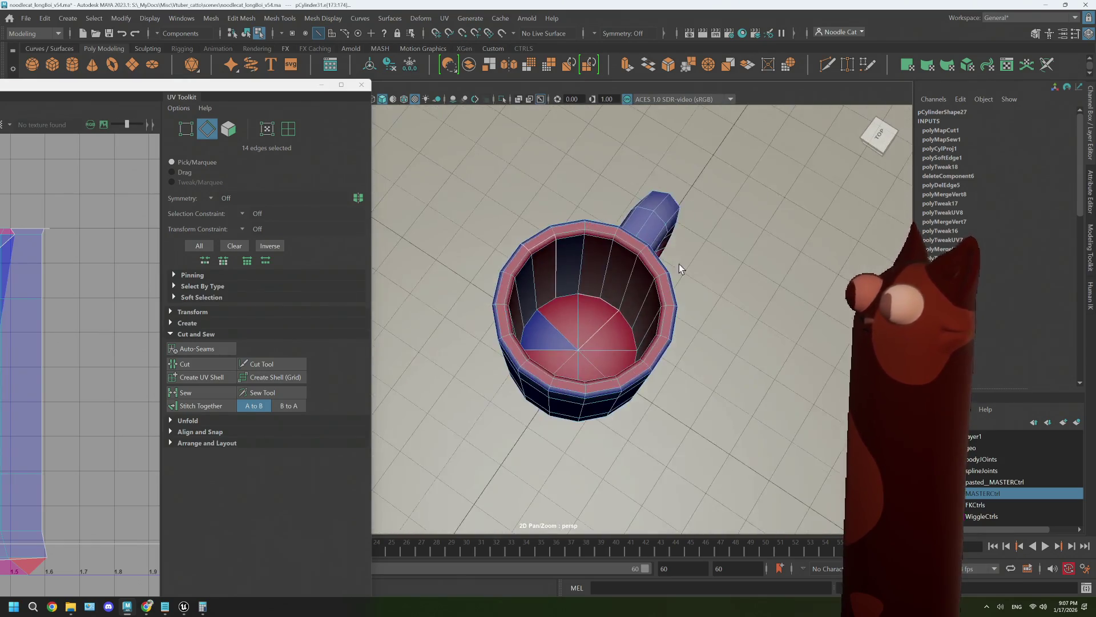
pyautogui.scroll(3, 629, 295)
pyautogui.scroll(5, 629, 296)
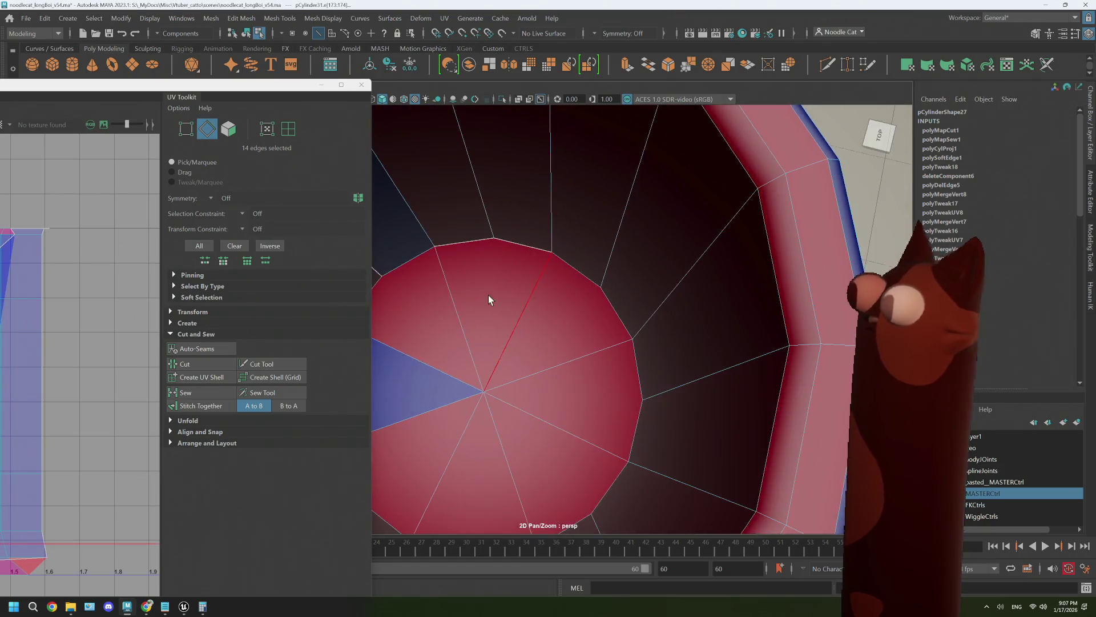
pyautogui.click(519, 238)
pyautogui.keyDown('shift'); pyautogui.click(580, 234); pyautogui.keyUp('shift')
pyautogui.keyDown('shift'); pyautogui.click(581, 289); pyautogui.keyUp('shift')
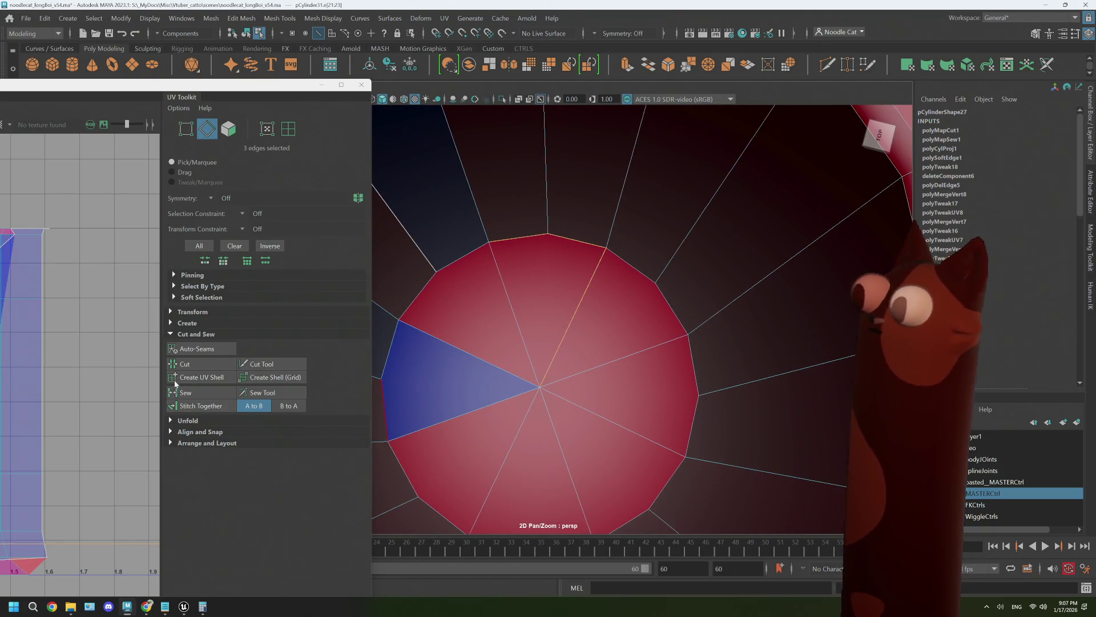
pyautogui.click(198, 396)
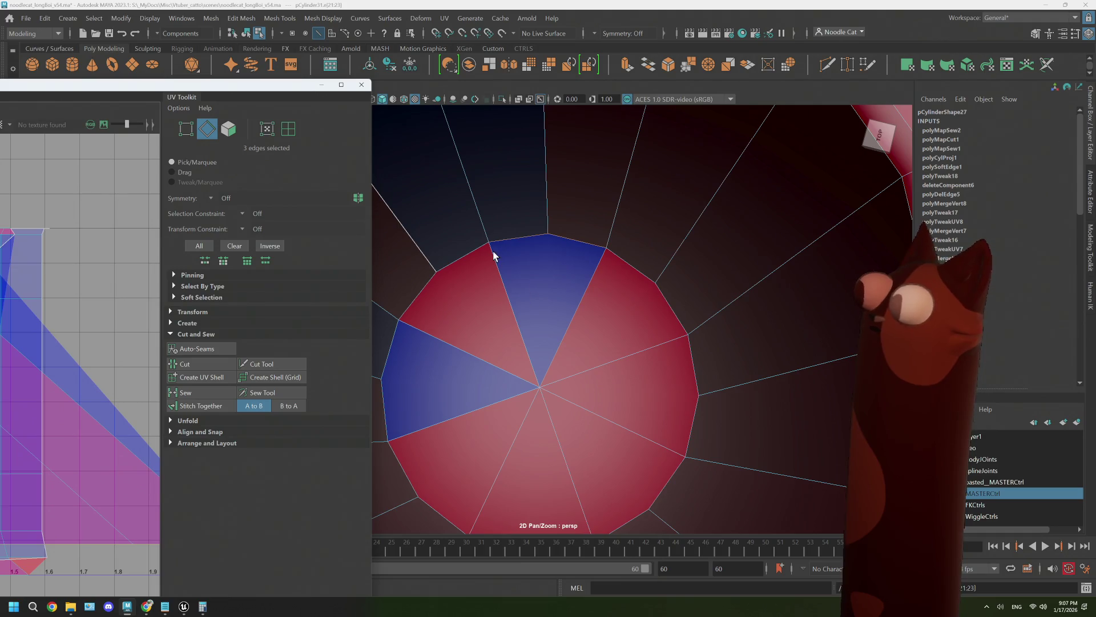
# Select the cap's rim edges and cut the UVs along them, then pick a radial cap edge.
pyautogui.keyDown('alt'); pyautogui.moveTo(512, 265); pyautogui.dragTo(563, 232, button='middle'); pyautogui.keyUp('alt')
pyautogui.click(594, 272)
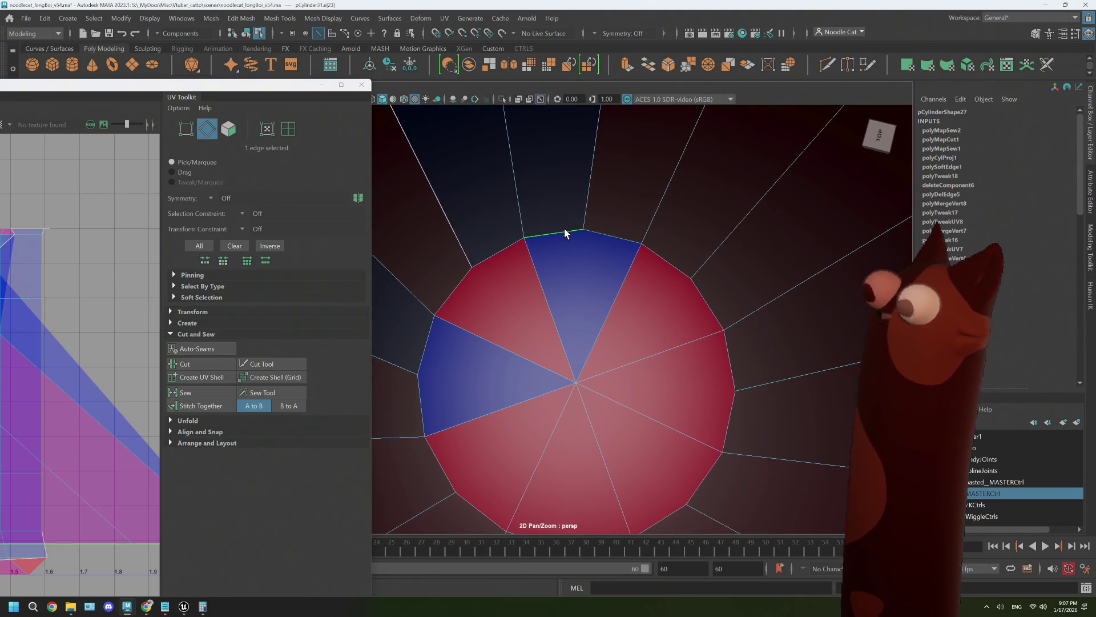
pyautogui.click(598, 247)
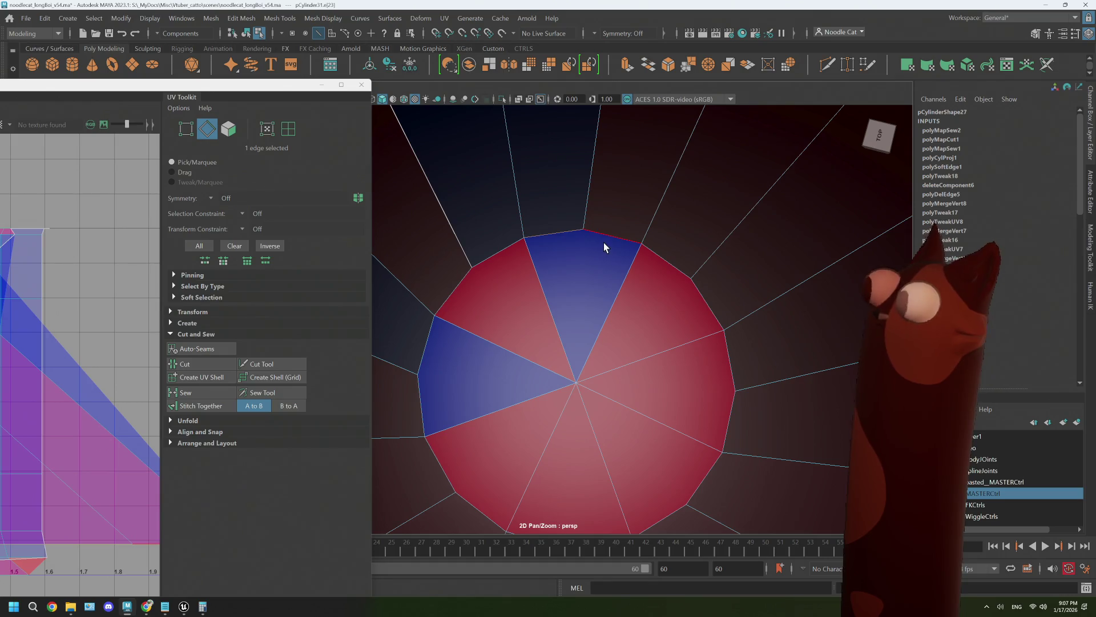
pyautogui.keyDown('shift'); pyautogui.doubleClick(732, 338); pyautogui.keyUp('shift')
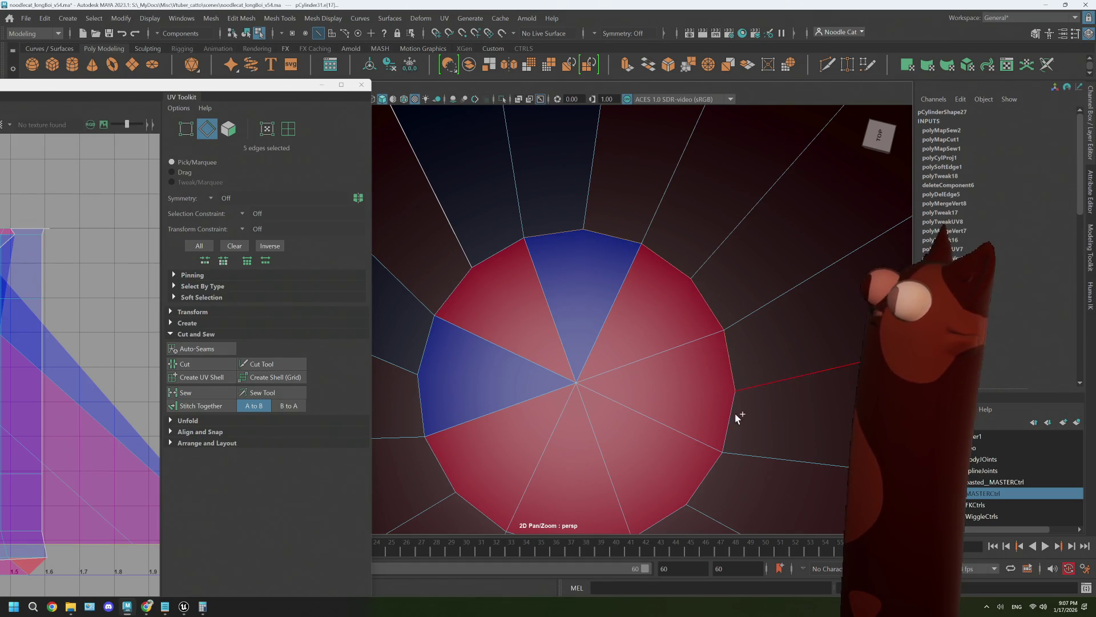
pyautogui.keyDown('alt'); pyautogui.moveTo(697, 453); pyautogui.dragTo(703, 441, button='middle'); pyautogui.keyUp('alt')
pyautogui.keyDown('shift'); pyautogui.click(659, 485); pyautogui.keyUp('shift')
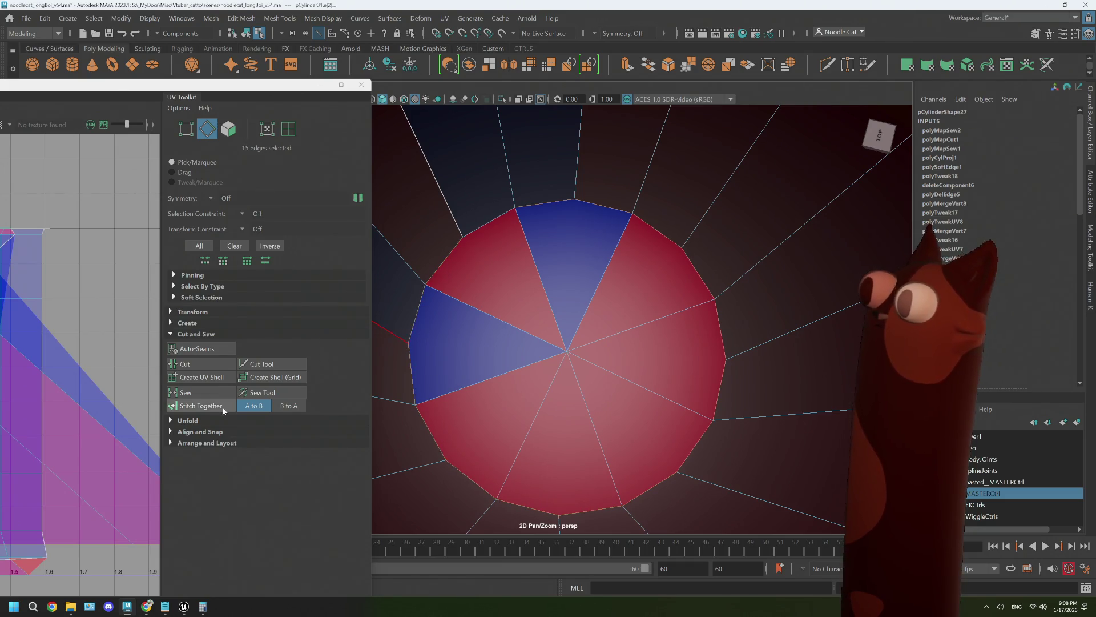
pyautogui.click(190, 361)
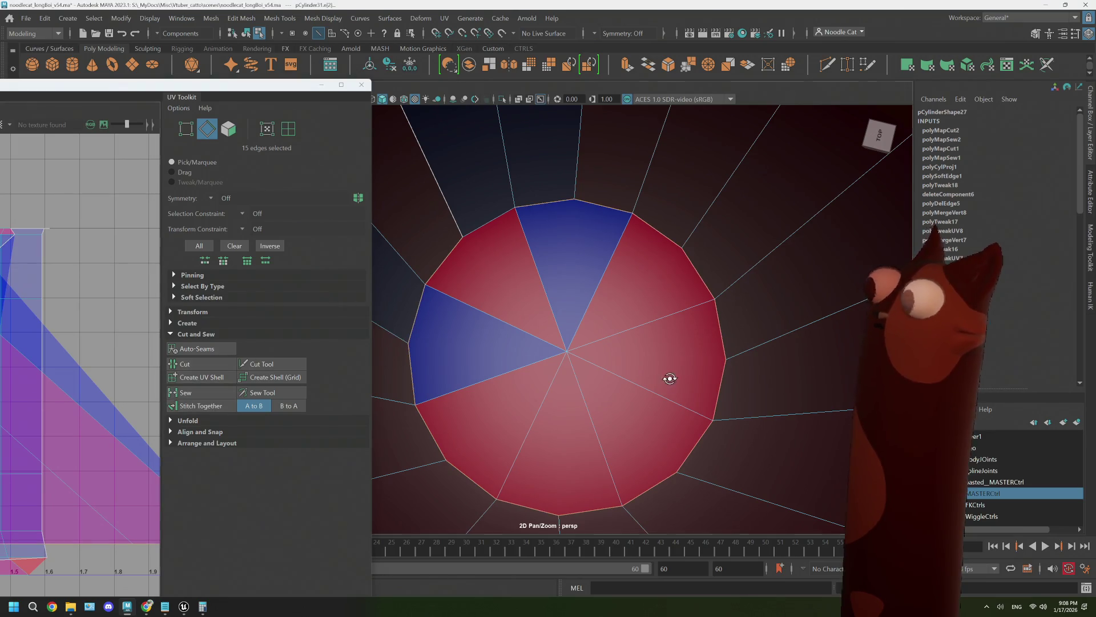
pyautogui.moveTo(668, 377)
pyautogui.keyDown('alt'); pyautogui.mouseDown()
pyautogui.moveTo(582, 318)
pyautogui.moveTo(529, 312)
pyautogui.moveTo(594, 301)
pyautogui.moveTo(558, 258)
pyautogui.mouseUp(); pyautogui.keyUp('alt')
pyautogui.click(615, 268)
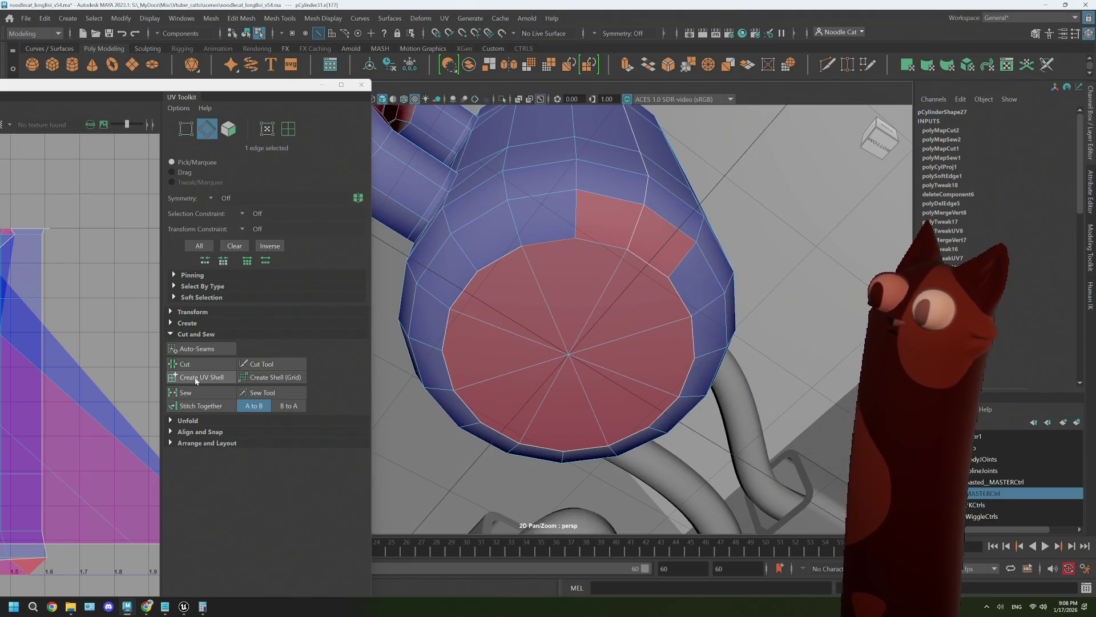
# Cut the UVs along the cap's radial edge, then sew the edge line down the inner wall.
pyautogui.click(185, 365)
pyautogui.moveTo(571, 320)
pyautogui.keyDown('alt'); pyautogui.mouseDown()
pyautogui.moveTo(607, 298)
pyautogui.moveTo(556, 279)
pyautogui.moveTo(634, 335)
pyautogui.moveTo(663, 321)
pyautogui.moveTo(571, 311)
pyautogui.moveTo(489, 326)
pyautogui.moveTo(669, 311)
pyautogui.moveTo(666, 225)
pyautogui.moveTo(634, 292)
pyautogui.mouseUp(); pyautogui.keyUp('alt')
pyautogui.scroll(3, 712, 248)
pyautogui.click(677, 205)
pyautogui.keyDown('shift'); pyautogui.doubleClick(680, 196); pyautogui.keyUp('shift')
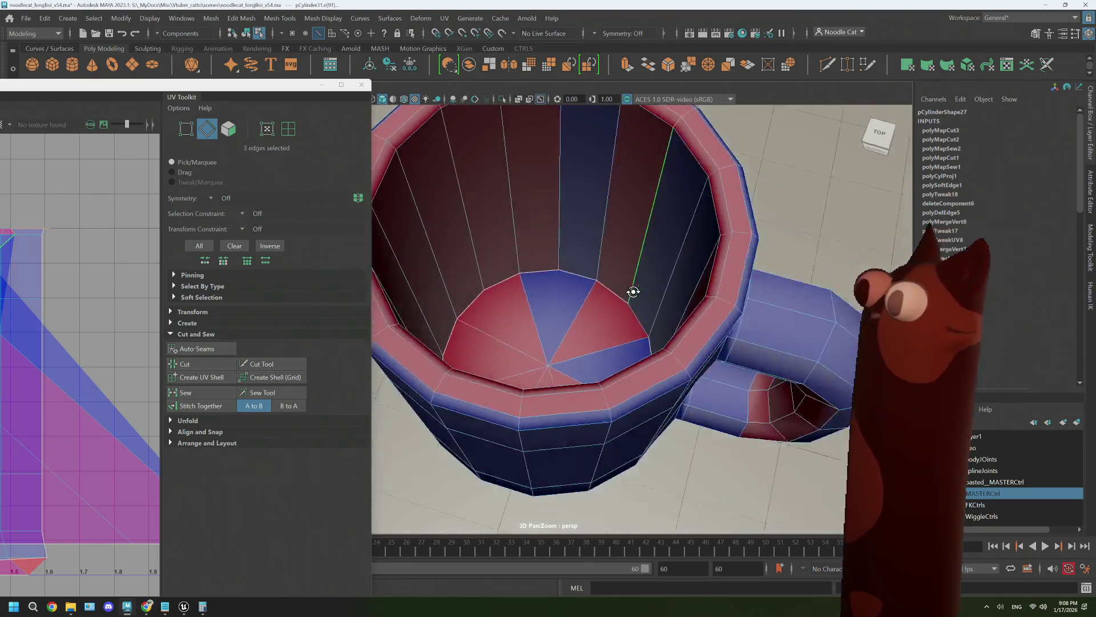
pyautogui.click(184, 393)
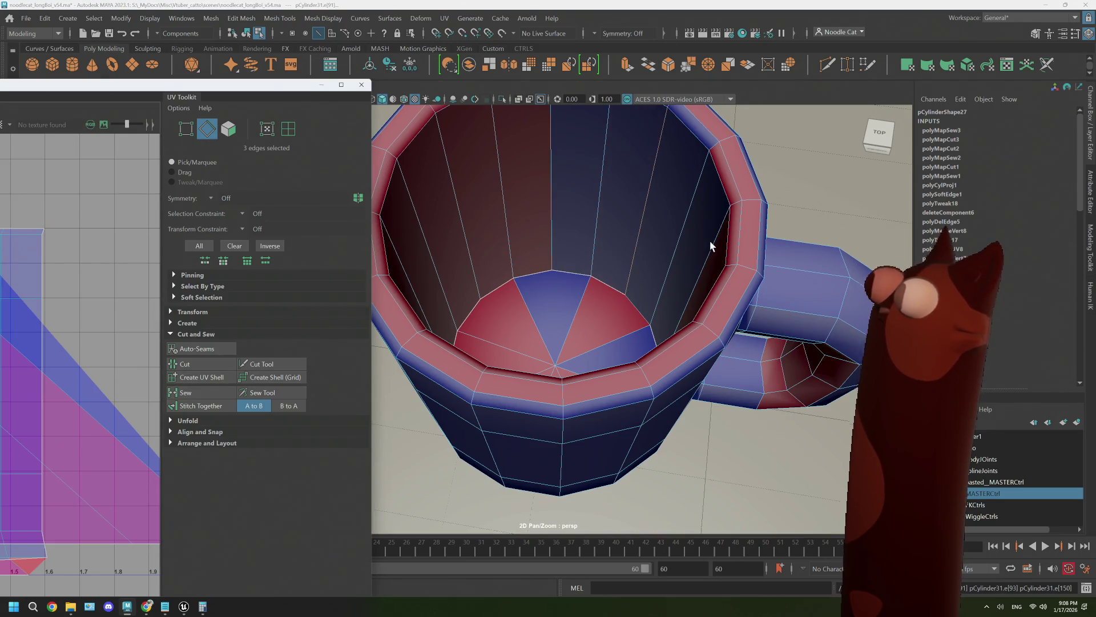
# Cut and sew edges on the inner base and cut a seam on the left inner wall.
pyautogui.moveTo(709, 240)
pyautogui.keyDown('alt'); pyautogui.mouseDown()
pyautogui.moveTo(670, 303)
pyautogui.moveTo(628, 253)
pyautogui.mouseUp(); pyautogui.keyUp('alt')
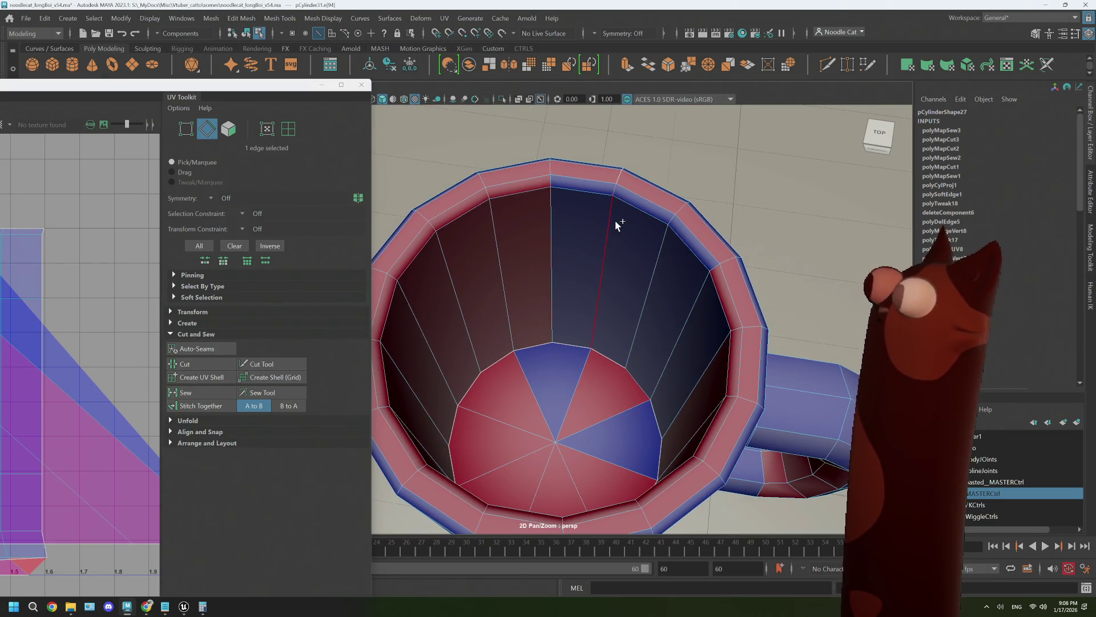
pyautogui.hotkey('ctrl', 'x')
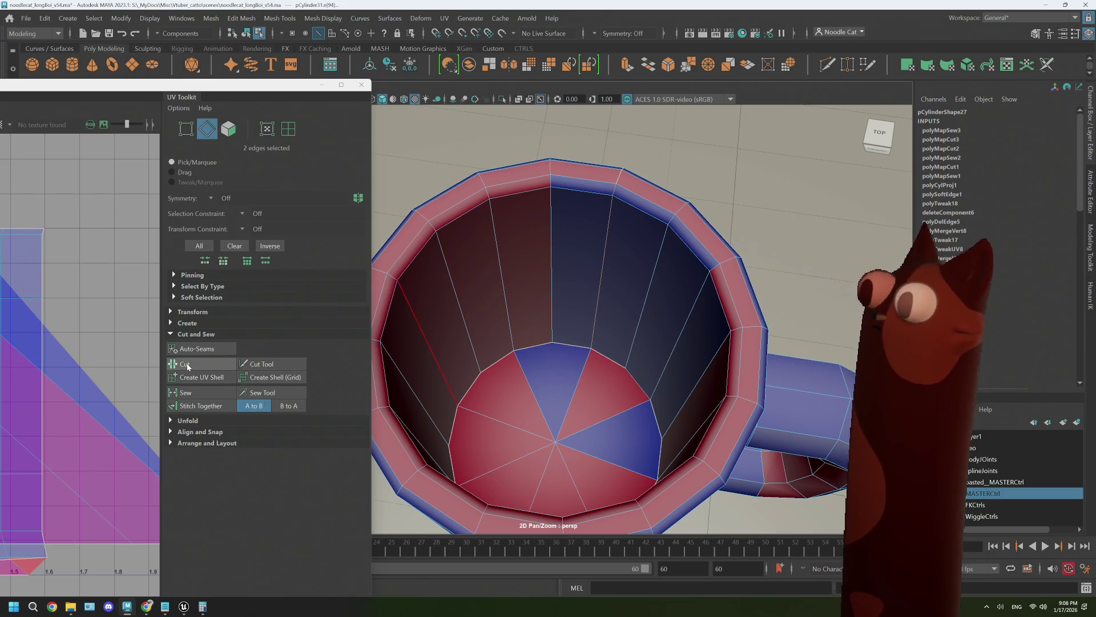
pyautogui.click(628, 369)
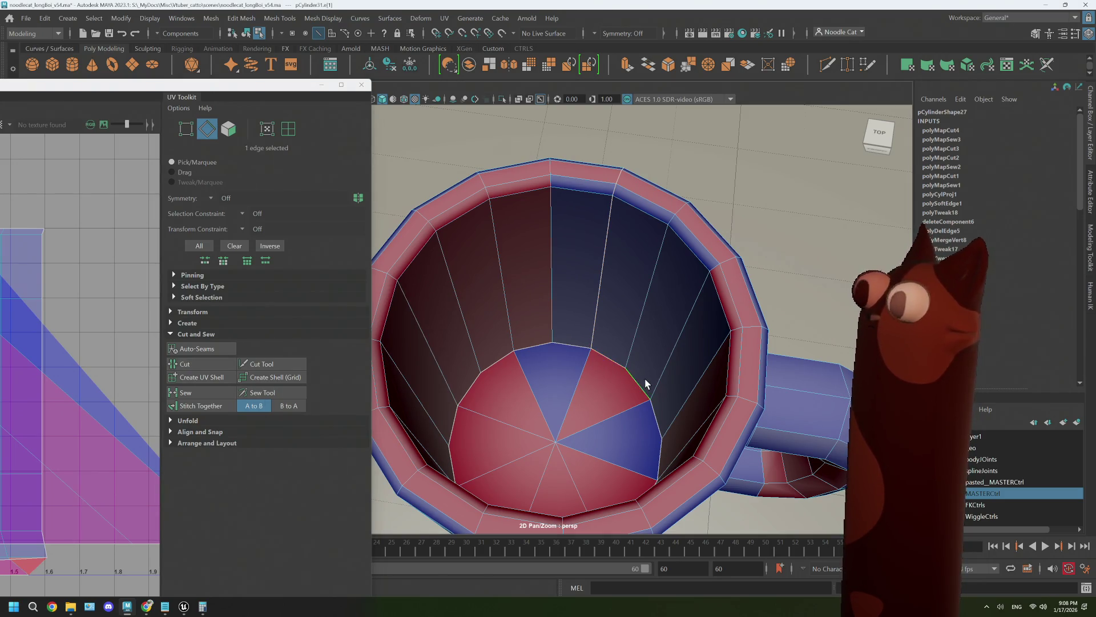
pyautogui.hotkey('ctrl', 'v')
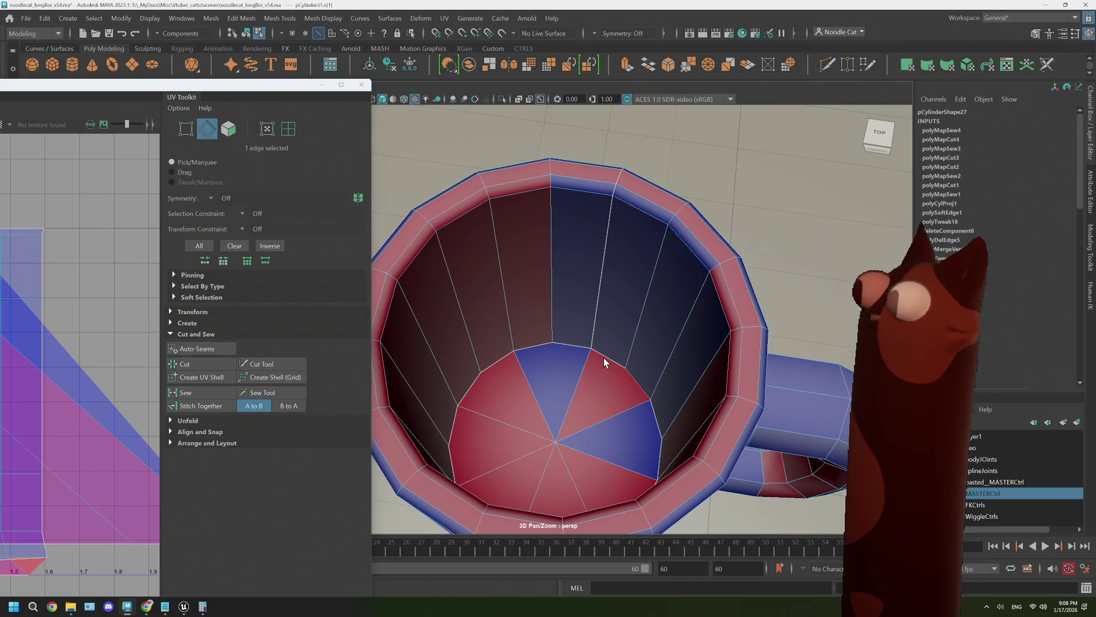
pyautogui.click(587, 365)
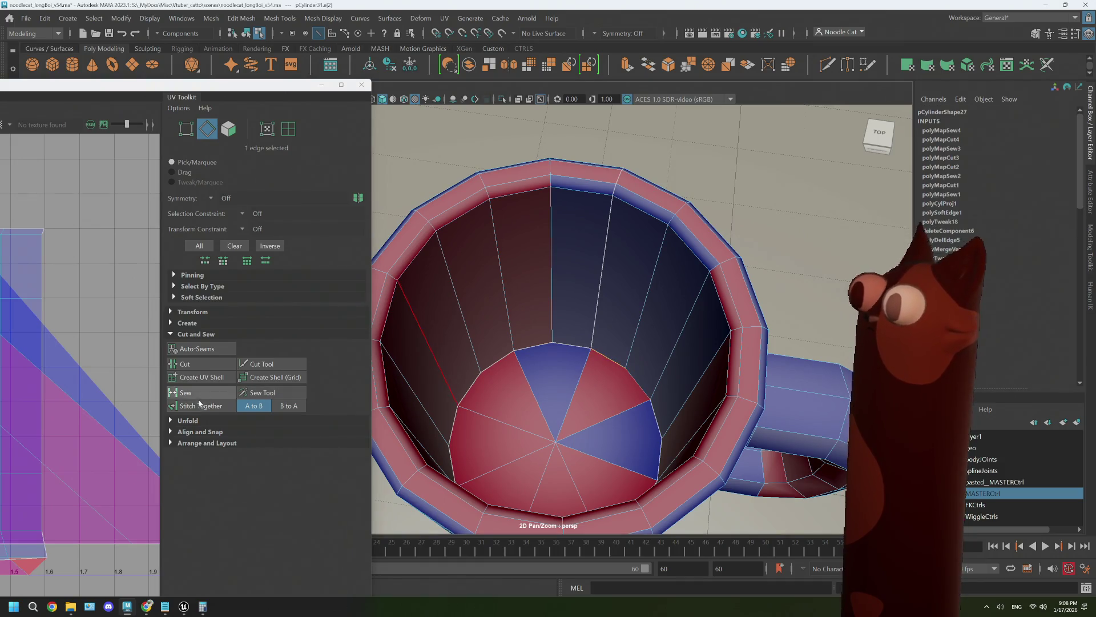
pyautogui.click(200, 367)
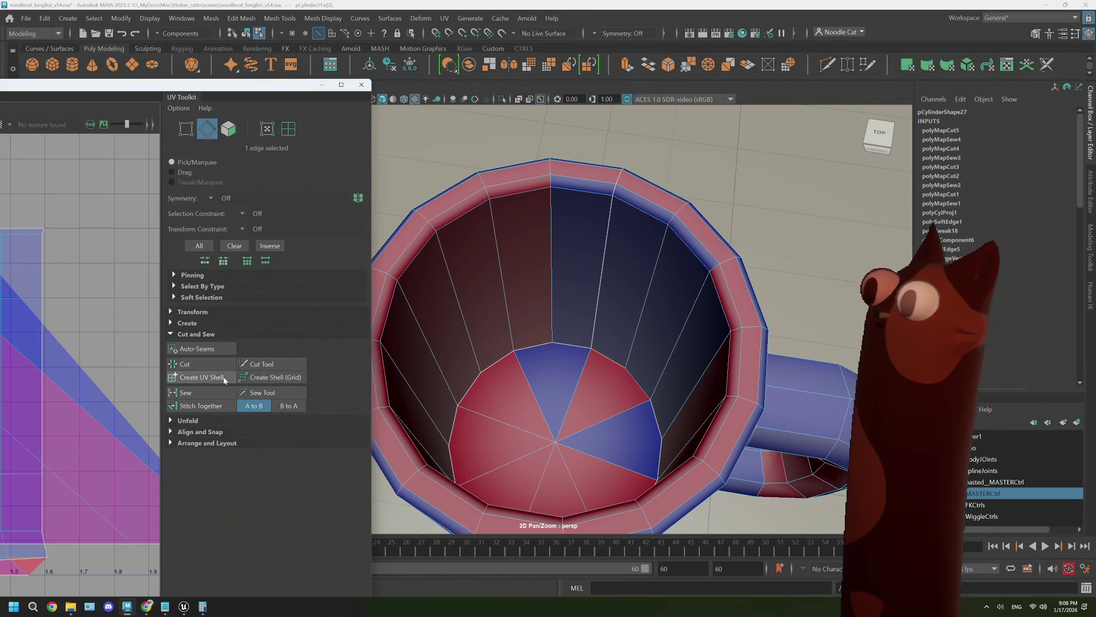
pyautogui.click(642, 393)
pyautogui.hotkey('ctrl', 'z')
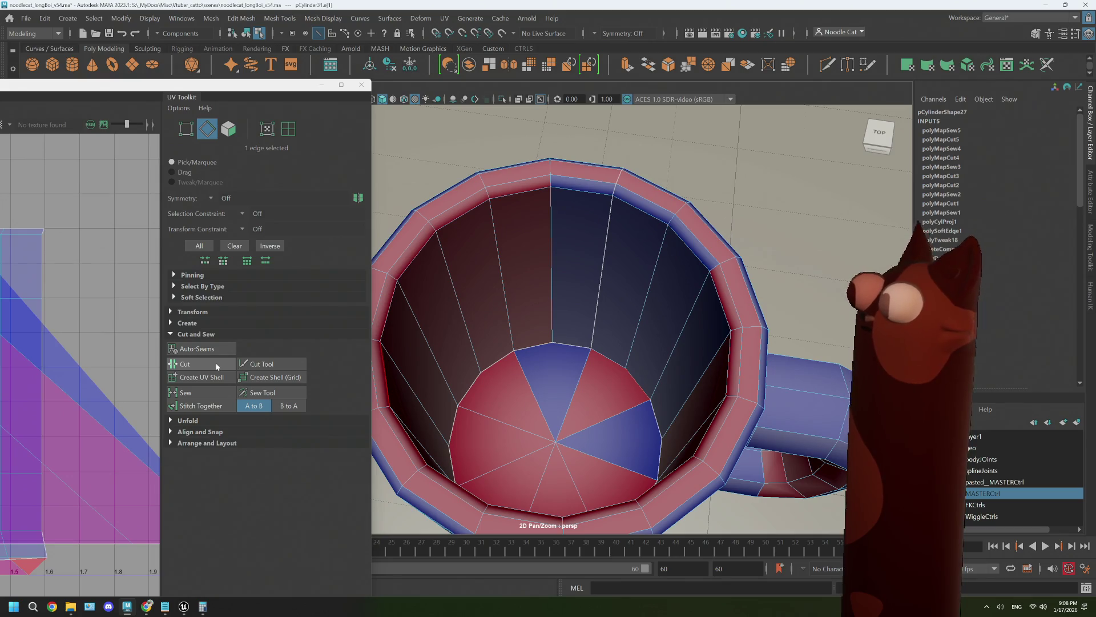
pyautogui.click(218, 366)
# Cut a UV seam around the upper handle joint where it meets the body.
pyautogui.keyDown('alt'); pyautogui.moveTo(605, 365); pyautogui.dragTo(631, 392); pyautogui.keyUp('alt')
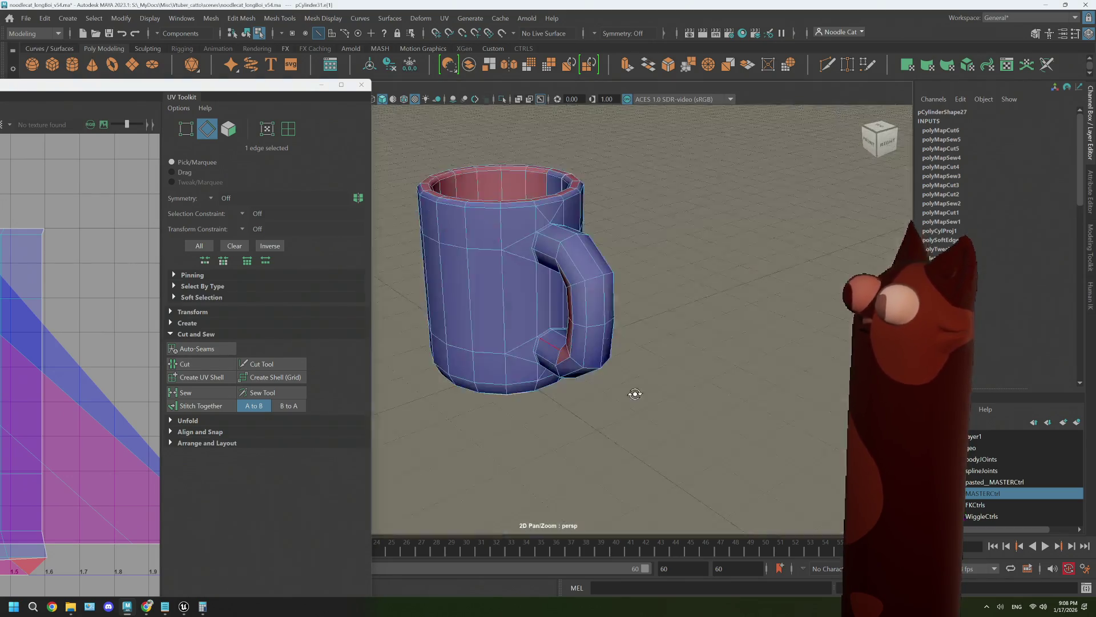
pyautogui.scroll(5, 588, 308)
pyautogui.scroll(-5, 588, 308)
pyautogui.scroll(5, 615, 282)
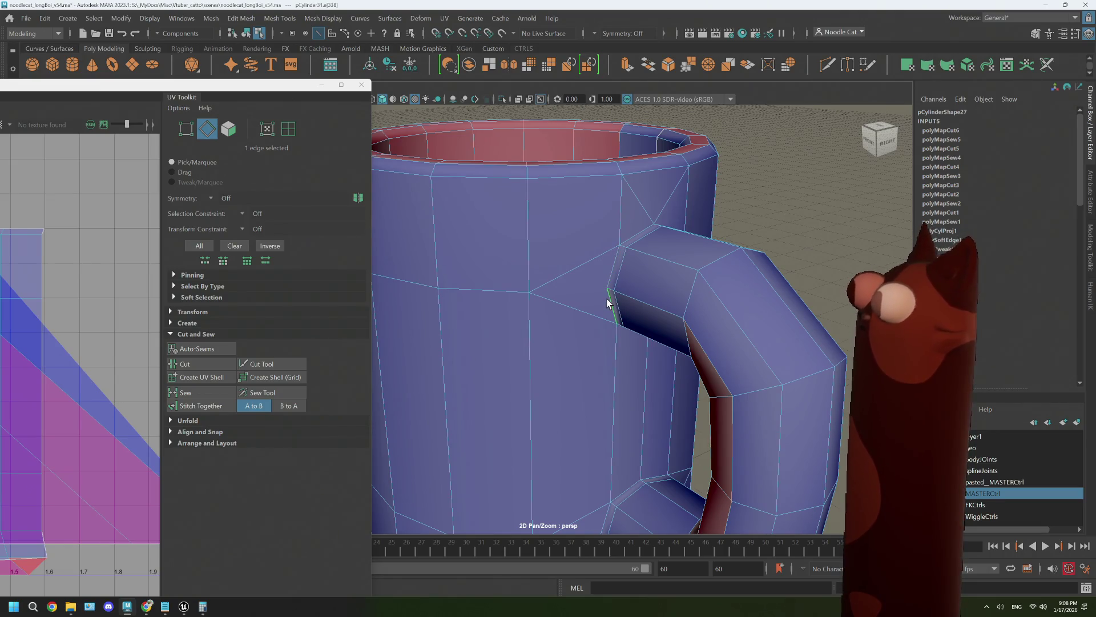
pyautogui.scroll(-5, 663, 255)
pyautogui.moveTo(712, 258)
pyautogui.keyDown('alt'); pyautogui.mouseDown()
pyautogui.moveTo(663, 255)
pyautogui.moveTo(665, 265)
pyautogui.mouseUp(); pyautogui.keyUp('alt')
pyautogui.scroll(6, 657, 256)
pyautogui.scroll(-1, 674, 279)
pyautogui.keyDown('shift'); pyautogui.click(704, 337); pyautogui.keyUp('shift')
pyautogui.keyDown('shift'); pyautogui.click(712, 416); pyautogui.keyUp('shift')
pyautogui.moveTo(711, 415)
pyautogui.keyDown('alt'); pyautogui.mouseDown()
pyautogui.moveTo(707, 431)
pyautogui.moveTo(751, 399)
pyautogui.moveTo(761, 406)
pyautogui.mouseUp(); pyautogui.keyUp('alt')
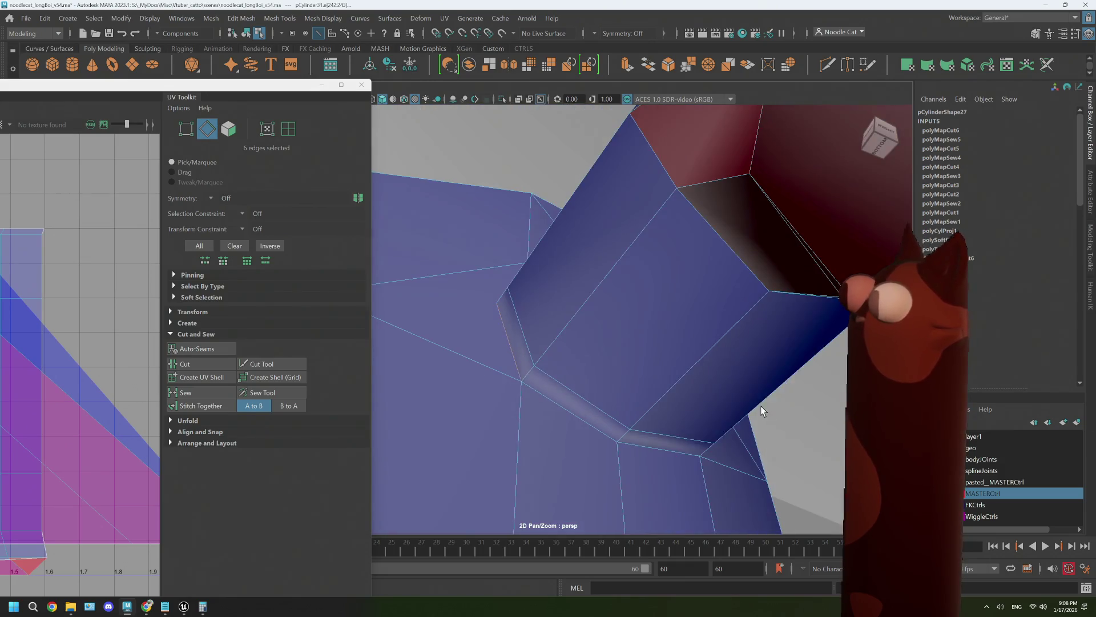
pyautogui.keyDown('shift'); pyautogui.click(674, 450); pyautogui.keyUp('shift')
pyautogui.click(185, 364)
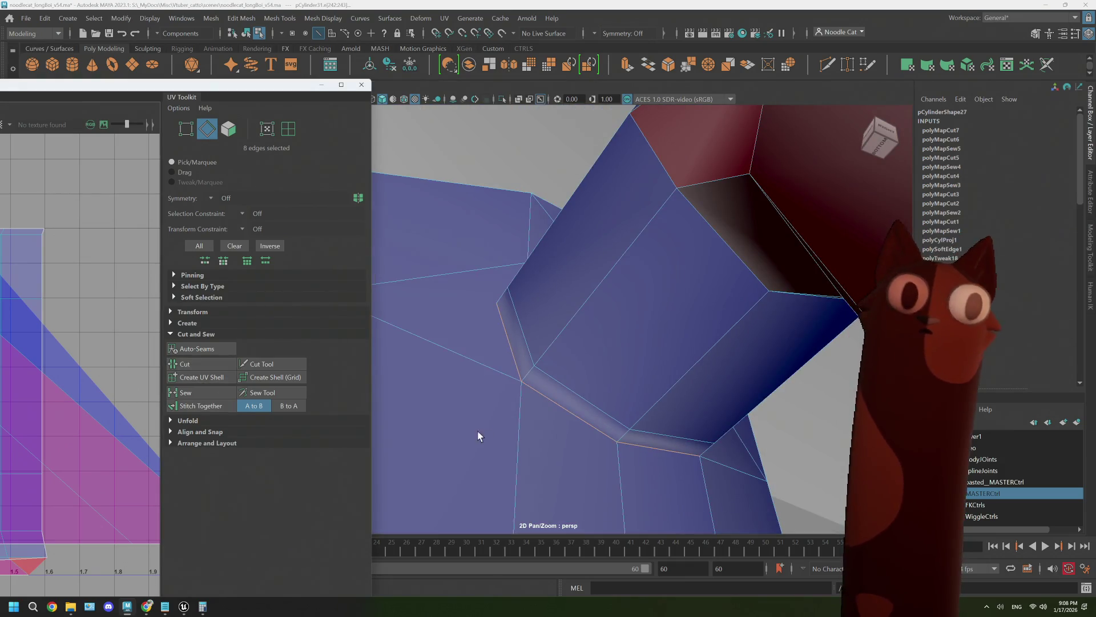
# Select a run of edges along the handle and cut them into a UV seam.
pyautogui.moveTo(477, 432)
pyautogui.keyDown('alt'); pyautogui.mouseDown()
pyautogui.moveTo(548, 463)
pyautogui.moveTo(571, 365)
pyautogui.moveTo(519, 362)
pyautogui.moveTo(634, 369)
pyautogui.moveTo(533, 328)
pyautogui.mouseUp(); pyautogui.keyUp('alt')
pyautogui.click(547, 412)
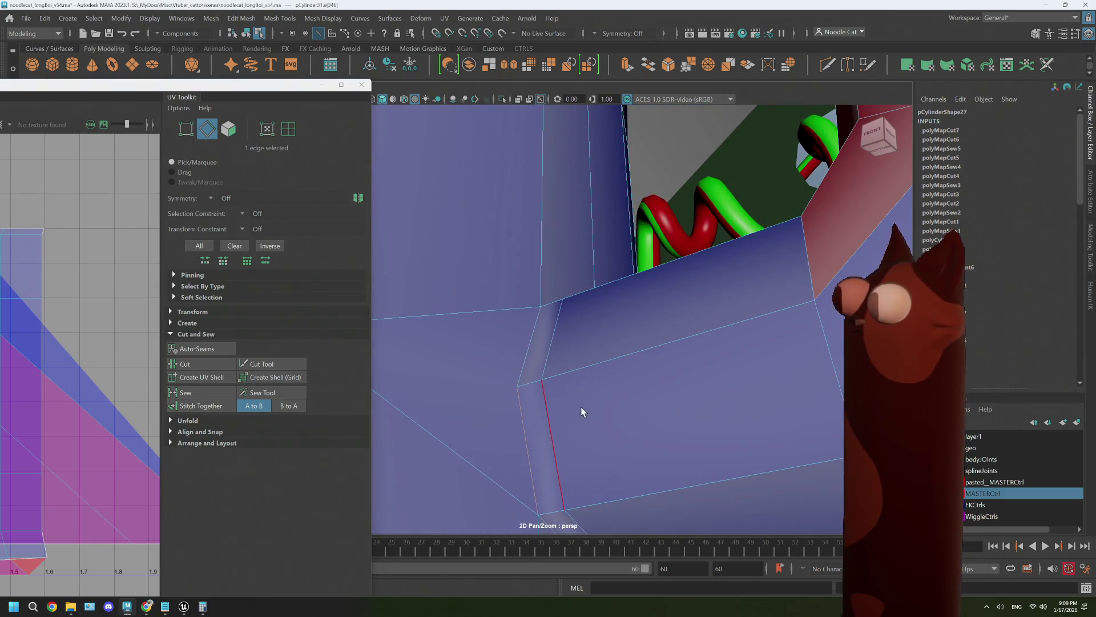
pyautogui.keyDown('alt'); pyautogui.moveTo(583, 379); pyautogui.dragTo(462, 264); pyautogui.keyUp('alt')
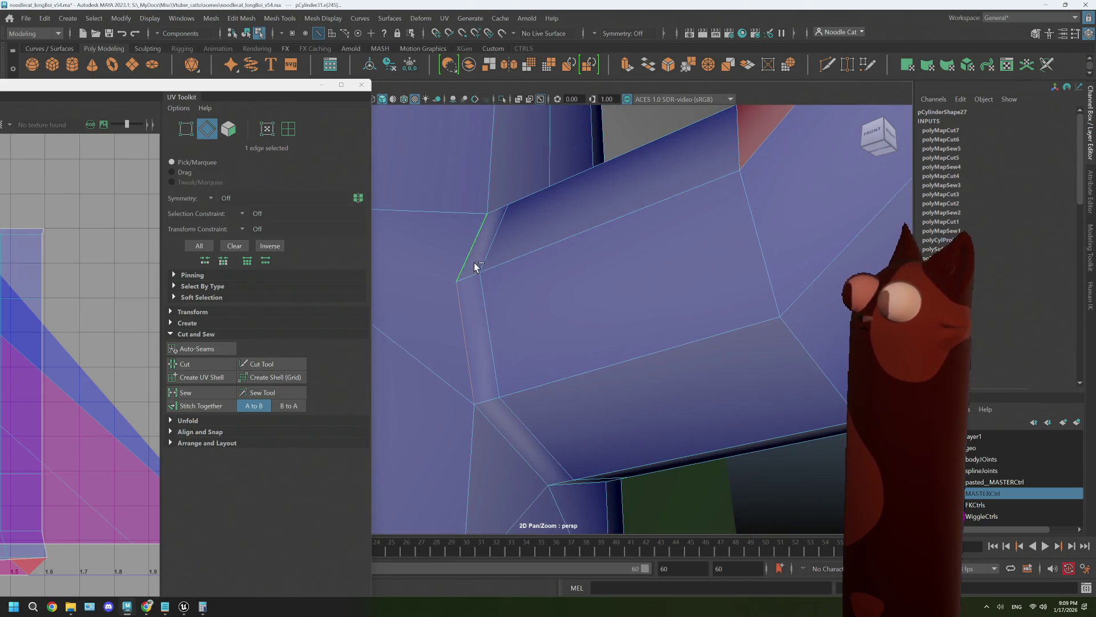
pyautogui.keyDown('shift'); pyautogui.click(511, 443); pyautogui.keyUp('shift')
pyautogui.moveTo(511, 443)
pyautogui.keyDown('alt'); pyautogui.mouseDown()
pyautogui.moveTo(690, 403)
pyautogui.moveTo(667, 418)
pyautogui.mouseUp(); pyautogui.keyUp('alt')
pyautogui.keyDown('shift'); pyautogui.click(517, 439); pyautogui.keyUp('shift')
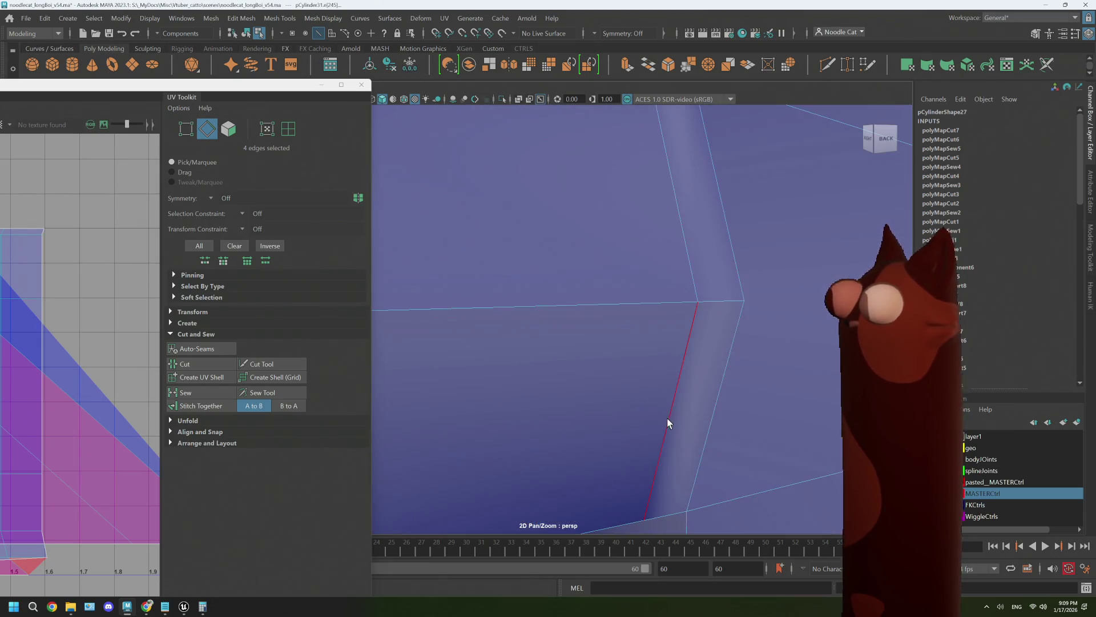
pyautogui.keyDown('shift'); pyautogui.click(710, 420); pyautogui.keyUp('shift')
pyautogui.keyDown('shift'); pyautogui.click(725, 263); pyautogui.keyUp('shift')
pyautogui.moveTo(708, 245)
pyautogui.keyDown('alt'); pyautogui.mouseDown()
pyautogui.moveTo(720, 286)
pyautogui.moveTo(729, 281)
pyautogui.mouseUp(); pyautogui.keyUp('alt')
pyautogui.keyDown('shift'); pyautogui.click(550, 167); pyautogui.keyUp('shift')
pyautogui.keyDown('shift'); pyautogui.click(551, 147); pyautogui.keyUp('shift')
pyautogui.moveTo(551, 147)
pyautogui.keyDown('alt'); pyautogui.mouseDown()
pyautogui.moveTo(543, 215)
pyautogui.moveTo(566, 211)
pyautogui.mouseUp(); pyautogui.keyUp('alt')
pyautogui.click(235, 365)
# Cut the edge loop at the handle's lower joint and return to object selection.
pyautogui.scroll(-5, 638, 313)
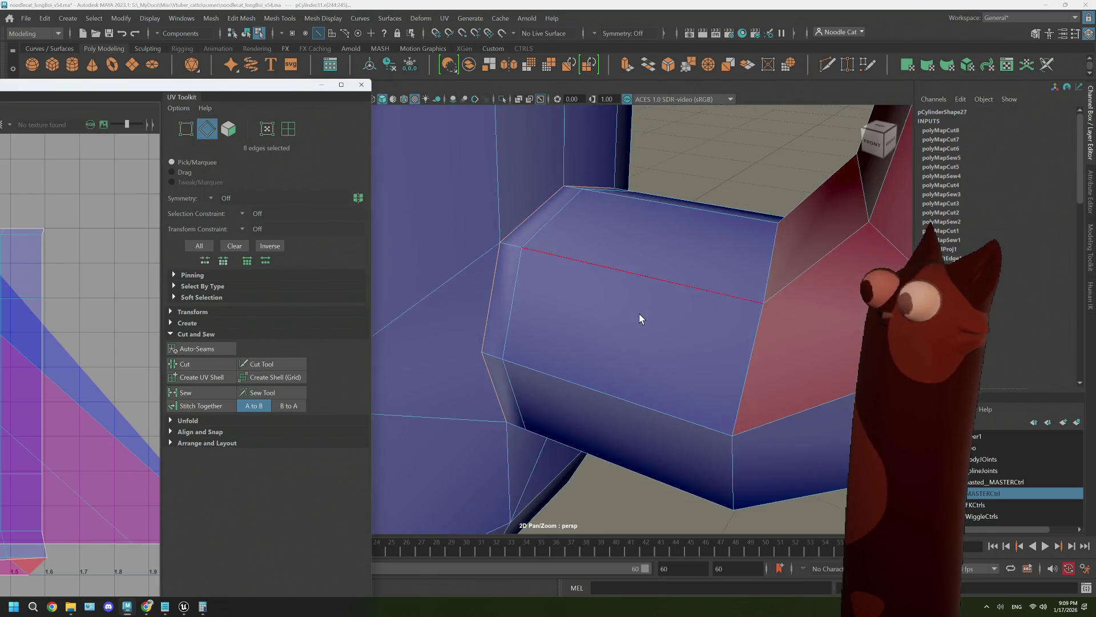
pyautogui.keyDown('alt'); pyautogui.moveTo(639, 313); pyautogui.dragTo(600, 388); pyautogui.keyUp('alt')
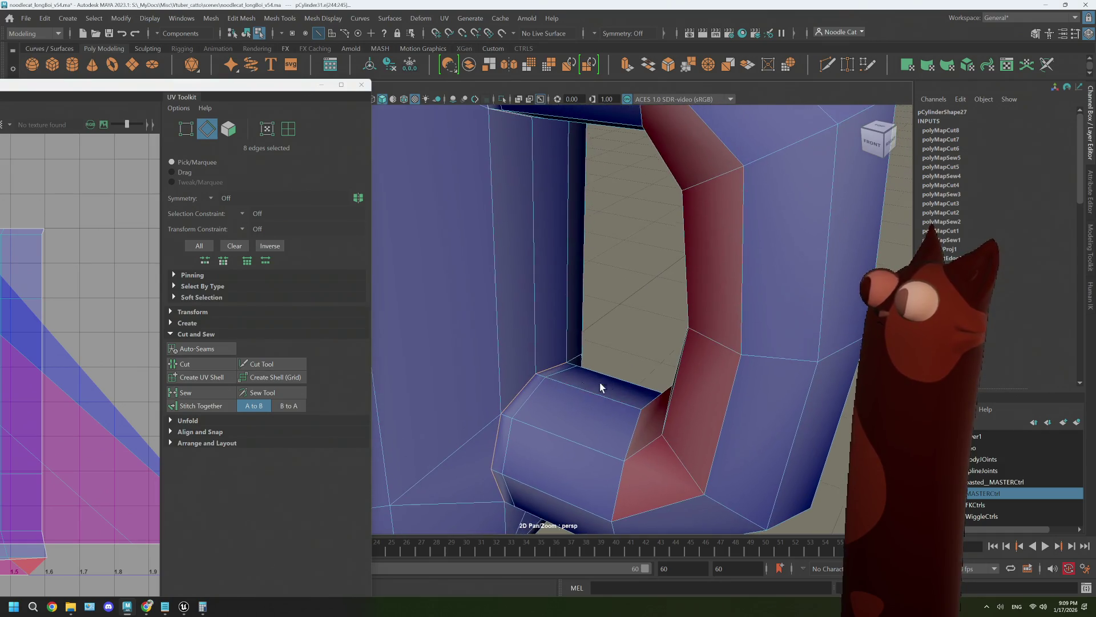
pyautogui.doubleClick(539, 369)
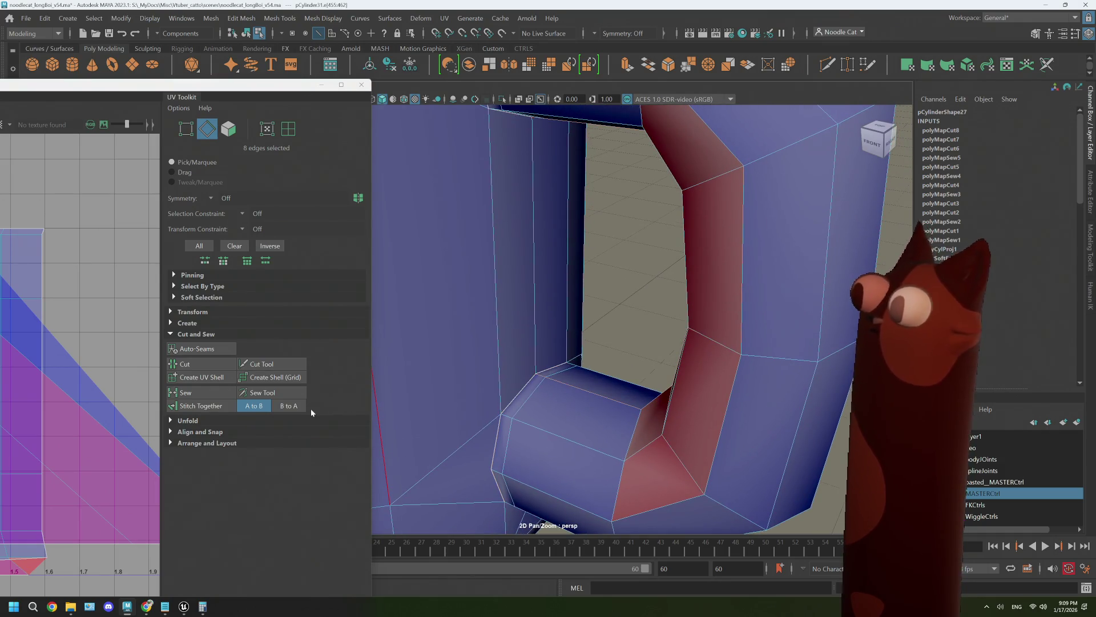
pyautogui.click(212, 362)
pyautogui.keyDown('alt'); pyautogui.moveTo(502, 365); pyautogui.dragTo(530, 341); pyautogui.keyUp('alt')
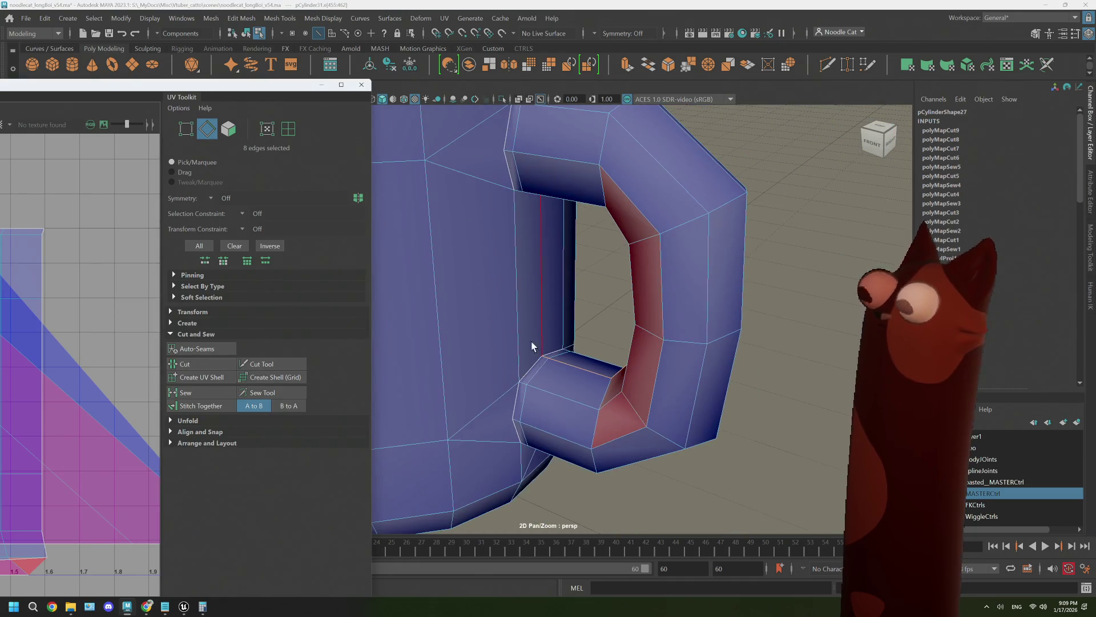
pyautogui.moveTo(509, 279)
pyautogui.mouseDown(button='right')
pyautogui.moveTo(495, 291)
pyautogui.moveTo(507, 306)
pyautogui.moveTo(565, 261)
pyautogui.mouseUp(button='right')
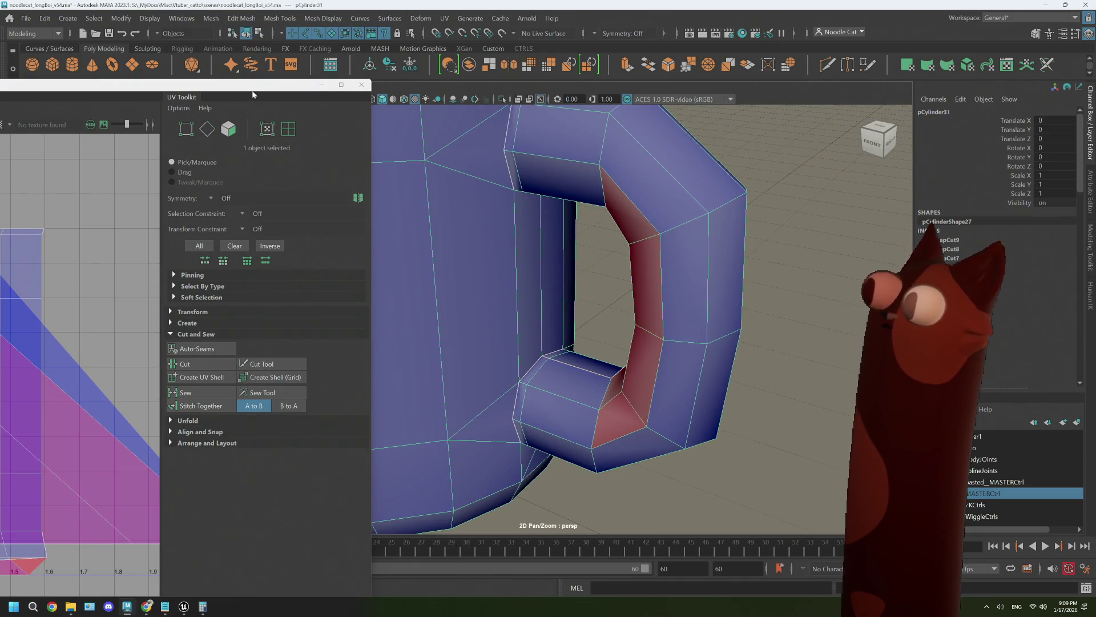
# Unfold the large UV shell, then the small dumbbell-shaped shell into a flat patch.
pyautogui.doubleClick(280, 92)
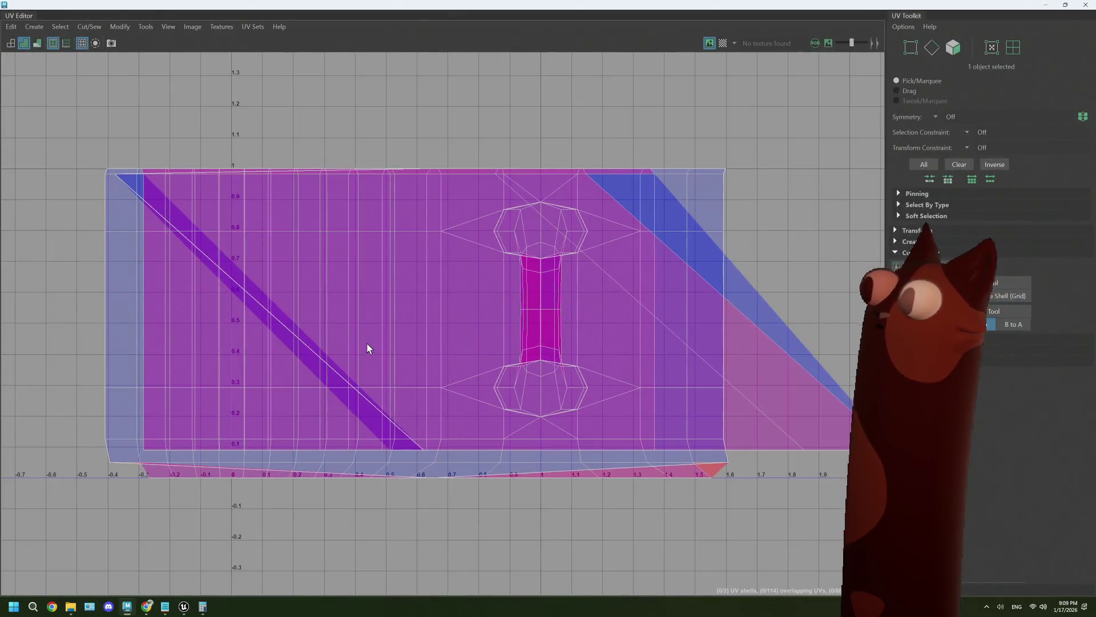
pyautogui.moveTo(366, 301); pyautogui.dragTo(323, 284, button='right')
pyautogui.click(479, 355)
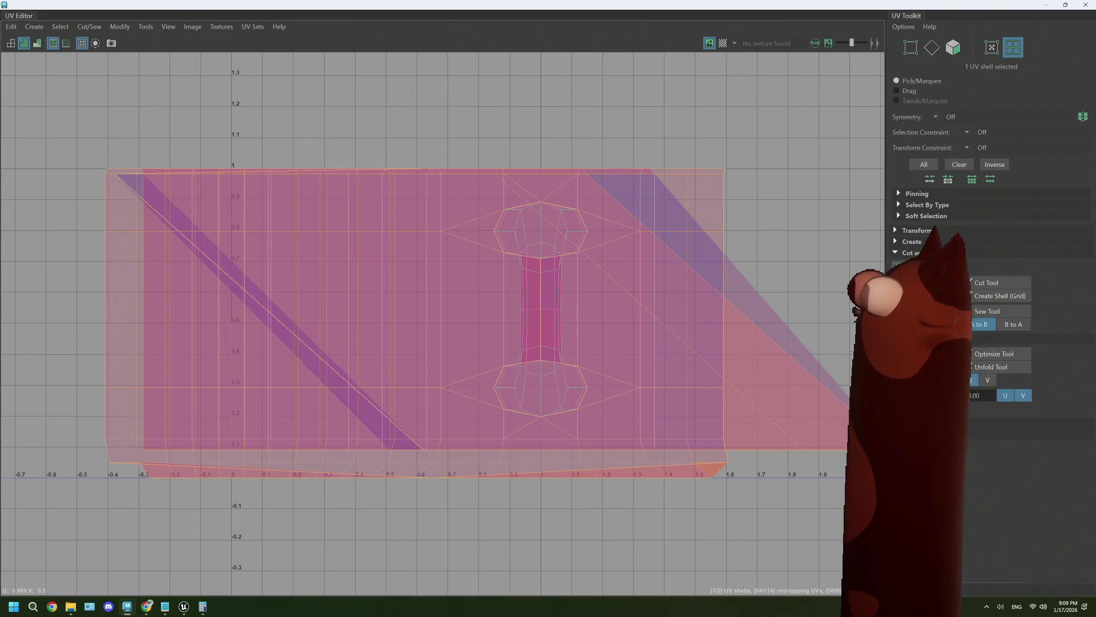
pyautogui.click(925, 380)
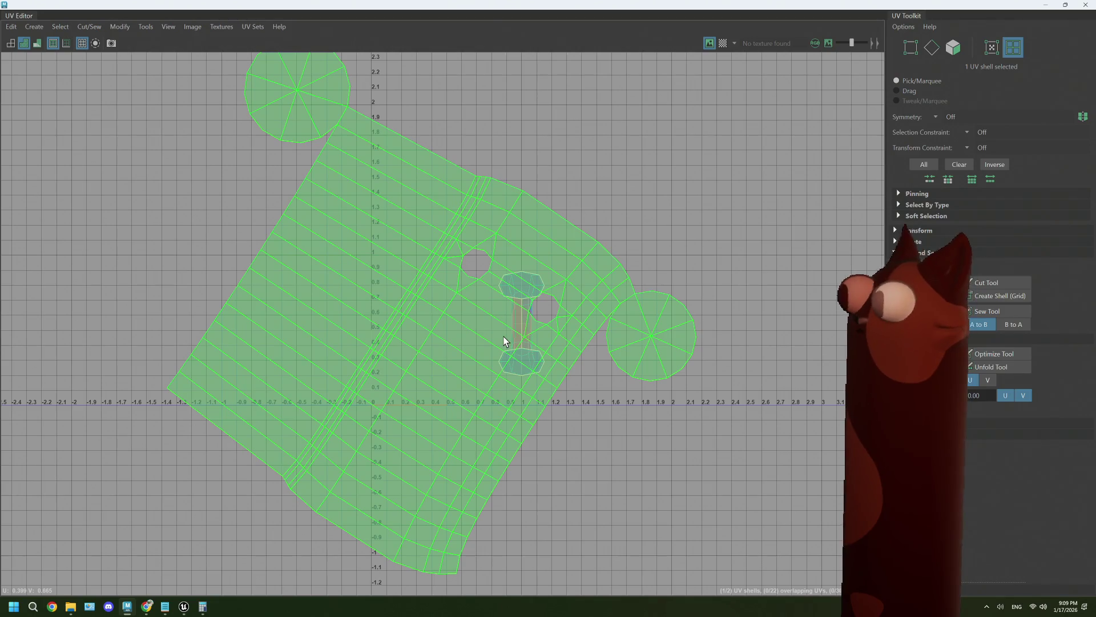
pyautogui.scroll(3, 504, 341)
pyautogui.click(530, 303)
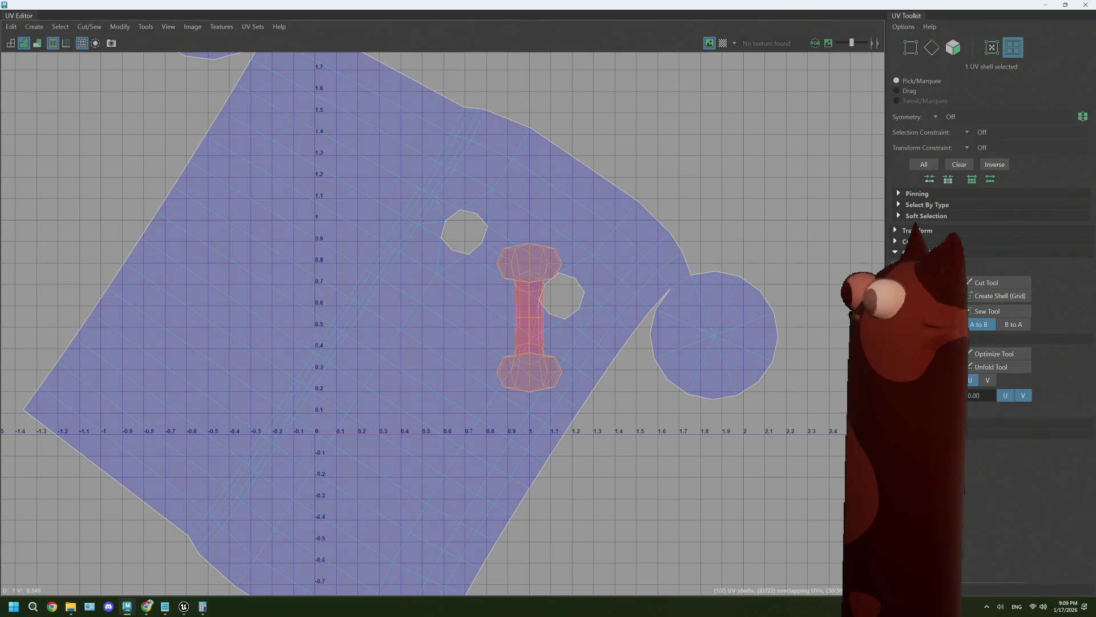
pyautogui.click(925, 367)
pyautogui.scroll(-3, 505, 370)
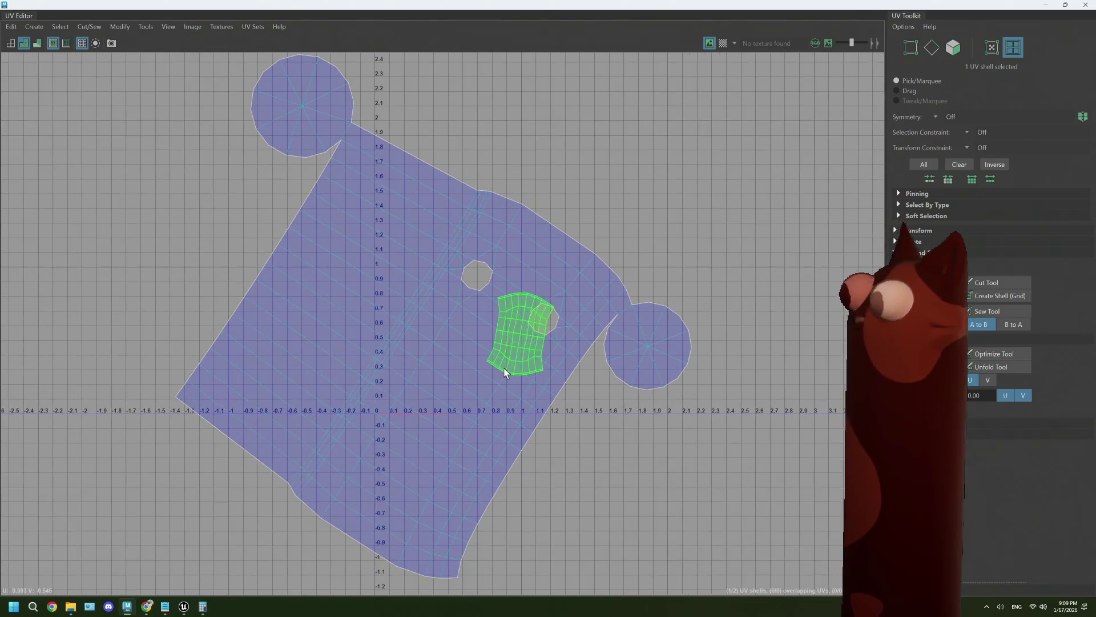
pyautogui.scroll(-2, 505, 371)
# Select the large UV shell to review the layout, then close the UV Editor.
pyautogui.click(451, 381)
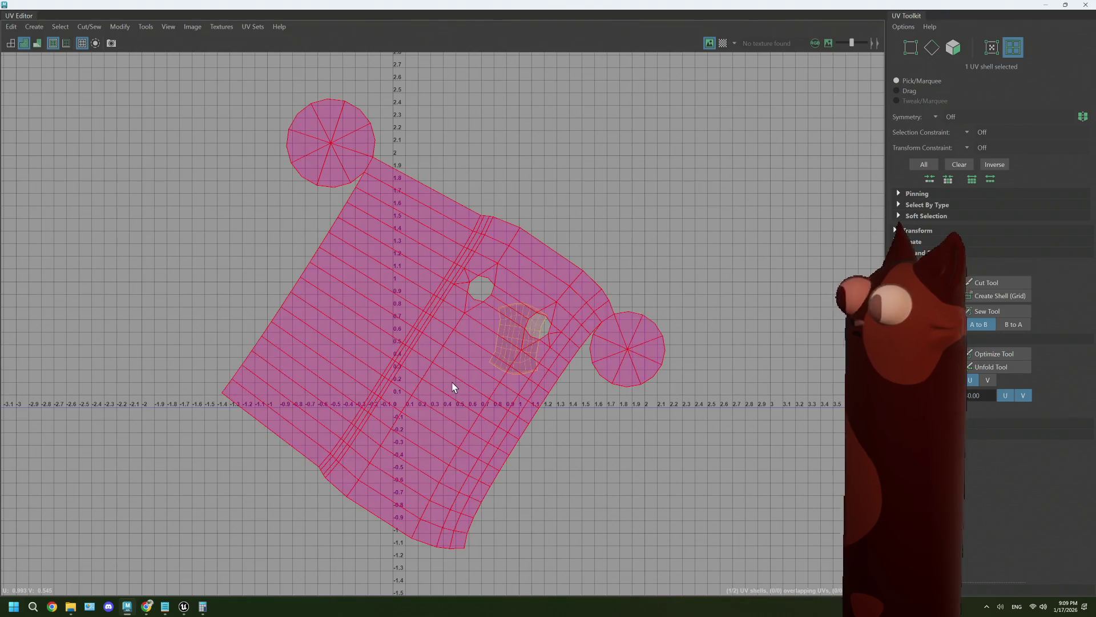
pyautogui.click(791, 383)
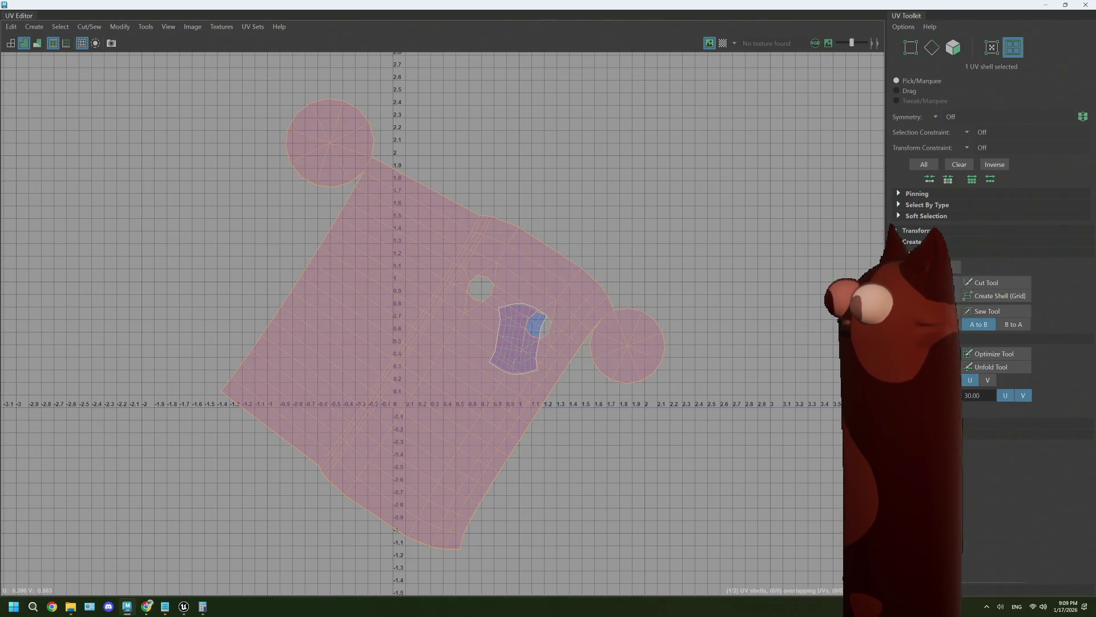
pyautogui.click(495, 399)
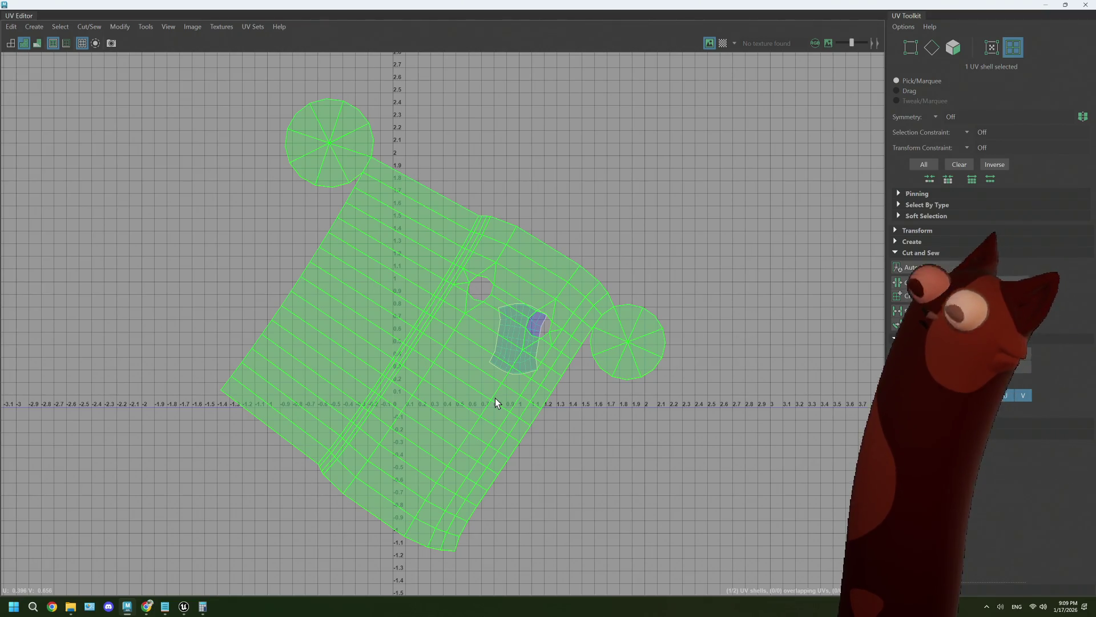
pyautogui.scroll(1, 495, 398)
pyautogui.scroll(2, 496, 399)
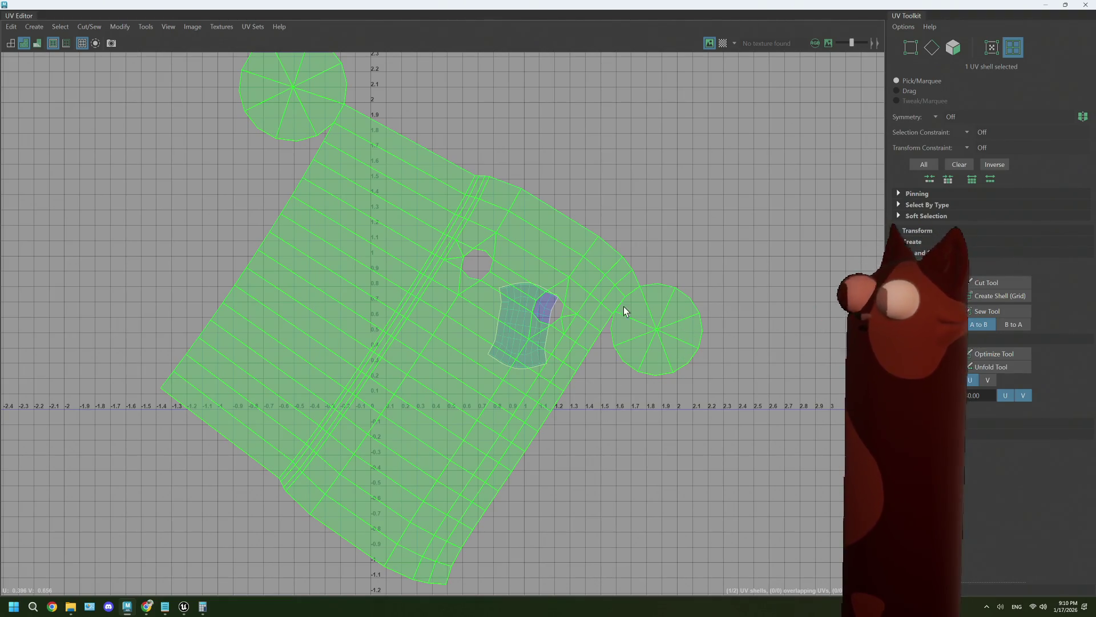
pyautogui.scroll(5, 670, 326)
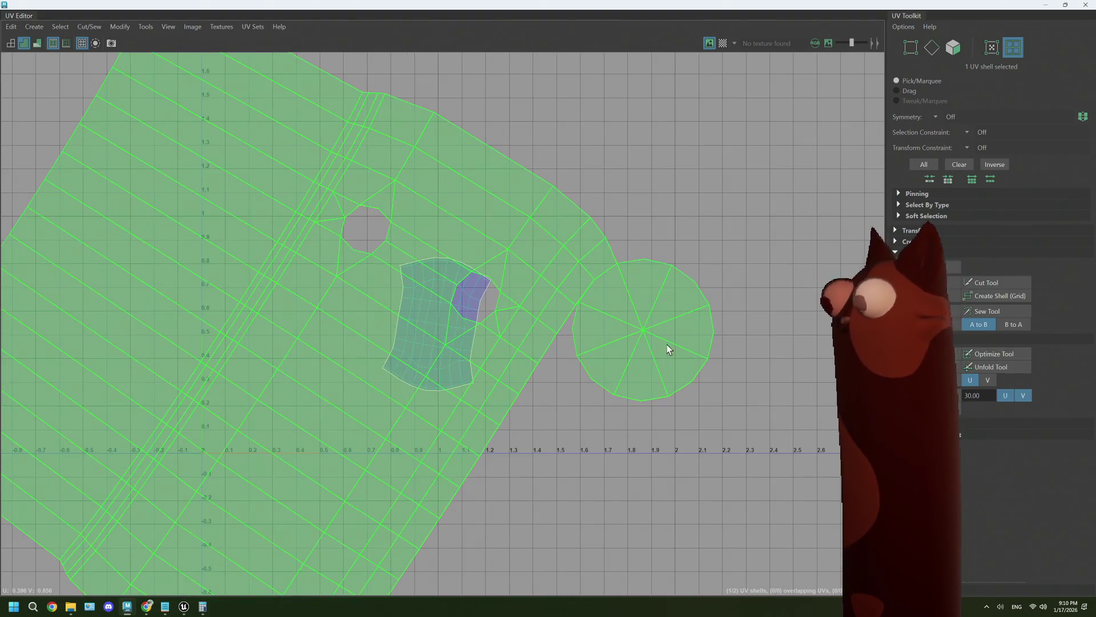
pyautogui.scroll(-7, 621, 338)
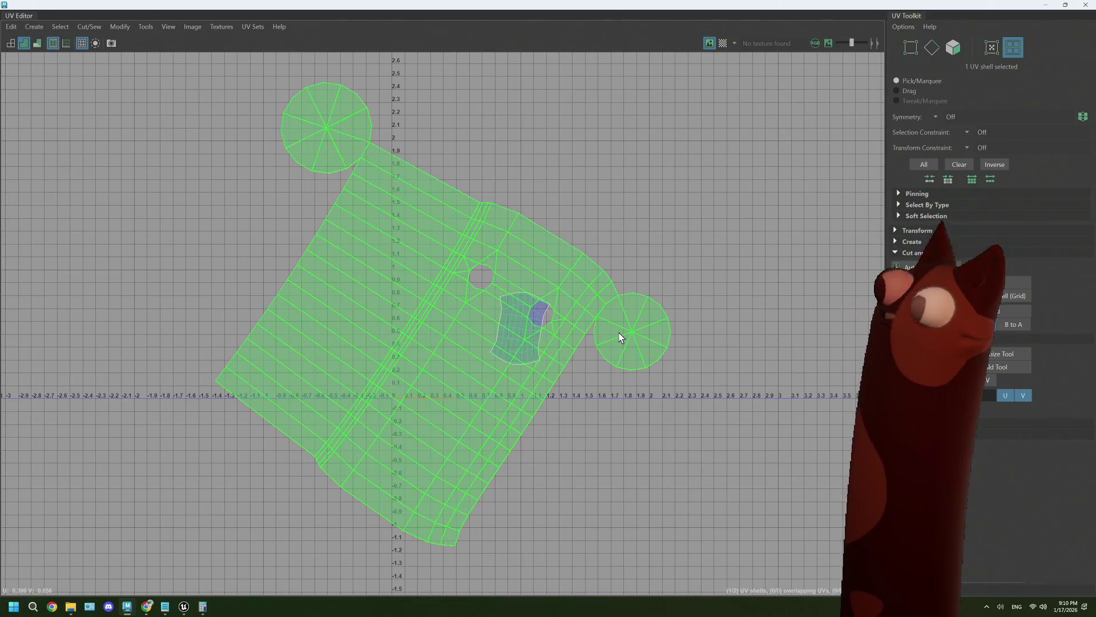
pyautogui.click(1044, 6)
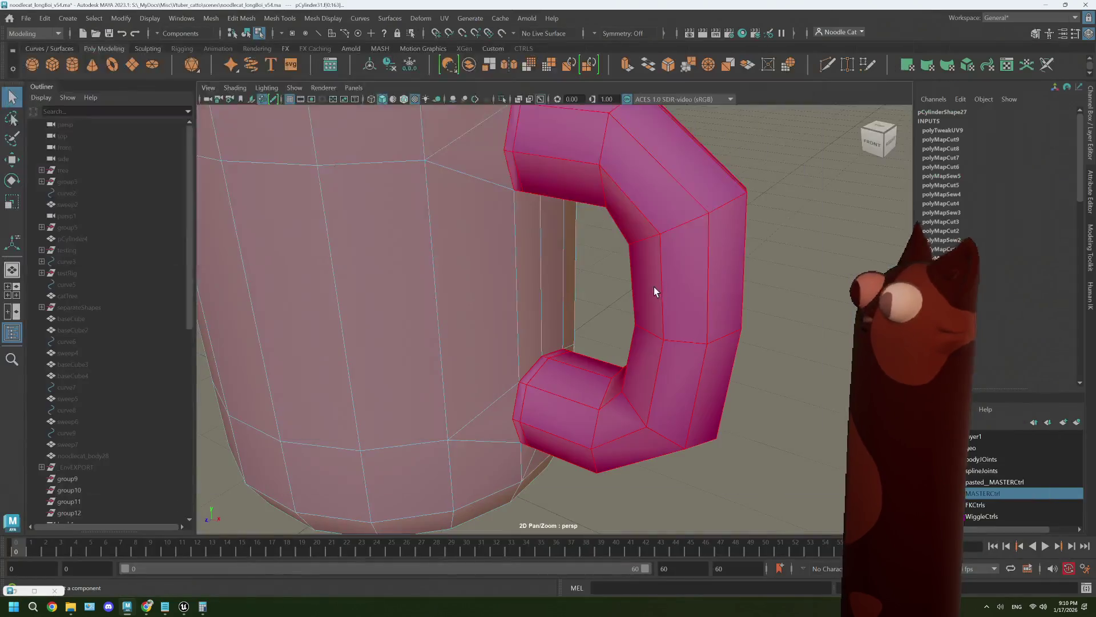
# In face mode, select all the faces of the mug's inner bottom disk.
pyautogui.scroll(-3, 565, 316)
pyautogui.scroll(3, 525, 320)
pyautogui.keyDown('alt'); pyautogui.moveTo(534, 346); pyautogui.dragTo(541, 360); pyautogui.keyUp('alt')
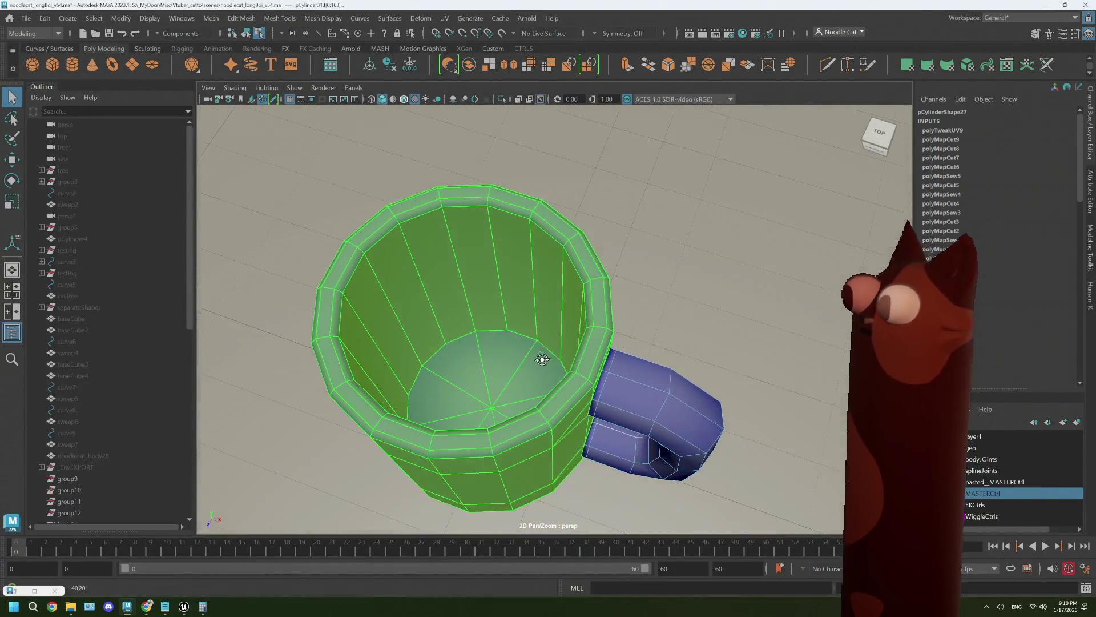
pyautogui.moveTo(497, 279); pyautogui.dragTo(506, 312, button='right')
pyautogui.click(509, 369)
pyautogui.moveTo(510, 369)
pyautogui.keyDown('alt'); pyautogui.mouseDown()
pyautogui.moveTo(529, 371)
pyautogui.moveTo(529, 341)
pyautogui.mouseUp(); pyautogui.keyUp('alt')
pyautogui.keyDown('shift'); pyautogui.click(529, 331); pyautogui.keyUp('shift')
pyautogui.keyDown('shift'); pyautogui.click(496, 372); pyautogui.keyUp('shift')
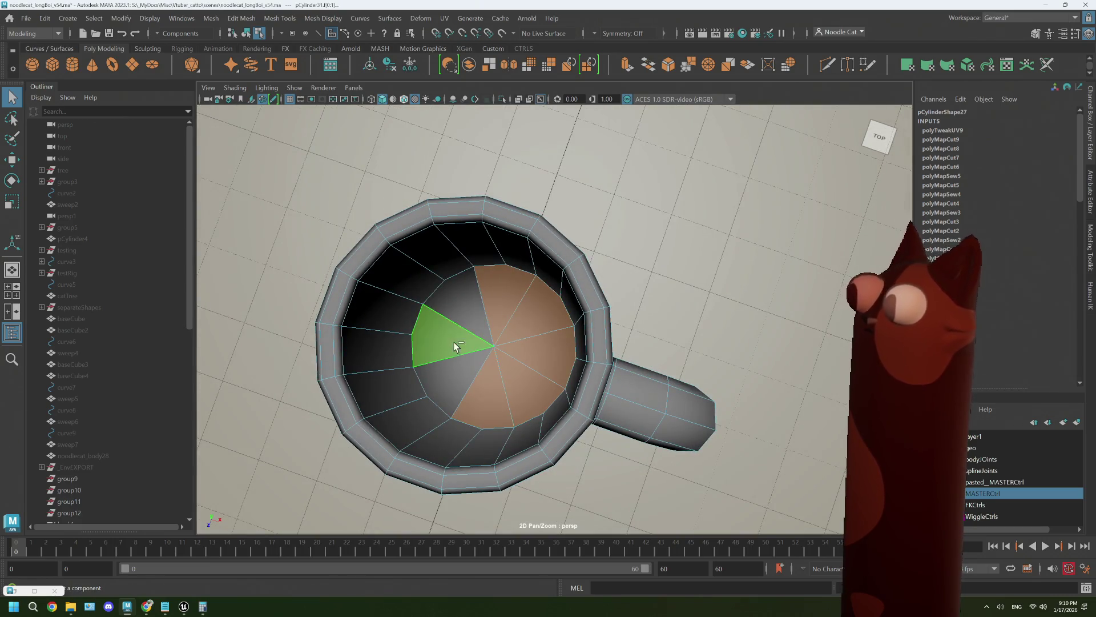
pyautogui.keyDown('shift'); pyautogui.click(434, 334); pyautogui.keyUp('shift')
pyautogui.keyDown('shift'); pyautogui.click(458, 311); pyautogui.keyUp('shift')
# Move the selected bottom disk up inside the mug, close to the rim.
pyautogui.keyDown('alt'); pyautogui.moveTo(481, 379); pyautogui.dragTo(506, 381); pyautogui.keyUp('alt')
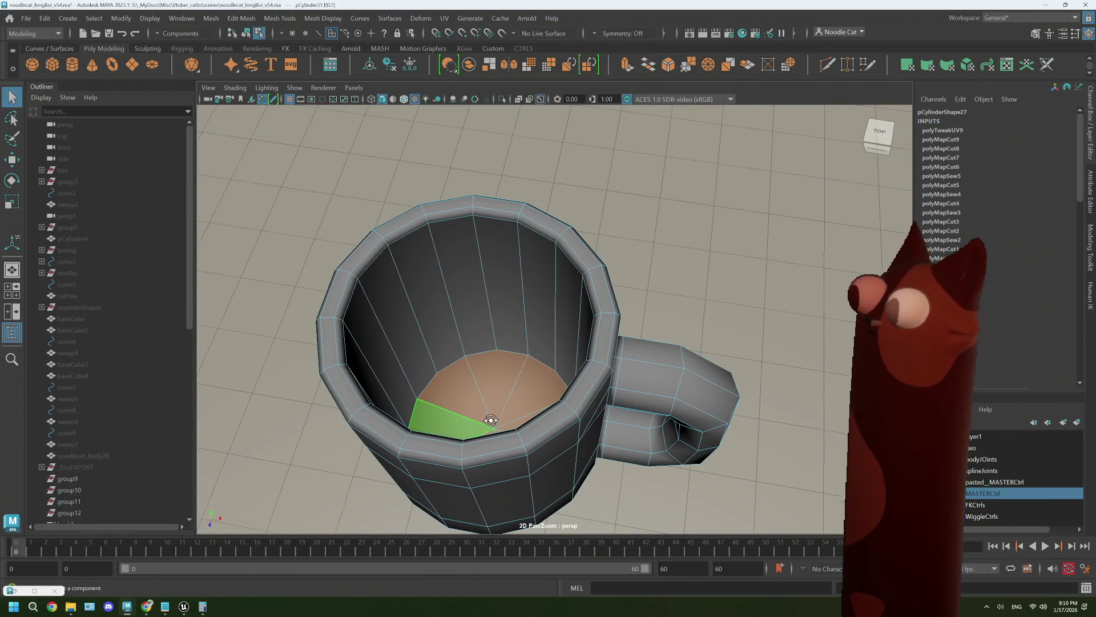
pyautogui.keyDown('alt'); pyautogui.moveTo(489, 416); pyautogui.dragTo(492, 416); pyautogui.keyUp('alt')
pyautogui.press('w')
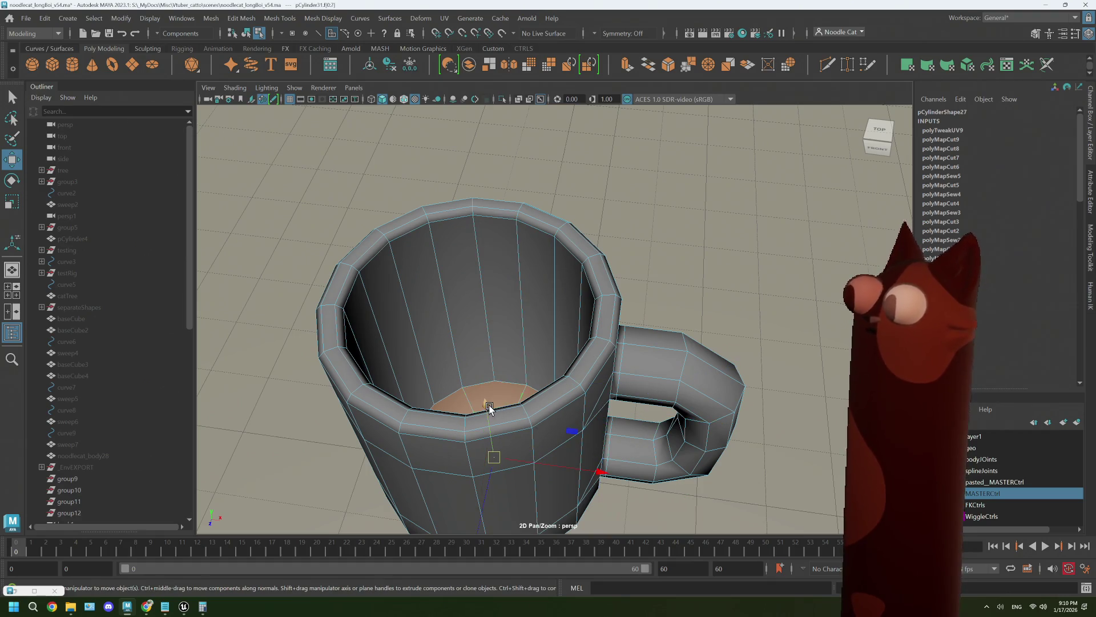
pyautogui.moveTo(486, 407); pyautogui.dragTo(441, 251)
pyautogui.keyDown('alt'); pyautogui.moveTo(498, 303); pyautogui.dragTo(513, 293); pyautogui.keyUp('alt')
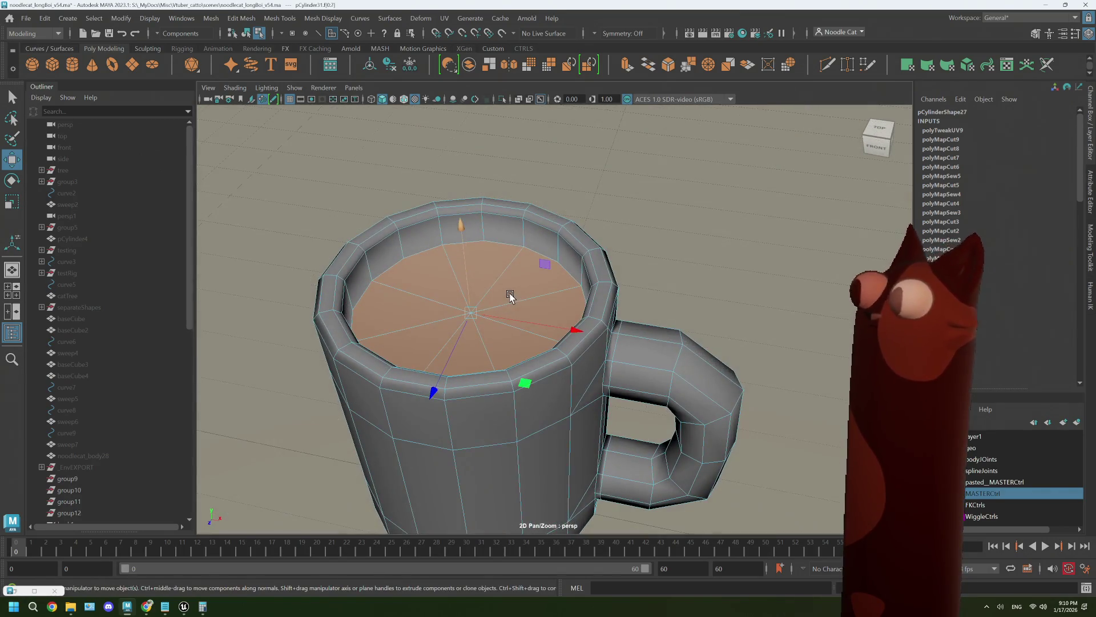
pyautogui.moveTo(502, 342)
pyautogui.keyDown('alt'); pyautogui.mouseDown()
pyautogui.moveTo(468, 372)
pyautogui.moveTo(457, 406)
pyautogui.moveTo(514, 377)
pyautogui.moveTo(499, 393)
pyautogui.moveTo(468, 371)
pyautogui.mouseUp(); pyautogui.keyUp('alt')
# Assign the existing lambert2 material to the raised bottom disk.
pyautogui.rightClick(489, 268)
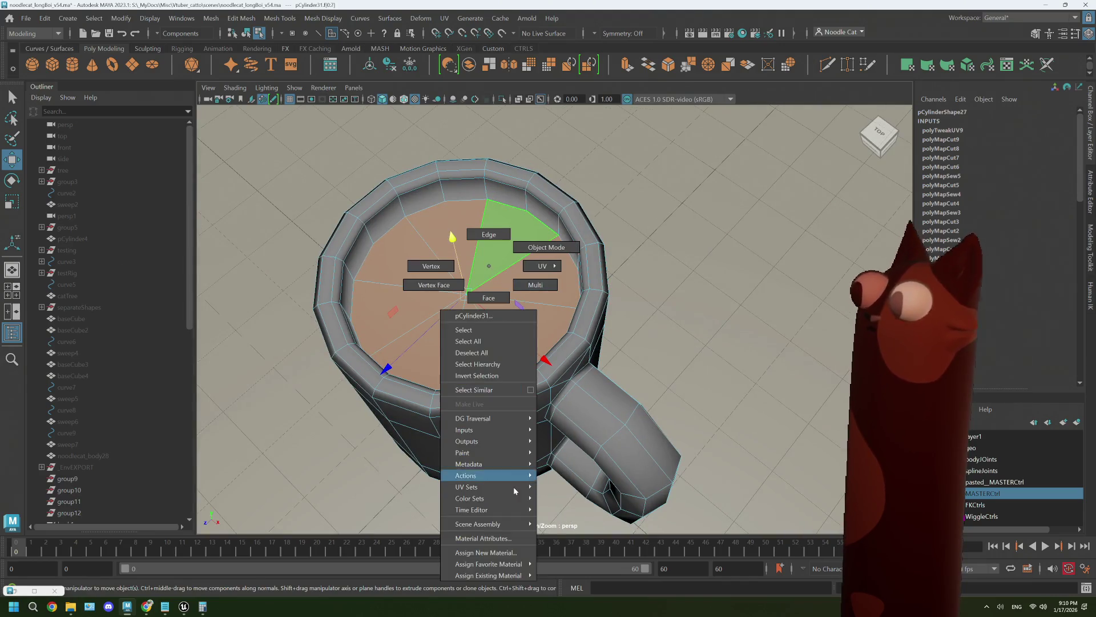
pyautogui.moveTo(502, 564)
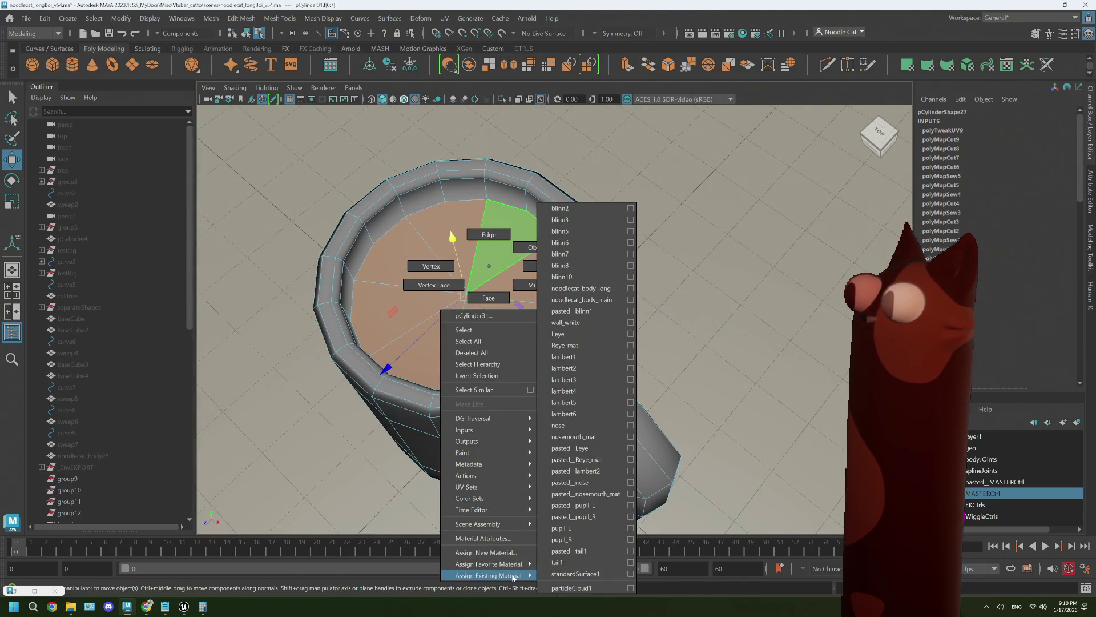
pyautogui.click(564, 369)
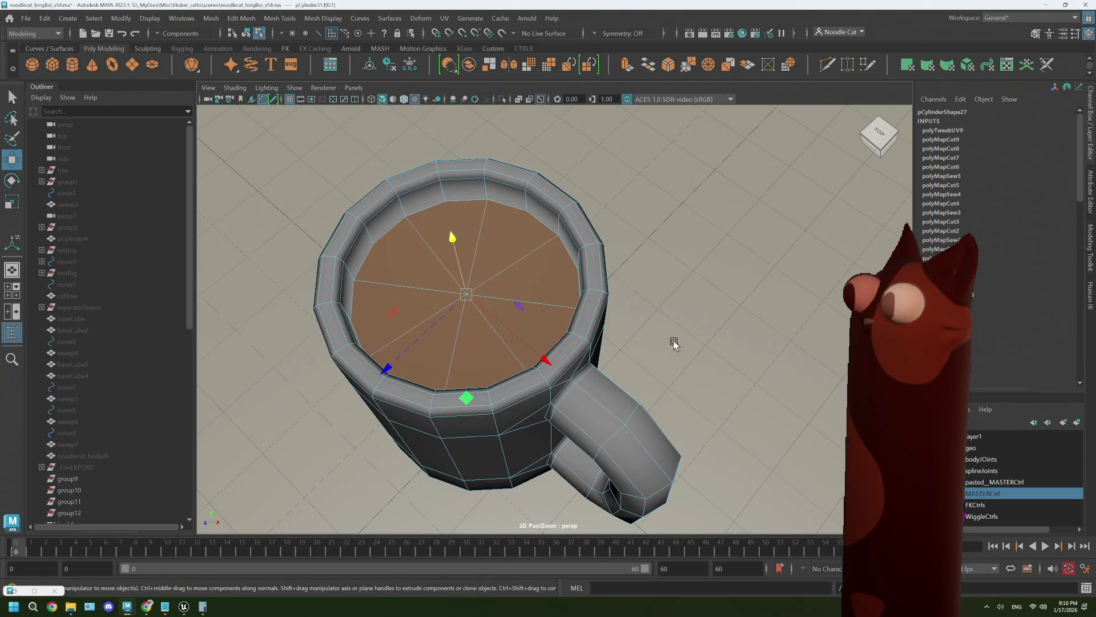
pyautogui.moveTo(558, 471)
pyautogui.keyDown('alt'); pyautogui.mouseDown()
pyautogui.moveTo(580, 458)
pyautogui.moveTo(589, 467)
pyautogui.mouseUp(); pyautogui.keyUp('alt')
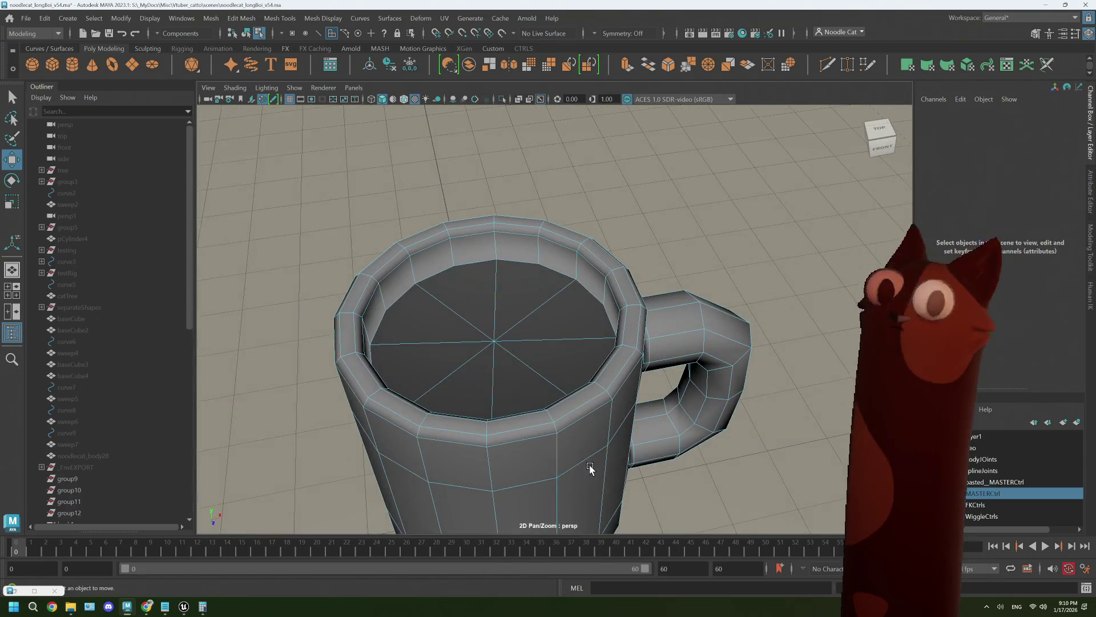
# Switch between the four-view layout and the top view, selecting edges on the mug's rim.
pyautogui.press('space')
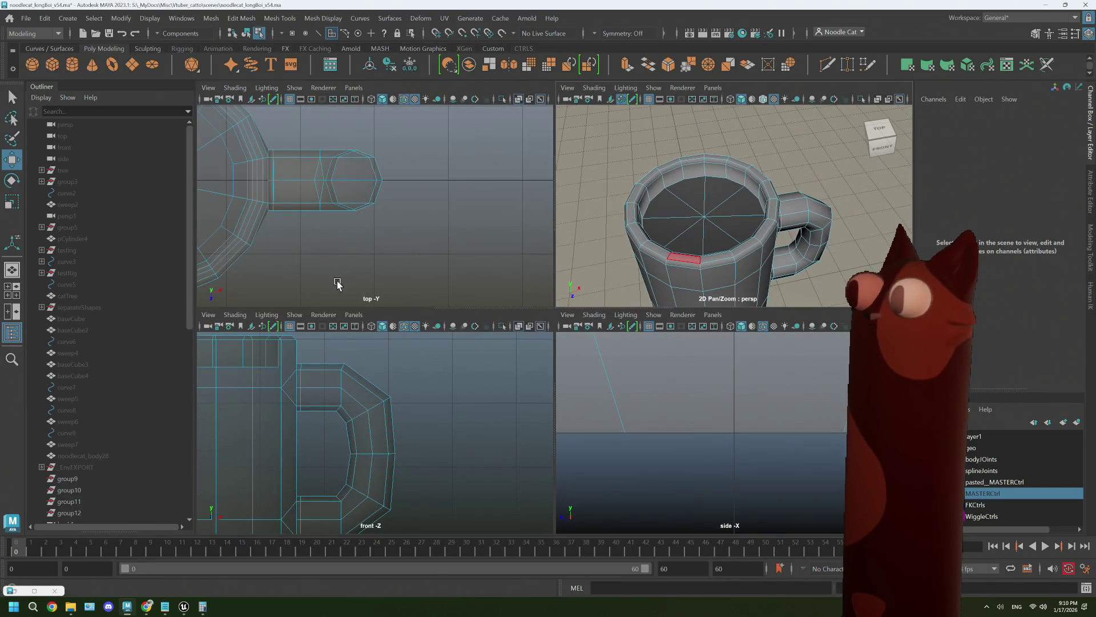
pyautogui.press('space')
pyautogui.keyDown('alt'); pyautogui.moveTo(384, 239); pyautogui.dragTo(660, 306, button='middle'); pyautogui.keyUp('alt')
pyautogui.scroll(-3, 680, 303)
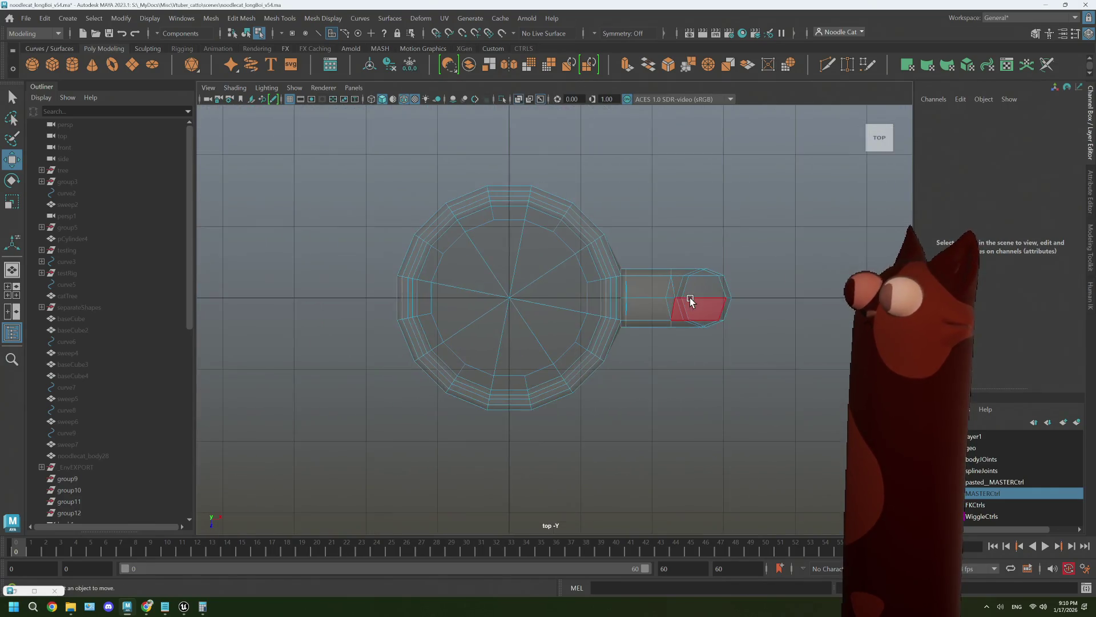
pyautogui.scroll(2, 691, 301)
pyautogui.moveTo(516, 271); pyautogui.dragTo(516, 237, button='right')
pyautogui.click(532, 216)
pyautogui.press('space')
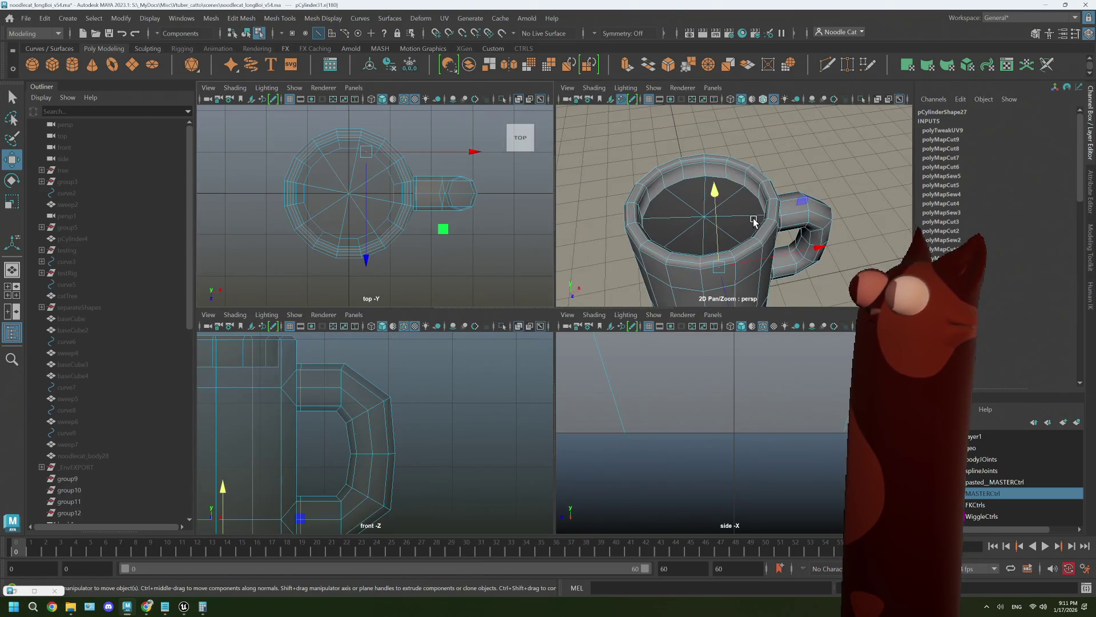
pyautogui.click(710, 178)
pyautogui.scroll(3, 708, 196)
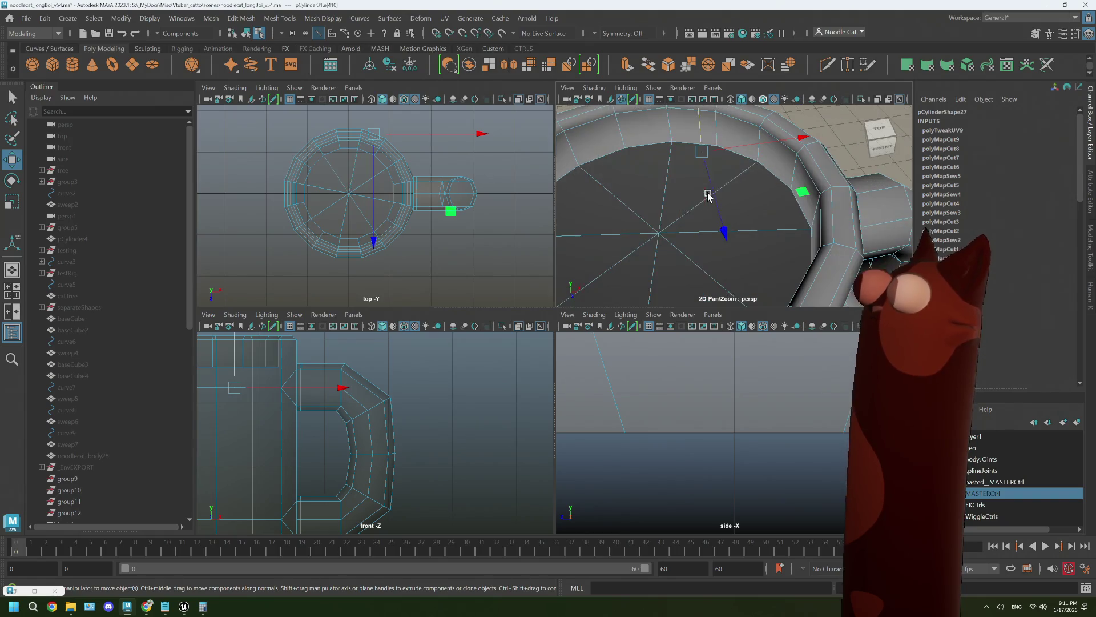
pyautogui.click(732, 161)
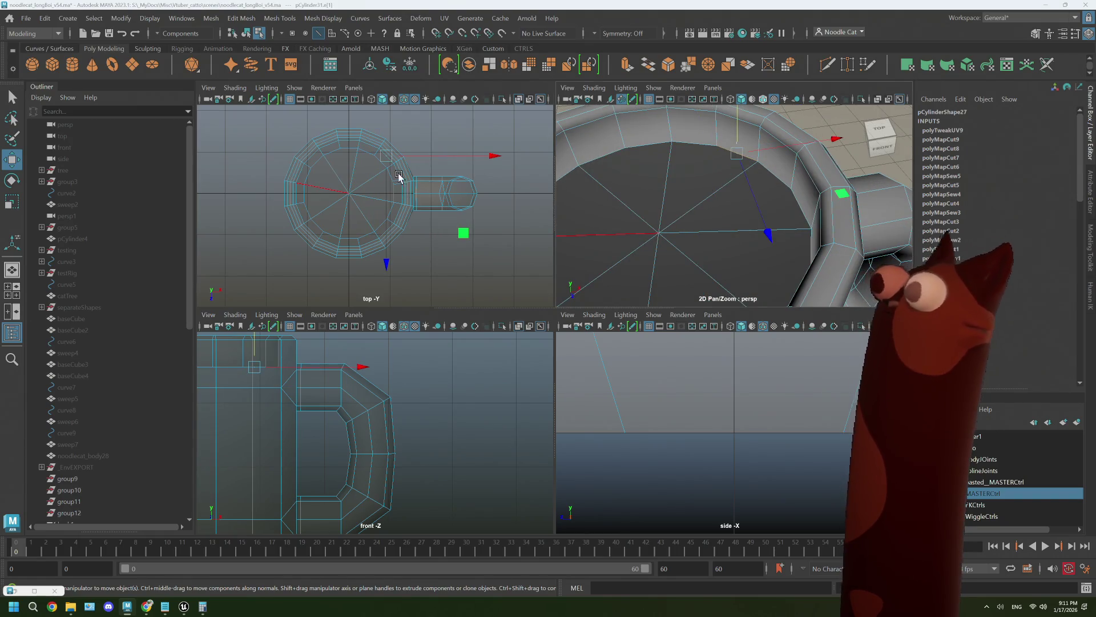
pyautogui.press('space')
pyautogui.scroll(3, 518, 200)
pyautogui.press('space')
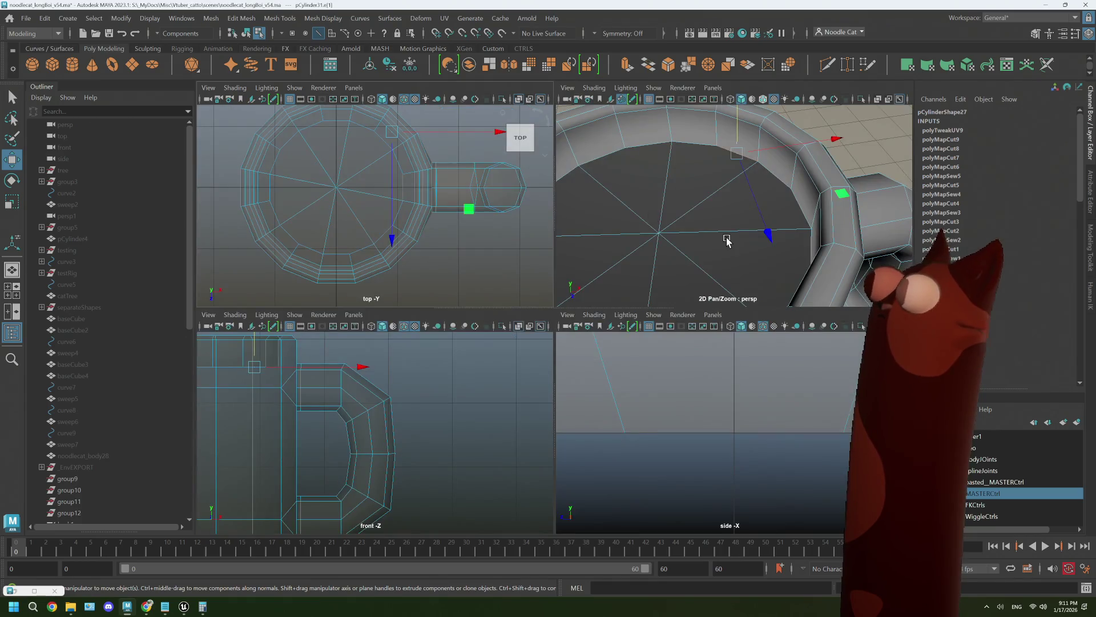
pyautogui.press('space')
pyautogui.scroll(-5, 566, 286)
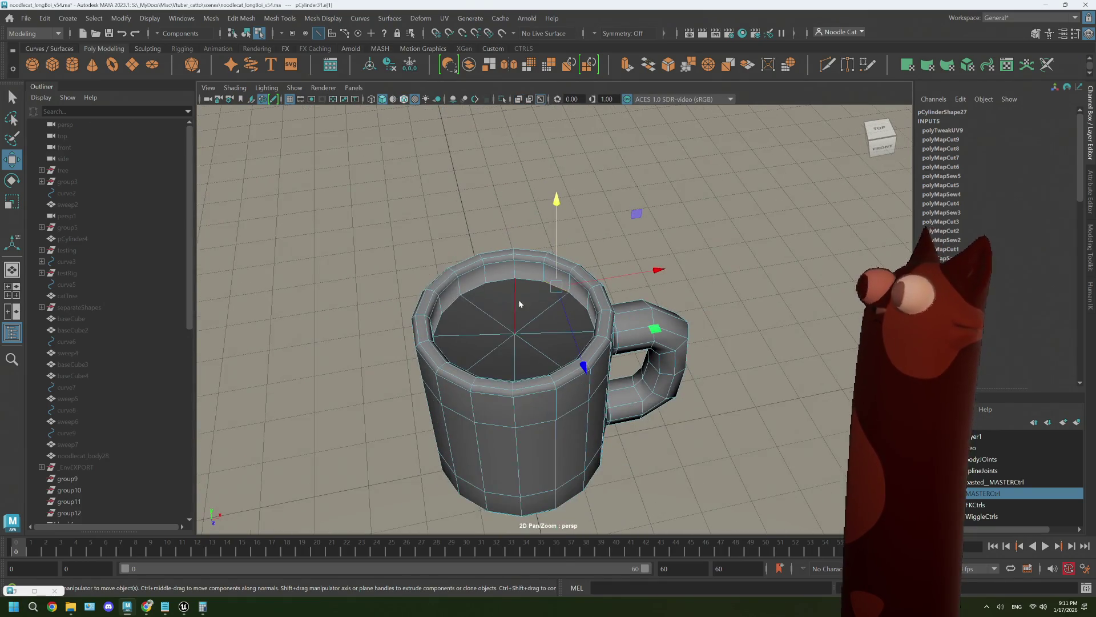
# Return to object mode, preview the mug smoothed, then turn the smooth preview off.
pyautogui.press('F8')
pyautogui.press('3')
pyautogui.click(667, 232)
pyautogui.scroll(-3, 647, 381)
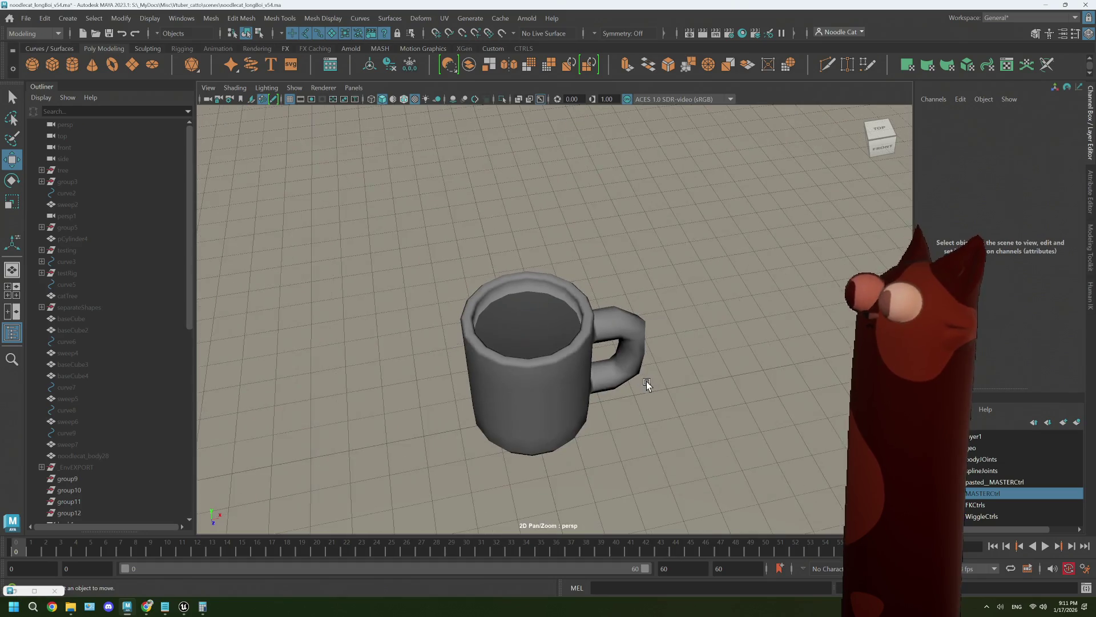
pyautogui.keyDown('alt'); pyautogui.moveTo(647, 382); pyautogui.dragTo(578, 386); pyautogui.keyUp('alt')
pyautogui.scroll(3, 513, 313)
pyautogui.press('1')
# Select the eight bottom cap faces f[0:7], raise them higher, and return to object mode.
pyautogui.moveTo(514, 313); pyautogui.dragTo(512, 309, button='right')
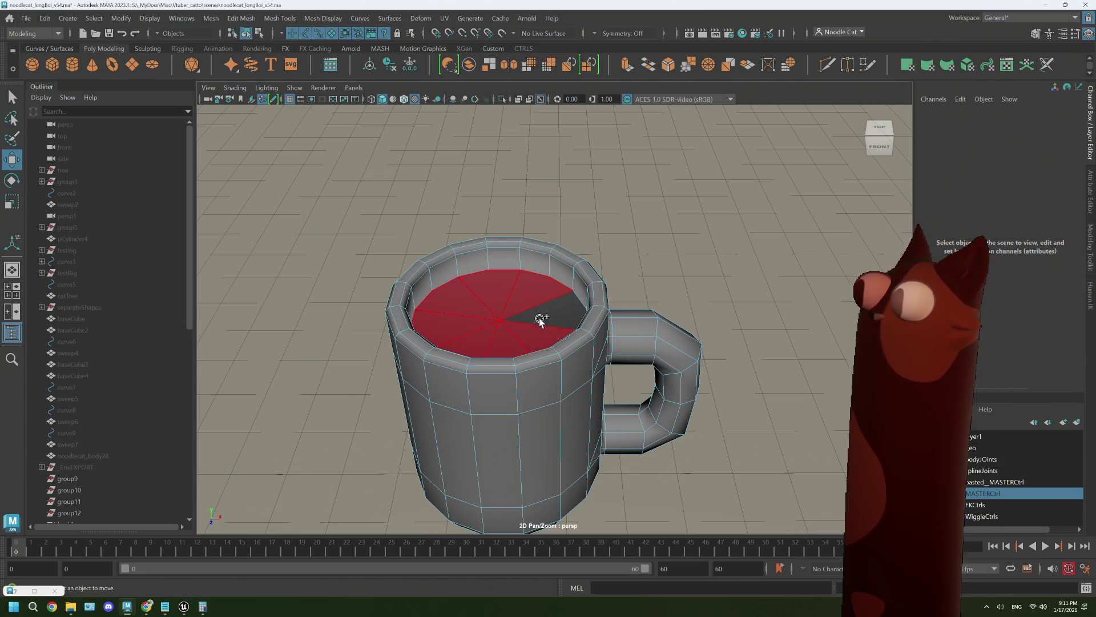
pyautogui.doubleClick(535, 307)
pyautogui.moveTo(494, 230); pyautogui.dragTo(493, 222)
pyautogui.moveTo(778, 211)
pyautogui.mouseDown(button='right')
pyautogui.moveTo(803, 232)
pyautogui.moveTo(705, 372)
pyautogui.moveTo(662, 386)
pyautogui.mouseUp(button='right')
pyautogui.moveTo(662, 385)
pyautogui.keyDown('alt'); pyautogui.mouseDown()
pyautogui.moveTo(638, 382)
pyautogui.moveTo(675, 388)
pyautogui.moveTo(641, 398)
pyautogui.moveTo(654, 393)
pyautogui.mouseUp(); pyautogui.keyUp('alt')
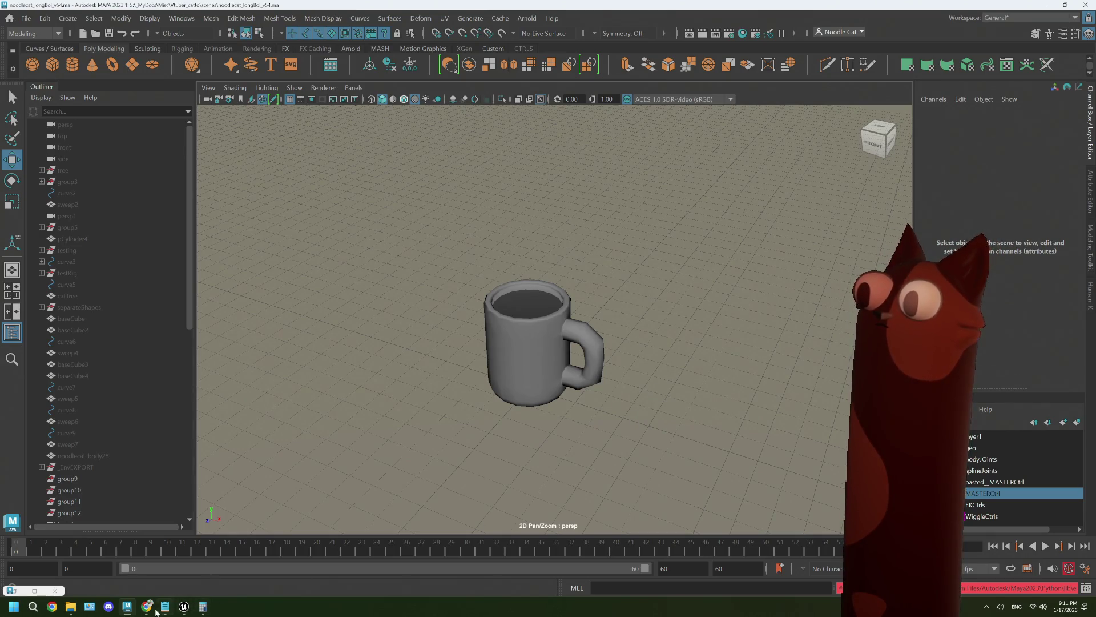
pyautogui.moveTo(148, 612)
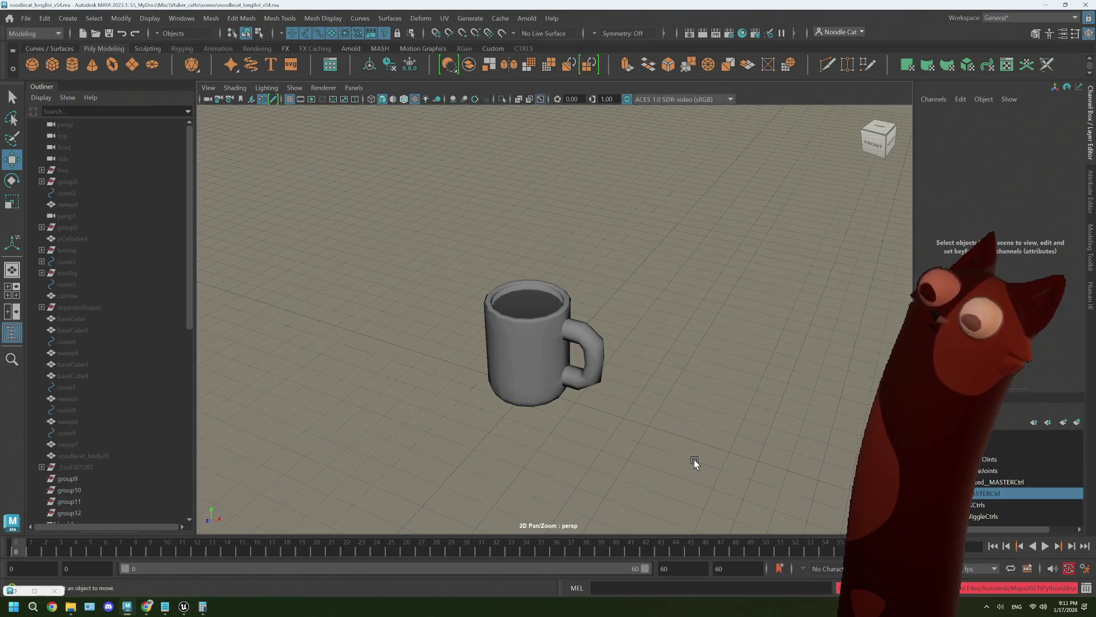
# Bring Chrome forward on the Twitch stream tab, glance at Maya, then open a new tab.
pyautogui.click(154, 611)
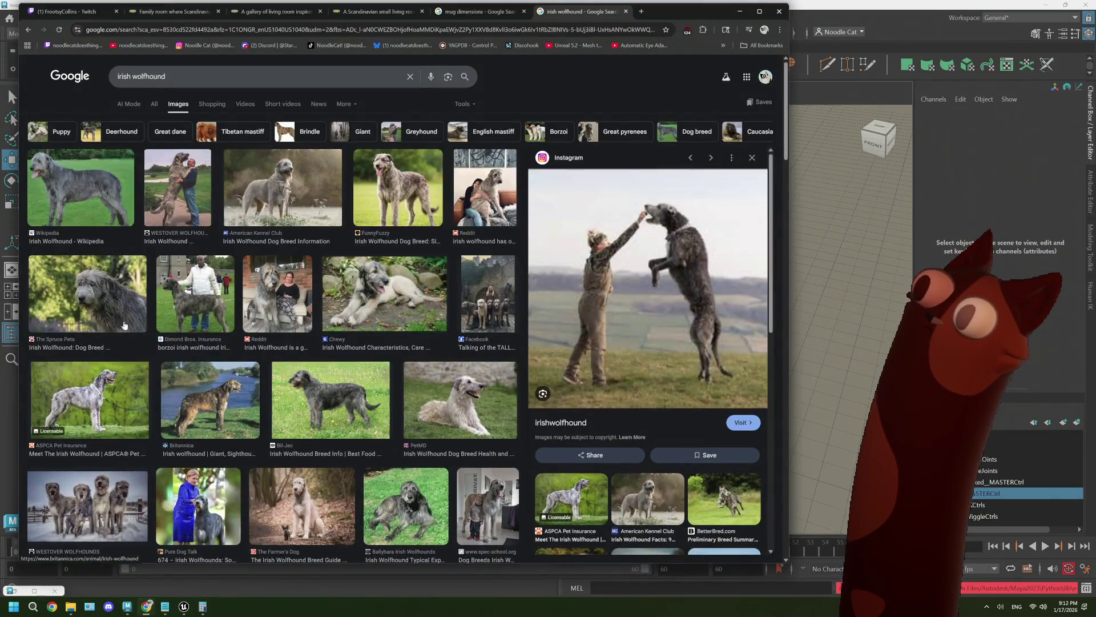
pyautogui.click(63, 12)
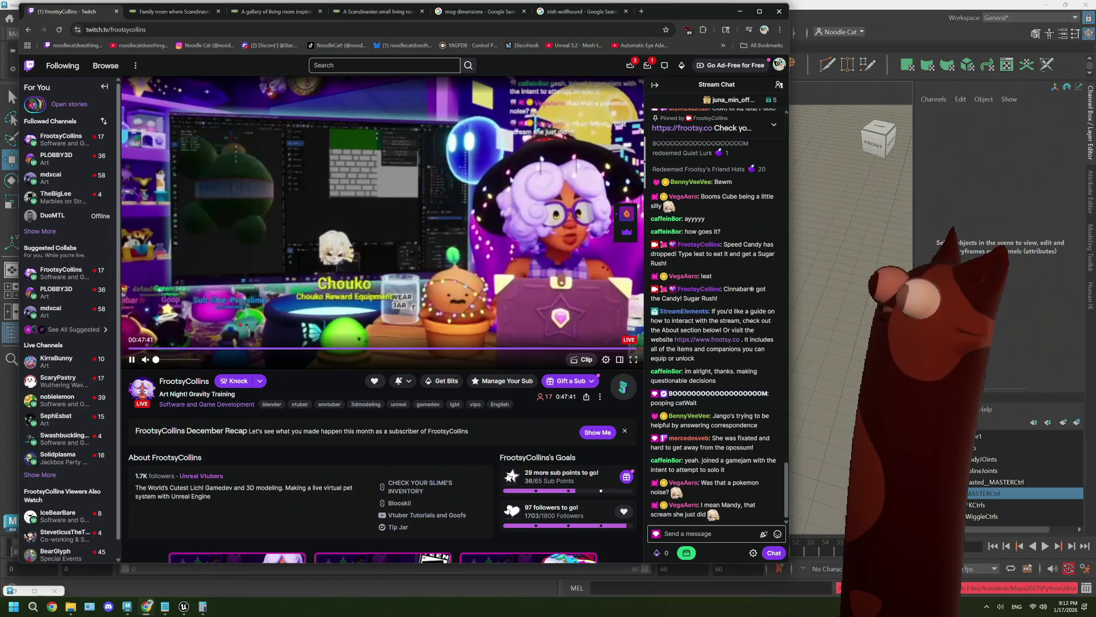
pyautogui.click(847, 15)
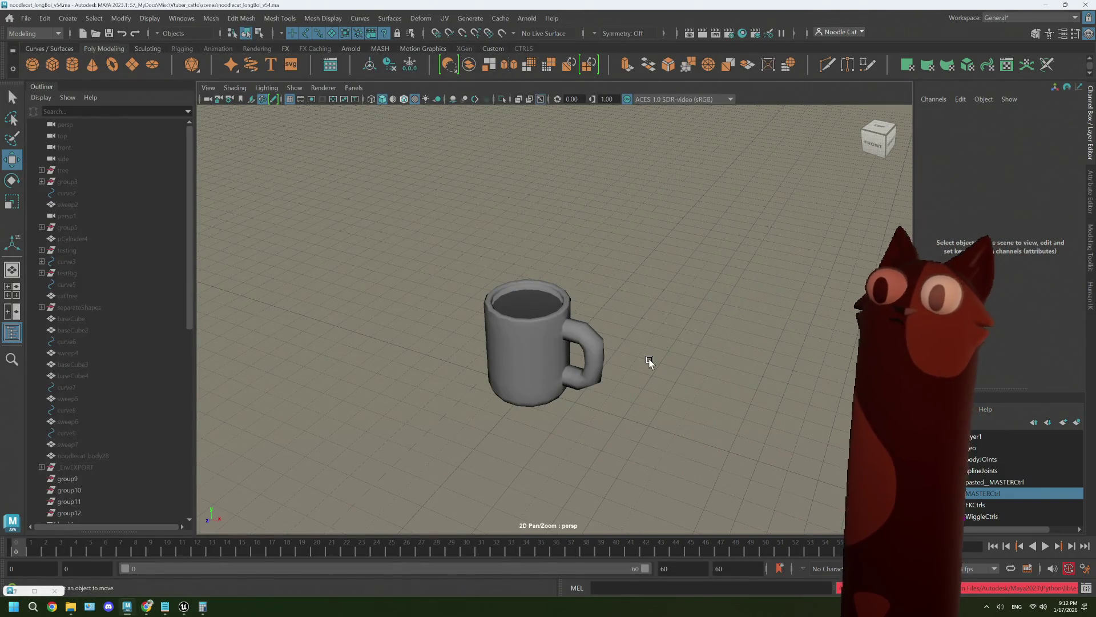
pyautogui.click(146, 607)
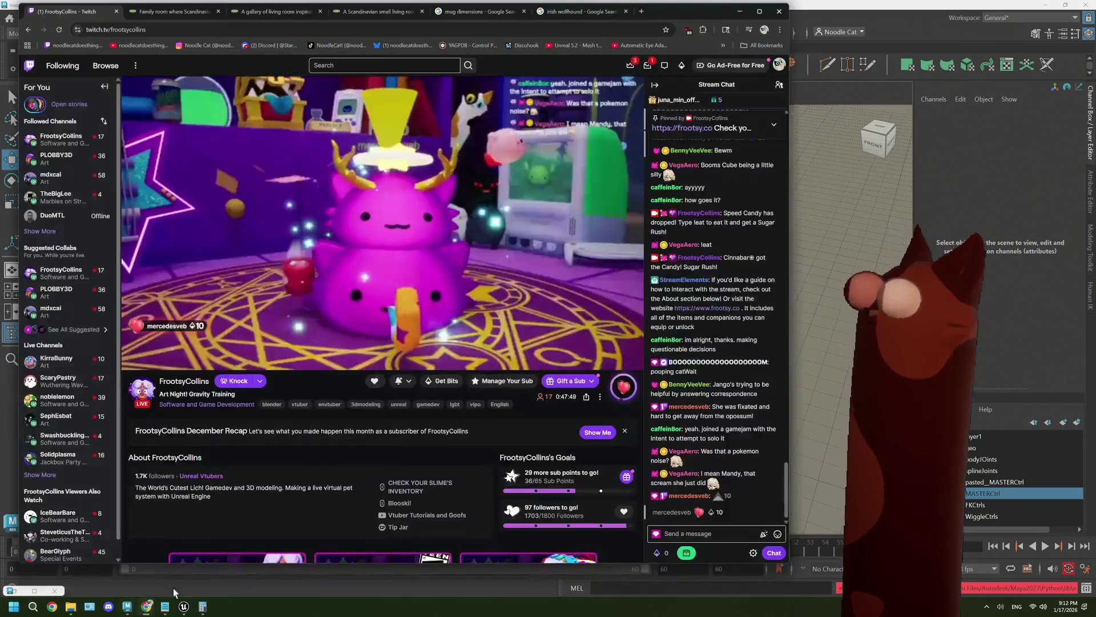
pyautogui.click(641, 11)
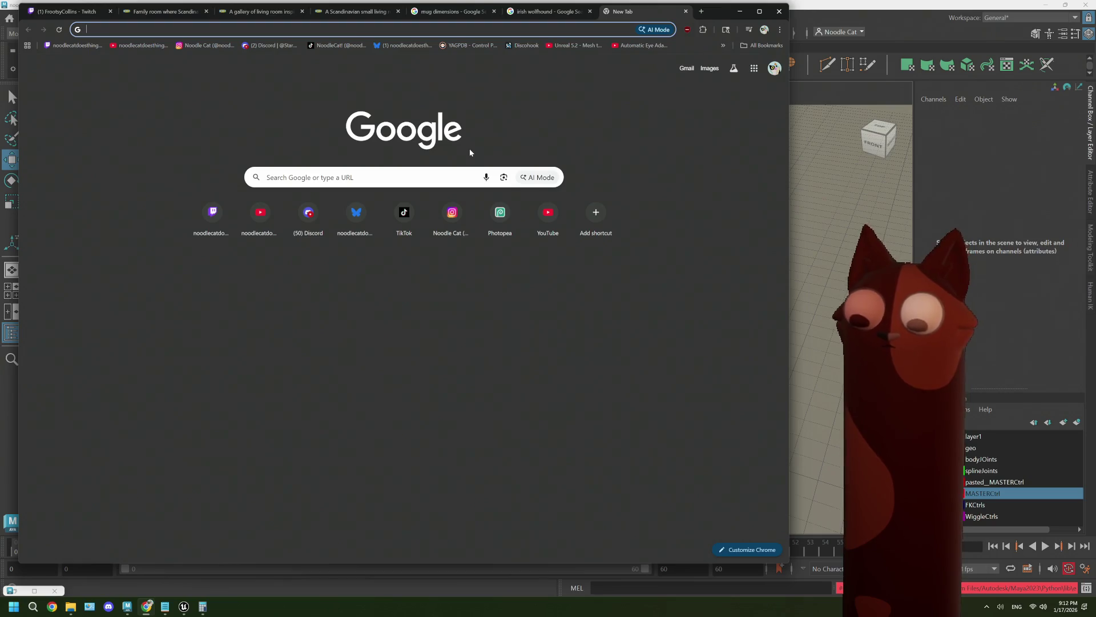
# Search 'ue5 steam from mug' and open the Reddit steaming cup of coffee thread.
pyautogui.write('ue5 ')
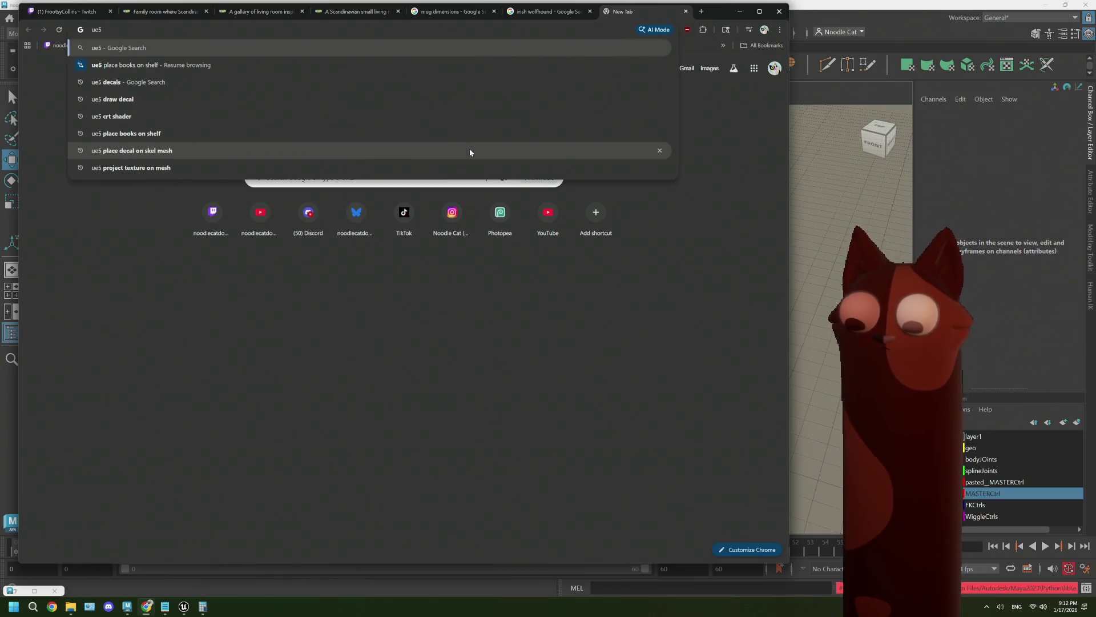
pyautogui.write('steam fromm')
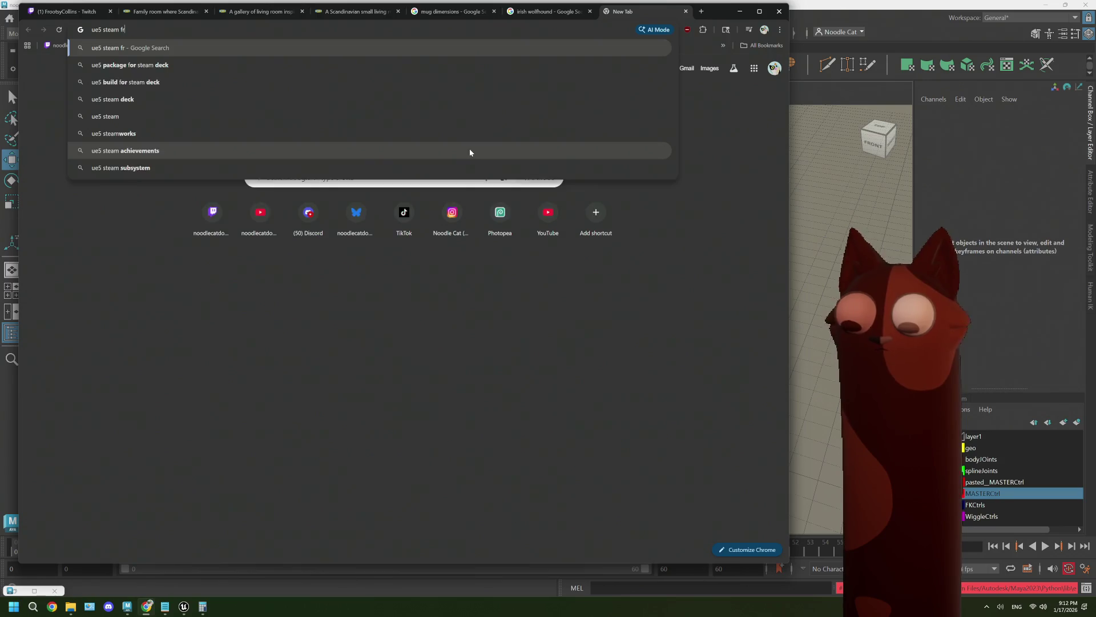
pyautogui.press('BackSpace')
pyautogui.write('mug')
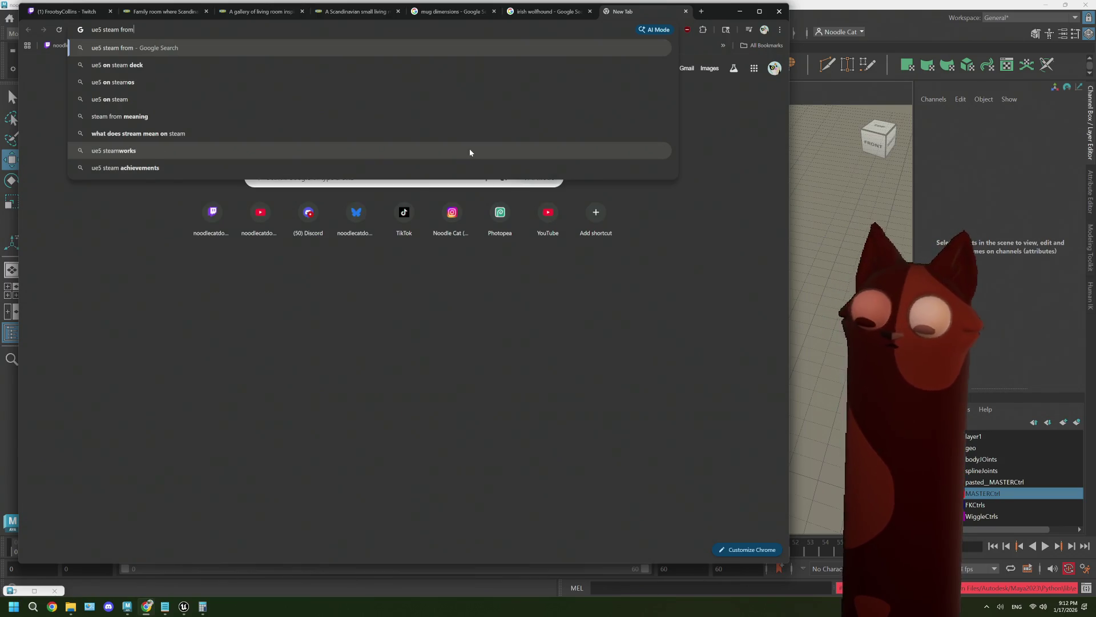
pyautogui.press('Return')
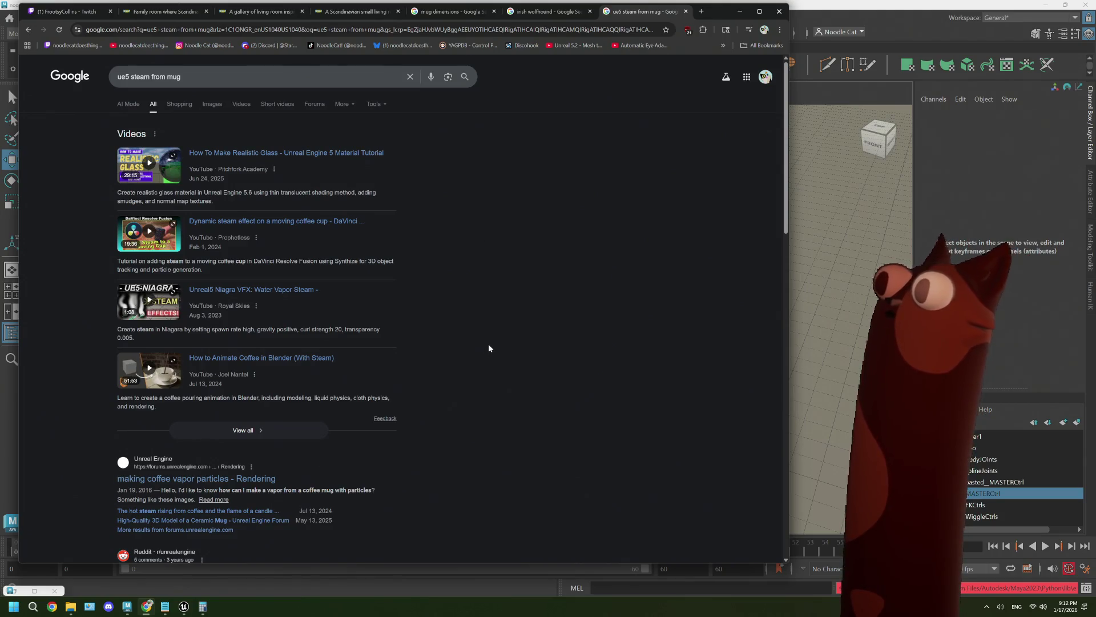
pyautogui.scroll(-3, 489, 347)
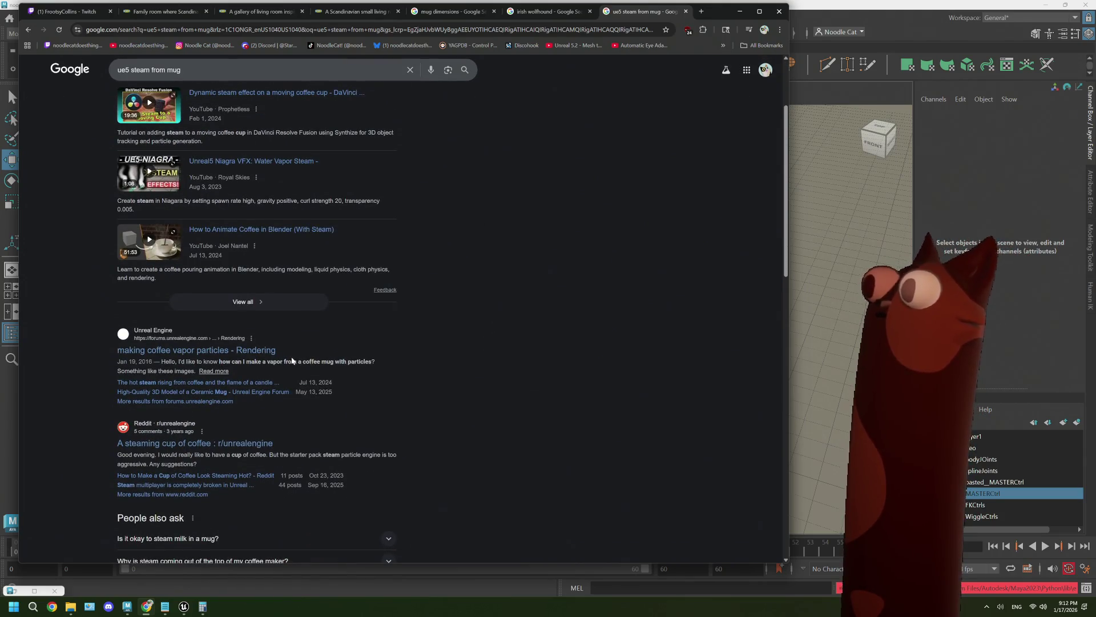
pyautogui.scroll(-2, 292, 359)
pyautogui.click(260, 358)
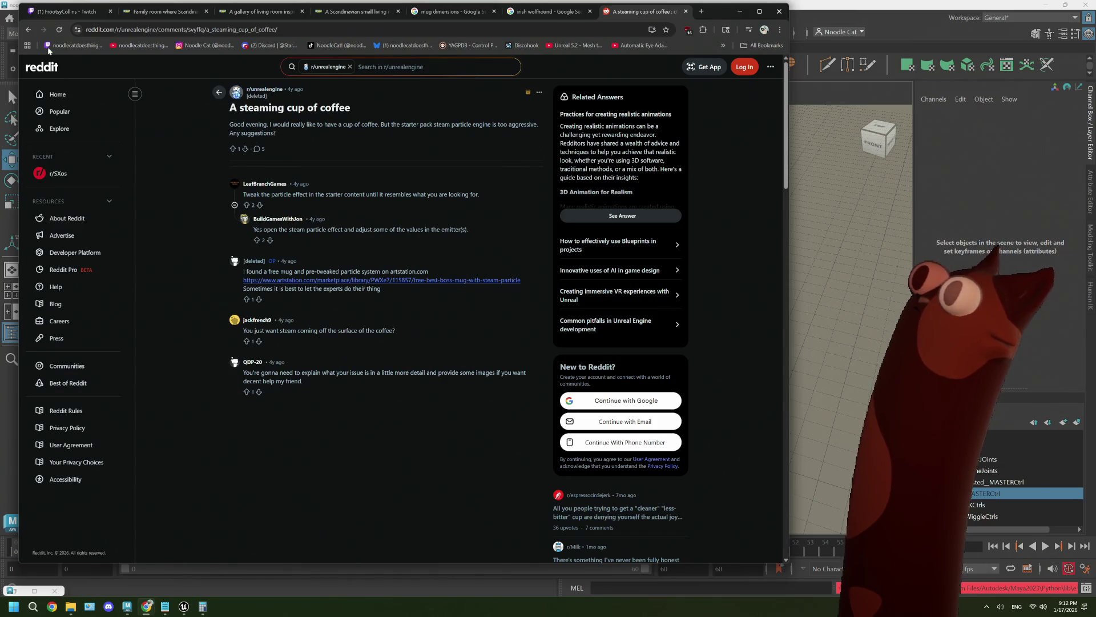
# Go back, refine the search to 'ue5 steam from mug card', and open the coffee vapor particles thread.
pyautogui.click(33, 29)
pyautogui.scroll(-3, 294, 323)
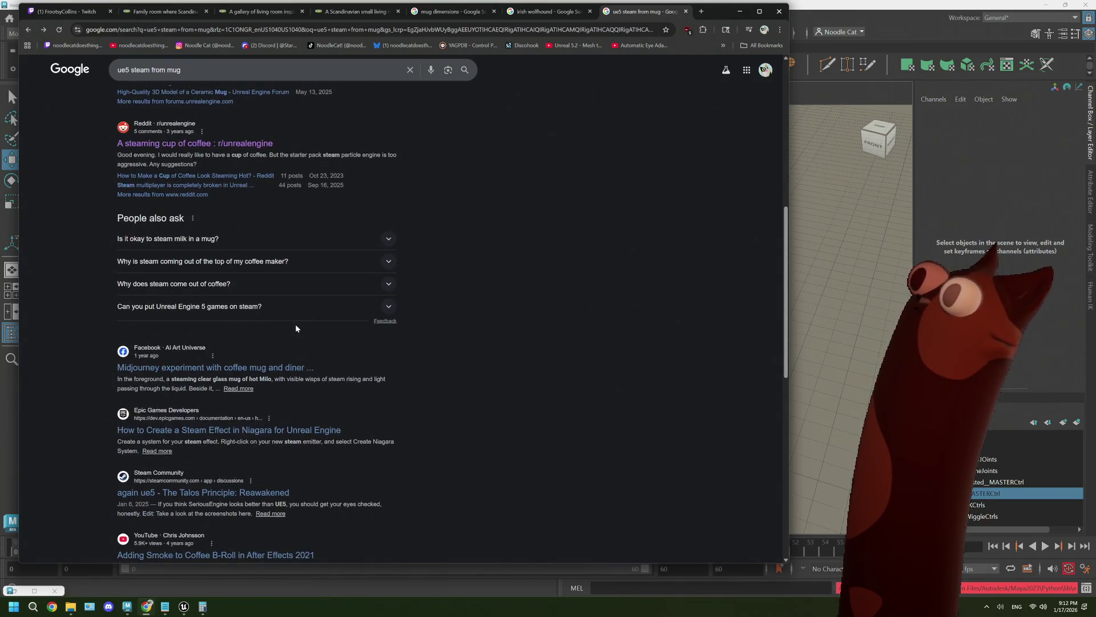
pyautogui.click(186, 71)
pyautogui.write('card')
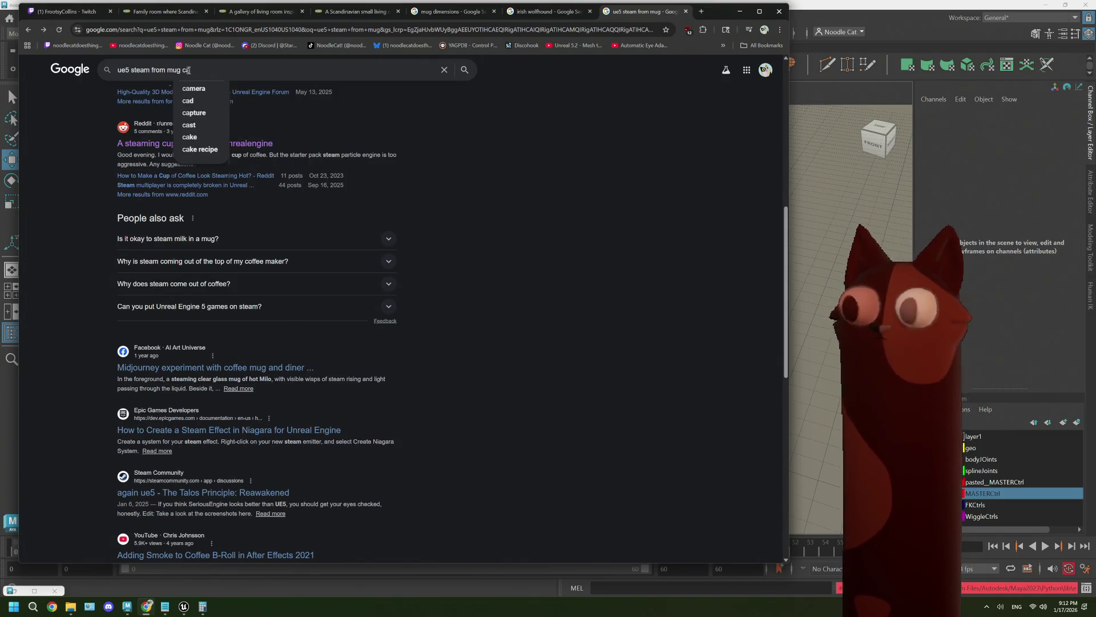
pyautogui.press('Return')
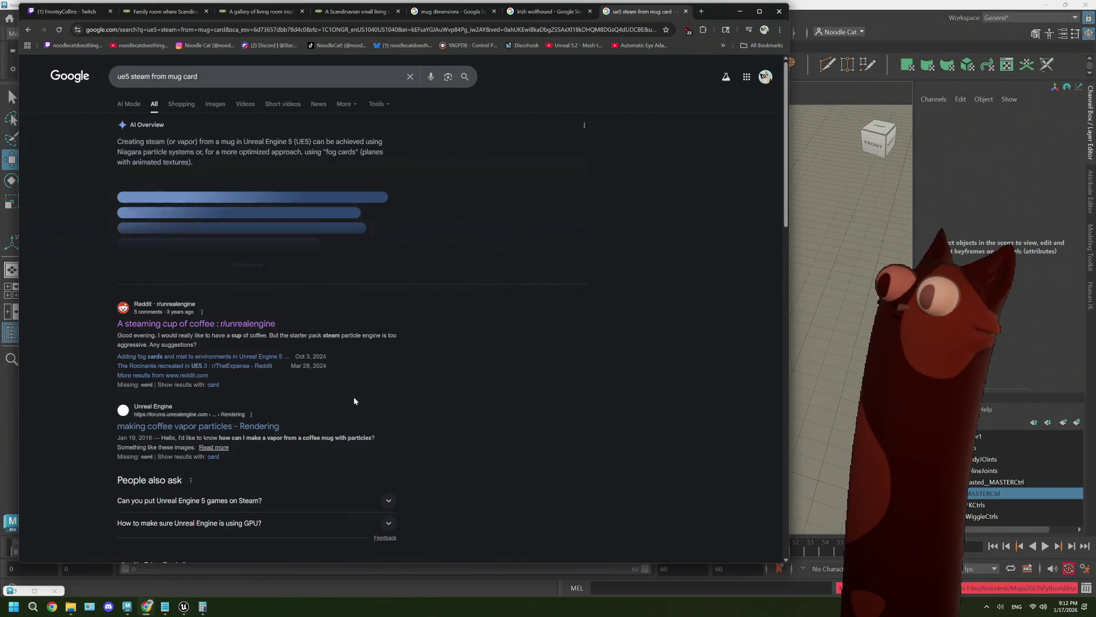
pyautogui.scroll(-7, 354, 400)
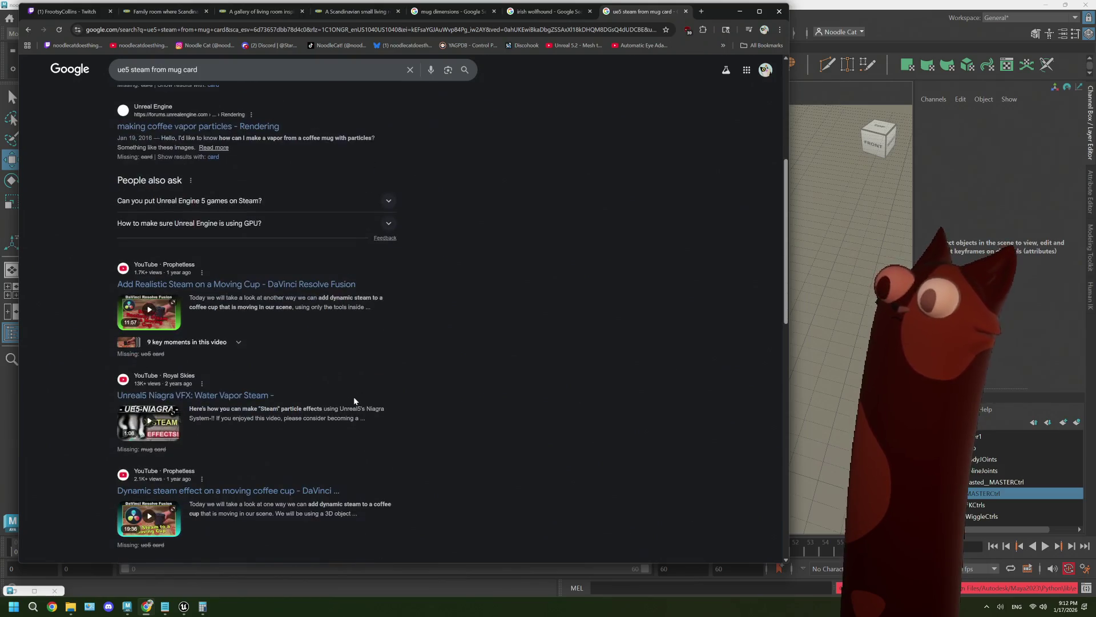
pyautogui.scroll(-2, 354, 401)
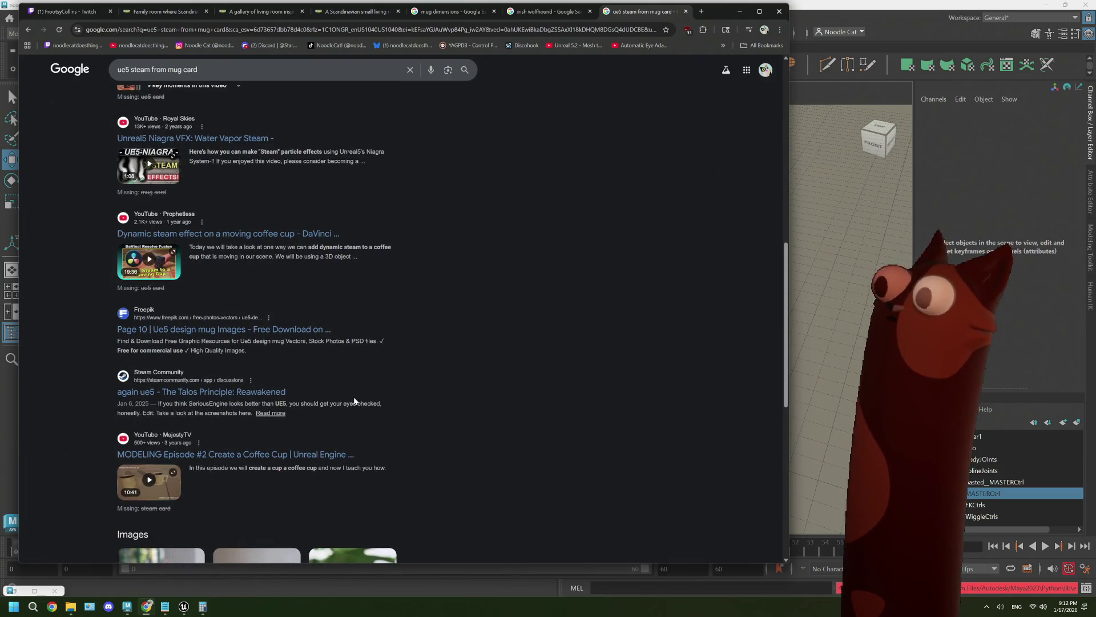
pyautogui.scroll(-4, 354, 401)
pyautogui.scroll(9, 354, 401)
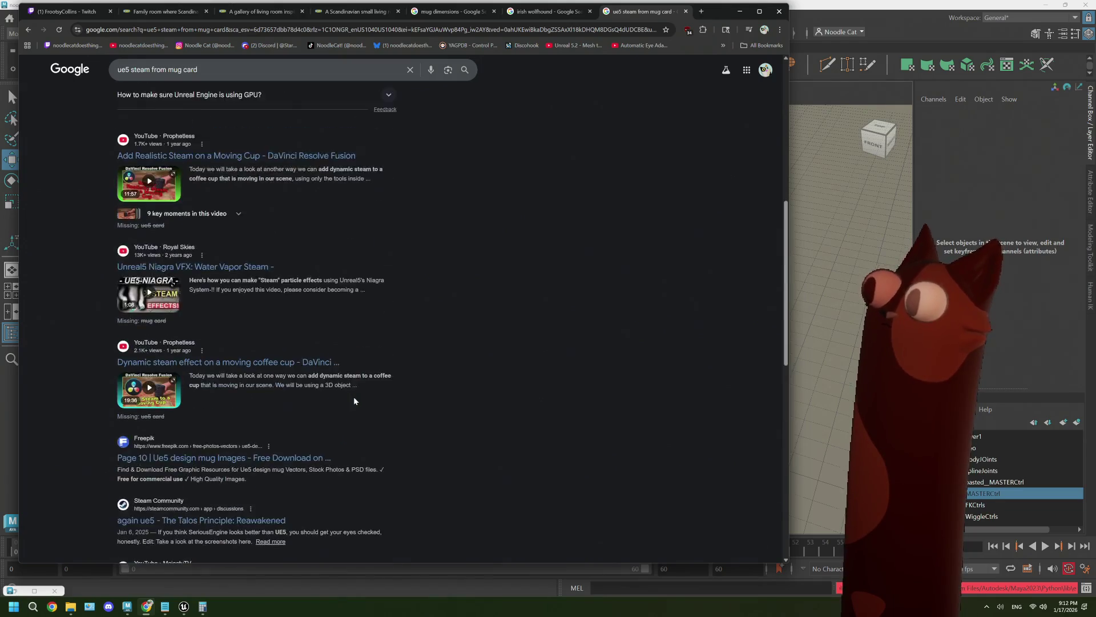
pyautogui.scroll(4, 354, 400)
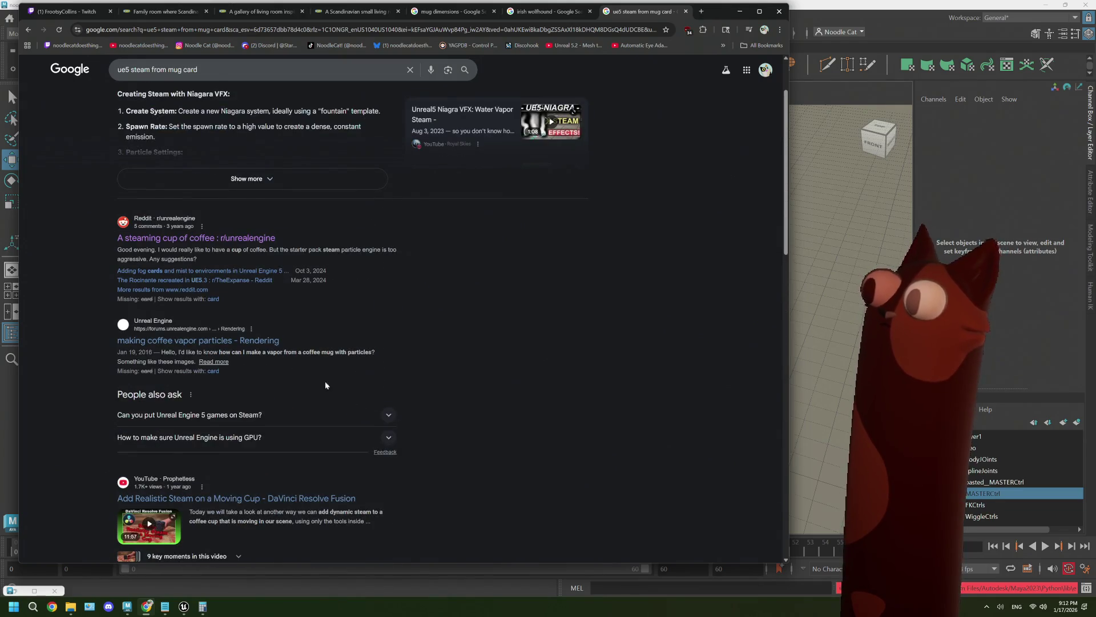
pyautogui.click(248, 341)
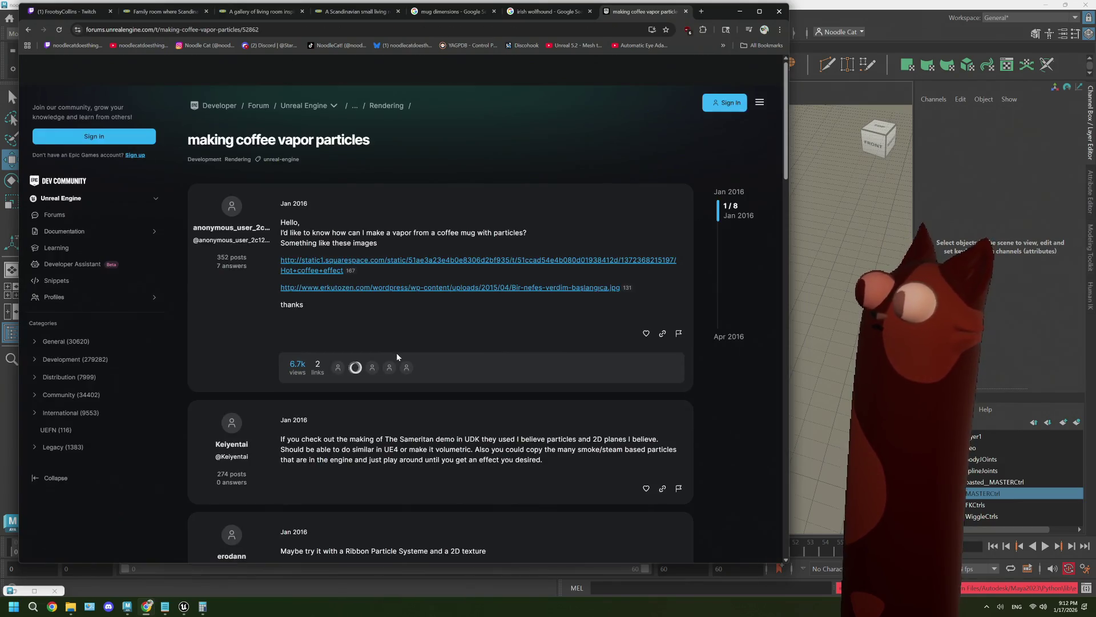
# Read through the coffee vapor particles thread, play and pause the flow-maps video, then return to Maya.
pyautogui.scroll(-2, 397, 352)
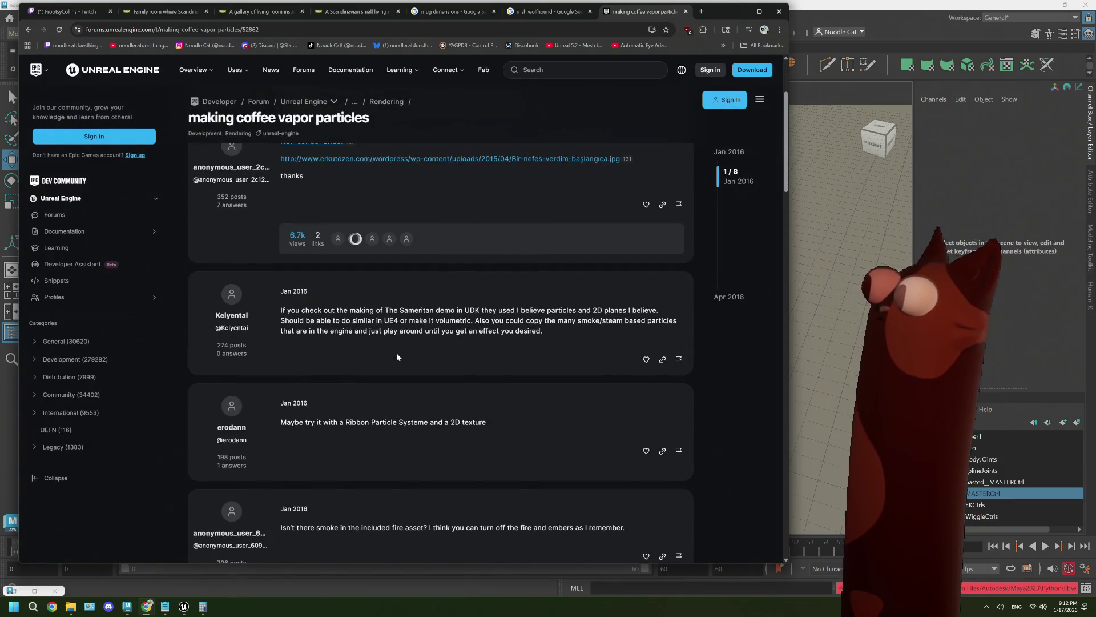
pyautogui.scroll(-4, 397, 357)
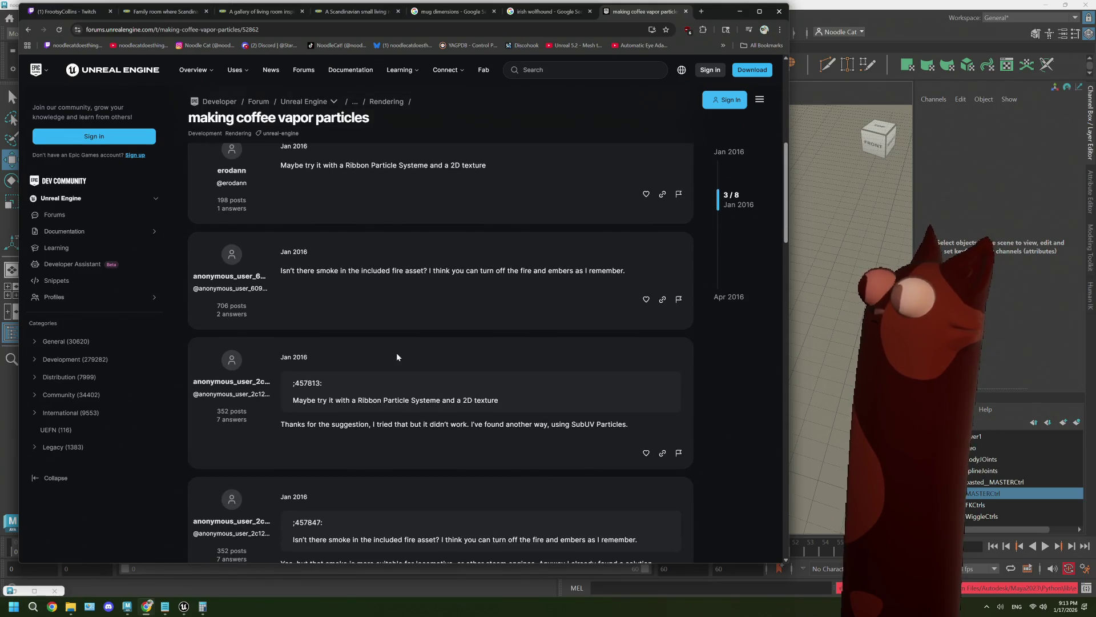
pyautogui.scroll(-6, 396, 357)
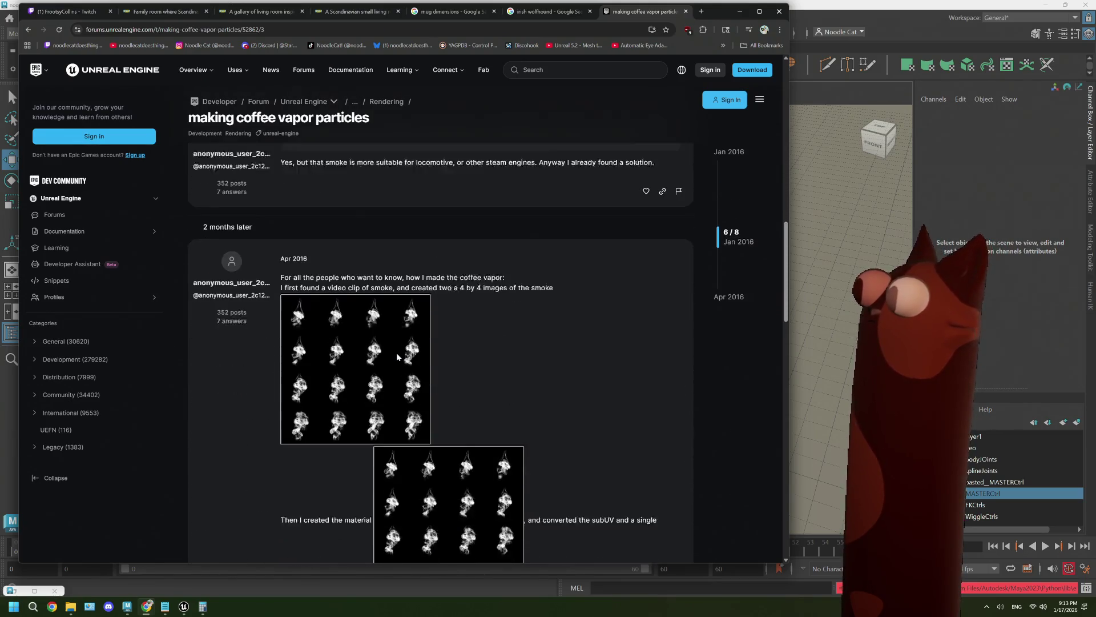
pyautogui.scroll(-2, 397, 357)
pyautogui.scroll(-5, 397, 357)
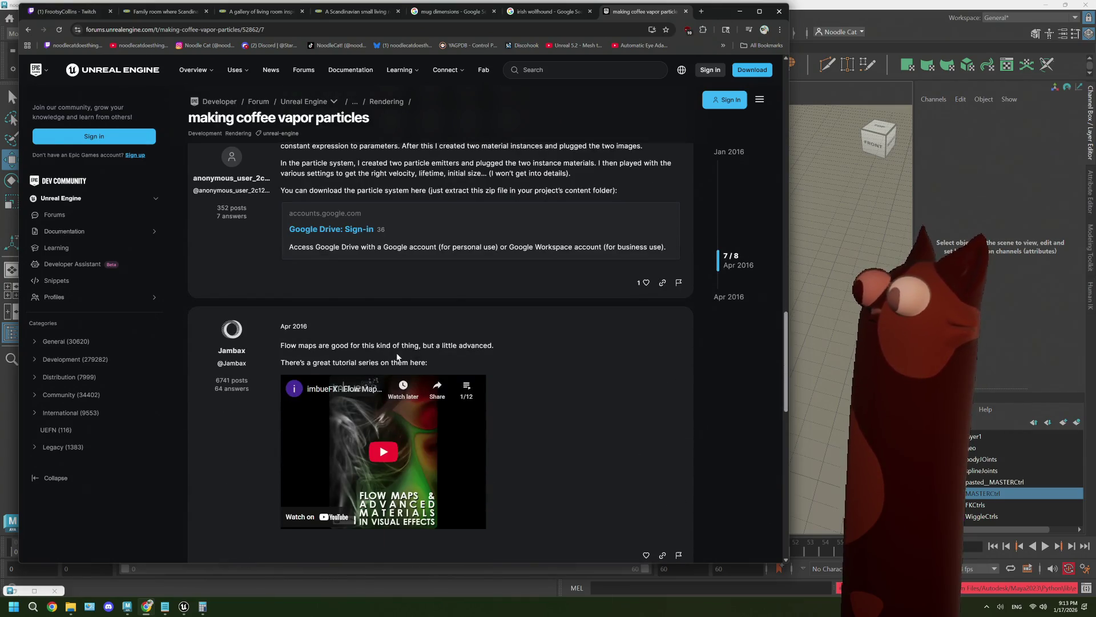
pyautogui.scroll(-2, 397, 357)
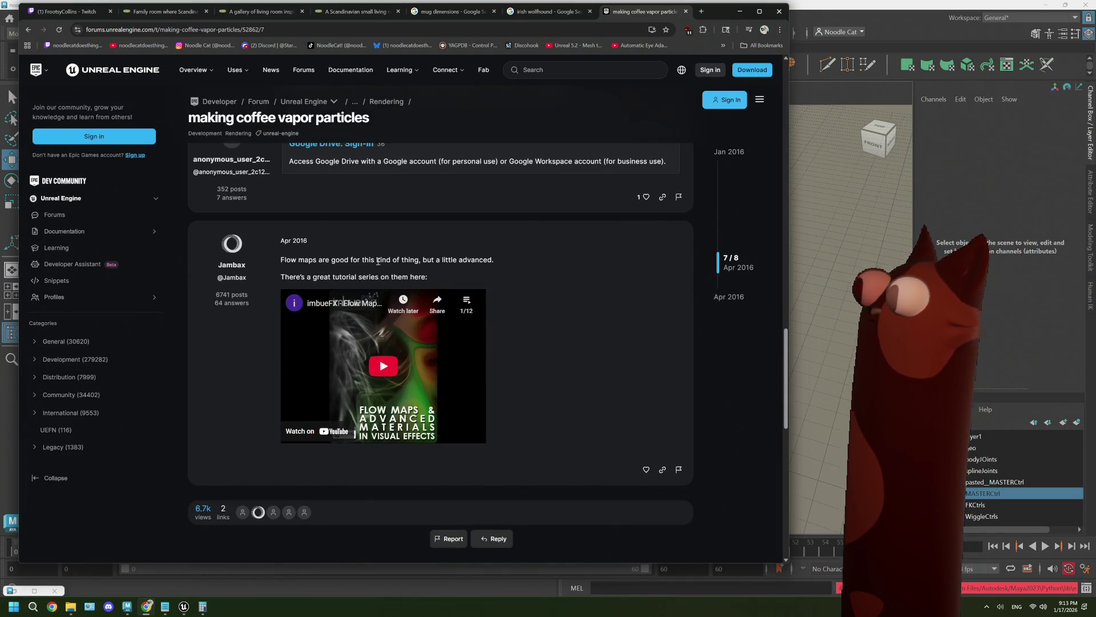
pyautogui.click(385, 391)
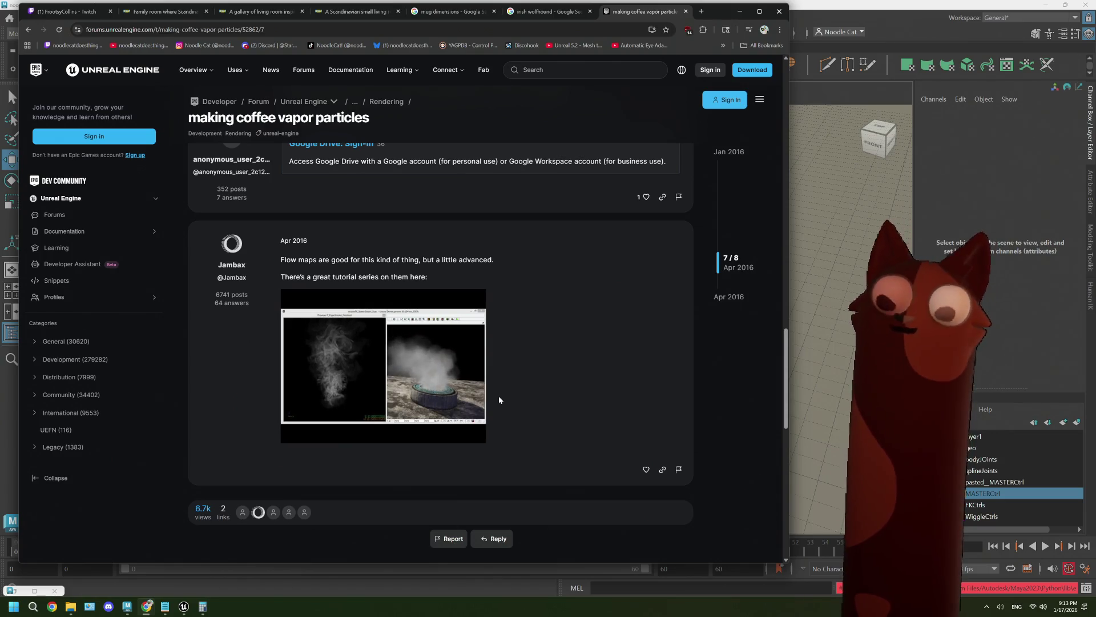
pyautogui.click(293, 435)
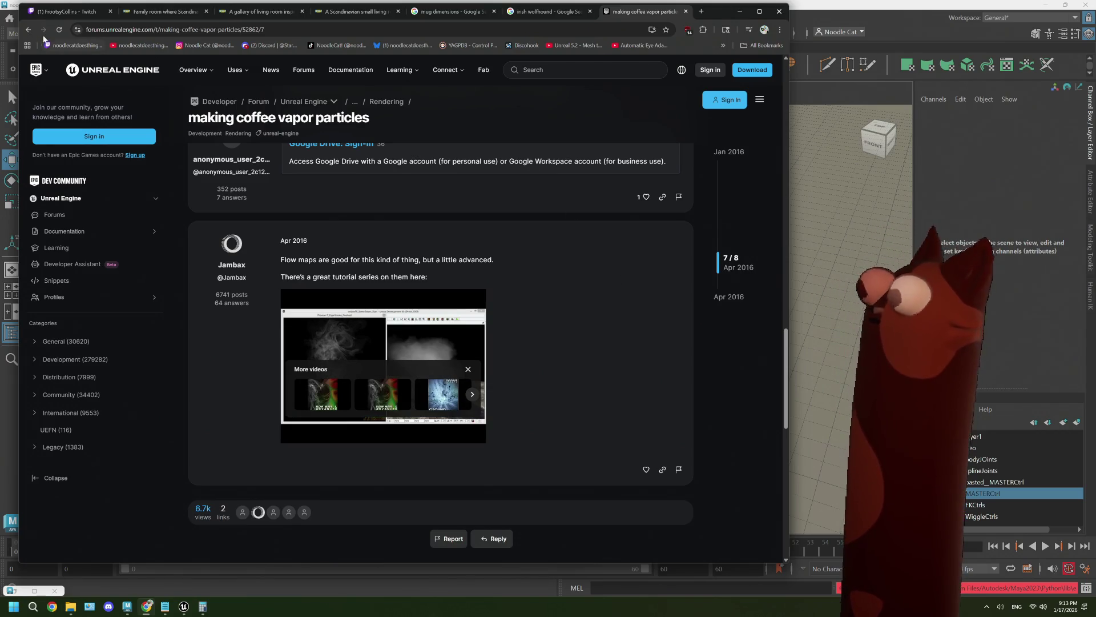
pyautogui.click(853, 12)
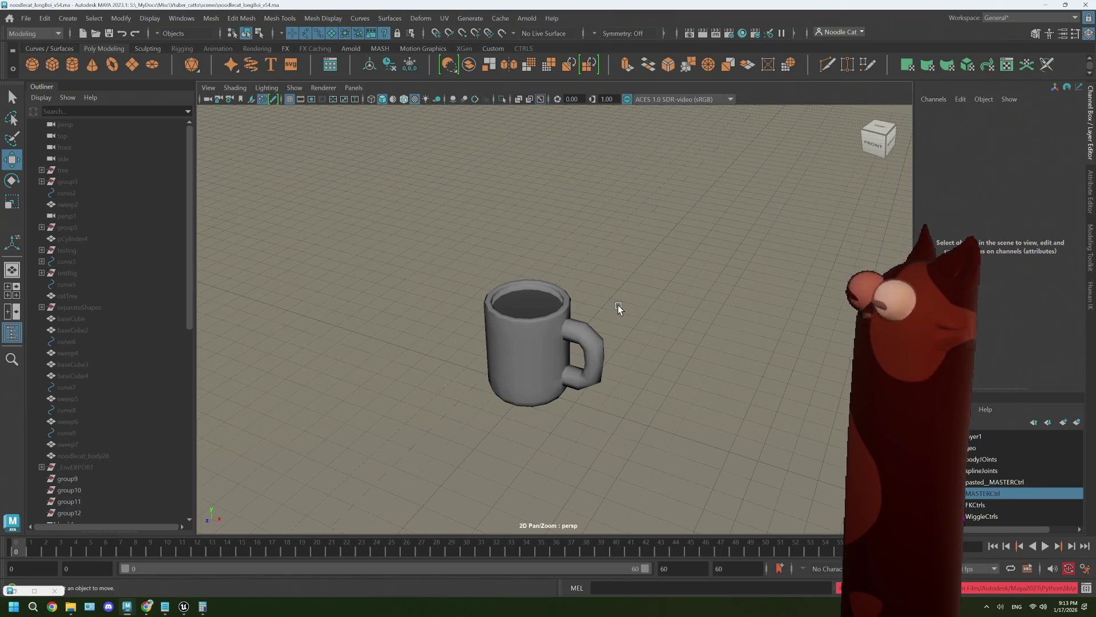
# Select the mug, clearing the current selection from the Edit menu first.
pyautogui.click(545, 325)
pyautogui.moveTo(563, 278); pyautogui.dragTo(612, 270, button='right')
pyautogui.click(612, 270)
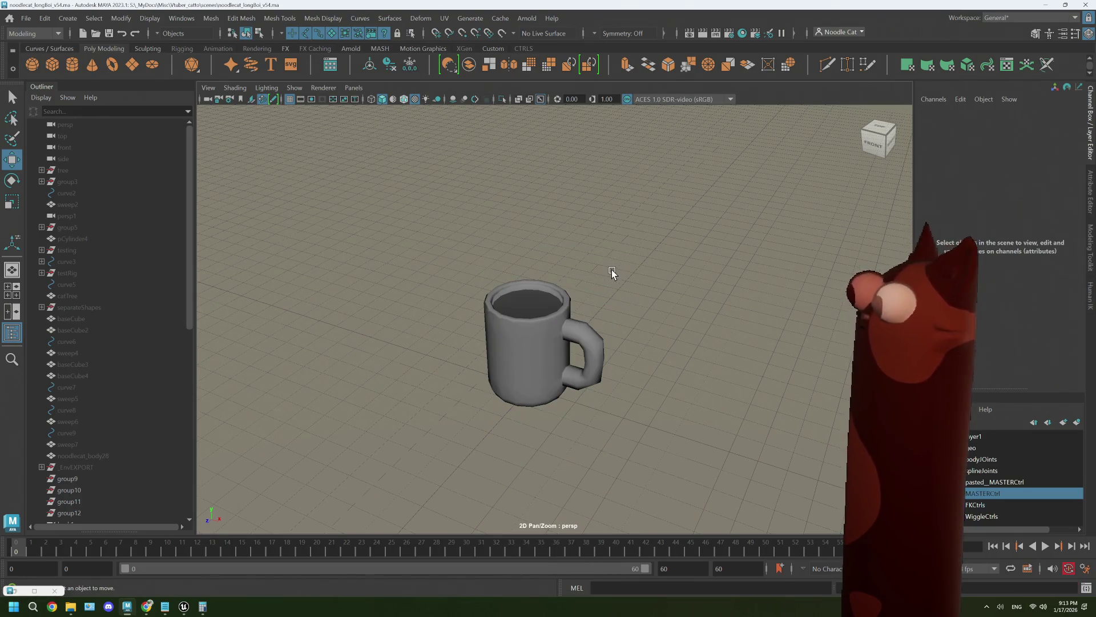
pyautogui.click(551, 334)
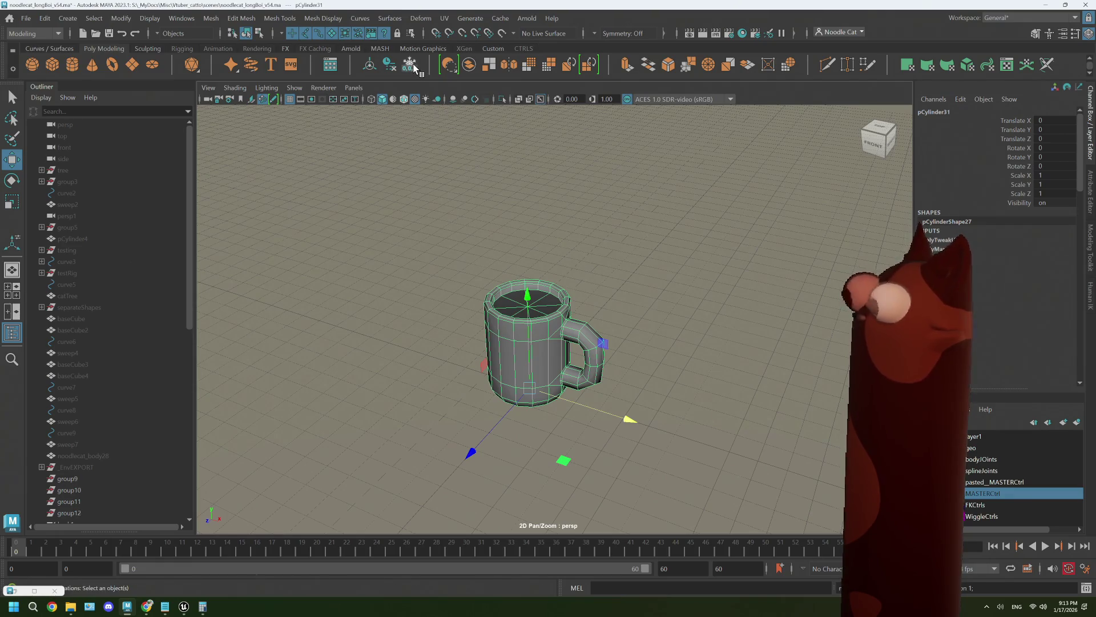
pyautogui.click(44, 17)
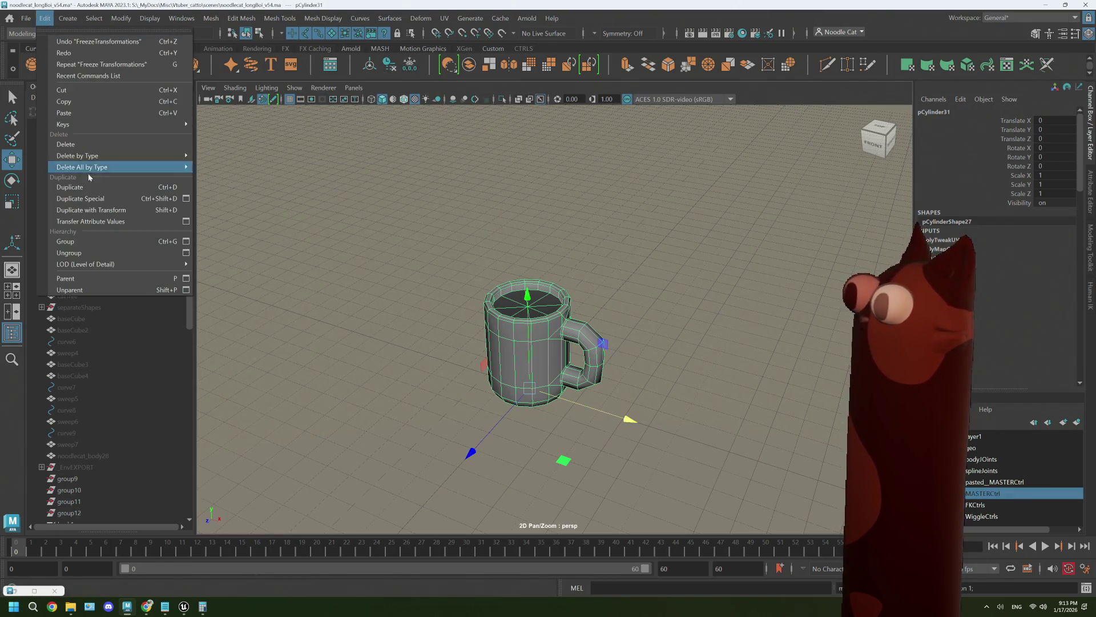
pyautogui.click(246, 155)
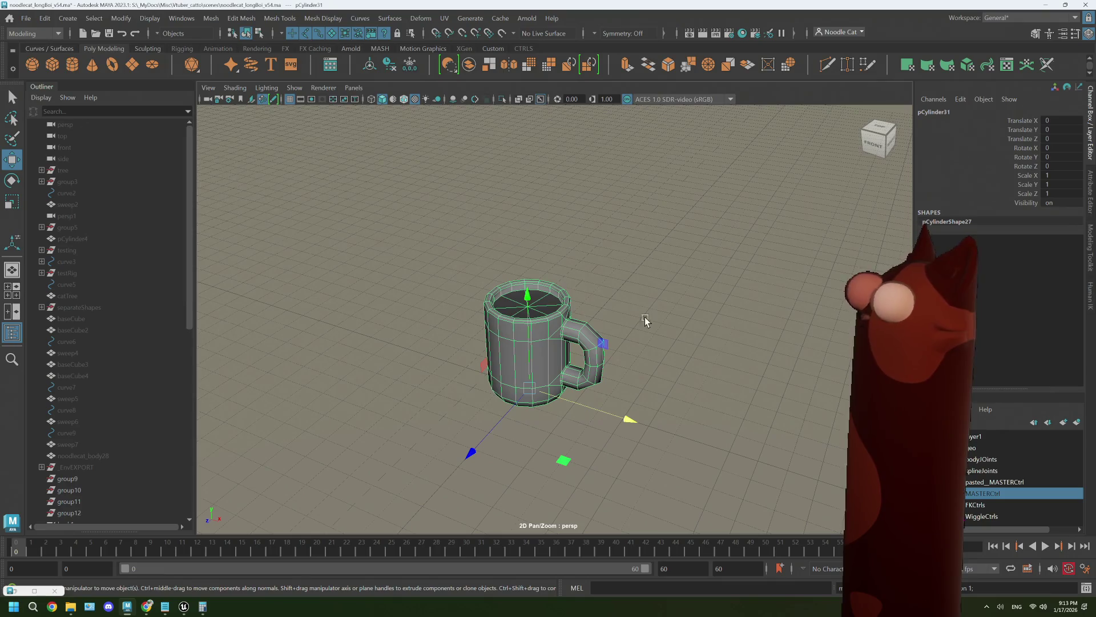
pyautogui.click(550, 324)
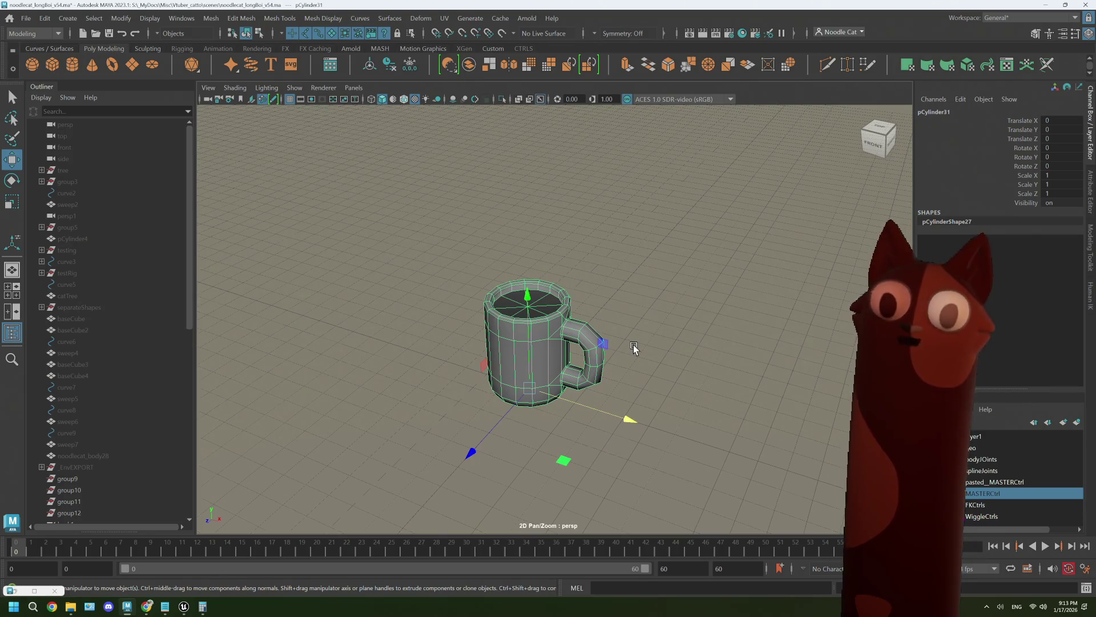
# Frame the mug with F, orbit to a side view, and switch it to Object Mode.
pyautogui.press('f')
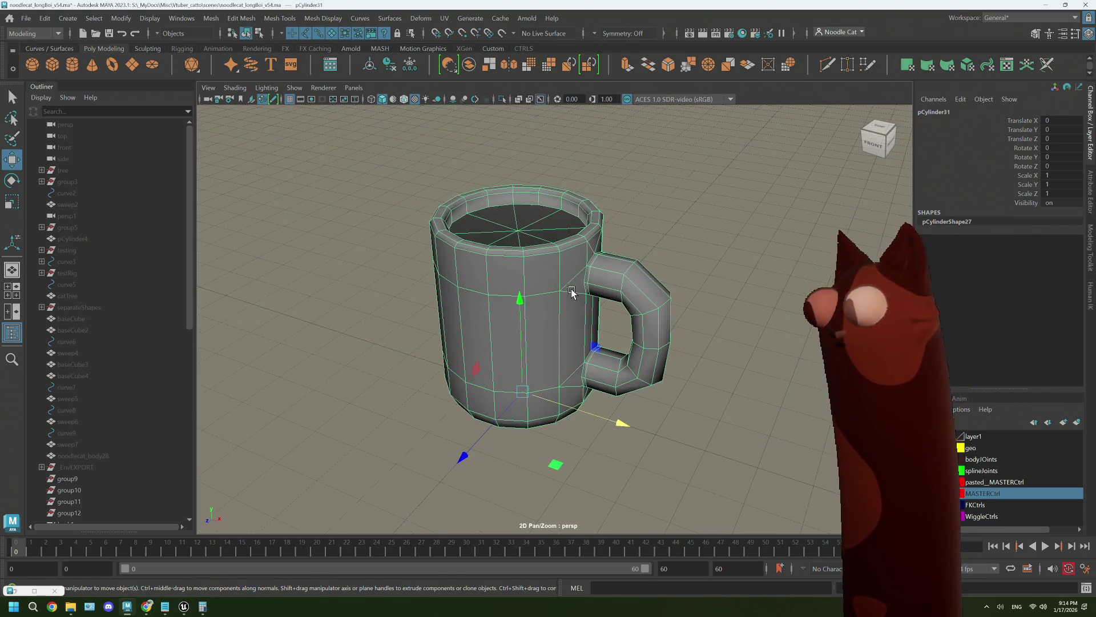
pyautogui.moveTo(572, 292)
pyautogui.keyDown('alt'); pyautogui.mouseDown()
pyautogui.moveTo(561, 303)
pyautogui.moveTo(567, 243)
pyautogui.moveTo(547, 350)
pyautogui.mouseUp(); pyautogui.keyUp('alt')
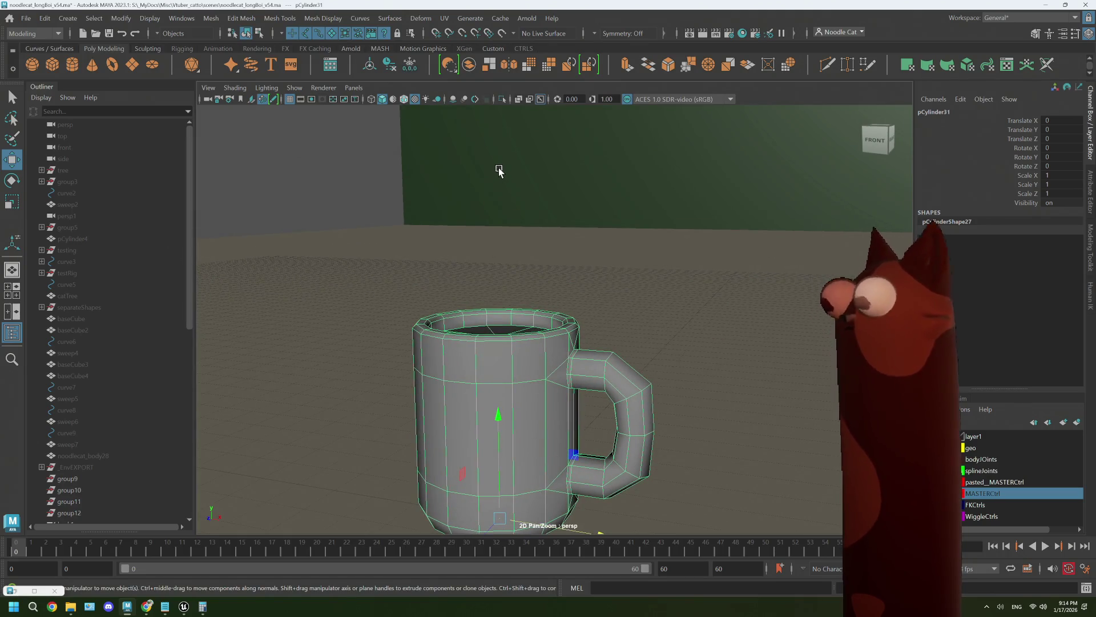
pyautogui.scroll(-3, 502, 182)
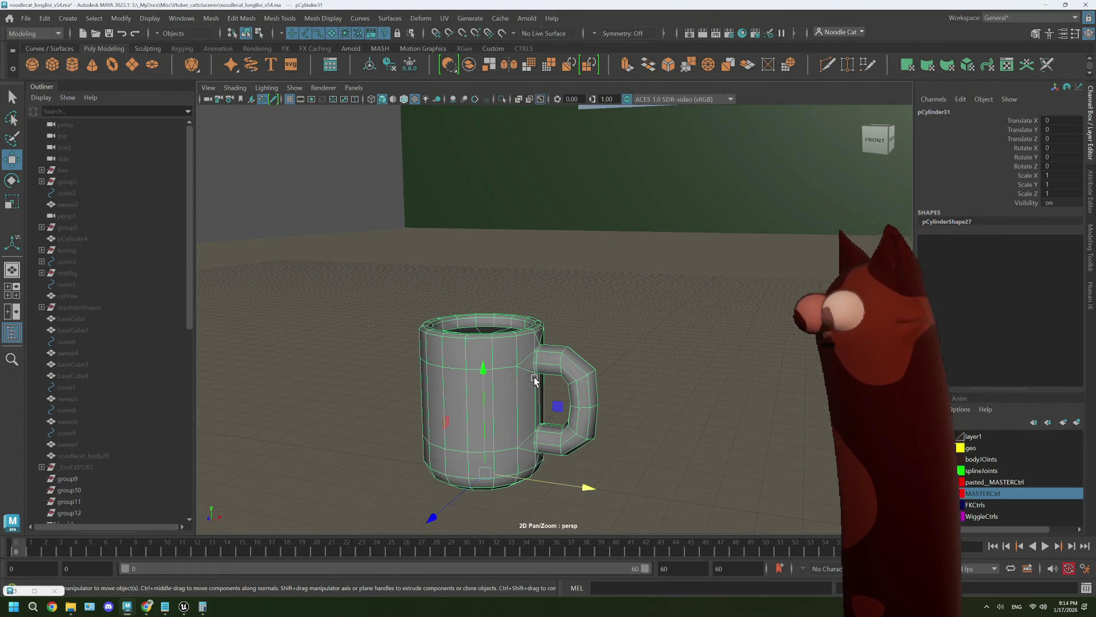
pyautogui.rightClick(531, 355)
pyautogui.click(573, 262)
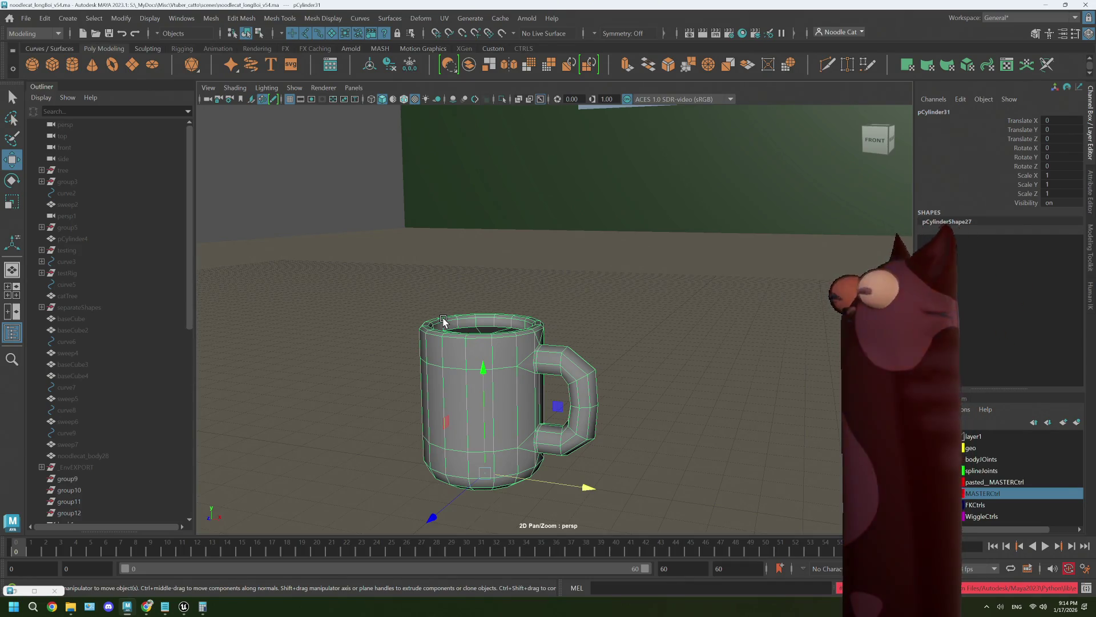
# Rename the mug object pCylinder31 to decor_mug in the Outliner.
pyautogui.press('f')
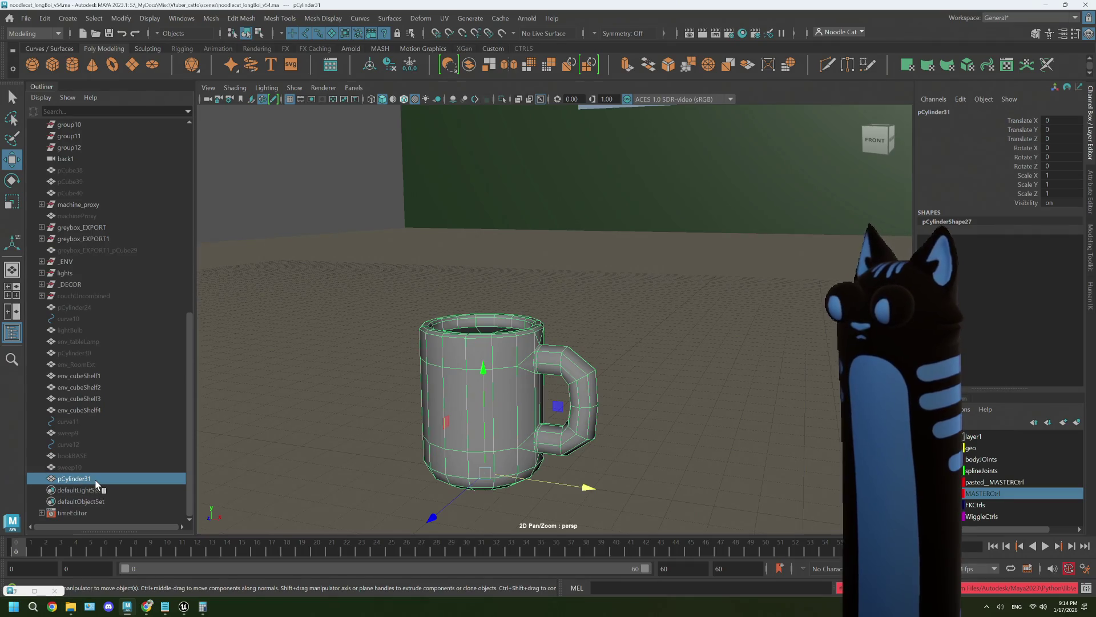
pyautogui.doubleClick(94, 478)
pyautogui.write('decor_mug')
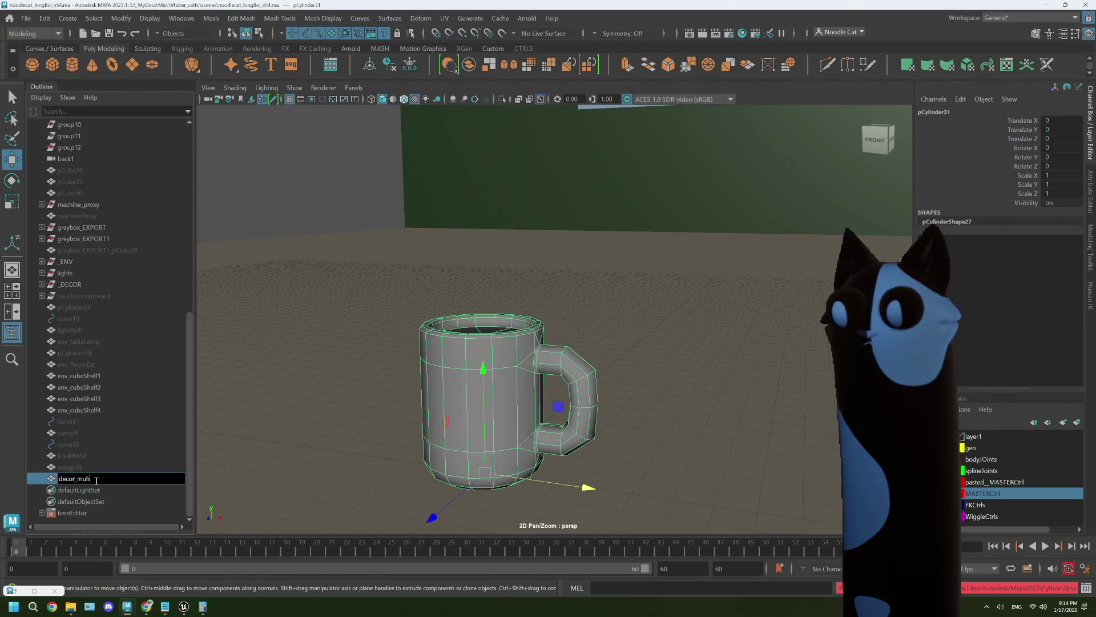
pyautogui.click(86, 467)
pyautogui.click(85, 479)
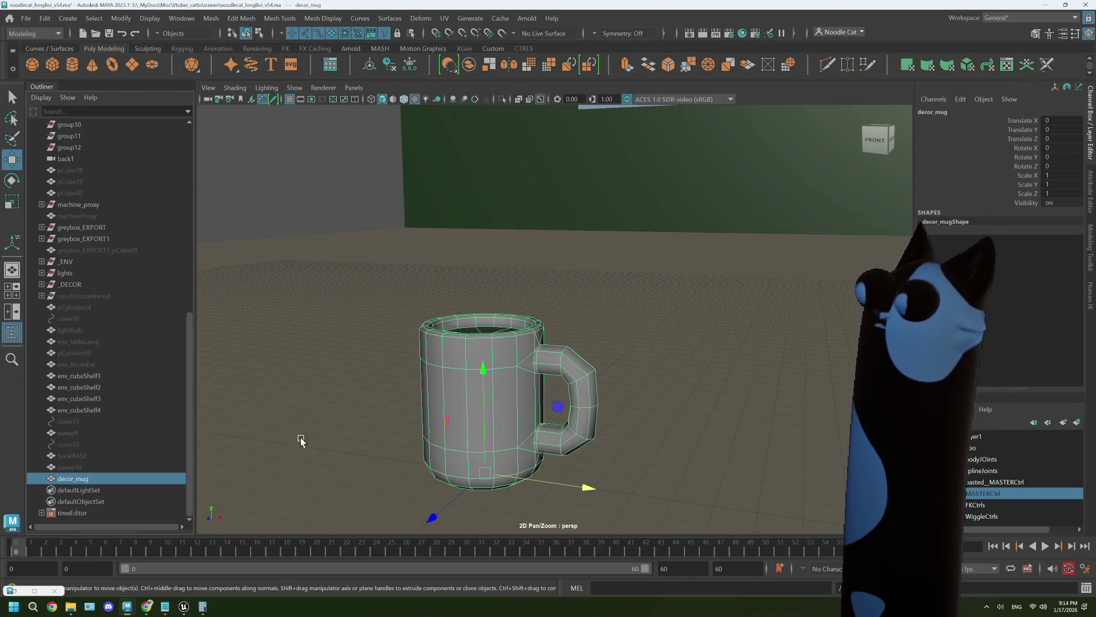
# Open the UV Editor from the UV menu and dock it below the viewport.
pyautogui.click(443, 18)
pyautogui.click(463, 42)
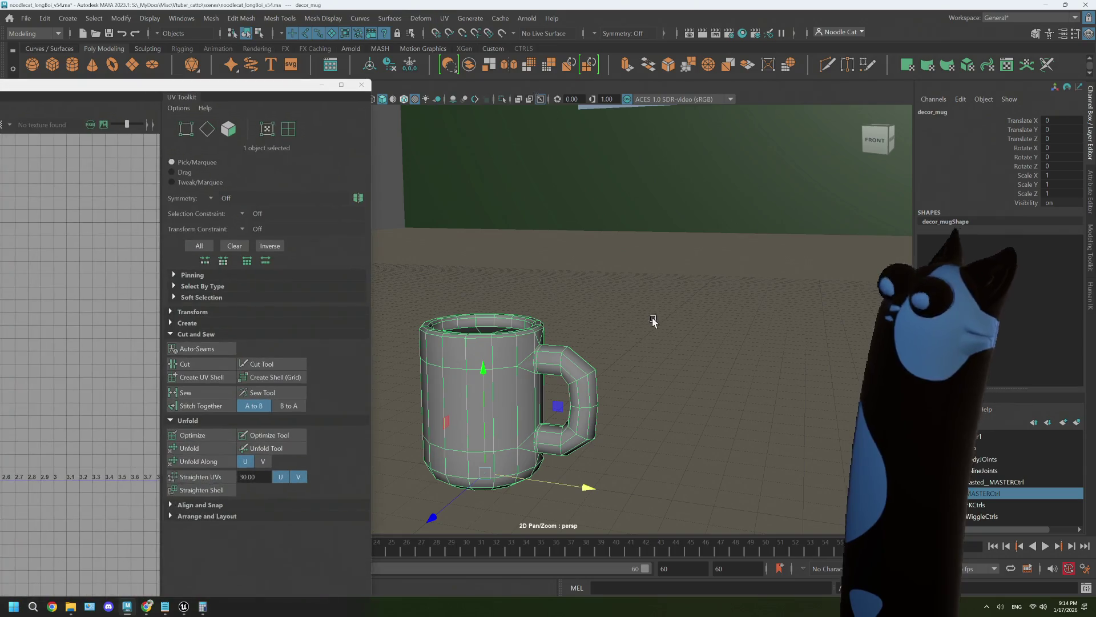
pyautogui.doubleClick(212, 86)
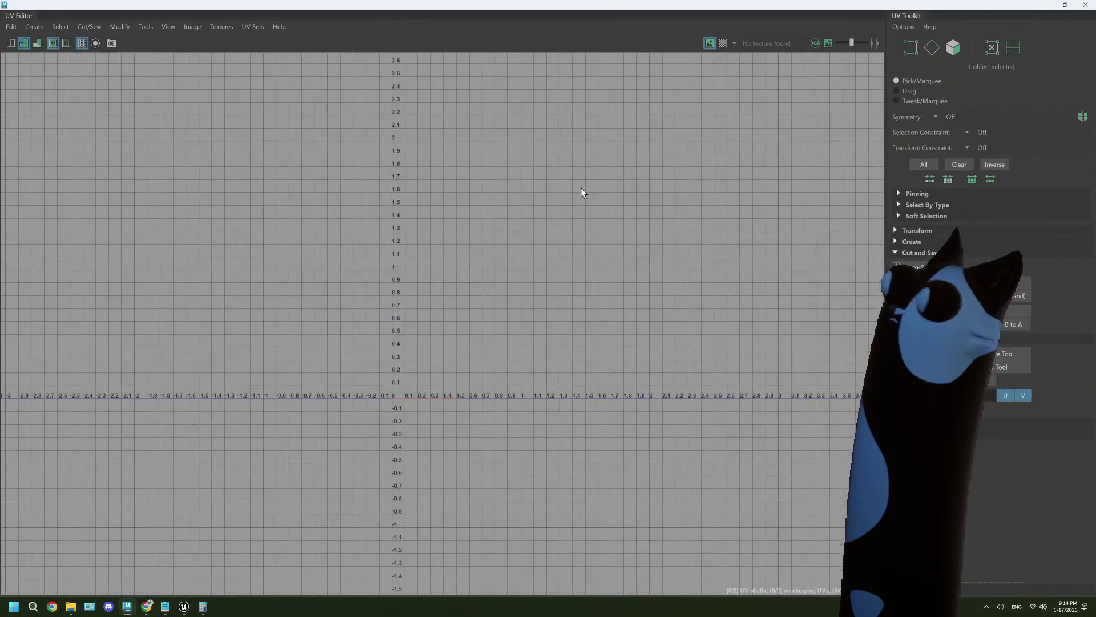
pyautogui.moveTo(516, 3); pyautogui.dragTo(508, 457)
pyautogui.moveTo(489, 282); pyautogui.dragTo(514, 349, button='right')
pyautogui.doubleClick(519, 459)
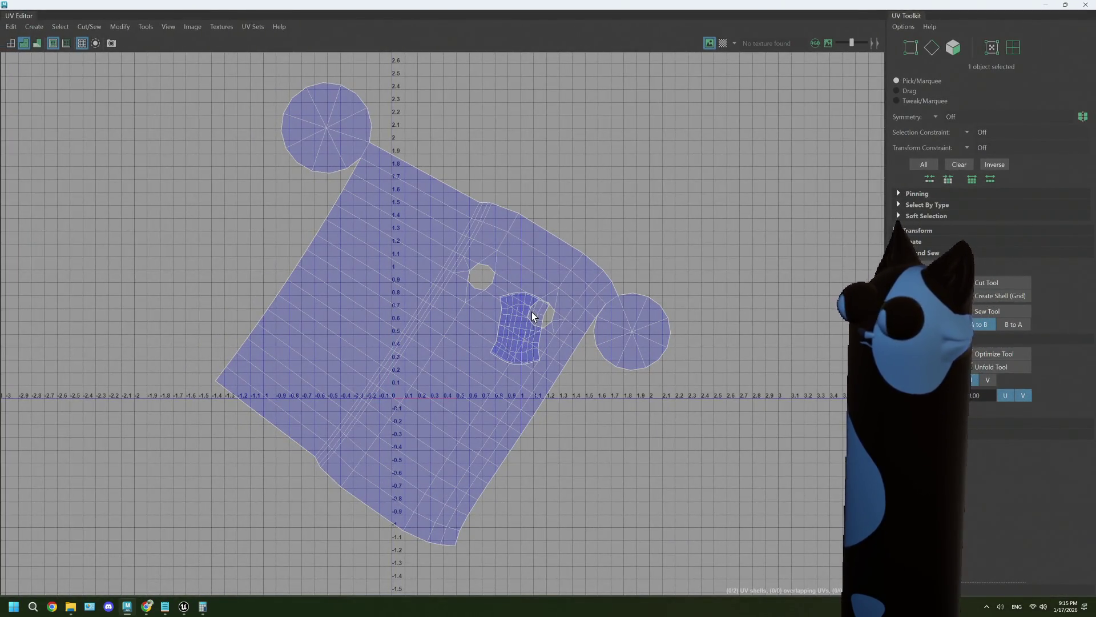
pyautogui.scroll(2, 532, 312)
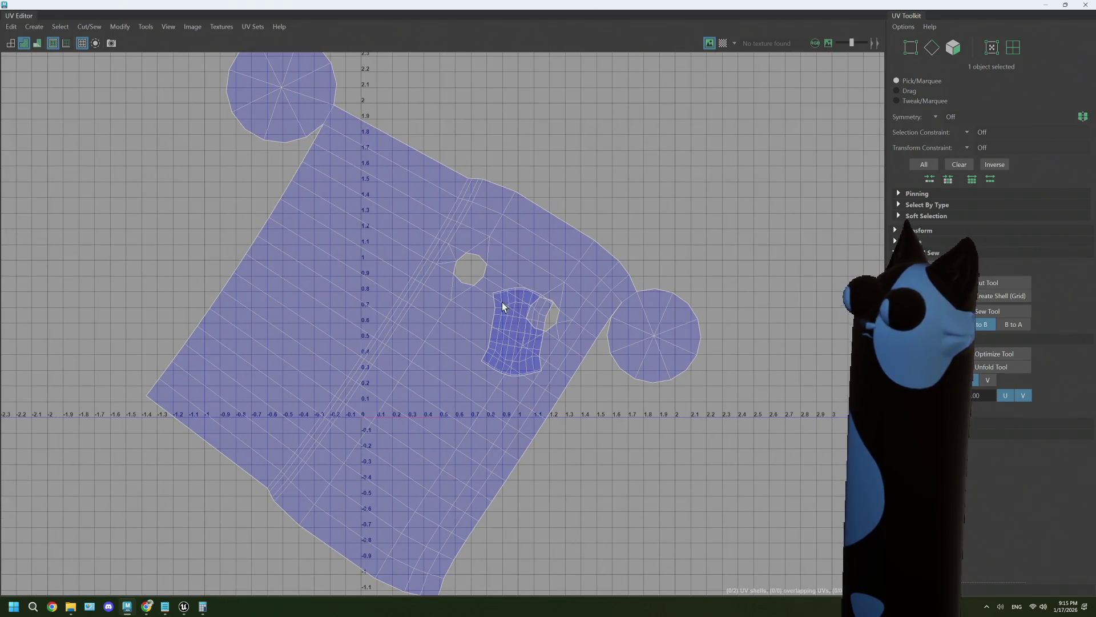
pyautogui.doubleClick(584, 9)
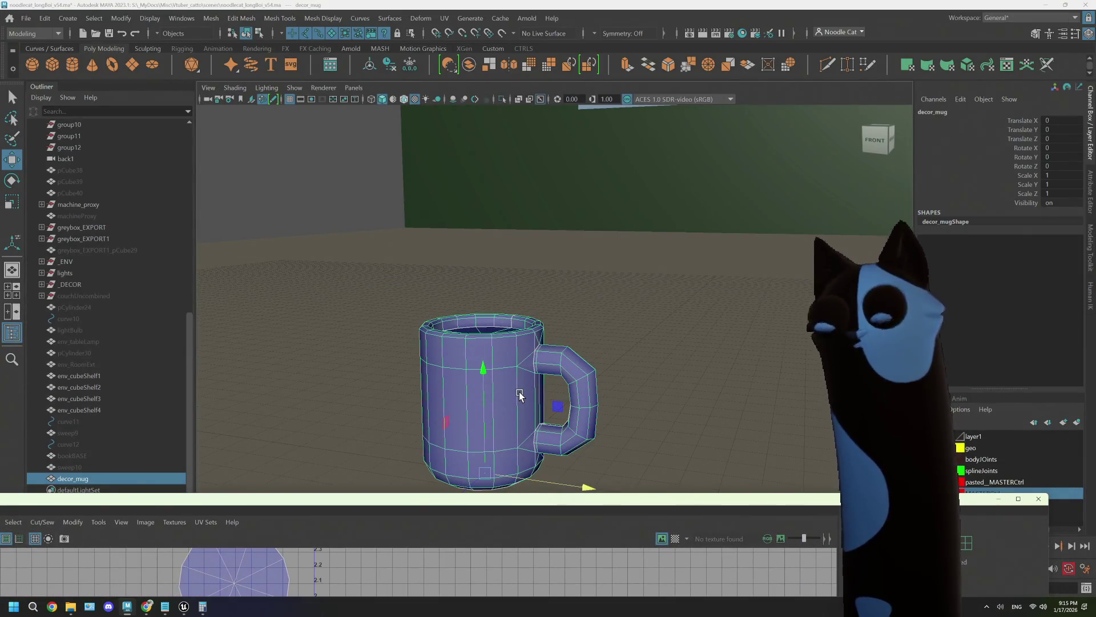
# In edge mode, pick edges along the mug's side and around its base ring.
pyautogui.moveTo(518, 349)
pyautogui.keyDown('alt'); pyautogui.mouseDown()
pyautogui.moveTo(480, 313)
pyautogui.moveTo(495, 308)
pyautogui.moveTo(482, 313)
pyautogui.moveTo(496, 290)
pyautogui.mouseUp(); pyautogui.keyUp('alt')
pyautogui.moveTo(497, 291); pyautogui.dragTo(505, 261, button='right')
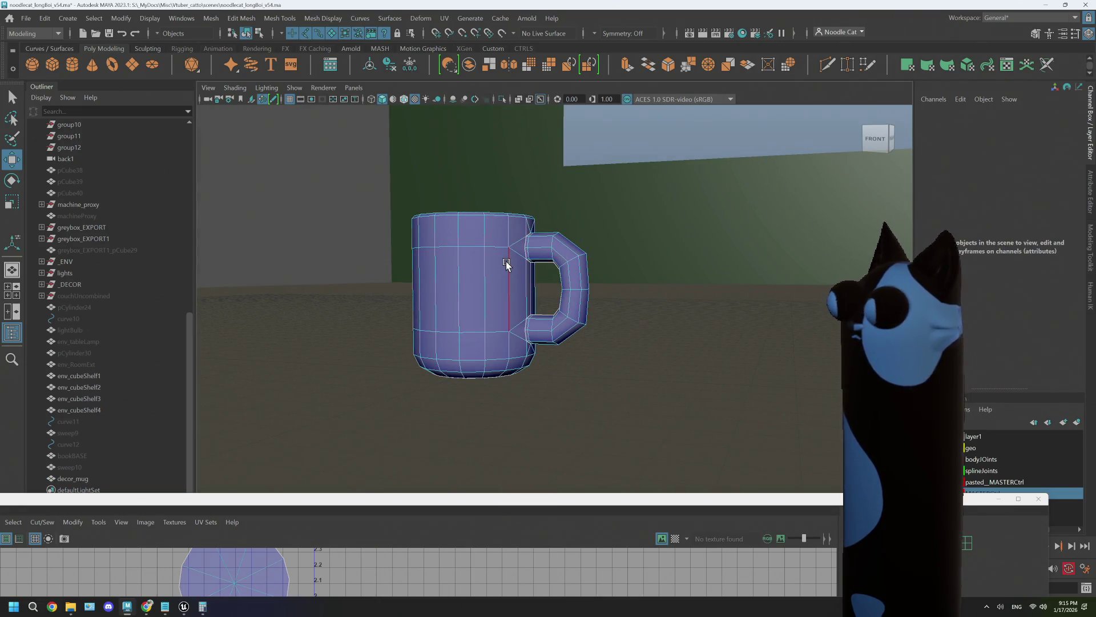
pyautogui.moveTo(506, 263)
pyautogui.keyDown('alt'); pyautogui.mouseDown()
pyautogui.moveTo(529, 269)
pyautogui.moveTo(578, 324)
pyautogui.moveTo(595, 313)
pyautogui.mouseUp(); pyautogui.keyUp('alt')
pyautogui.click(580, 210)
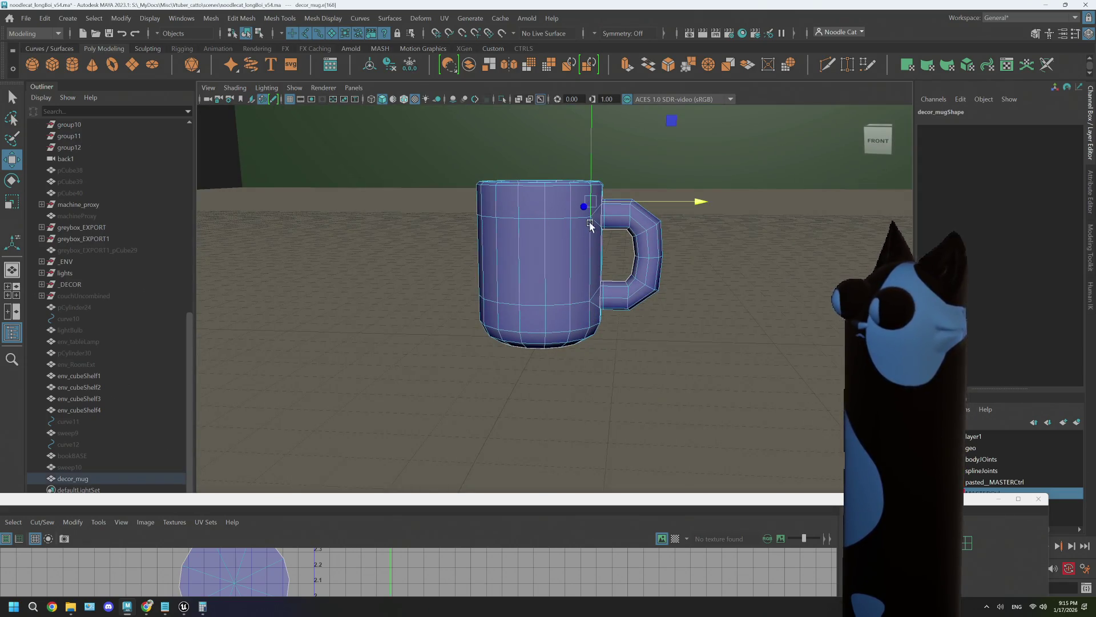
pyautogui.click(592, 274)
pyautogui.click(592, 308)
pyautogui.click(551, 325)
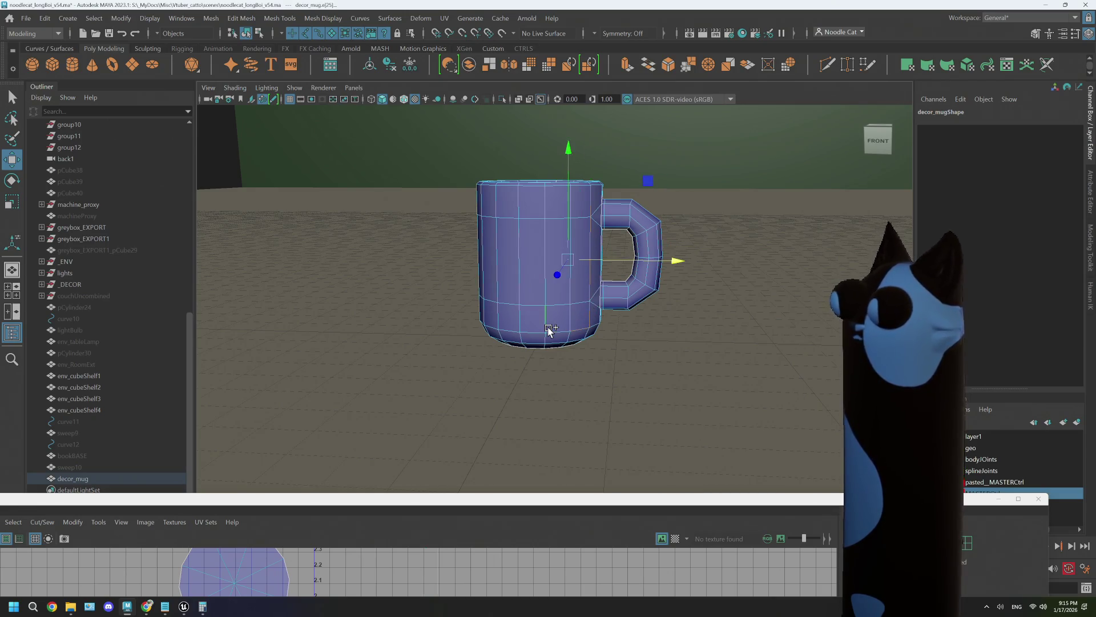
pyautogui.click(557, 326)
pyautogui.keyDown('shift'); pyautogui.click(535, 333); pyautogui.keyUp('shift')
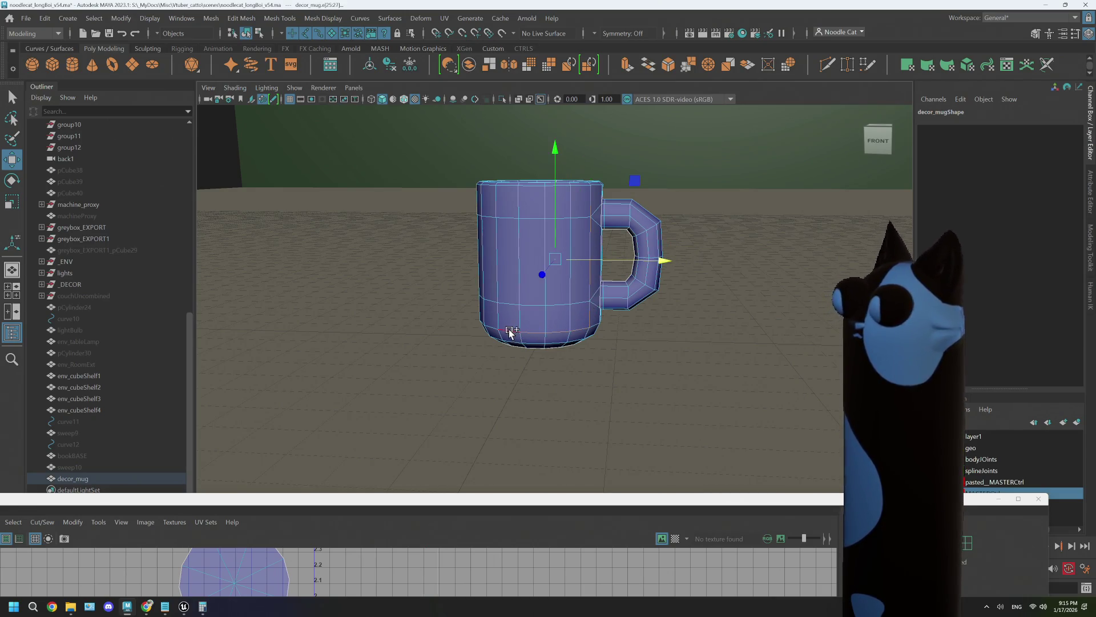
pyautogui.keyDown('shift'); pyautogui.click(502, 330); pyautogui.keyUp('shift')
pyautogui.keyDown('shift'); pyautogui.click(492, 329); pyautogui.keyUp('shift')
pyautogui.keyDown('shift'); pyautogui.click(531, 329); pyautogui.keyUp('shift')
pyautogui.keyDown('alt'); pyautogui.moveTo(529, 329); pyautogui.dragTo(526, 326); pyautogui.keyUp('alt')
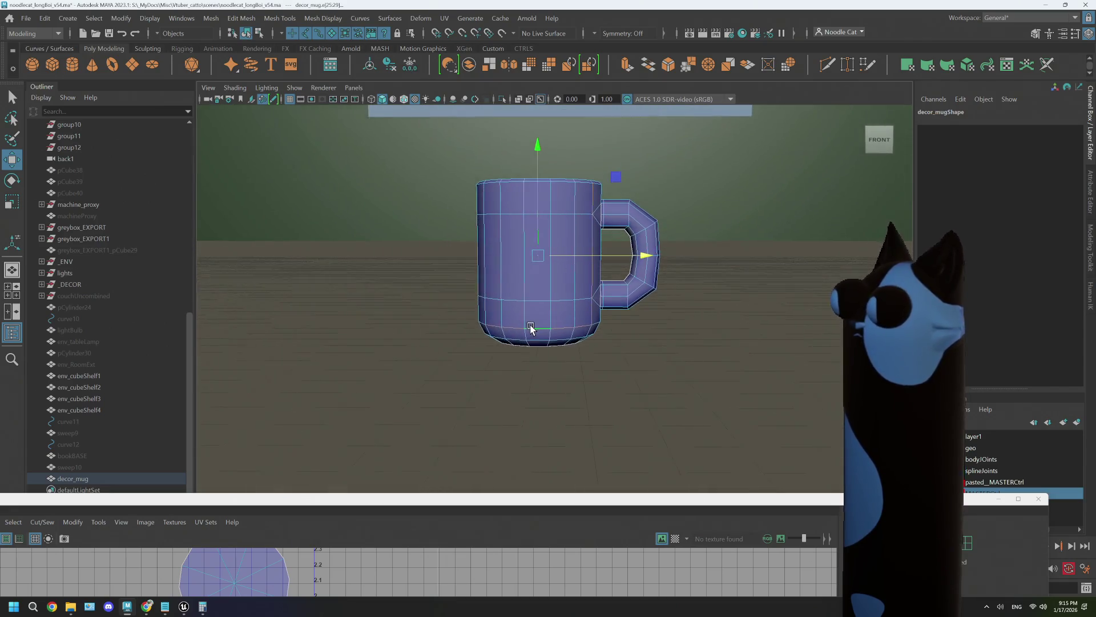
pyautogui.doubleClick(533, 330)
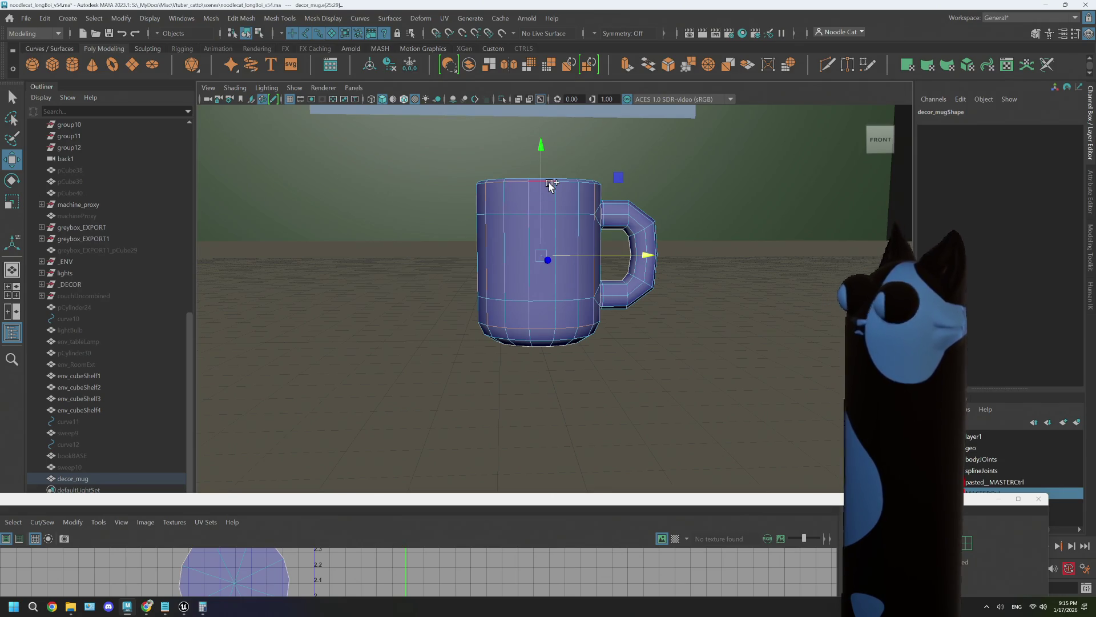
pyautogui.moveTo(578, 288)
pyautogui.keyDown('alt'); pyautogui.mouseDown()
pyautogui.moveTo(621, 294)
pyautogui.moveTo(633, 316)
pyautogui.mouseUp(); pyautogui.keyUp('alt')
pyautogui.click(704, 232)
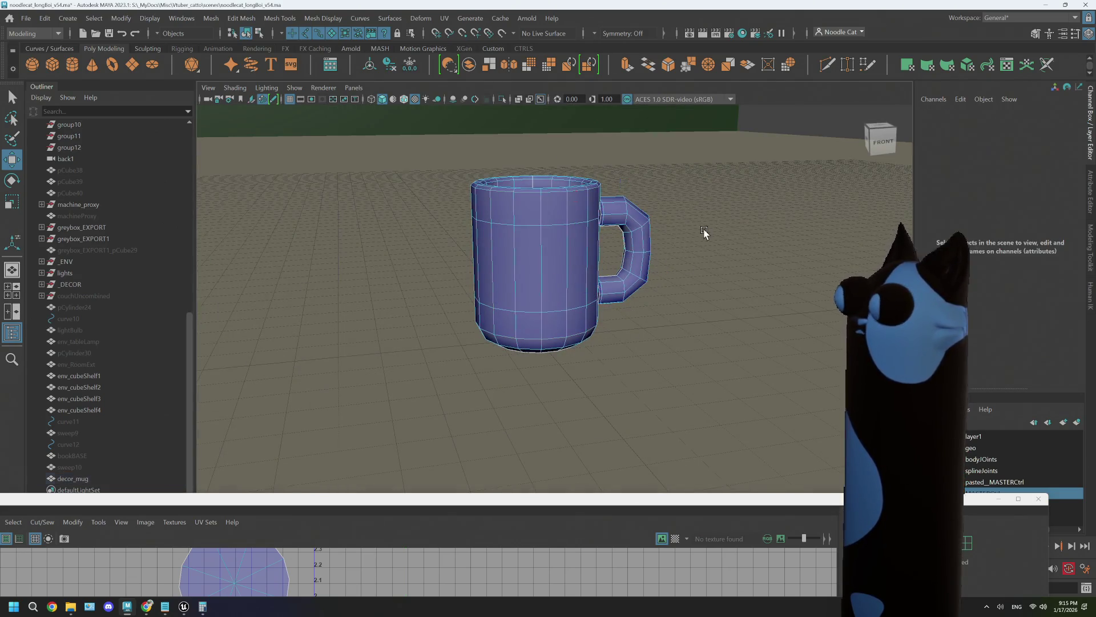
# Select the full top rim and base edge loops, then maximize the UV Editor.
pyautogui.moveTo(570, 499)
pyautogui.mouseDown()
pyautogui.moveTo(557, 3)
pyautogui.moveTo(547, 438)
pyautogui.mouseUp()
pyautogui.scroll(2, 499, 184)
pyautogui.moveTo(499, 183)
pyautogui.keyDown('alt'); pyautogui.mouseDown()
pyautogui.moveTo(531, 228)
pyautogui.moveTo(536, 216)
pyautogui.moveTo(535, 266)
pyautogui.moveTo(624, 245)
pyautogui.moveTo(575, 237)
pyautogui.mouseUp(); pyautogui.keyUp('alt')
pyautogui.click(596, 214)
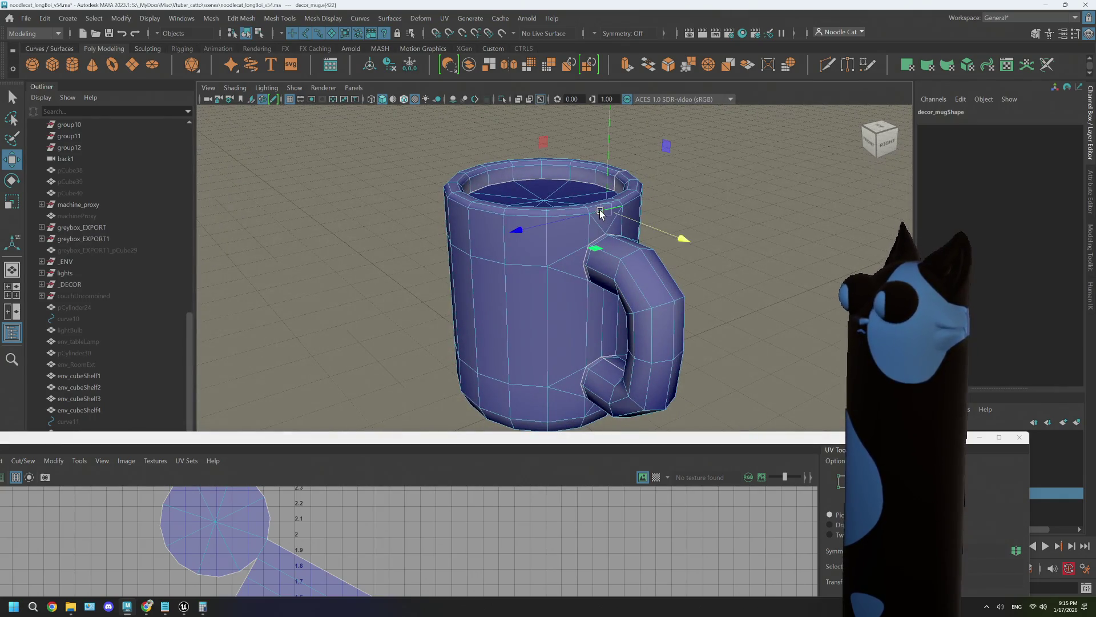
pyautogui.doubleClick(553, 217)
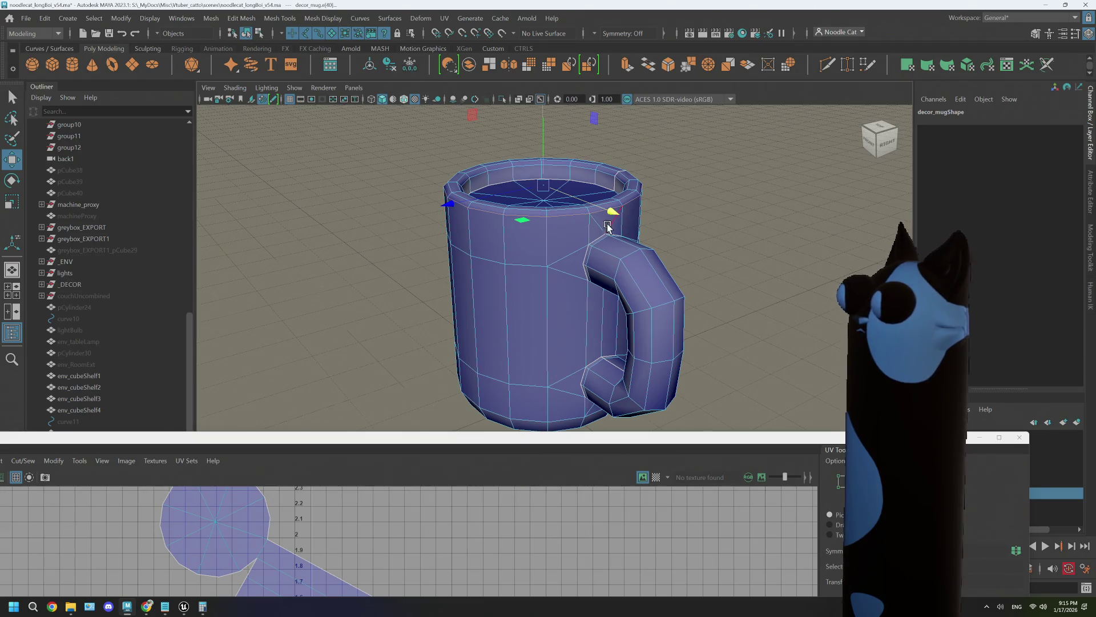
pyautogui.moveTo(553, 232)
pyautogui.keyDown('alt'); pyautogui.mouseDown()
pyautogui.moveTo(543, 289)
pyautogui.moveTo(543, 261)
pyautogui.moveTo(558, 301)
pyautogui.mouseUp(); pyautogui.keyUp('alt')
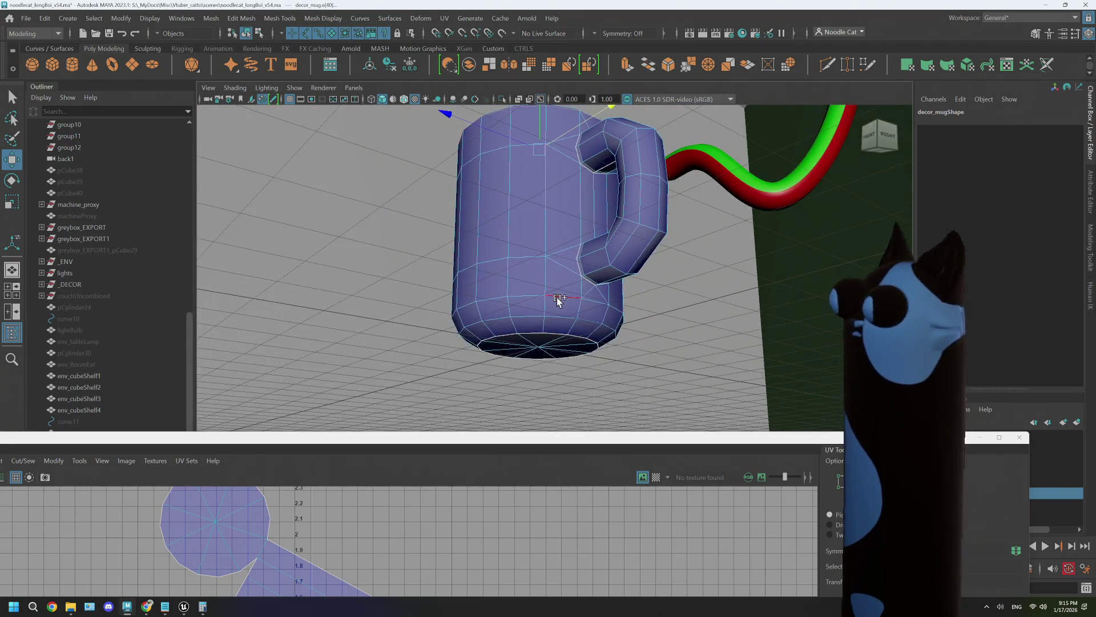
pyautogui.doubleClick(557, 298)
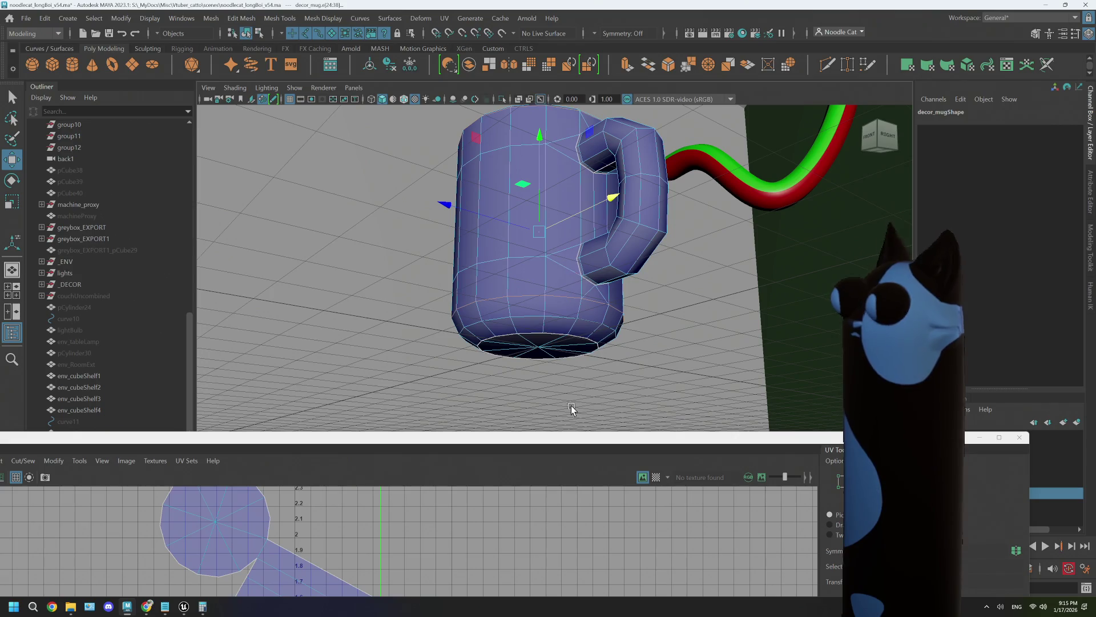
pyautogui.doubleClick(564, 440)
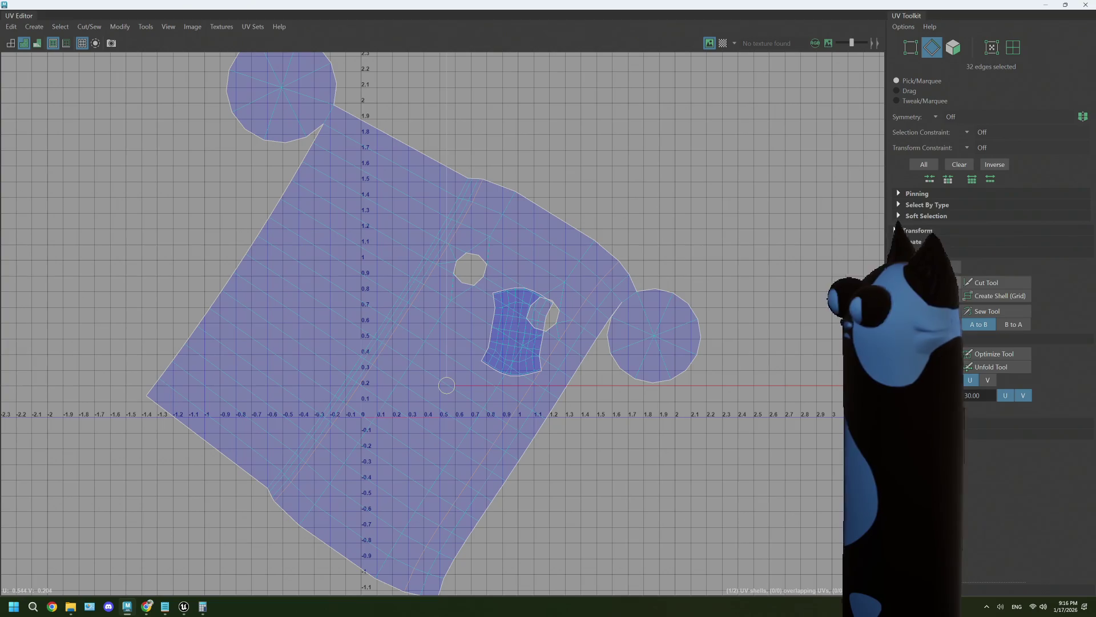
# Switch to UV shell selection and straighten the mug's side strip shell into a rectangle.
pyautogui.rightClick(448, 315)
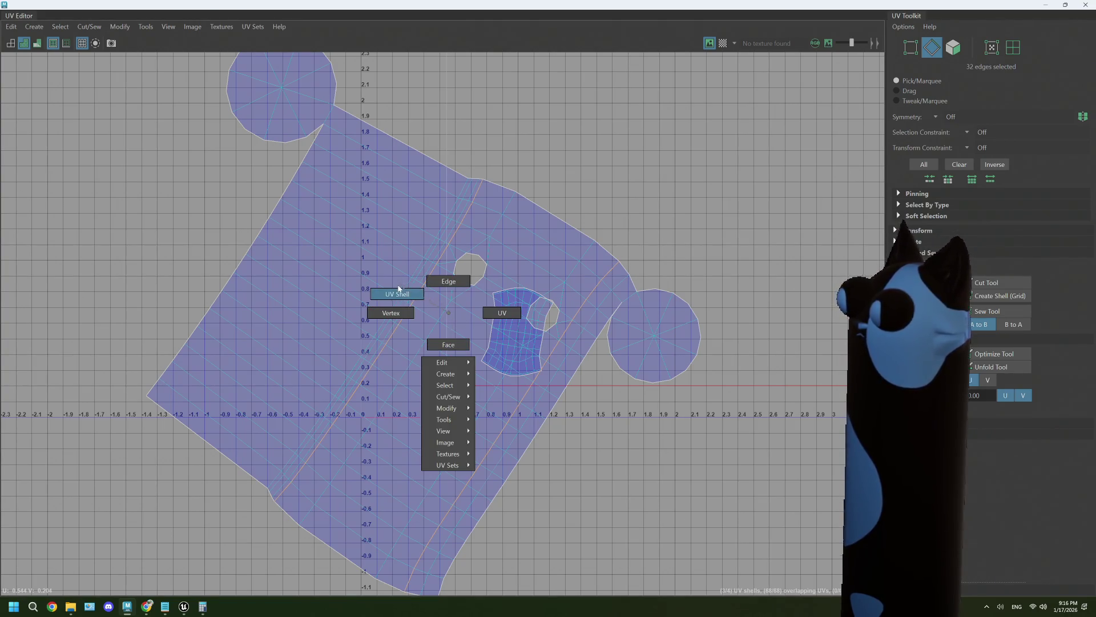
pyautogui.click(397, 294)
pyautogui.click(472, 333)
pyautogui.press('u')
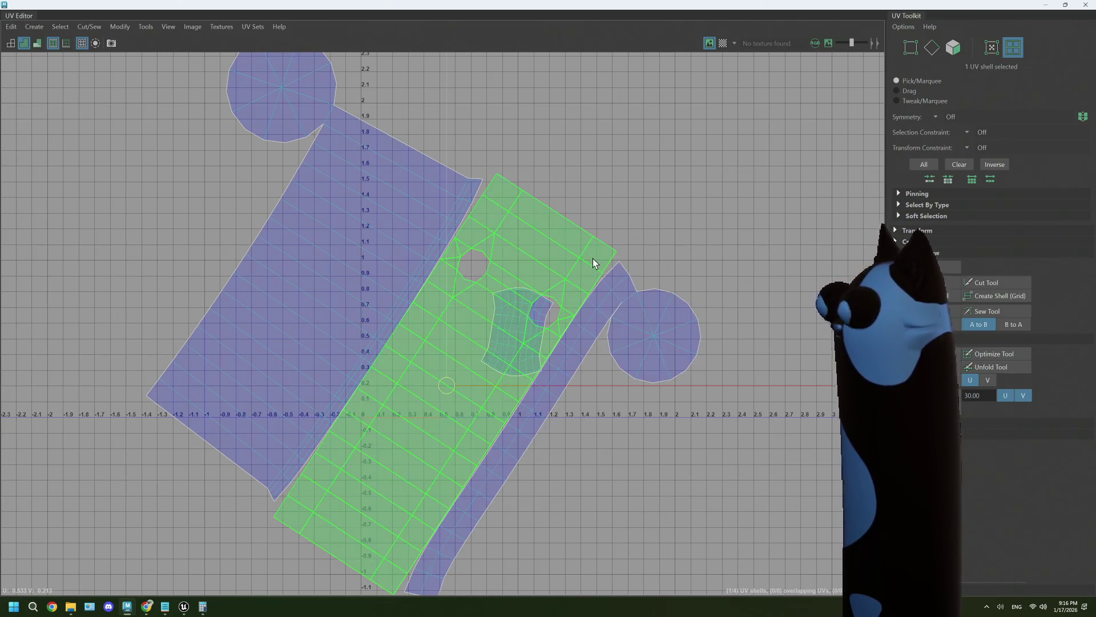
pyautogui.moveTo(593, 258); pyautogui.dragTo(567, 242, button='right')
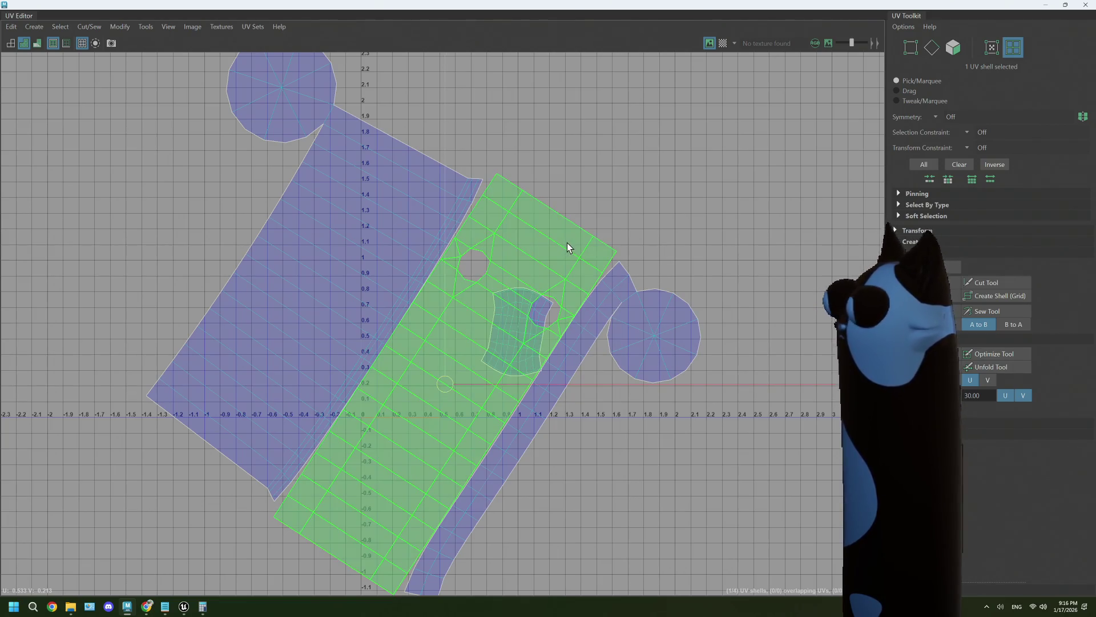
# Show the checker test texture on the UV tiles and restore the UV Editor window.
pyautogui.click(722, 43)
pyautogui.moveTo(729, 11); pyautogui.dragTo(729, 112)
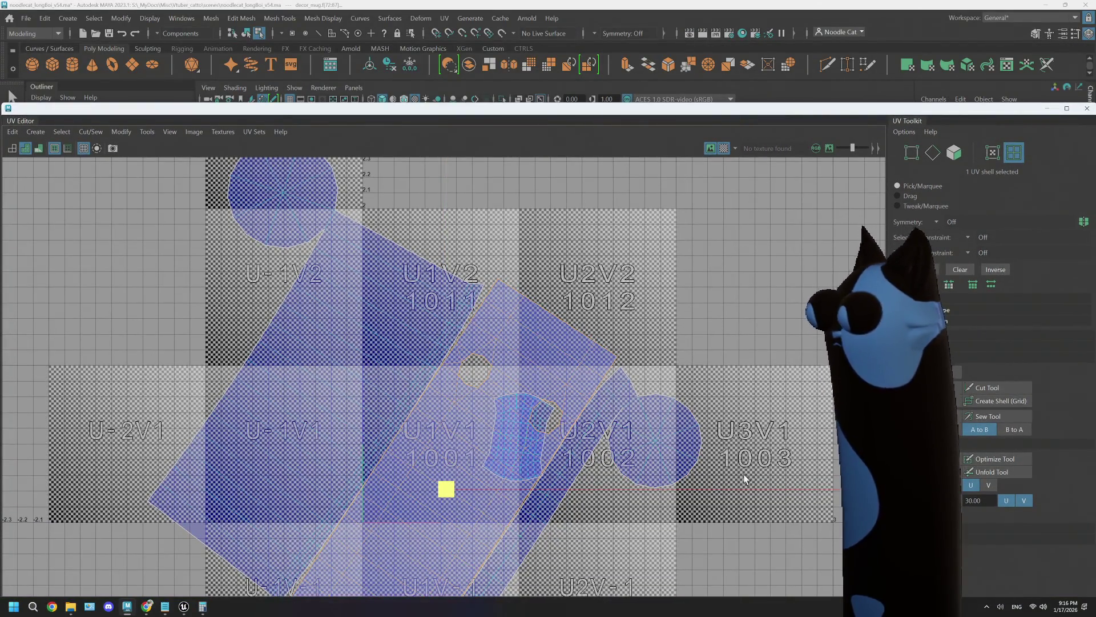
pyautogui.scroll(-3, 760, 466)
# Rotate the mug body's UV shell from diagonal to horizontal.
pyautogui.press('e')
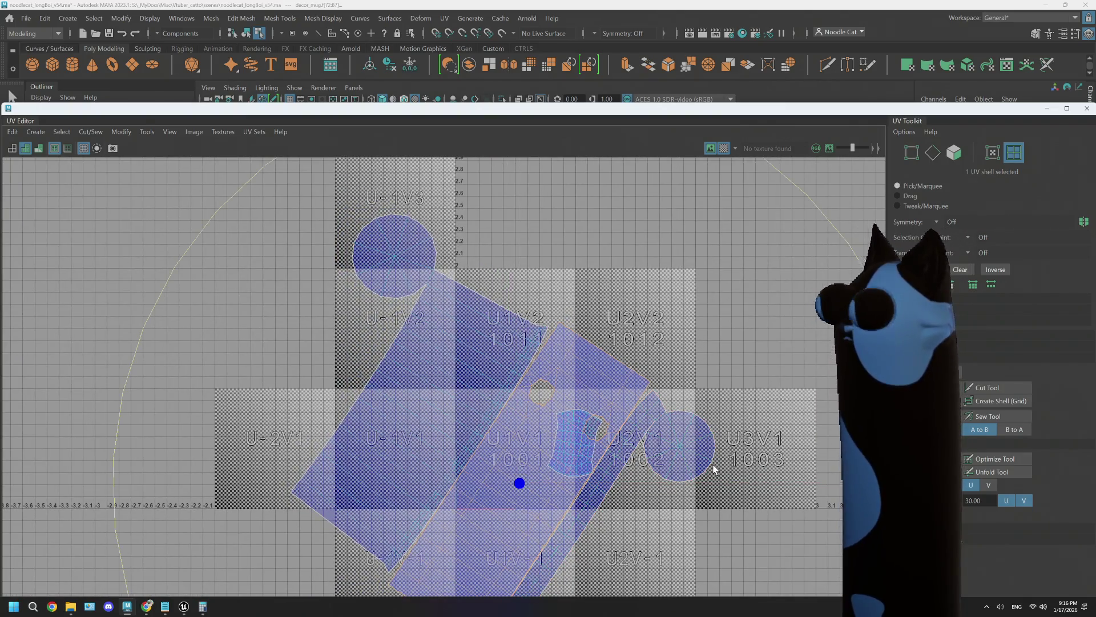
pyautogui.moveTo(862, 265)
pyautogui.mouseDown()
pyautogui.moveTo(673, 196)
pyautogui.moveTo(181, 300)
pyautogui.moveTo(296, 239)
pyautogui.mouseUp()
pyautogui.moveTo(578, 114)
pyautogui.mouseDown()
pyautogui.moveTo(576, 403)
pyautogui.moveTo(531, 21)
pyautogui.mouseUp()
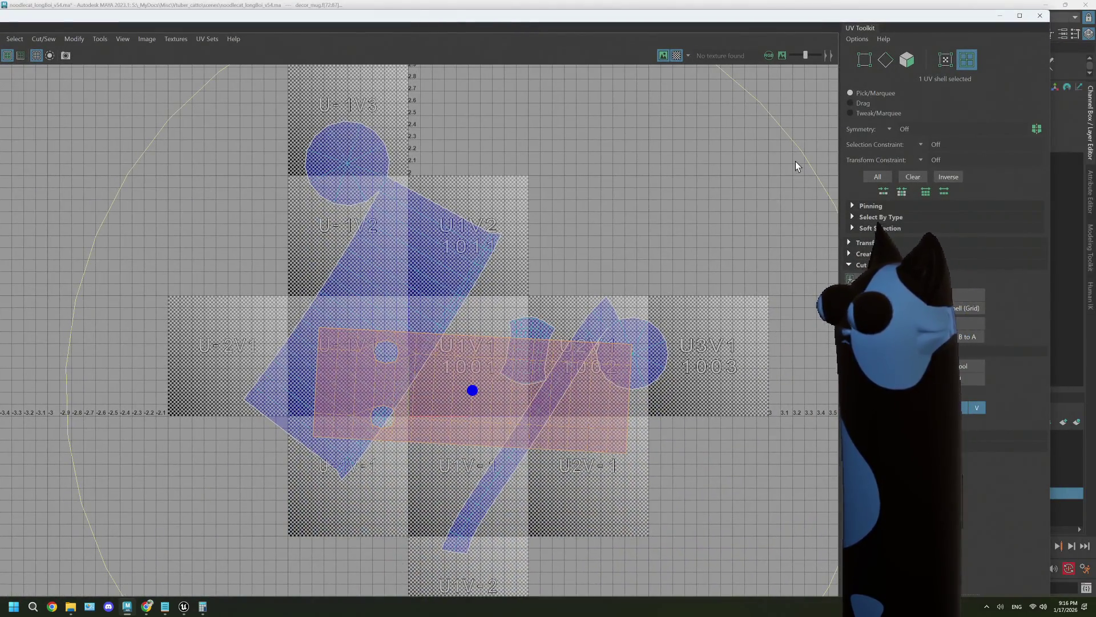
pyautogui.moveTo(805, 166)
pyautogui.mouseDown()
pyautogui.moveTo(522, 502)
pyautogui.moveTo(316, 479)
pyautogui.moveTo(673, 482)
pyautogui.mouseUp()
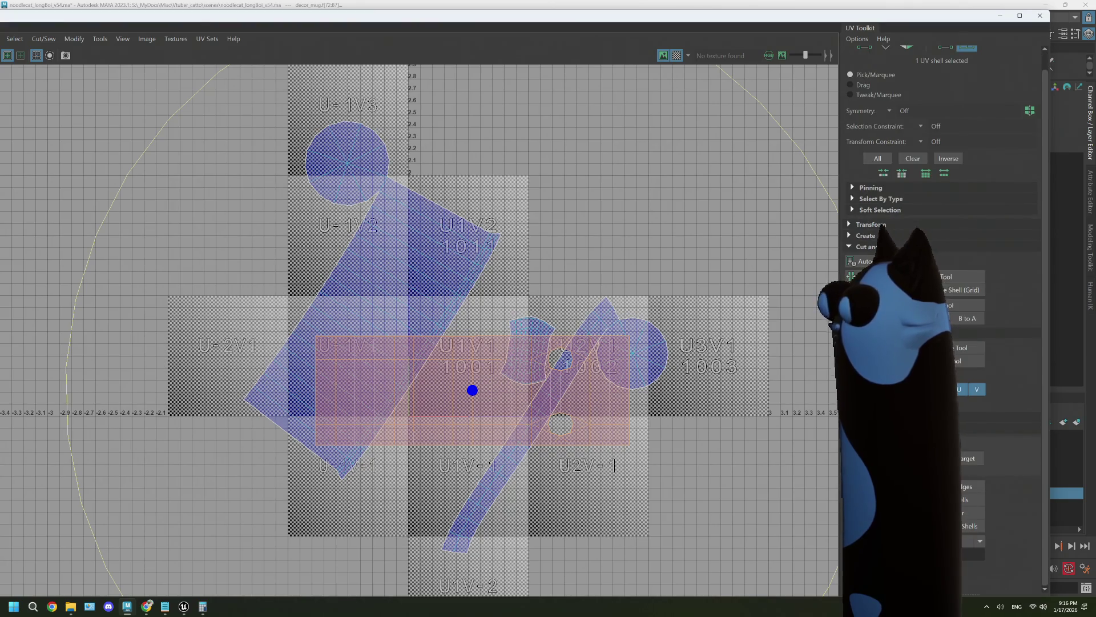
pyautogui.scroll(4, 503, 402)
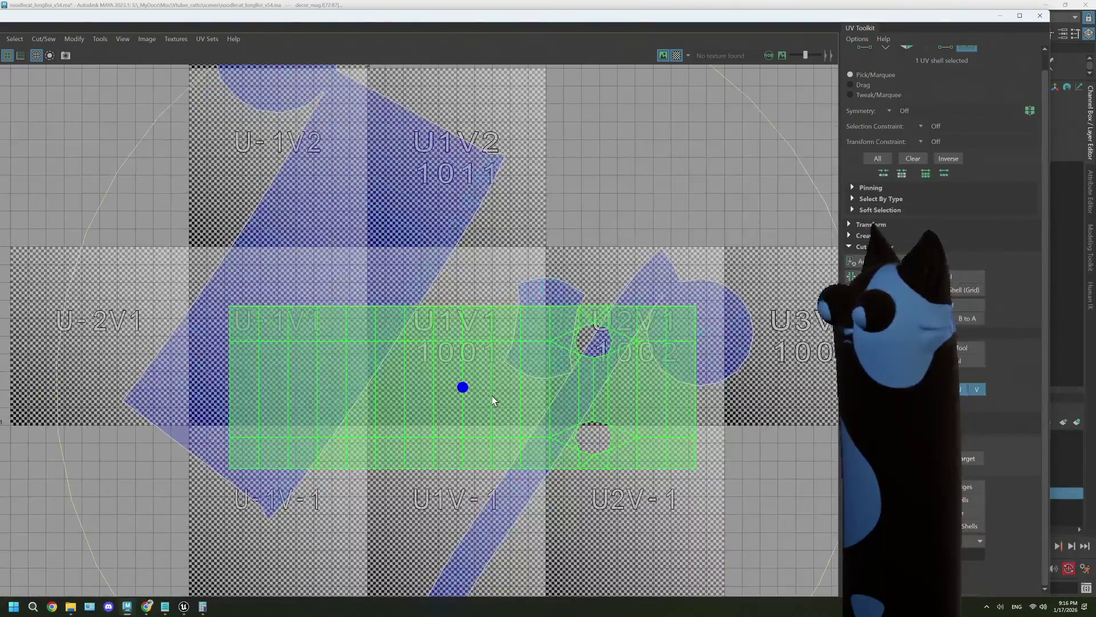
pyautogui.scroll(-2, 494, 401)
pyautogui.scroll(2, 493, 398)
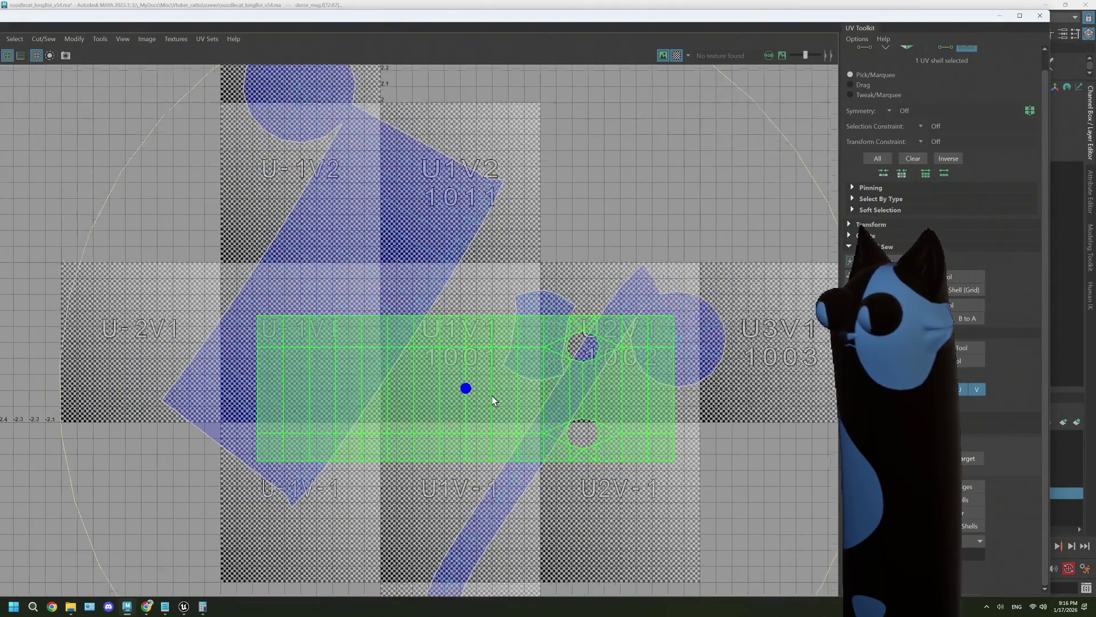
# Scale the body shell down uniformly so it spans U 0 to 1 along the tile's bottom.
pyautogui.press('w')
pyautogui.moveTo(462, 388); pyautogui.dragTo(206, 406)
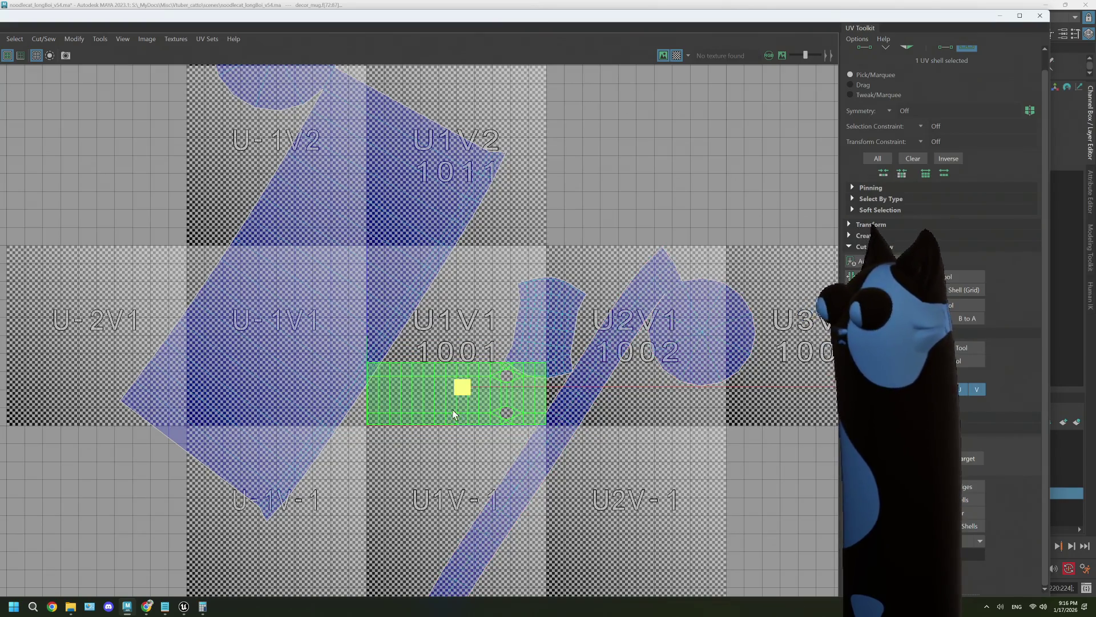
pyautogui.scroll(3, 447, 409)
pyautogui.scroll(1, 447, 409)
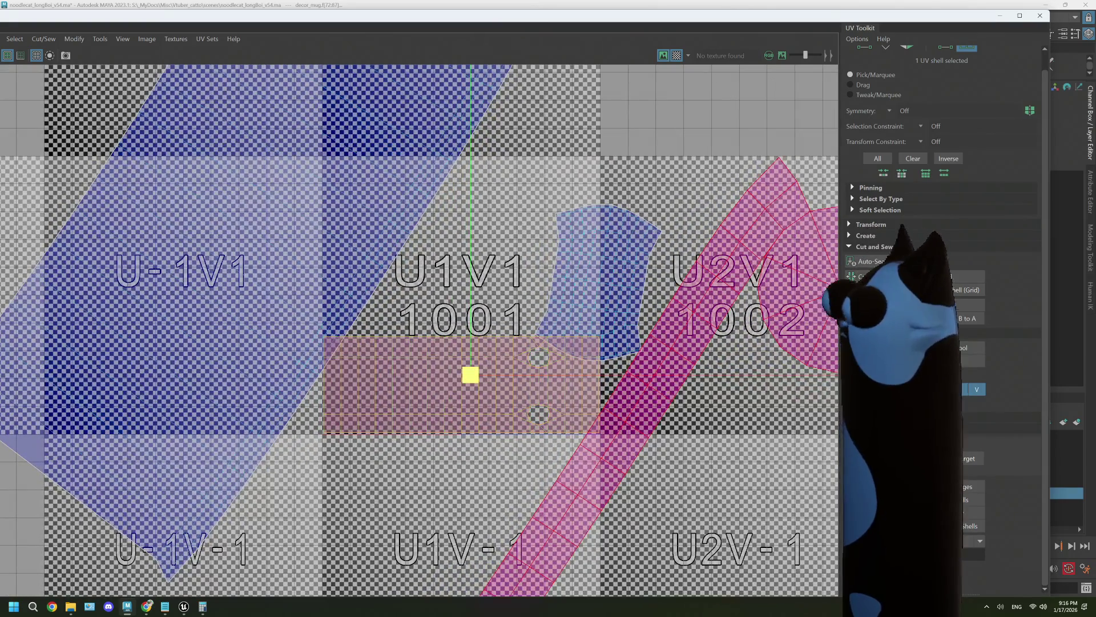
pyautogui.click(853, 225)
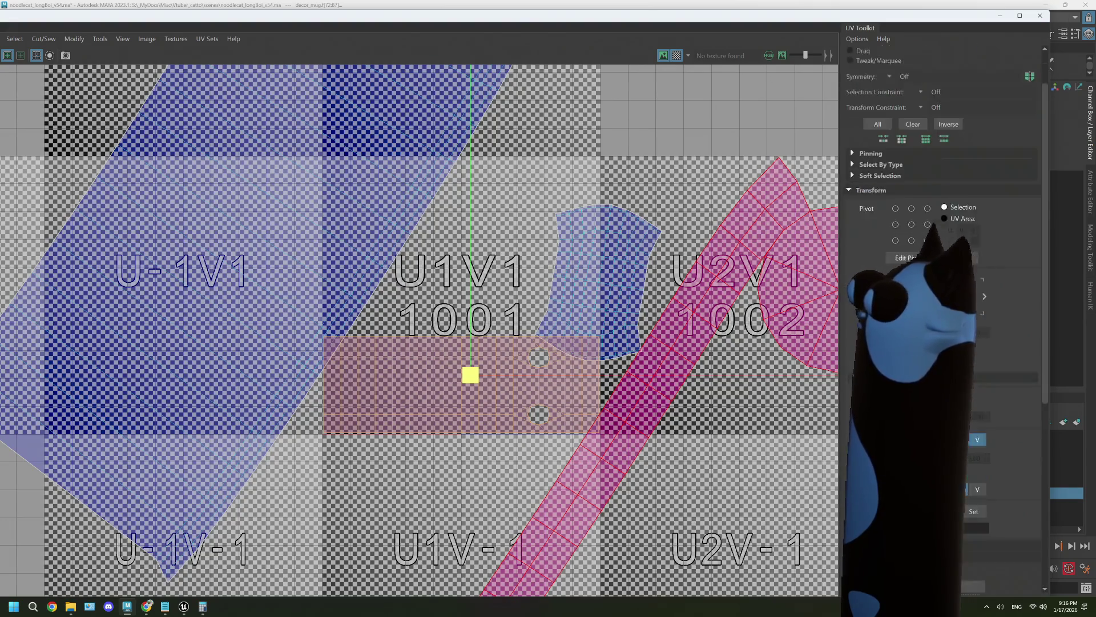
pyautogui.scroll(-3, 914, 286)
pyautogui.scroll(-5, 648, 406)
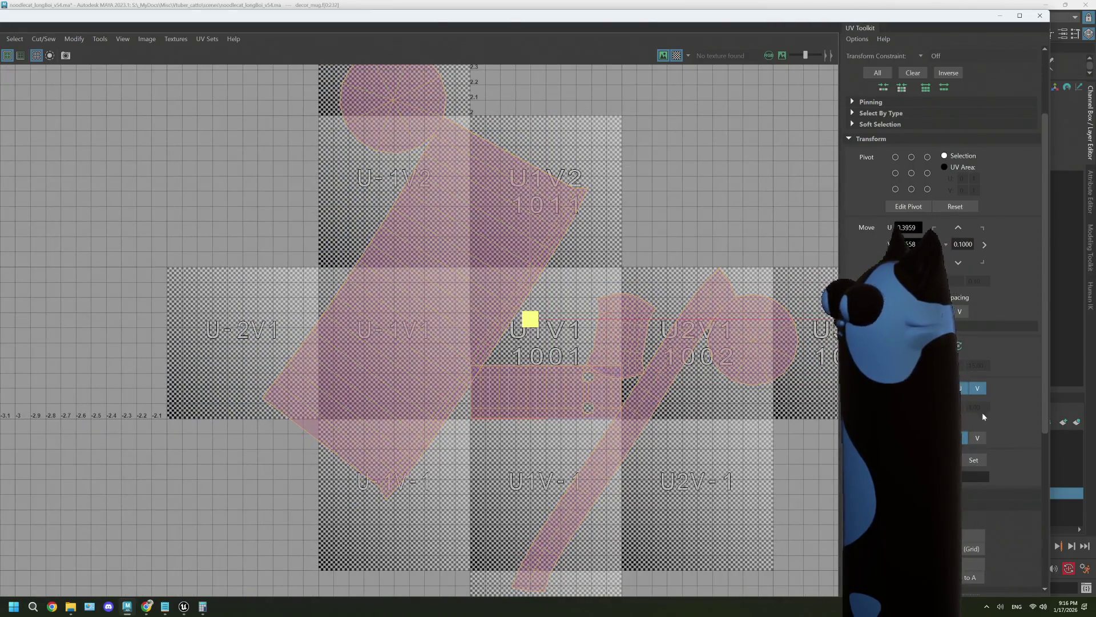
# Select the handle's UV shell and turn off the checker tile display.
pyautogui.click(695, 409)
pyautogui.scroll(4, 695, 409)
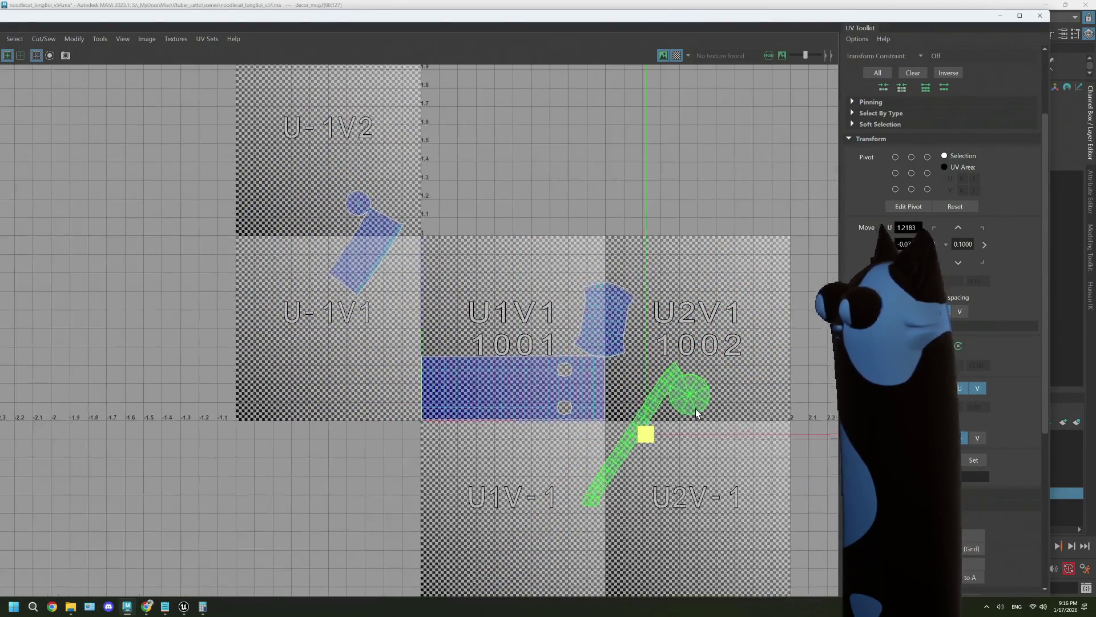
pyautogui.scroll(5, 642, 397)
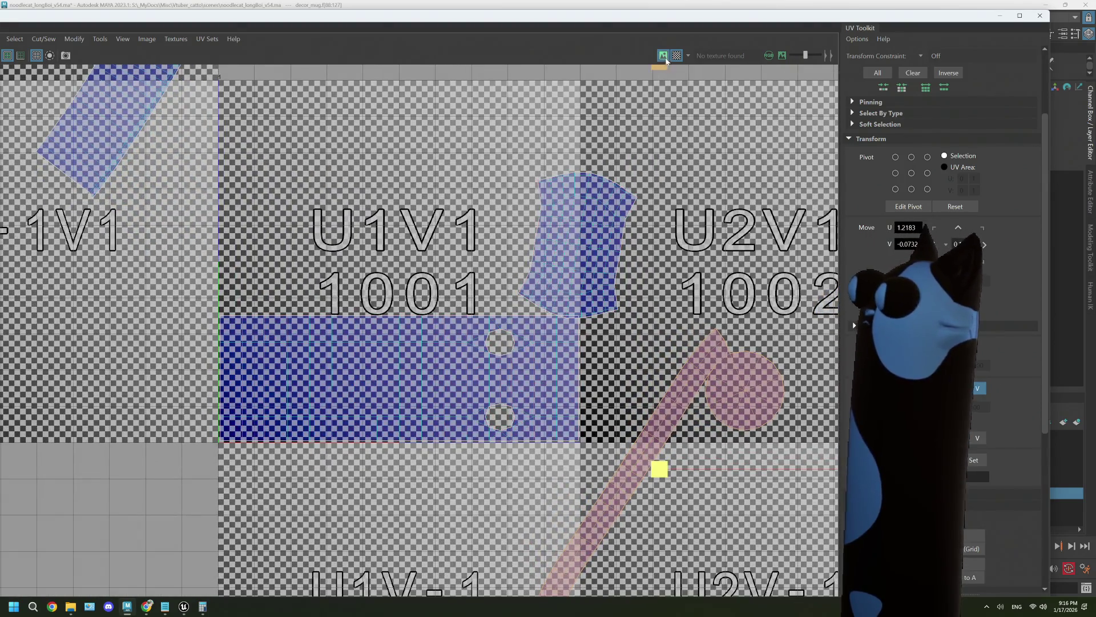
pyautogui.click(677, 55)
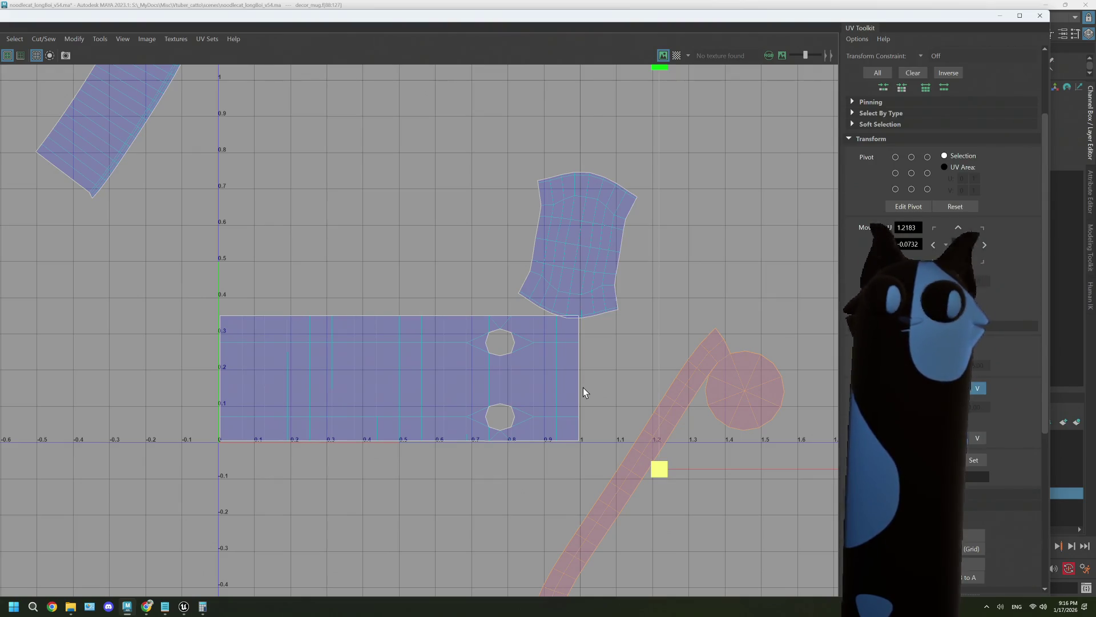
pyautogui.scroll(-2, 580, 392)
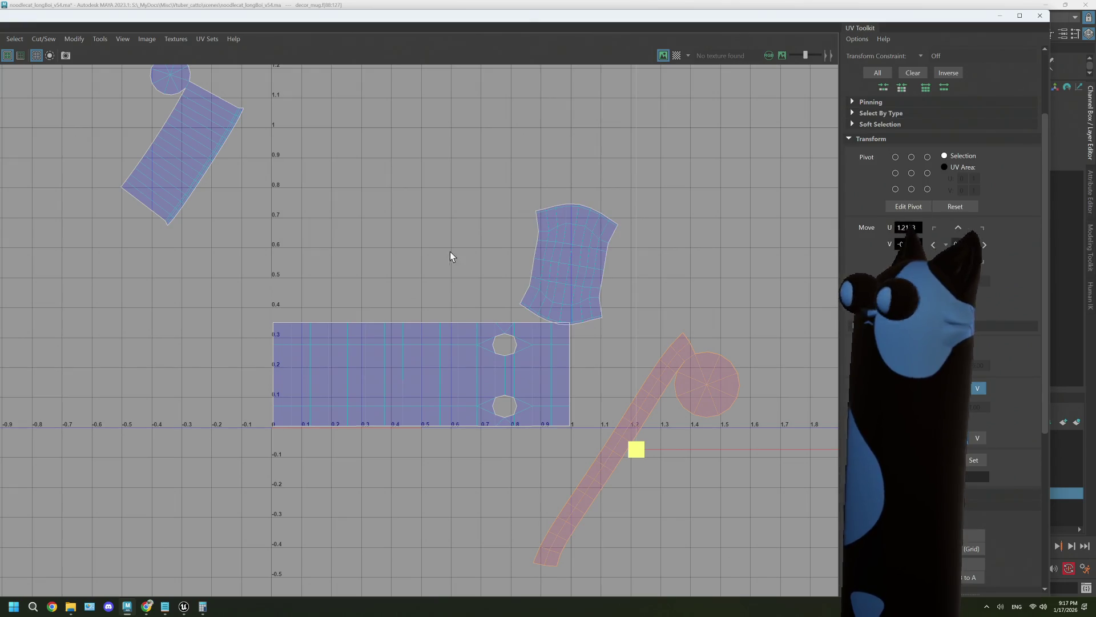
pyautogui.scroll(2, 550, 342)
pyautogui.moveTo(689, 375)
pyautogui.mouseDown(button='right')
pyautogui.moveTo(695, 331)
pyautogui.moveTo(648, 347)
pyautogui.moveTo(694, 344)
pyautogui.mouseUp(button='right')
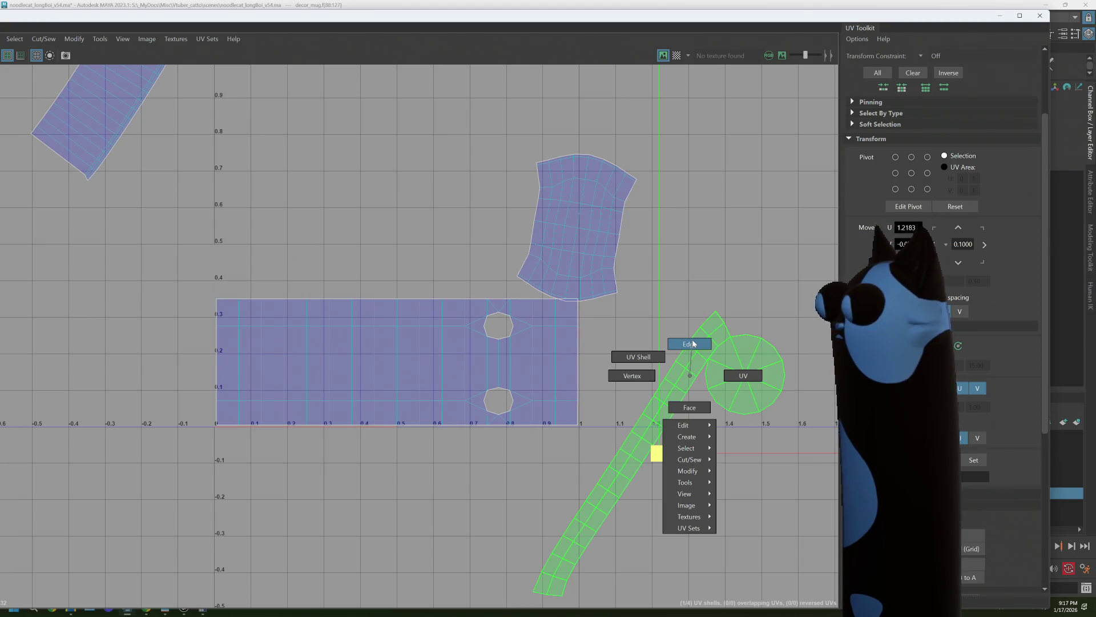
# Select the strip as one UV shell, move it below the body and rotate it horizontal.
pyautogui.moveTo(693, 347); pyautogui.dragTo(694, 348, button='right')
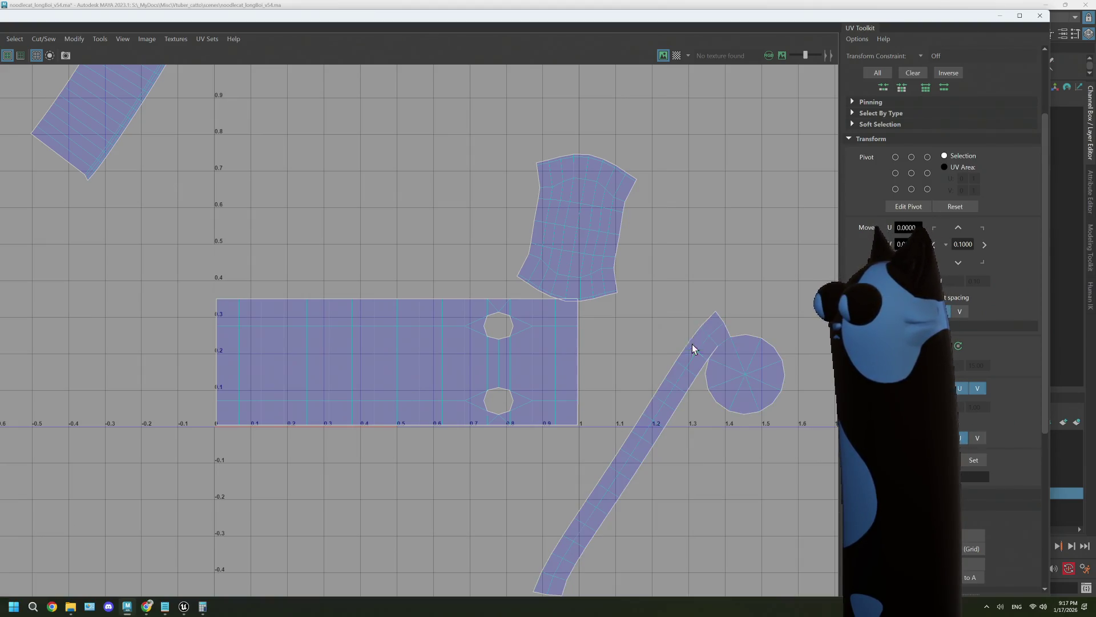
pyautogui.keyDown('alt'); pyautogui.moveTo(707, 324); pyautogui.dragTo(734, 235, button='middle'); pyautogui.keyUp('alt')
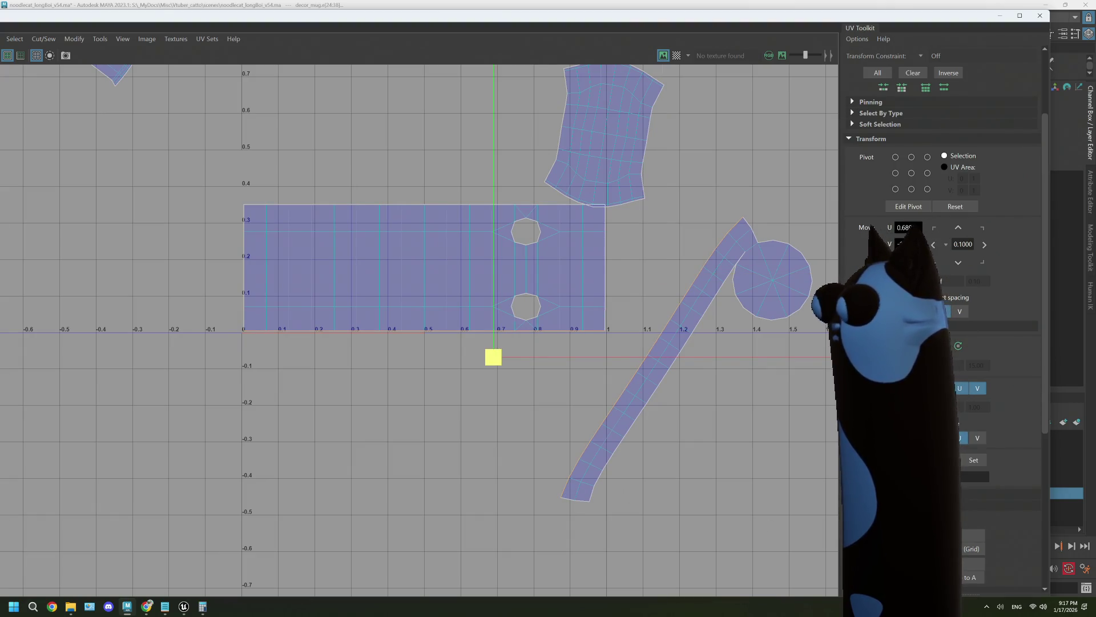
pyautogui.moveTo(493, 357); pyautogui.dragTo(537, 343)
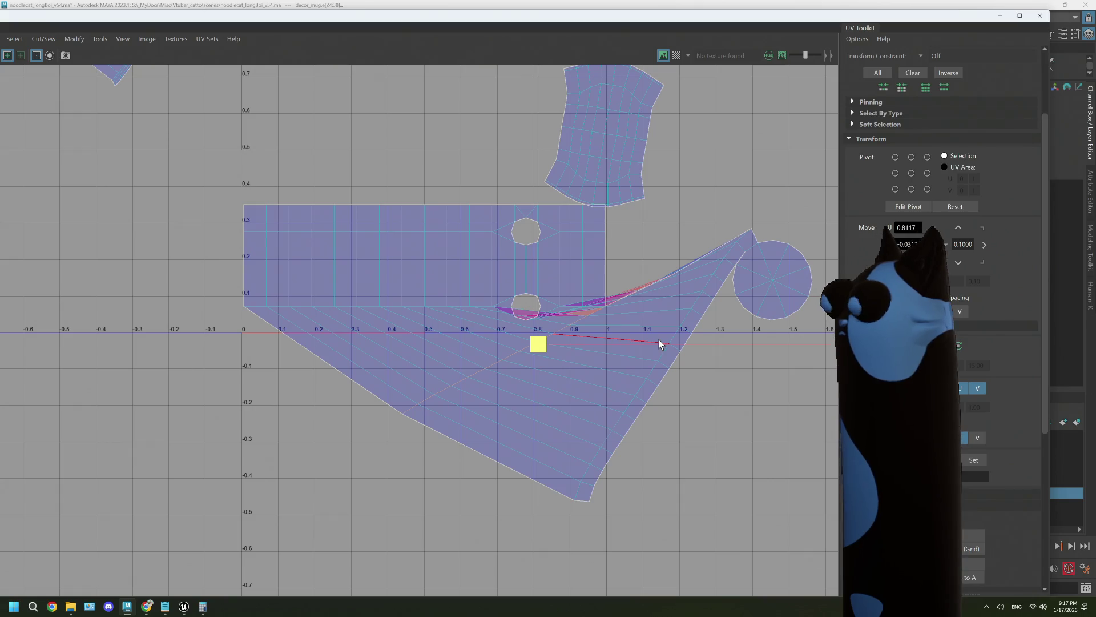
pyautogui.moveTo(661, 333)
pyautogui.mouseDown(button='right')
pyautogui.moveTo(693, 302)
pyautogui.moveTo(611, 339)
pyautogui.moveTo(615, 321)
pyautogui.moveTo(676, 303)
pyautogui.moveTo(685, 312)
pyautogui.mouseUp(button='right')
pyautogui.hotkey('ctrl', 'z')
pyautogui.click(683, 322)
pyautogui.scroll(-1, 695, 361)
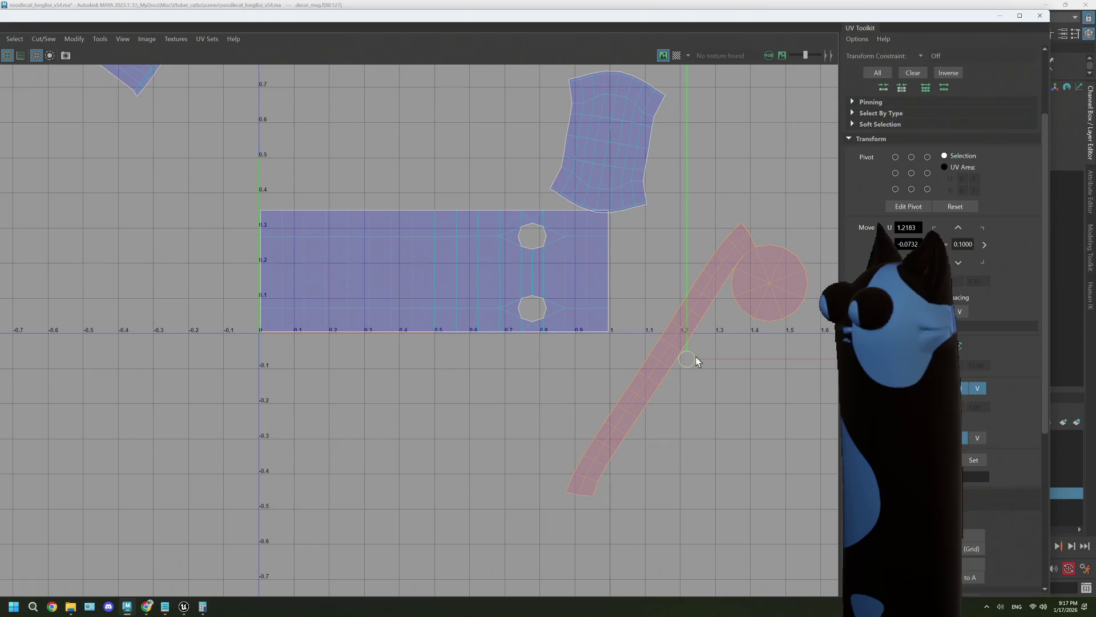
pyautogui.moveTo(689, 362); pyautogui.dragTo(450, 482)
pyautogui.press('e')
pyautogui.scroll(-1, 571, 442)
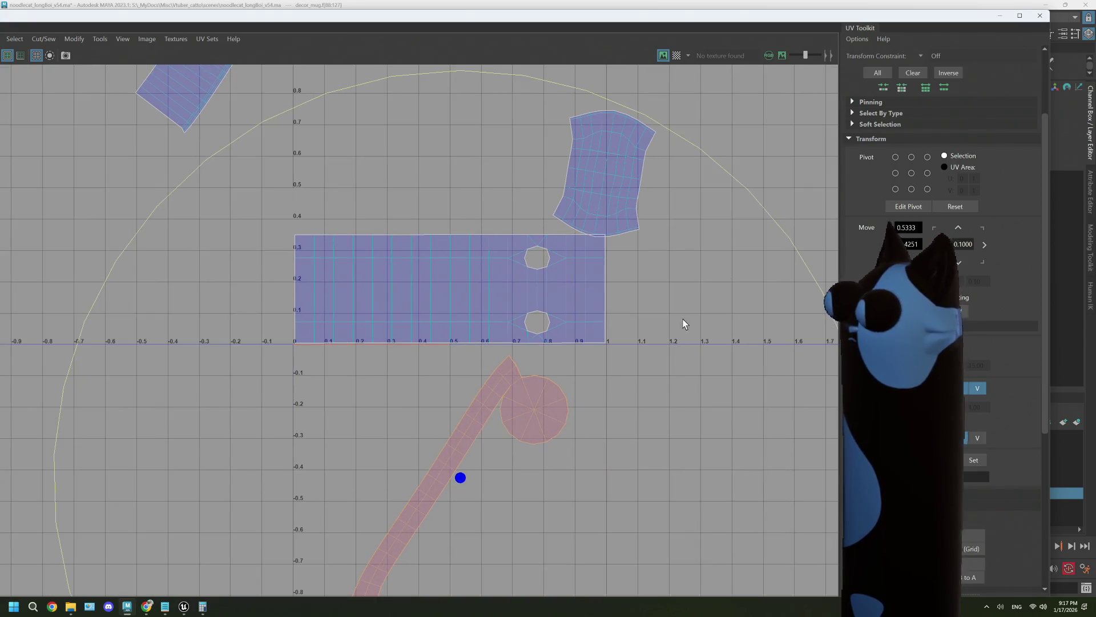
pyautogui.moveTo(746, 188)
pyautogui.mouseDown()
pyautogui.moveTo(807, 505)
pyautogui.moveTo(789, 541)
pyautogui.mouseUp()
# Select the strip's top edge loop, then the UVs of the lower strip and circle.
pyautogui.moveTo(641, 434)
pyautogui.mouseDown(button='right')
pyautogui.moveTo(641, 399)
pyautogui.moveTo(588, 416)
pyautogui.mouseUp(button='right')
pyautogui.doubleClick(583, 456)
pyautogui.click(583, 454)
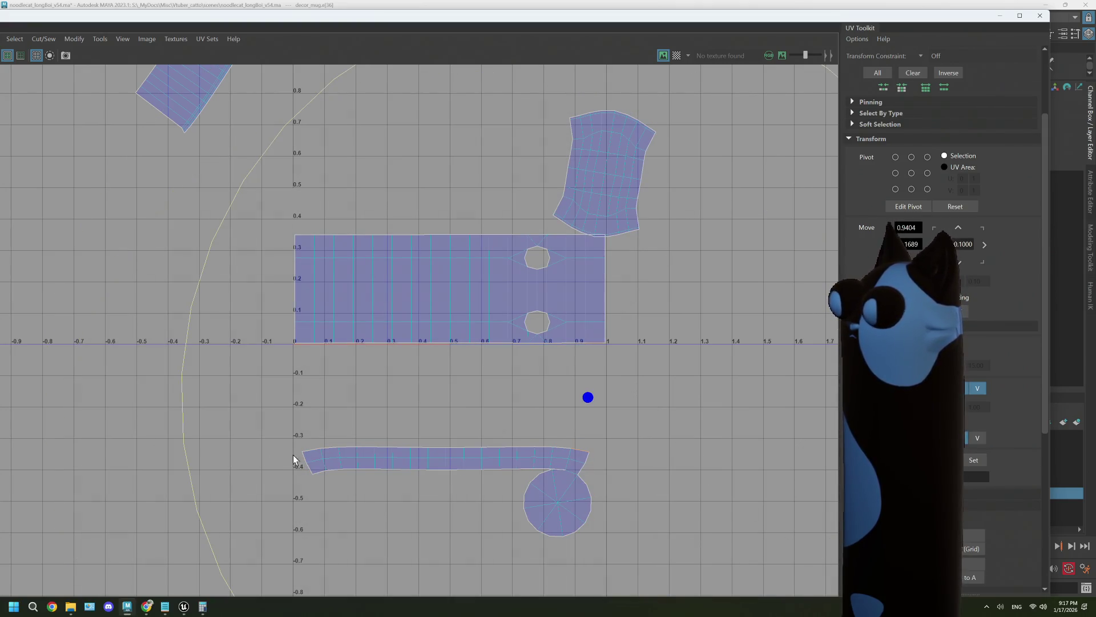
pyautogui.doubleClick(311, 453)
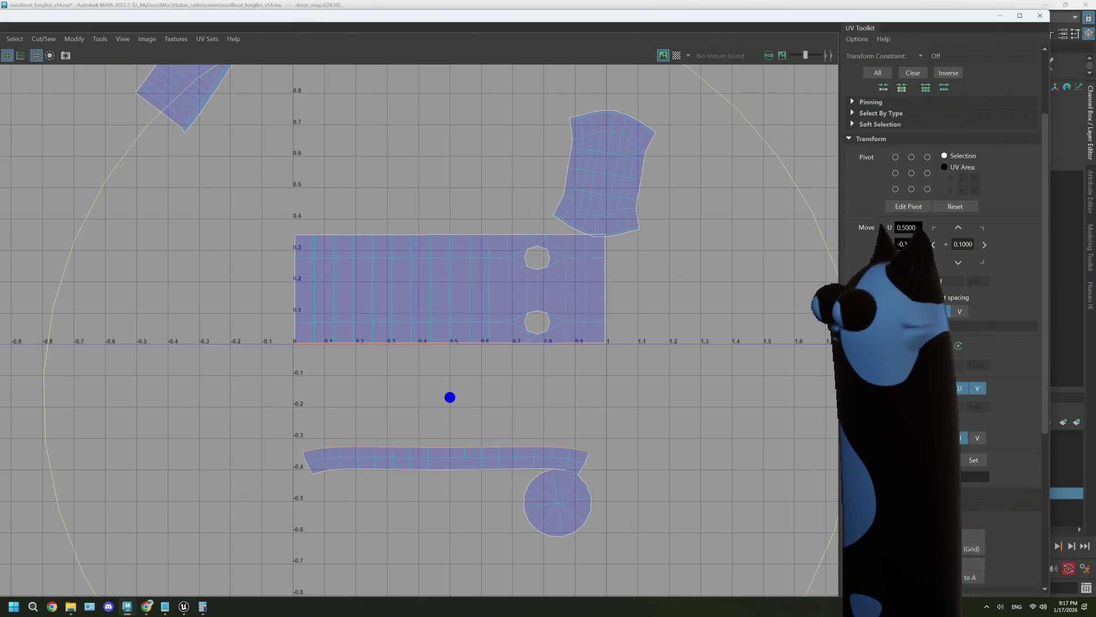
pyautogui.moveTo(614, 435)
pyautogui.mouseDown(button='right')
pyautogui.moveTo(596, 427)
pyautogui.moveTo(615, 421)
pyautogui.moveTo(583, 443)
pyautogui.moveTo(614, 466)
pyautogui.moveTo(665, 435)
pyautogui.mouseUp(button='right')
pyautogui.moveTo(287, 378); pyautogui.dragTo(289, 379)
# Unfold the strip and circle UVs and check the result with the checker display.
pyautogui.scroll(3, 942, 229)
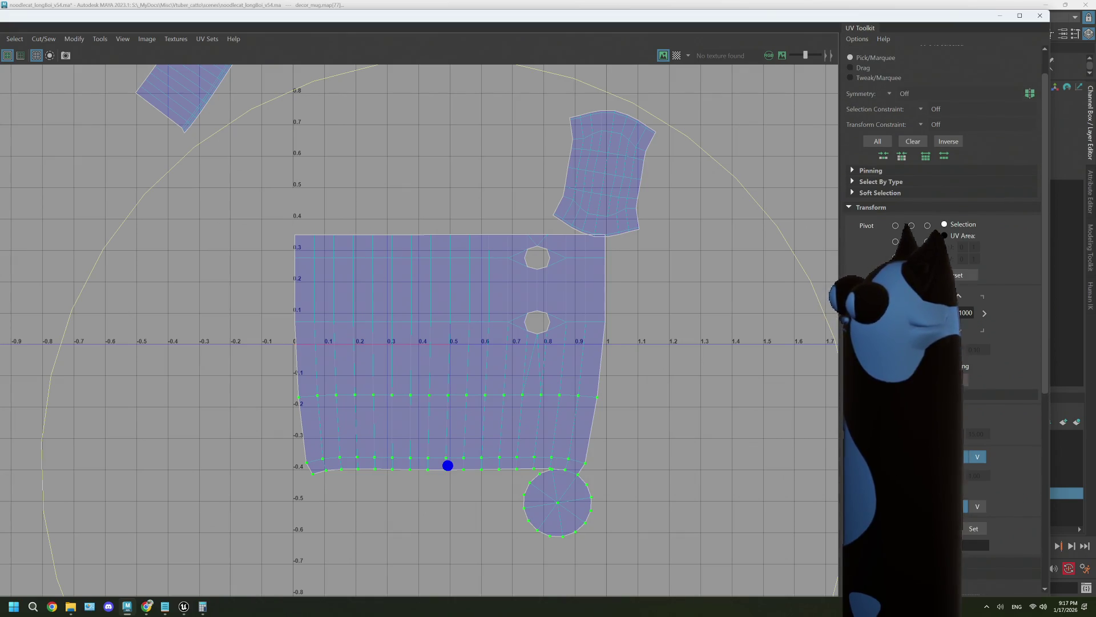
pyautogui.scroll(-10, 865, 203)
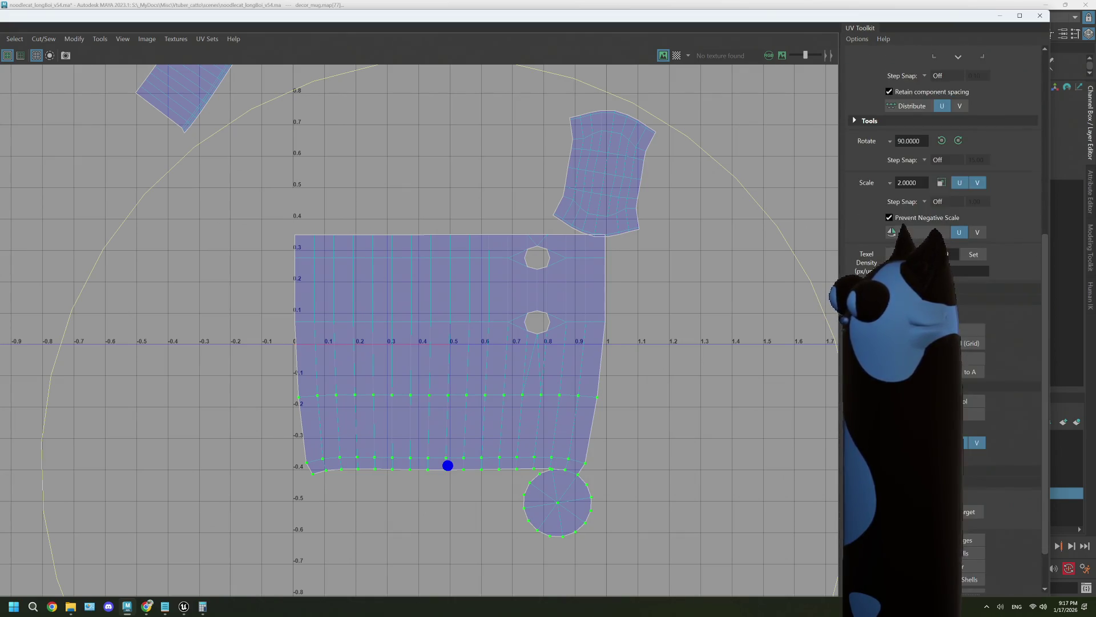
pyautogui.hotkey('ctrl', 'z')
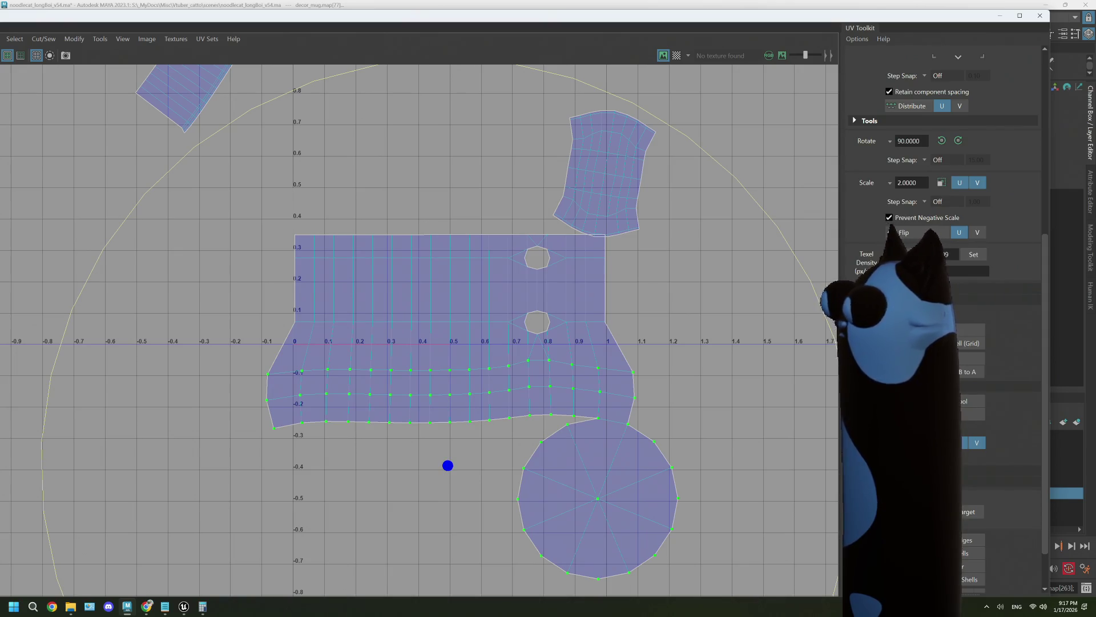
pyautogui.hotkey('ctrl', 'z')
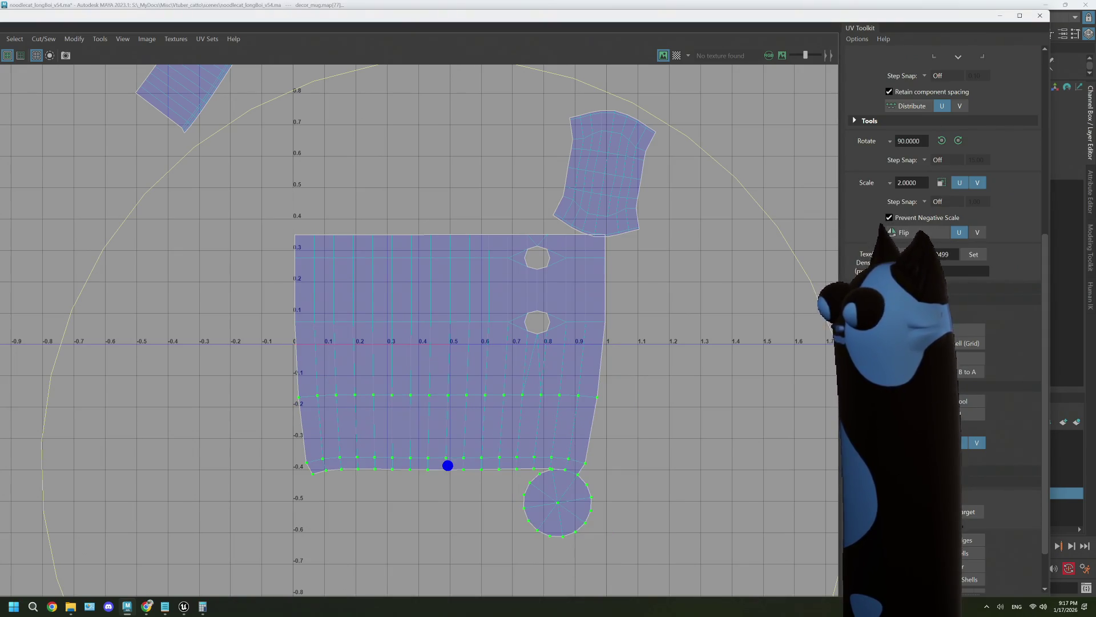
pyautogui.hotkey('shift', 'z')
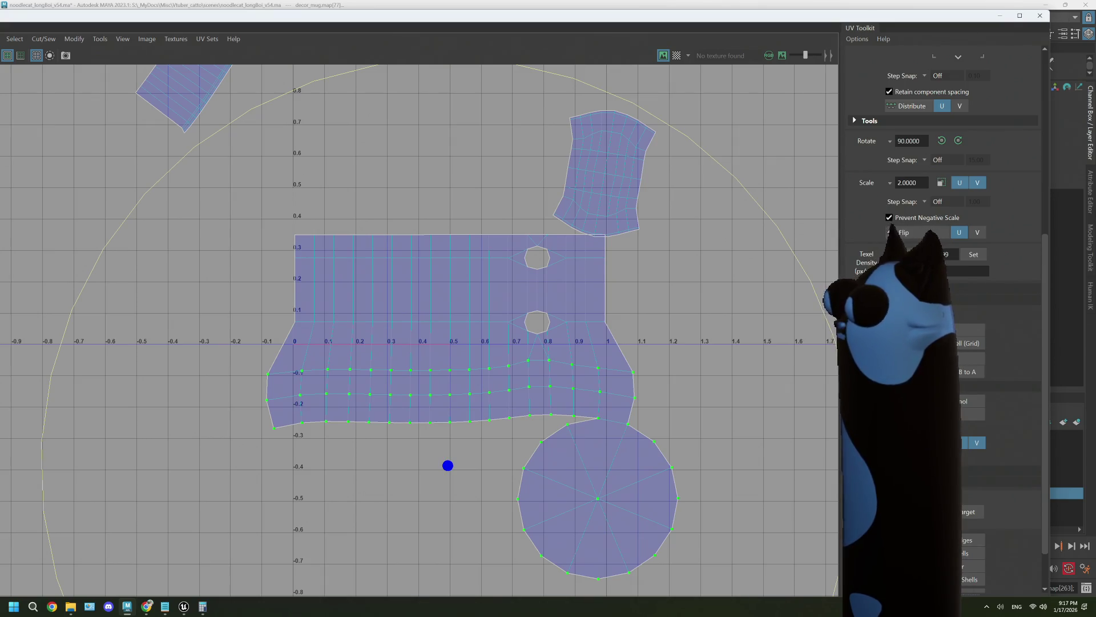
pyautogui.click(673, 57)
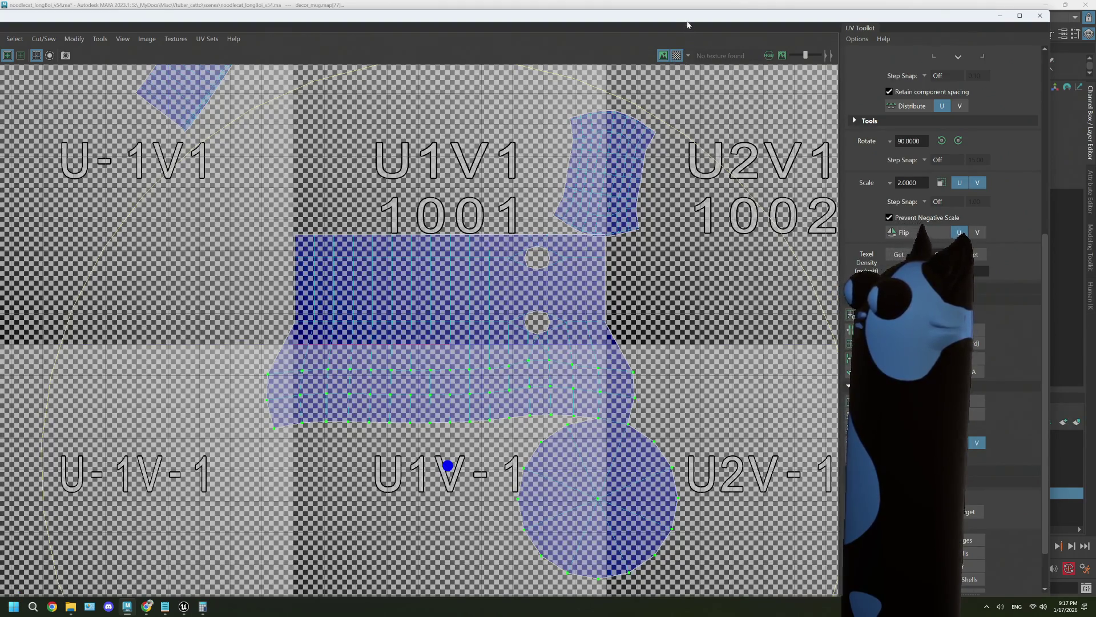
pyautogui.doubleClick(688, 25)
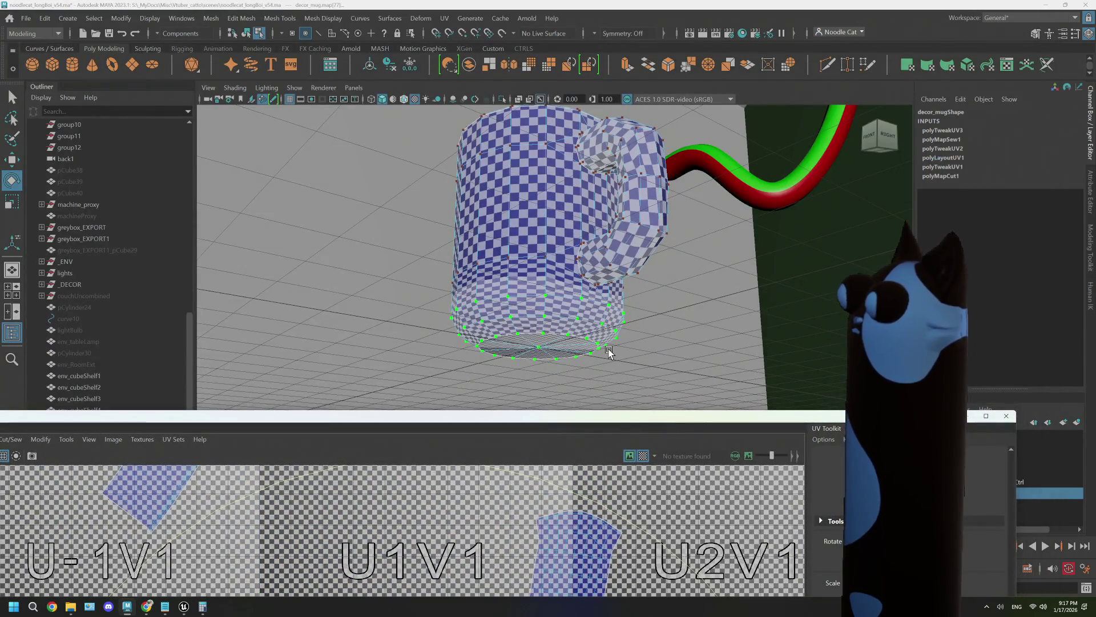
pyautogui.doubleClick(619, 421)
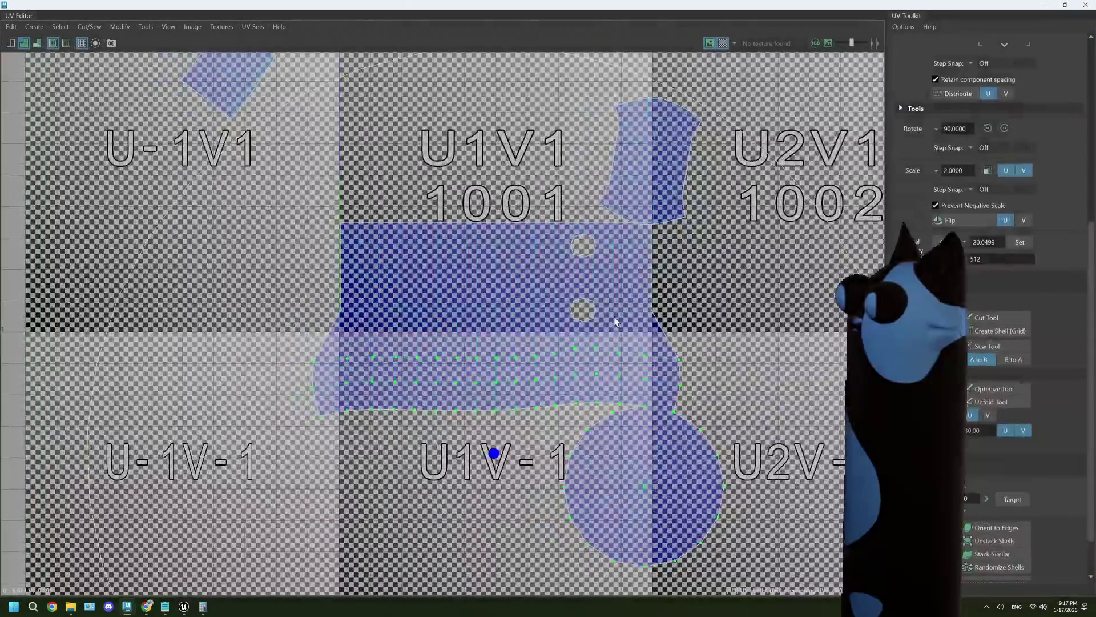
# Turn off the checker and undo the sew, splitting the strip back off the rectangle.
pyautogui.moveTo(707, 346)
pyautogui.mouseDown(button='right')
pyautogui.moveTo(691, 325)
pyautogui.moveTo(707, 345)
pyautogui.mouseUp(button='right')
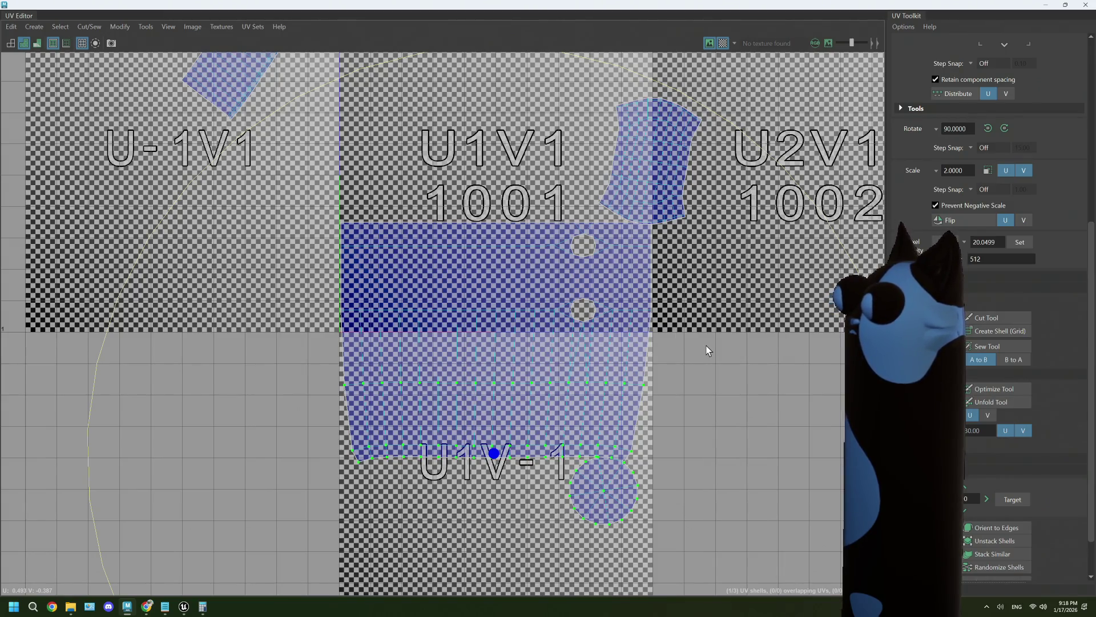
pyautogui.click(723, 46)
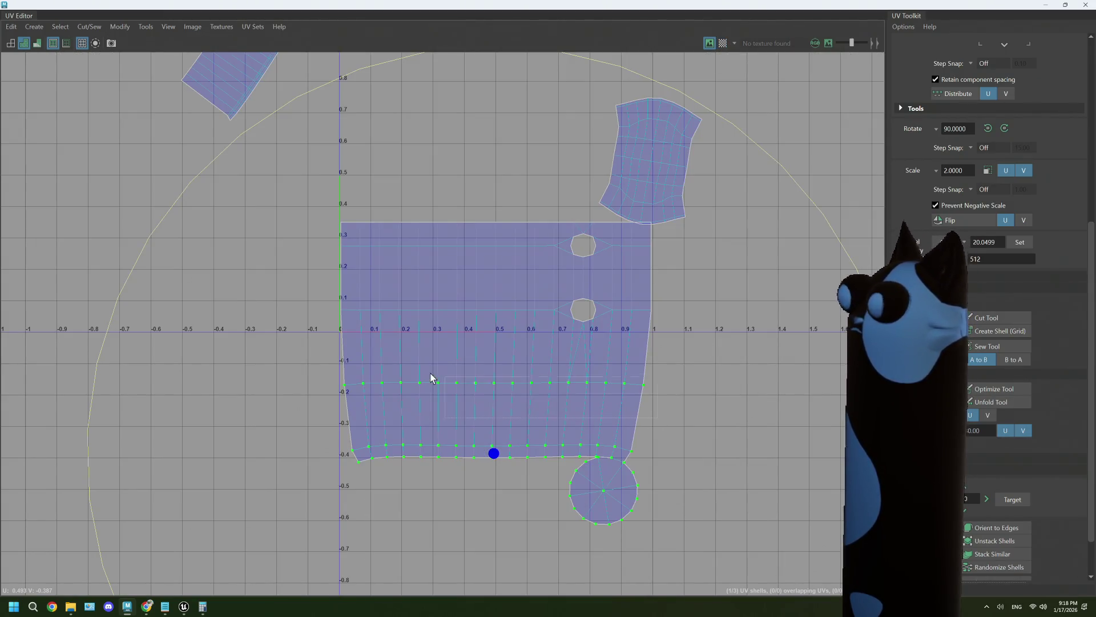
pyautogui.doubleClick(342, 371)
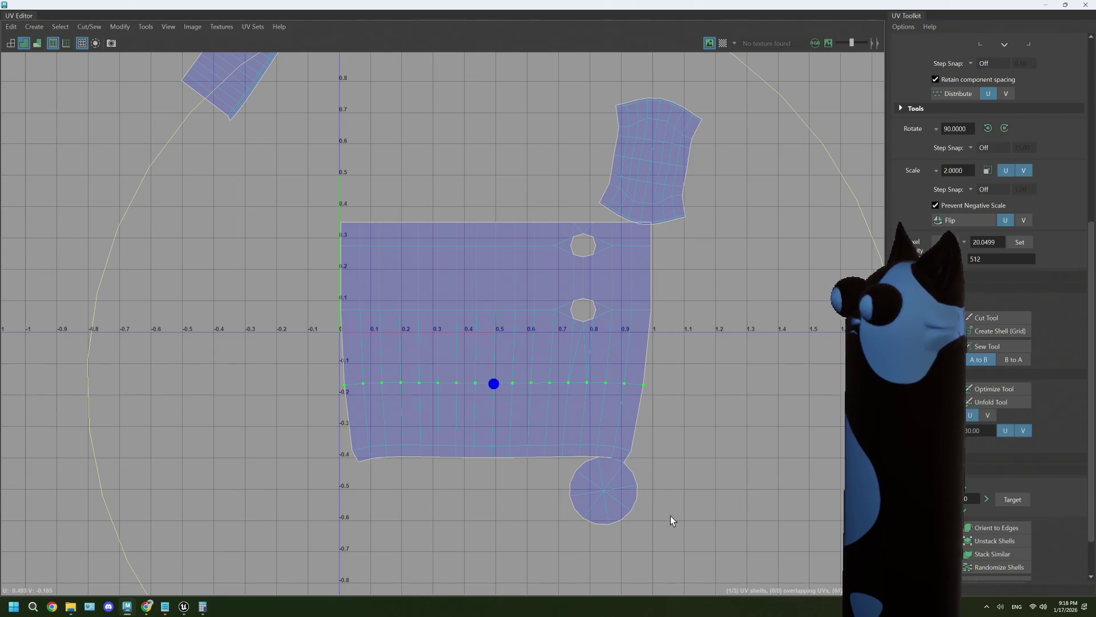
pyautogui.press('e')
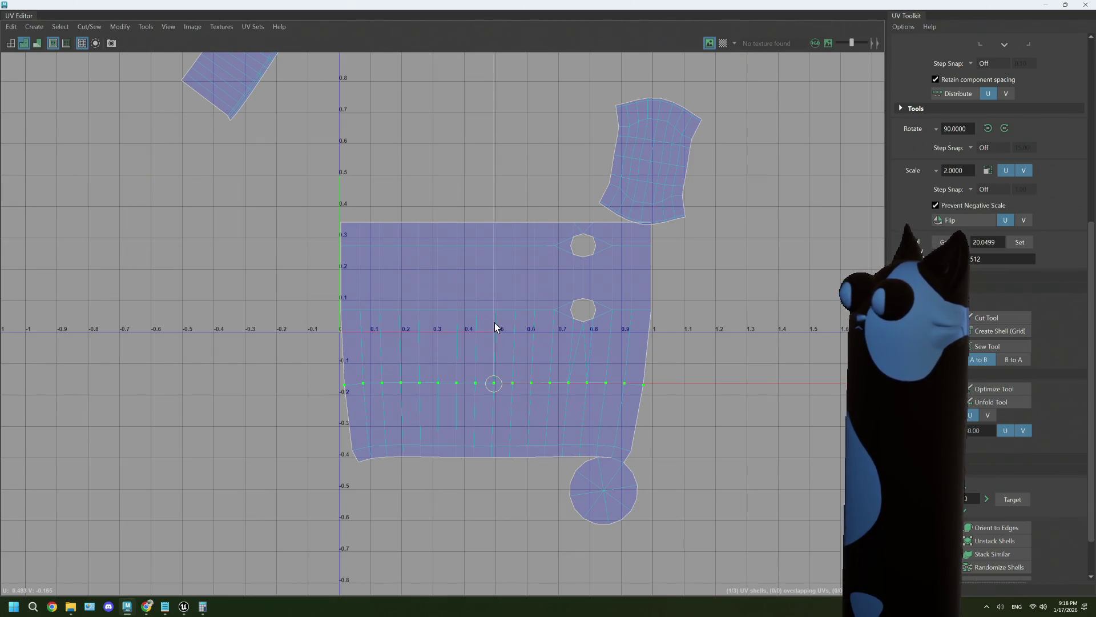
pyautogui.hotkey('ctrl', 'z')
pyautogui.hotkey('ctrl', 'z')
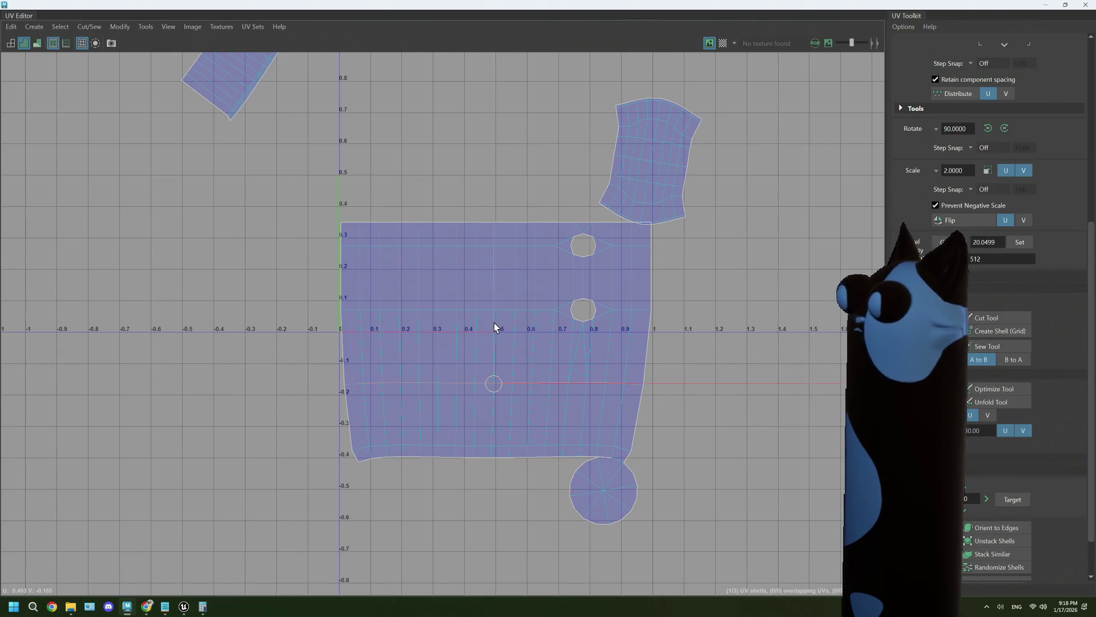
# Move the strip and circle UVs up beneath the rectangle and enlarge them slightly.
pyautogui.moveTo(670, 526); pyautogui.dragTo(337, 409)
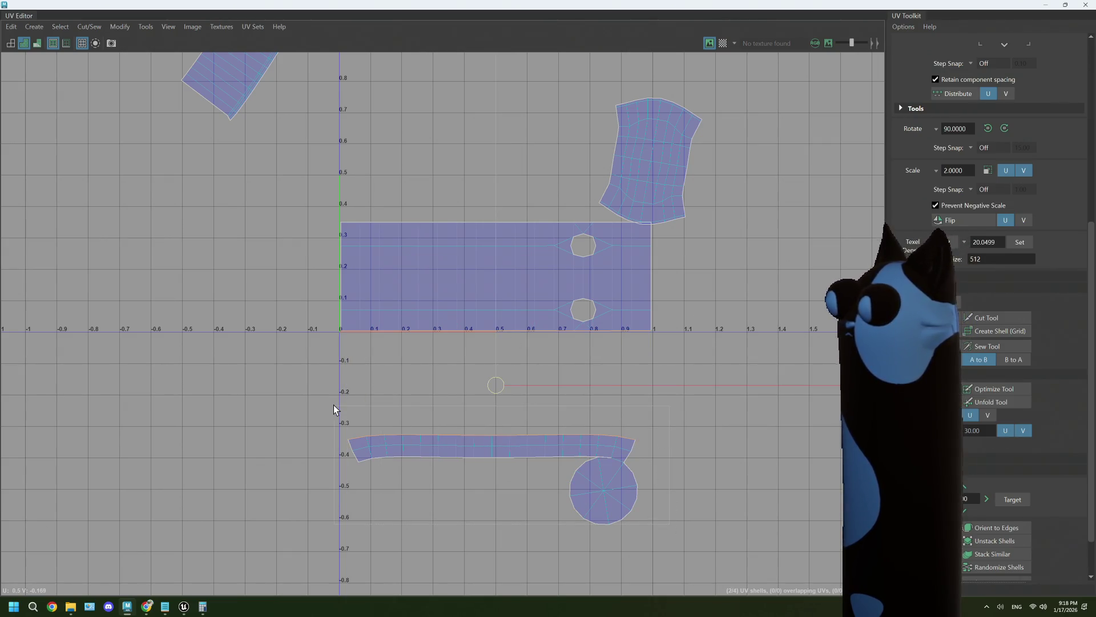
pyautogui.moveTo(485, 370); pyautogui.dragTo(486, 279, button='middle')
pyautogui.hotkey('ctrl', 'z')
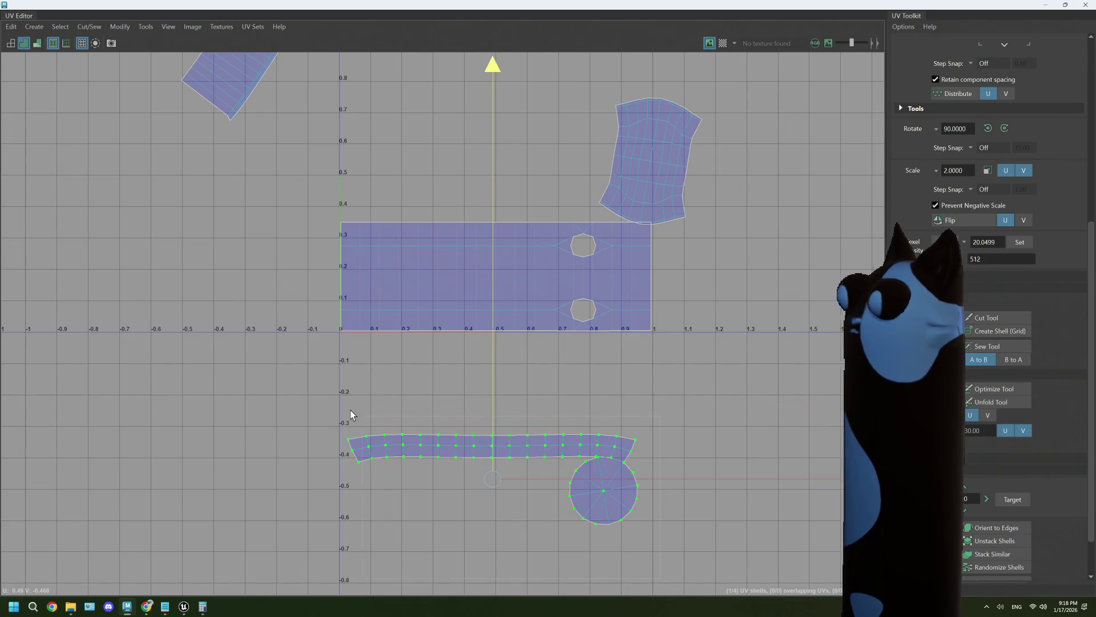
pyautogui.moveTo(496, 357); pyautogui.dragTo(496, 259, button='middle')
pyautogui.scroll(1, 597, 403)
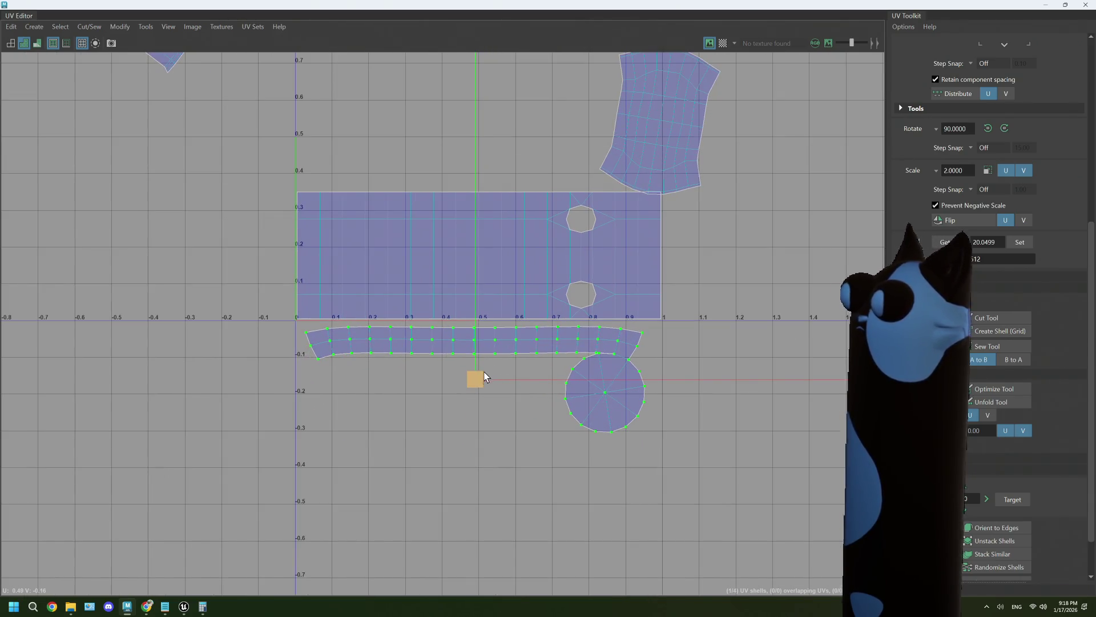
pyautogui.moveTo(478, 381)
pyautogui.mouseDown()
pyautogui.moveTo(526, 379)
pyautogui.moveTo(477, 384)
pyautogui.mouseUp()
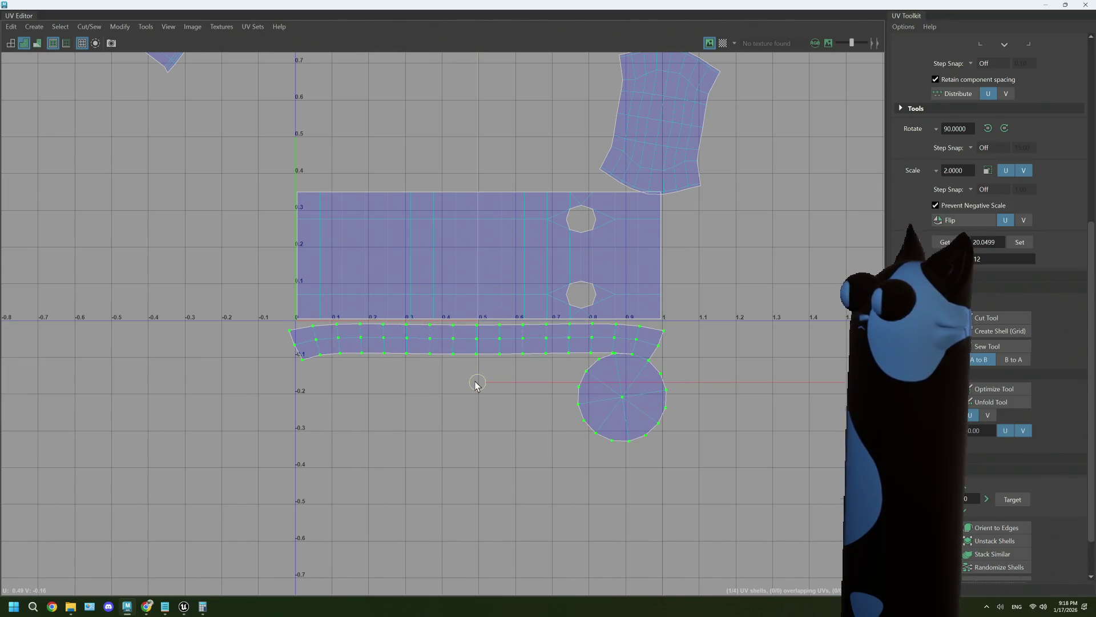
pyautogui.scroll(1, 547, 380)
pyautogui.moveTo(571, 353)
pyautogui.mouseDown(button='right')
pyautogui.moveTo(568, 322)
pyautogui.moveTo(543, 331)
pyautogui.mouseUp(button='right')
# Scroll the UV Toolkit to Cut and Sew and enable the Sew Tool.
pyautogui.scroll(3, 681, 314)
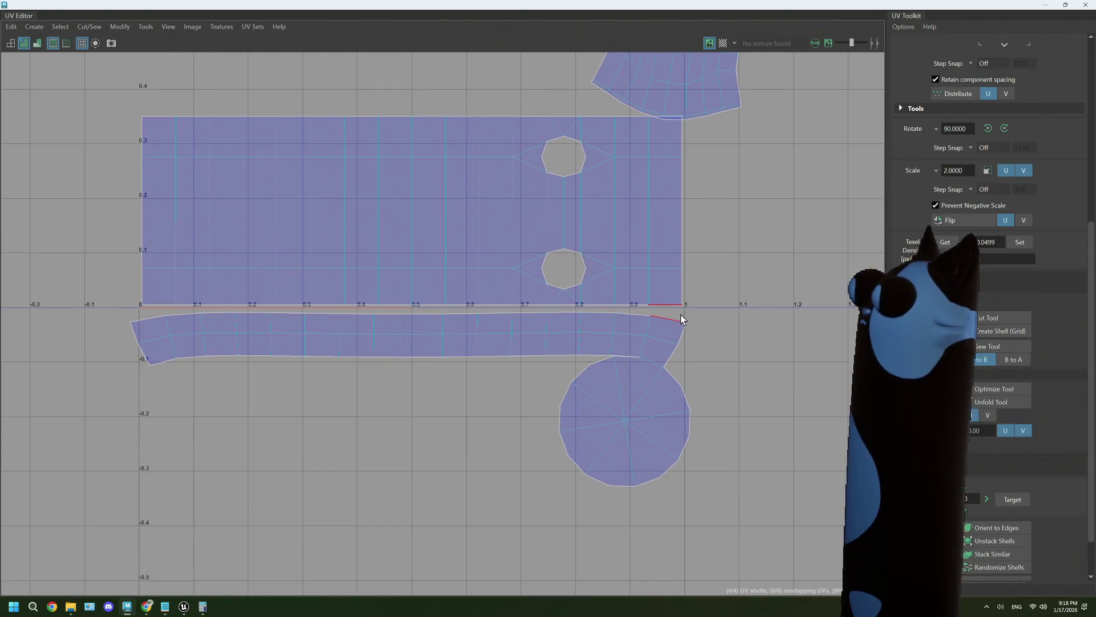
pyautogui.scroll(3, 993, 399)
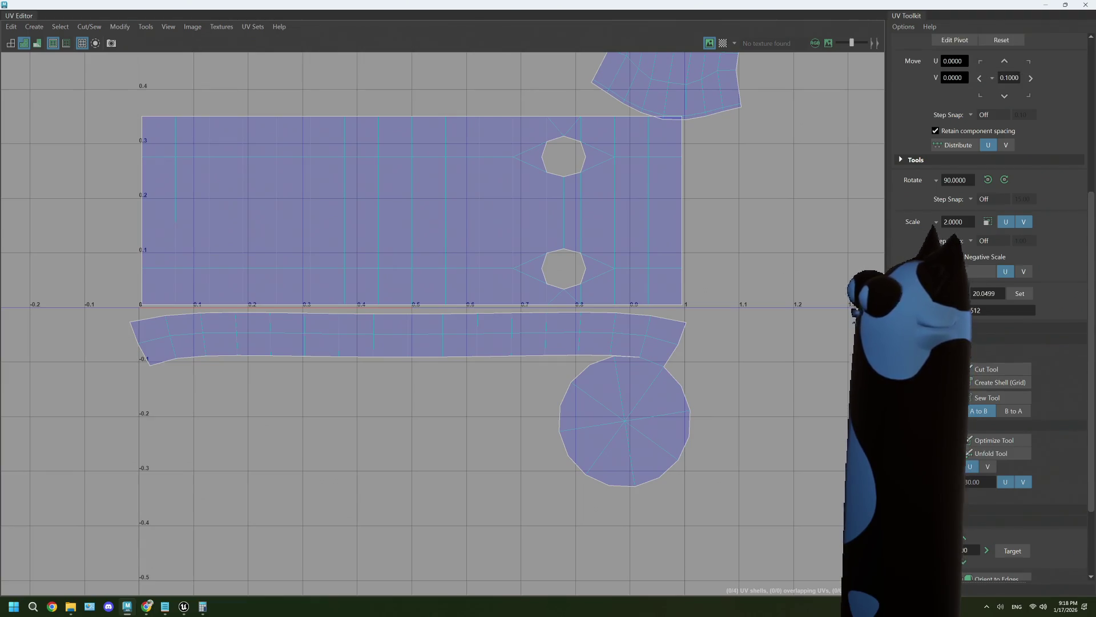
pyautogui.scroll(-4, 994, 400)
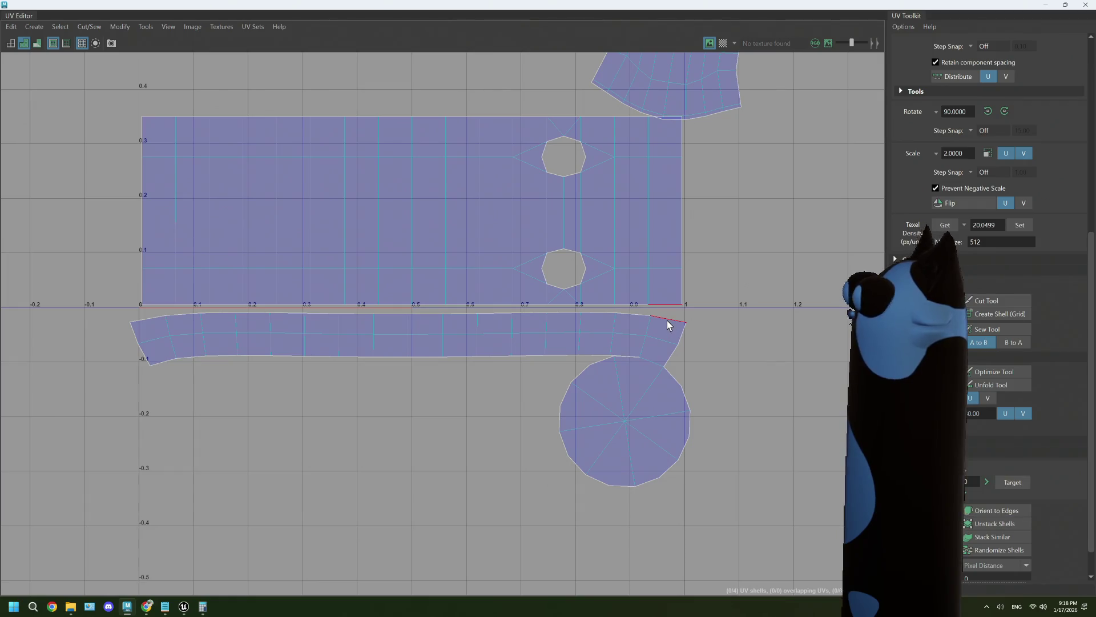
pyautogui.scroll(-1, 1000, 312)
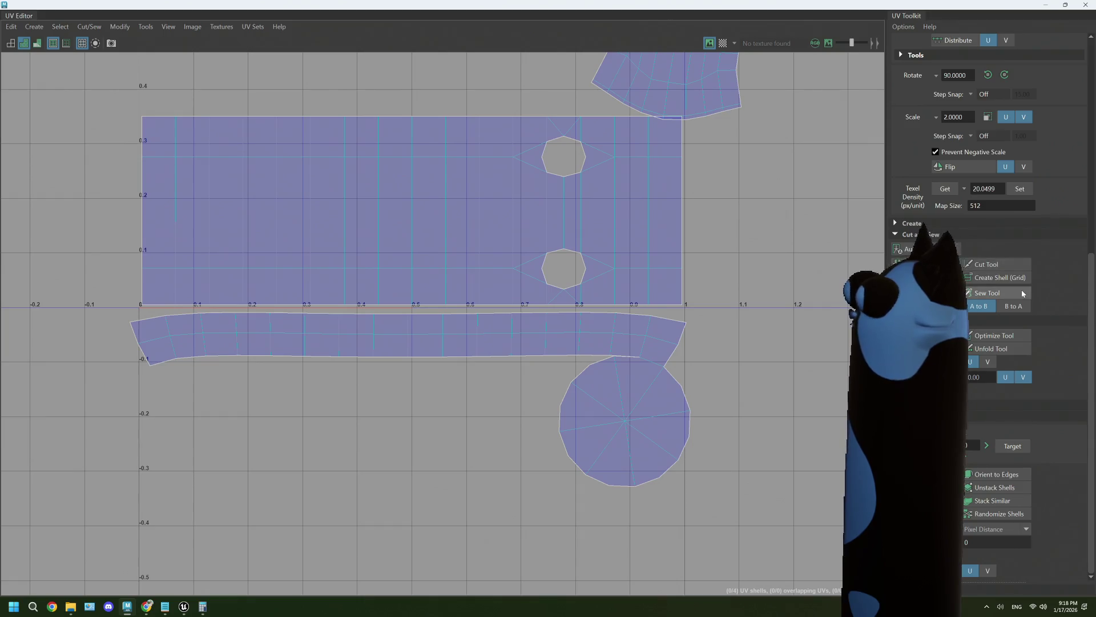
pyautogui.click(667, 312)
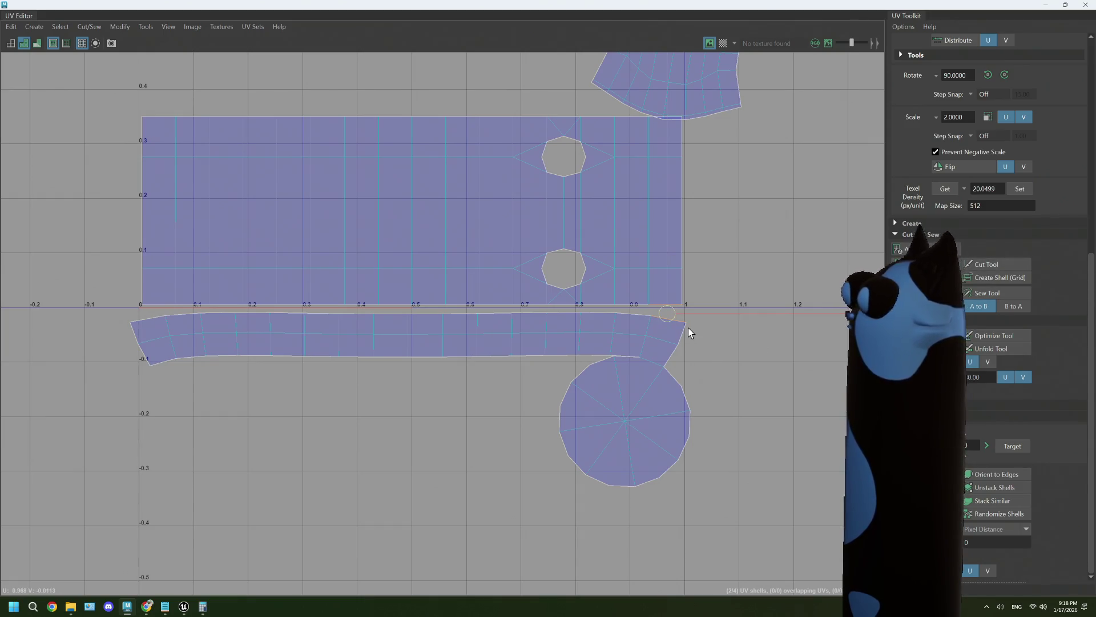
pyautogui.scroll(1, 734, 341)
pyautogui.scroll(1, 734, 342)
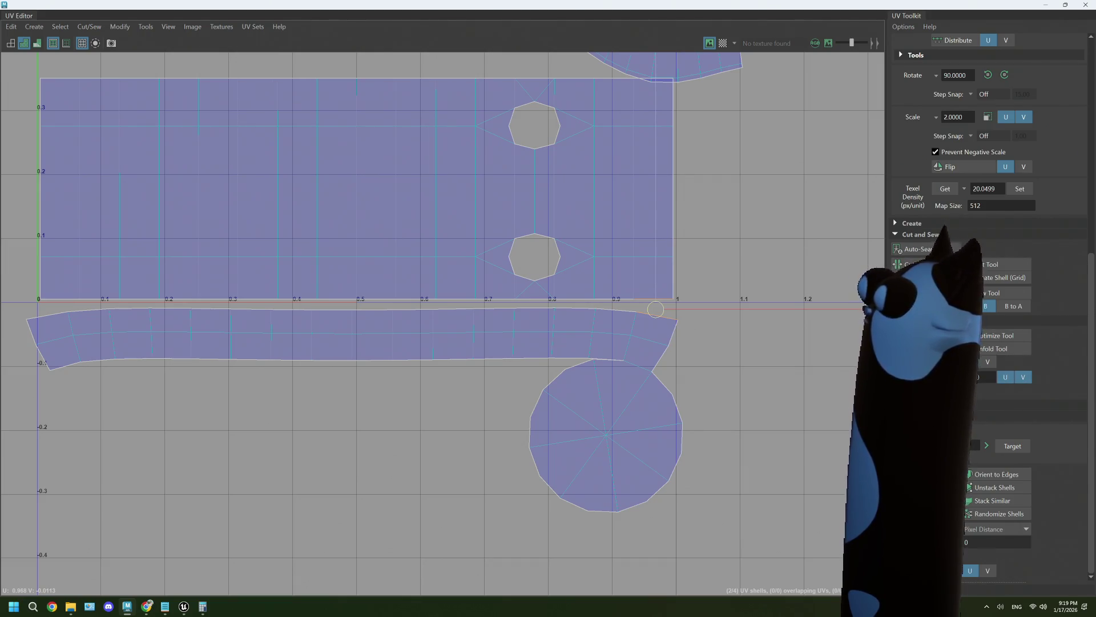
# Try sewing the strip at the rectangle's corner, undoing each attempt, and mark its top edge.
pyautogui.click(656, 309)
pyautogui.hotkey('ctrl', 'z')
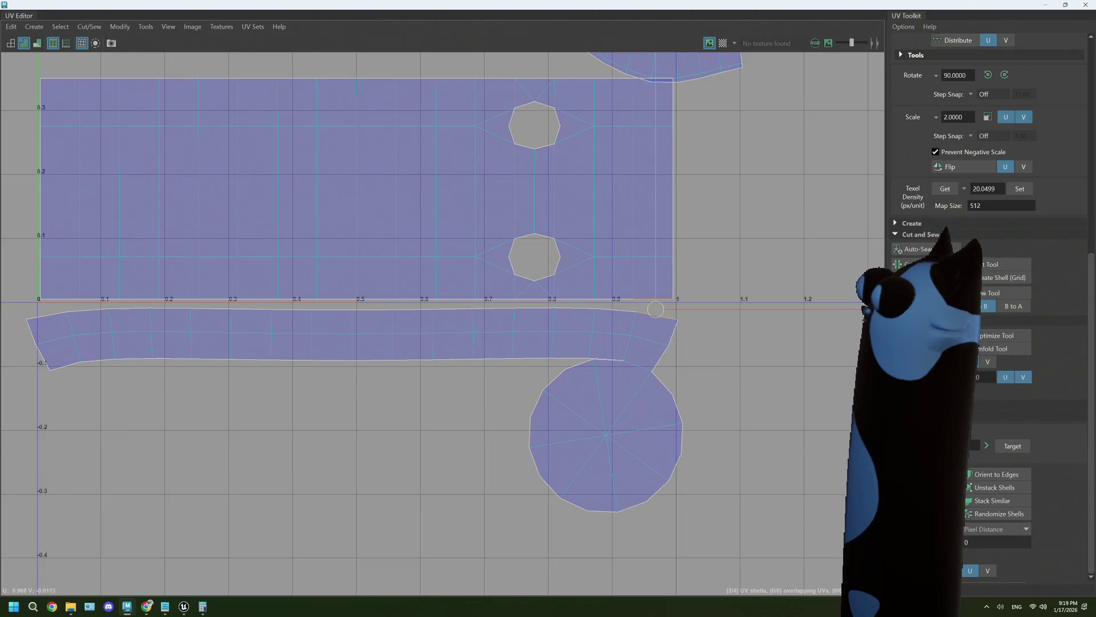
pyautogui.click(1003, 308)
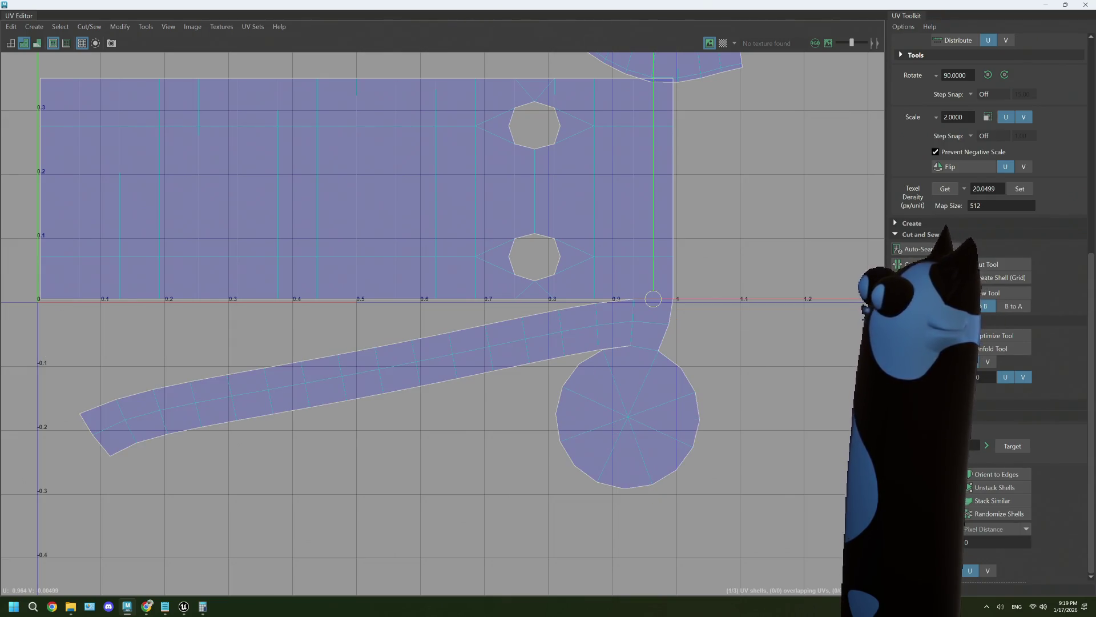
pyautogui.hotkey('ctrl', 'z')
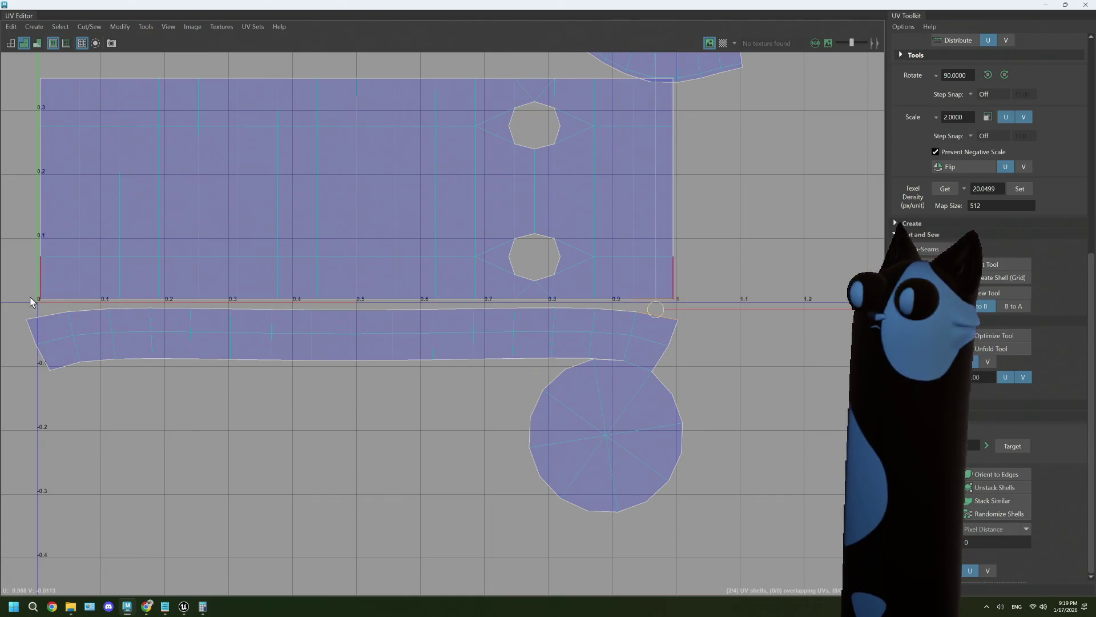
pyautogui.keyDown('shift'); pyautogui.click(60, 309); pyautogui.keyUp('shift')
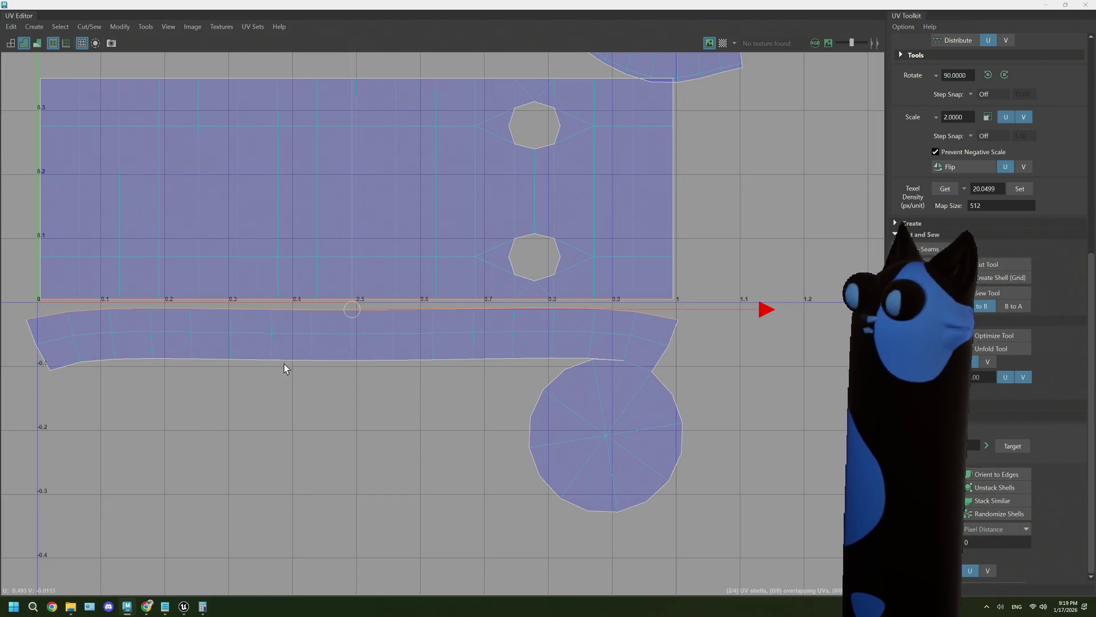
pyautogui.moveTo(456, 327); pyautogui.dragTo(49, 321)
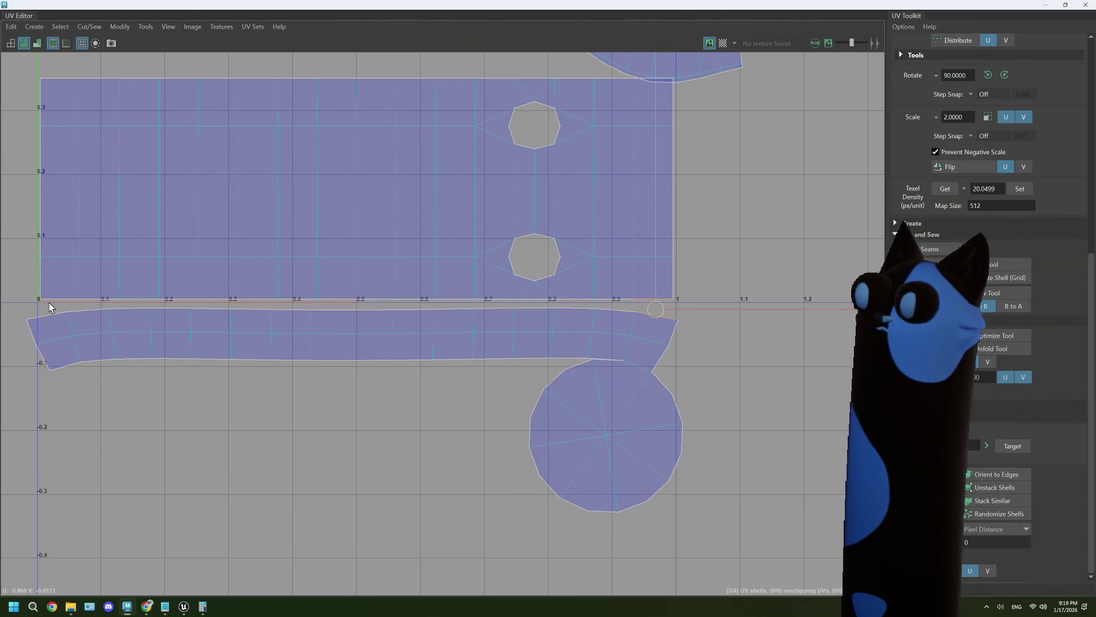
pyautogui.moveTo(49, 309); pyautogui.dragTo(351, 309)
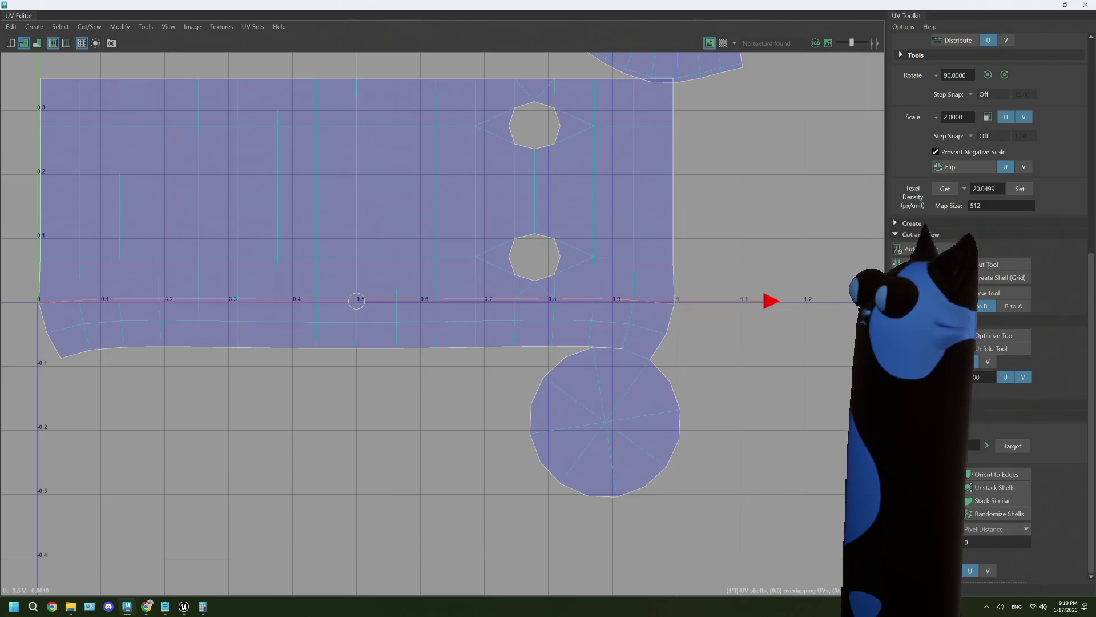
# Sew the strip's top edge onto the rectangle's bottom edge, retrying until it joins cleanly.
pyautogui.hotkey('ctrl', 'z')
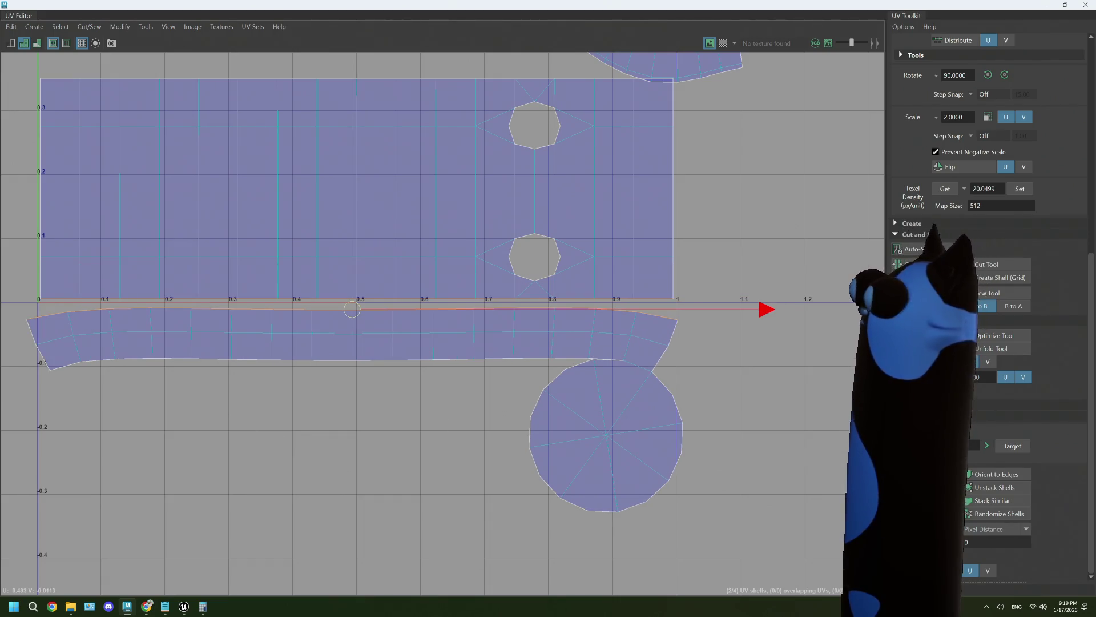
pyautogui.click(352, 309)
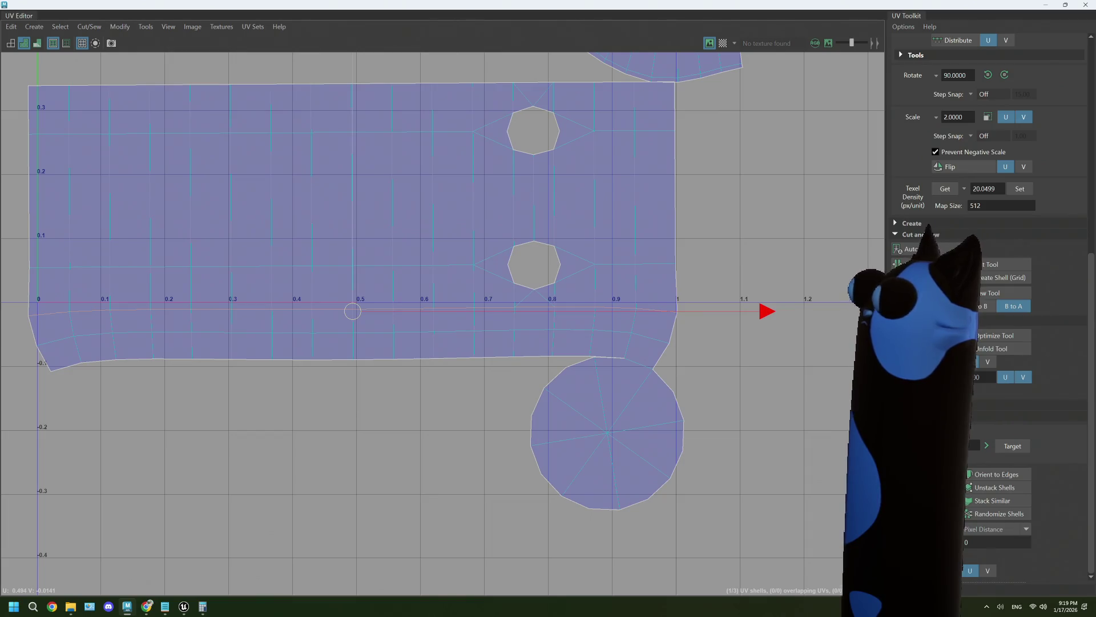
pyautogui.hotkey('ctrl', 'z')
pyautogui.click(356, 301)
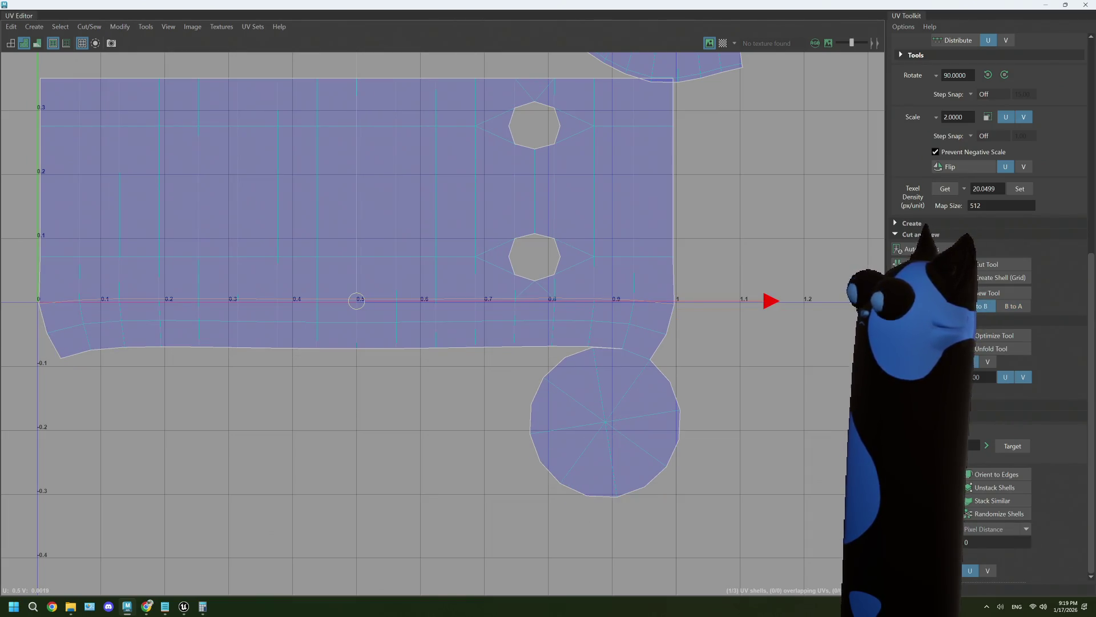
pyautogui.click(702, 352)
pyautogui.rightClick(700, 333)
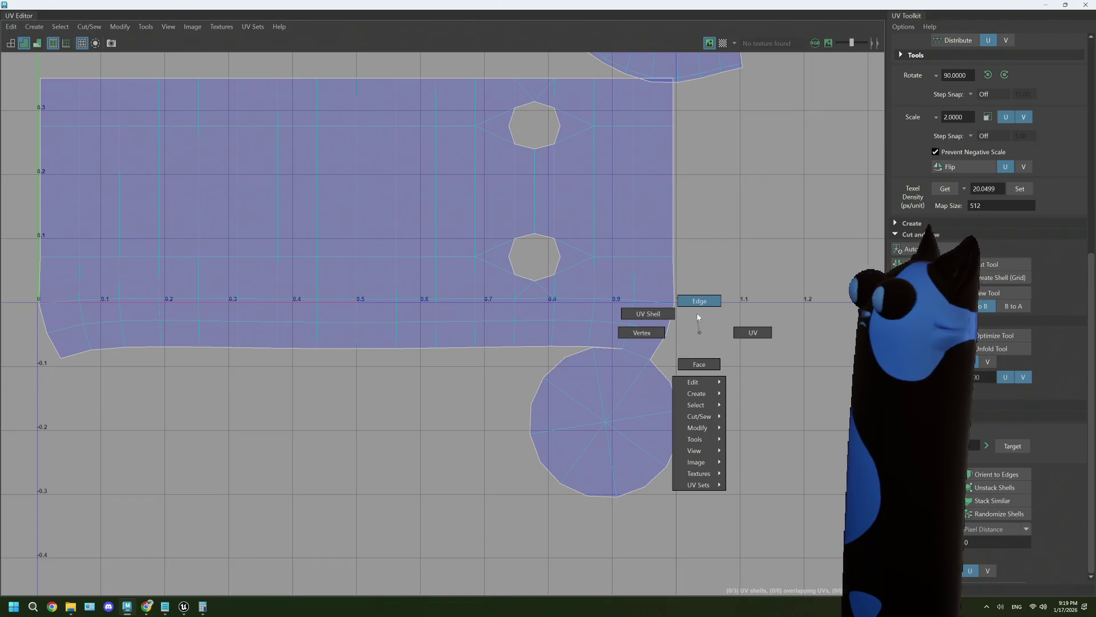
# Undo the last shell change and select edges along the bottom seam near U 0.6–0.8.
pyautogui.hotkey('ctrl', 'z')
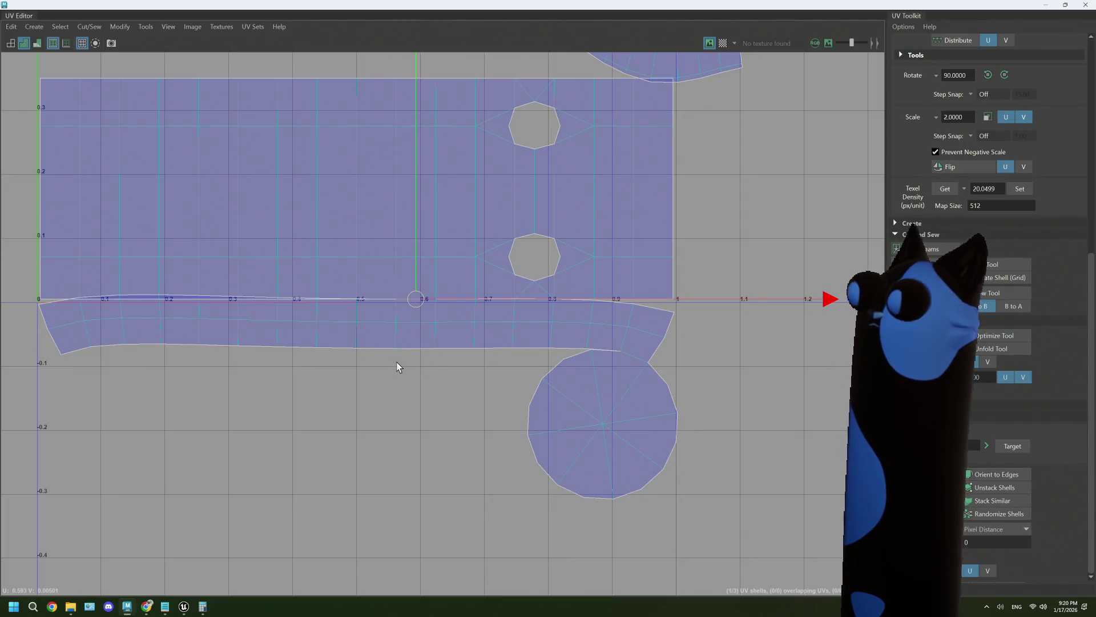
pyautogui.click(647, 309)
pyautogui.click(464, 308)
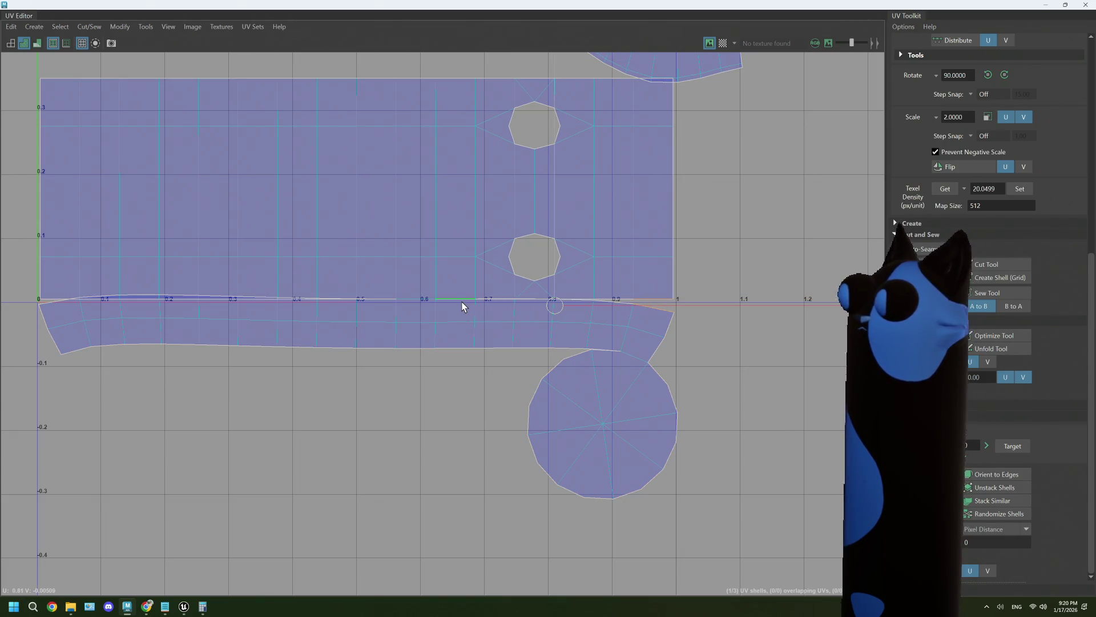
pyautogui.click(655, 309)
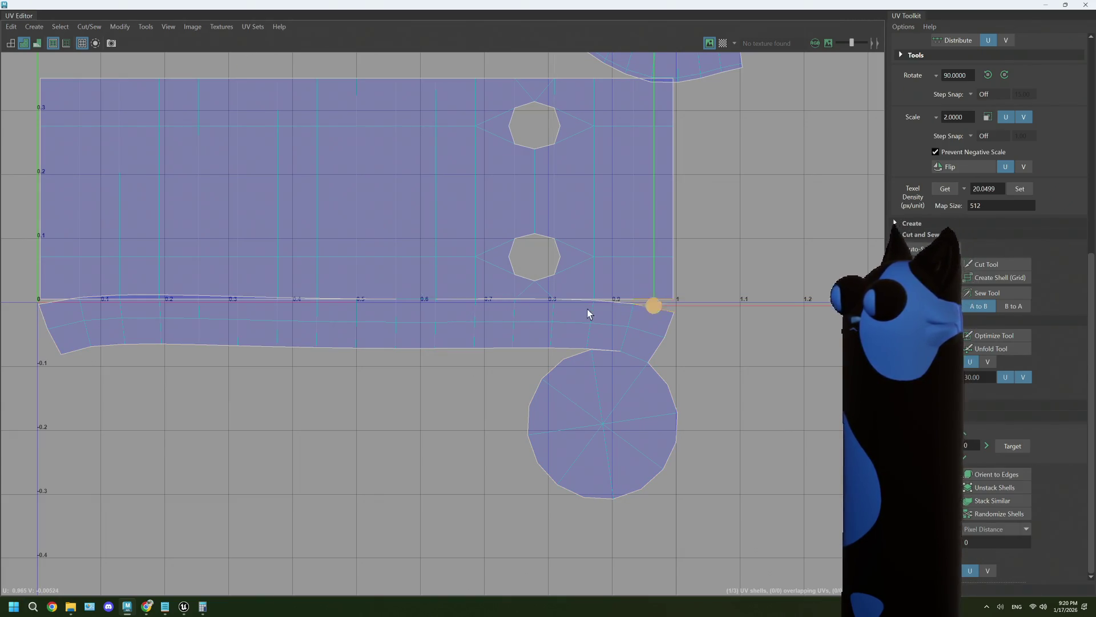
pyautogui.click(465, 307)
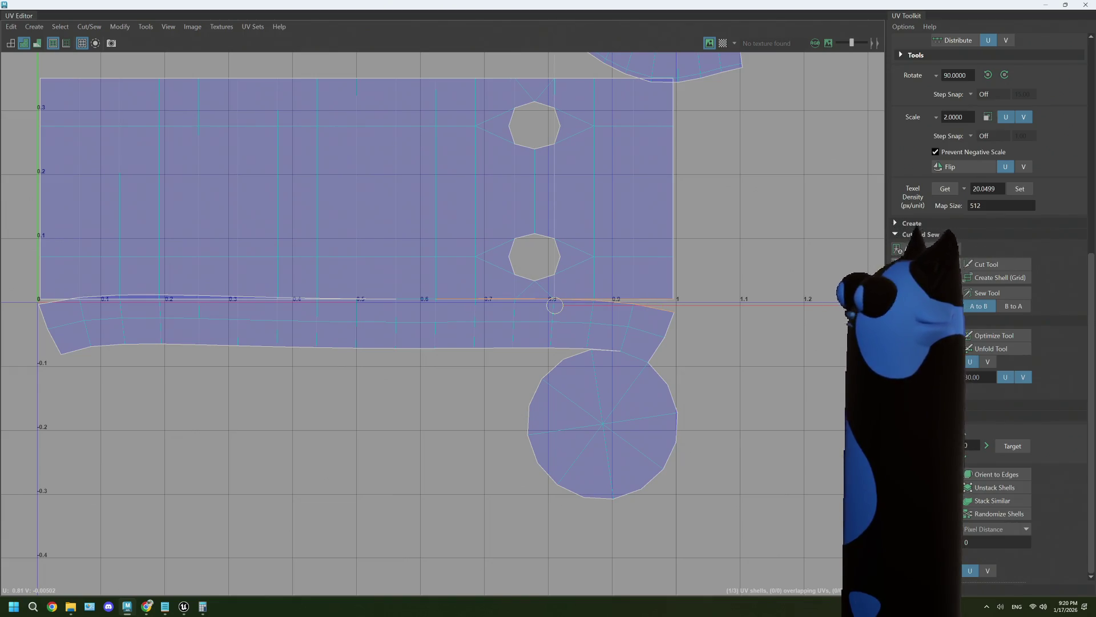
pyautogui.click(554, 188)
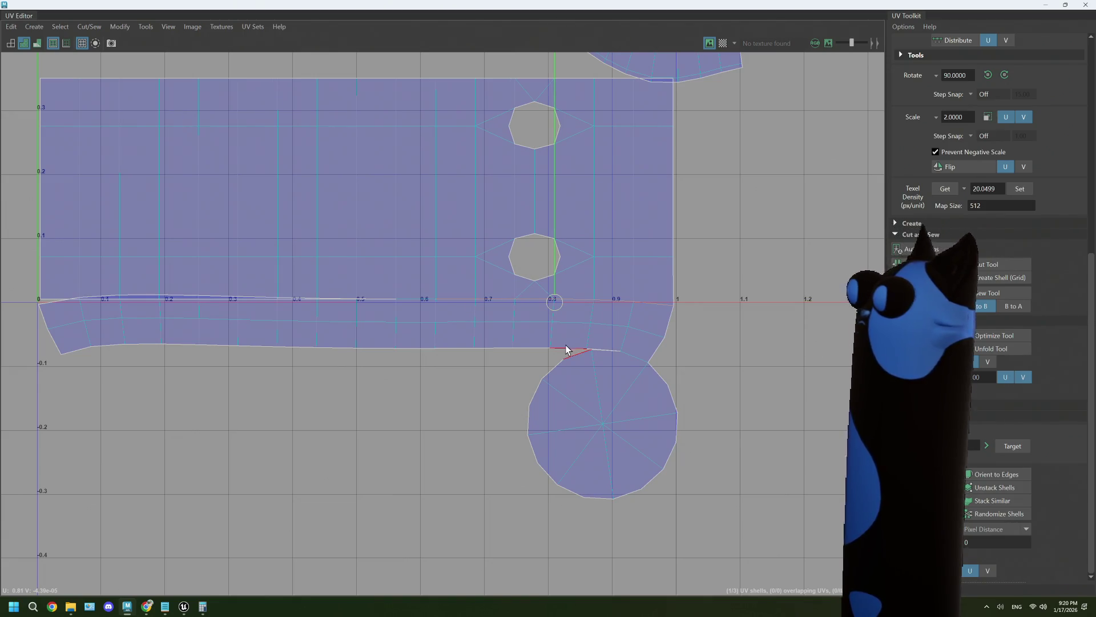
# Move the row of UVs near U 0.7–0.9 slightly down in V and show the checker.
pyautogui.moveTo(616, 294)
pyautogui.mouseDown(button='right')
pyautogui.moveTo(627, 273)
pyautogui.moveTo(585, 294)
pyautogui.moveTo(685, 294)
pyautogui.moveTo(702, 326)
pyautogui.mouseUp(button='right')
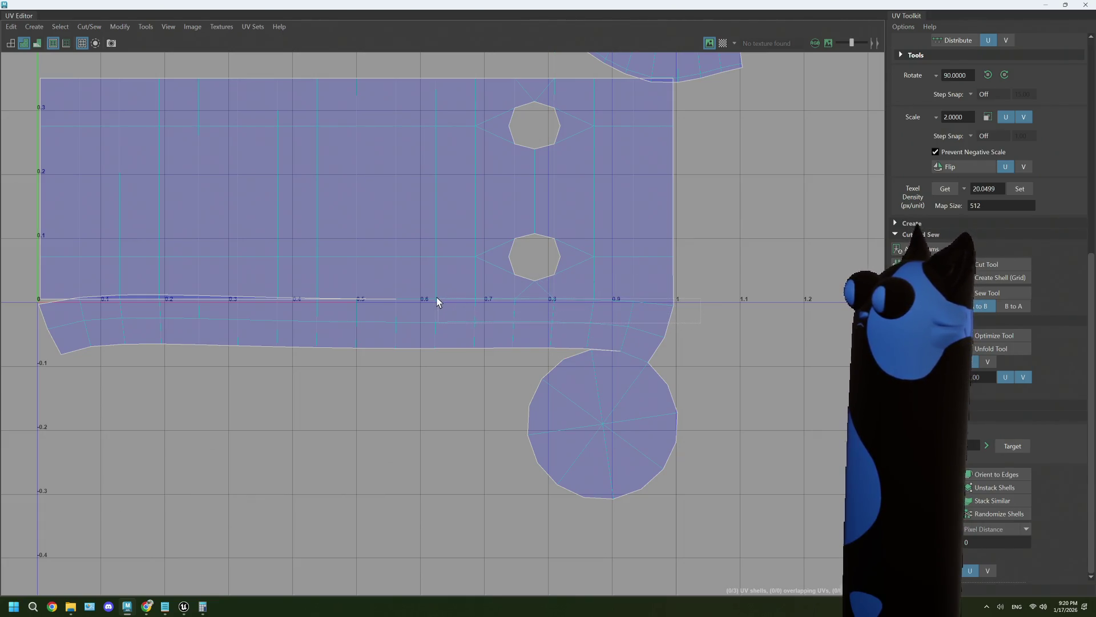
pyautogui.moveTo(451, 296); pyautogui.dragTo(452, 297)
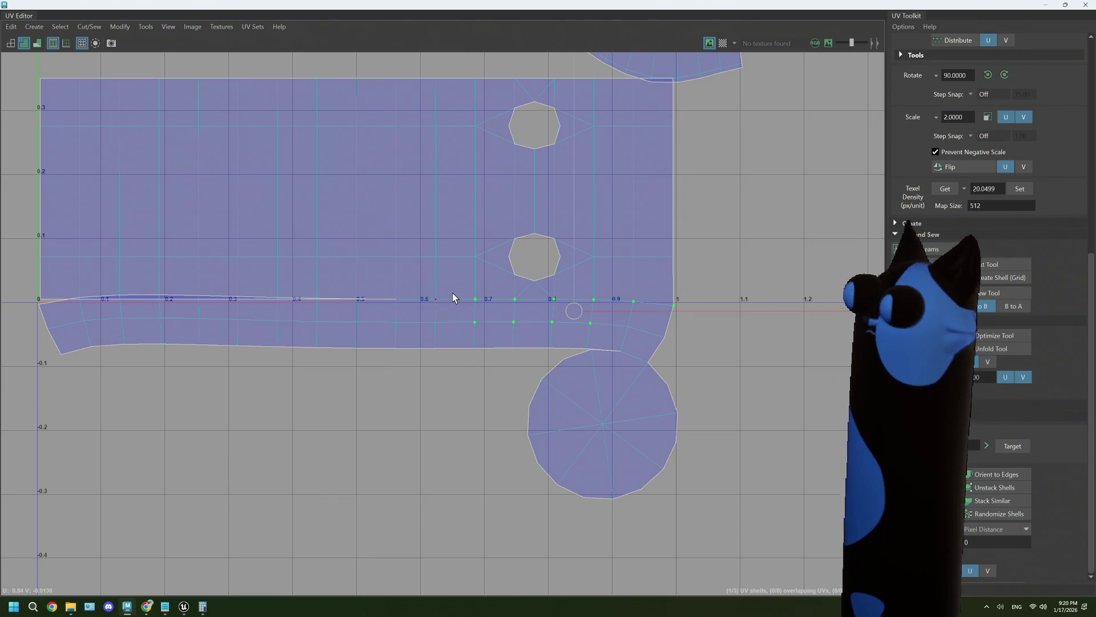
pyautogui.press('w')
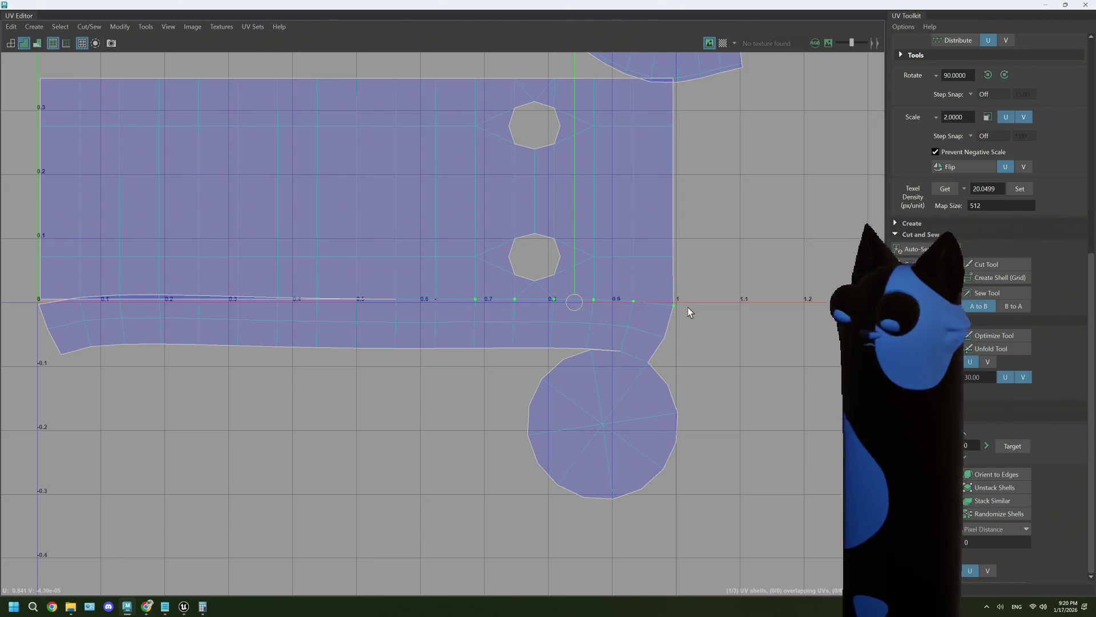
pyautogui.moveTo(576, 198); pyautogui.dragTo(571, 376)
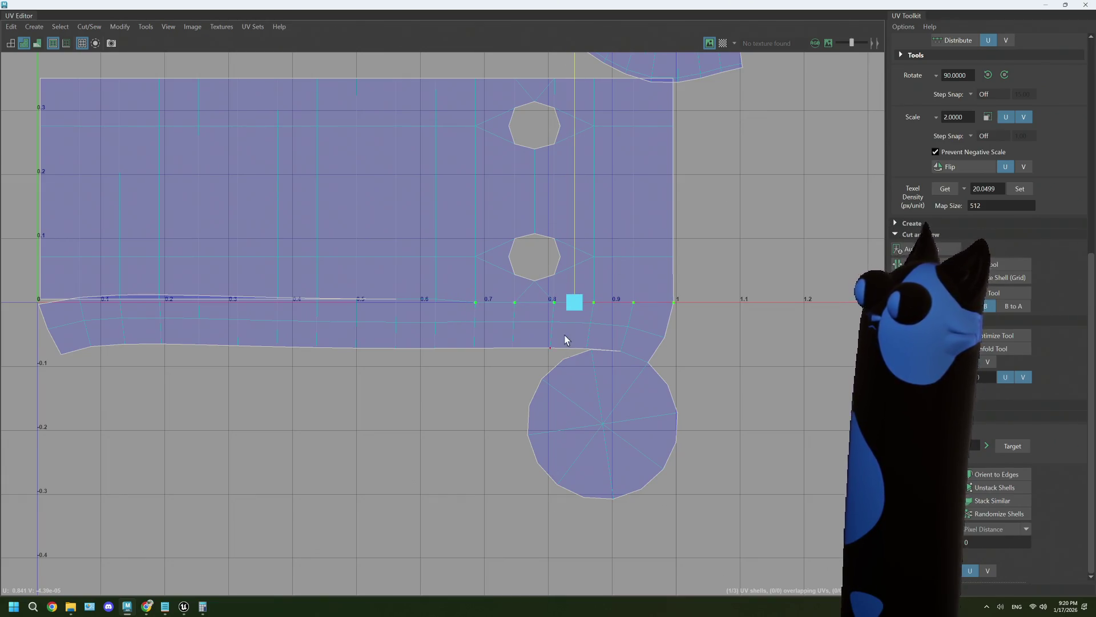
pyautogui.press('e')
pyautogui.press('q')
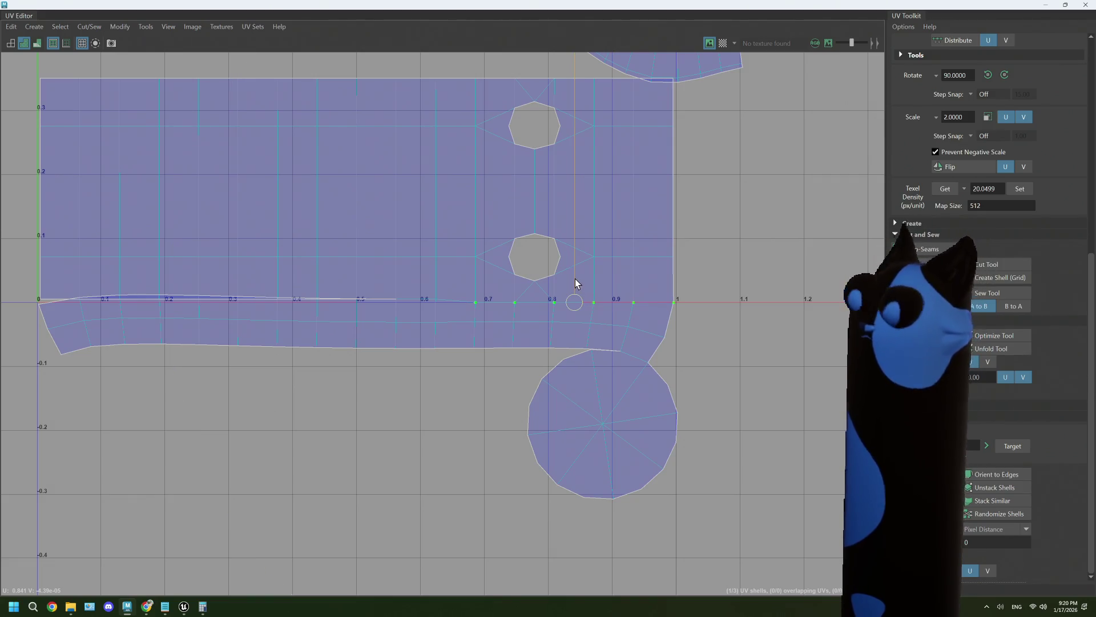
pyautogui.moveTo(574, 280)
pyautogui.mouseDown()
pyautogui.moveTo(443, 299)
pyautogui.moveTo(574, 282)
pyautogui.moveTo(568, 269)
pyautogui.moveTo(507, 272)
pyautogui.moveTo(504, 260)
pyautogui.mouseUp()
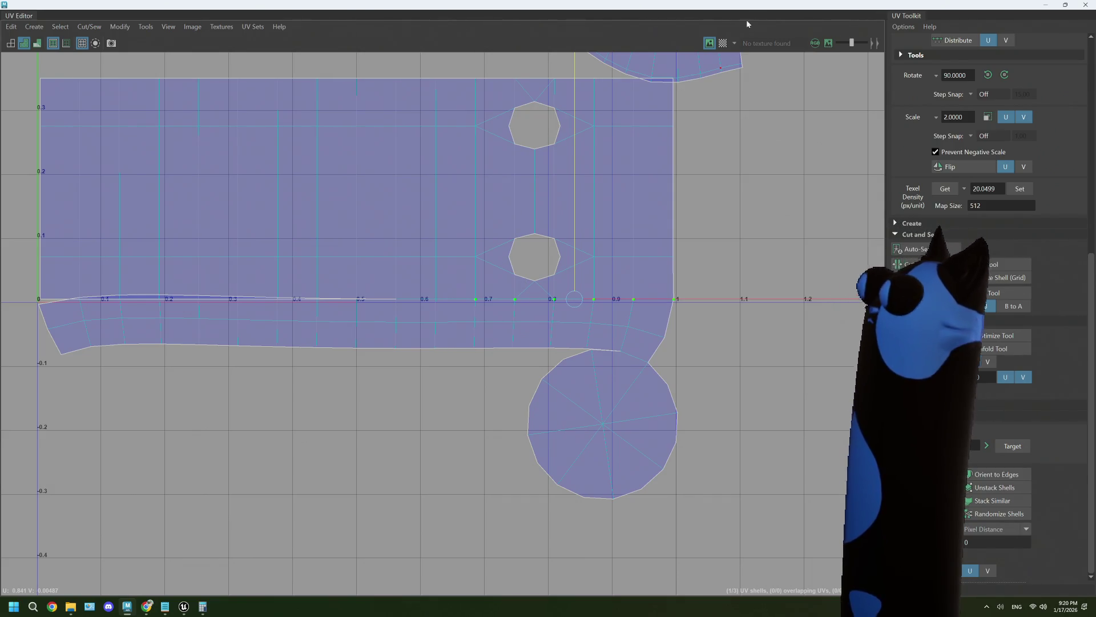
pyautogui.click(722, 44)
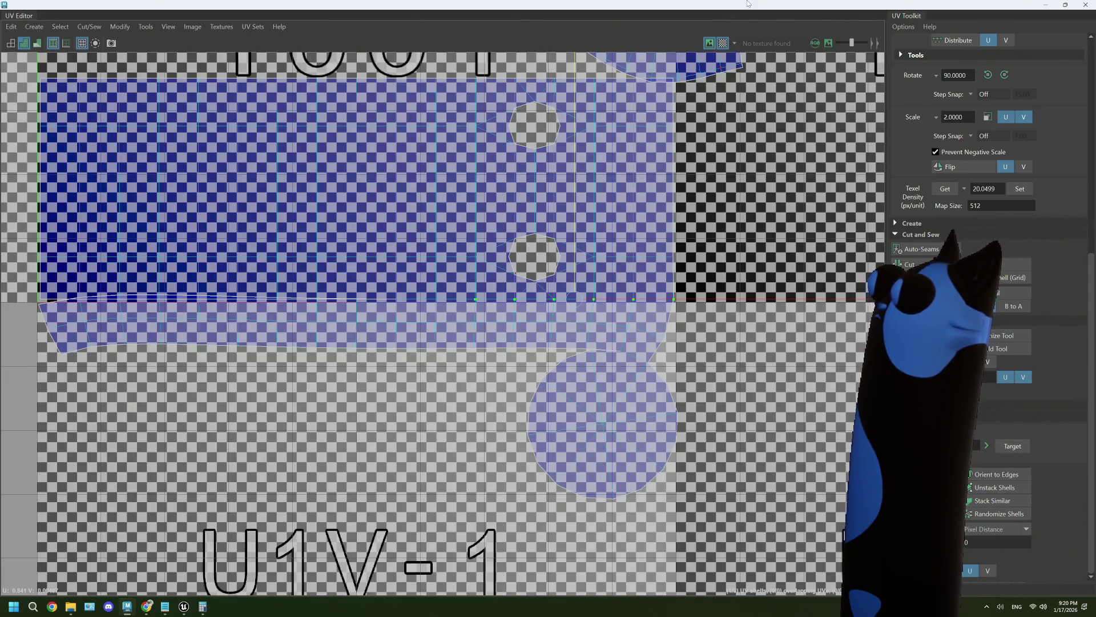
# Inspect the checker pattern on the mug in the 3D view, then hide the checker.
pyautogui.moveTo(747, 2); pyautogui.dragTo(643, 457)
pyautogui.moveTo(645, 358)
pyautogui.keyDown('alt'); pyautogui.mouseDown()
pyautogui.moveTo(597, 367)
pyautogui.moveTo(663, 362)
pyautogui.mouseUp(); pyautogui.keyUp('alt')
pyautogui.doubleClick(630, 453)
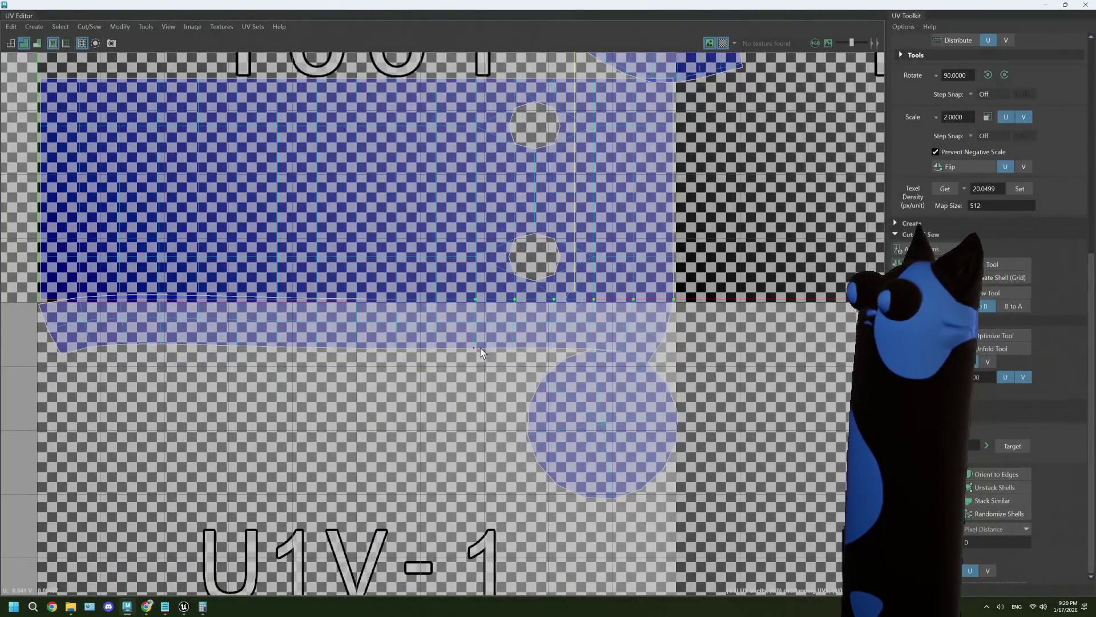
pyautogui.click(720, 47)
# Select the body shell's bottom seam edge near U 0.5–0.6 in Edge mode.
pyautogui.scroll(1, 450, 332)
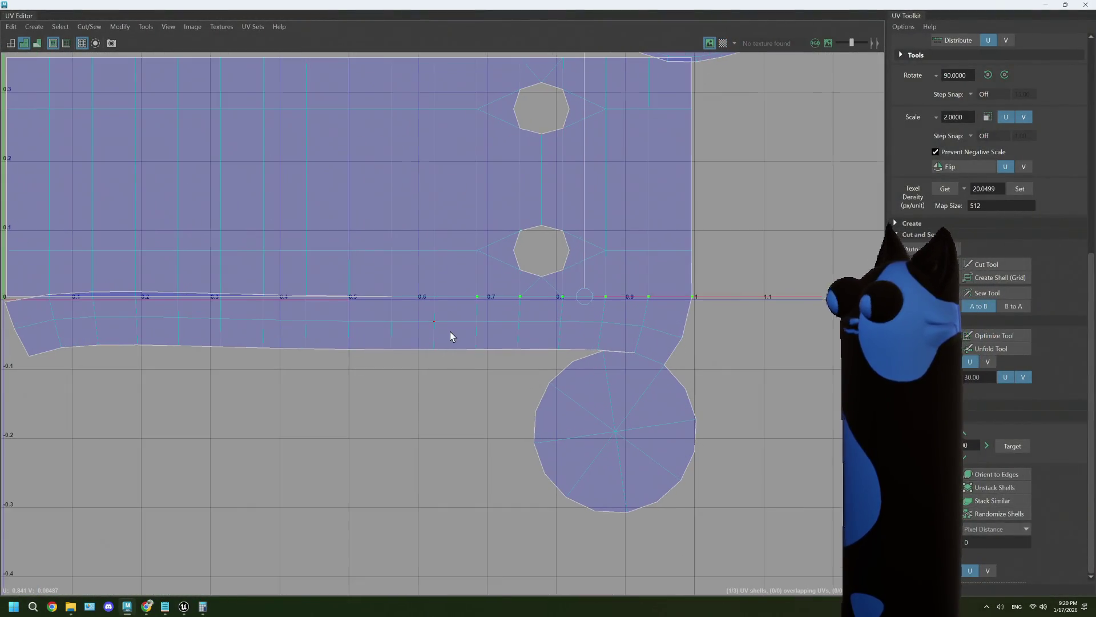
pyautogui.moveTo(395, 353)
pyautogui.keyDown('alt'); pyautogui.mouseDown(button='middle')
pyautogui.moveTo(536, 344)
pyautogui.moveTo(572, 308)
pyautogui.mouseUp(button='middle'); pyautogui.keyUp('alt')
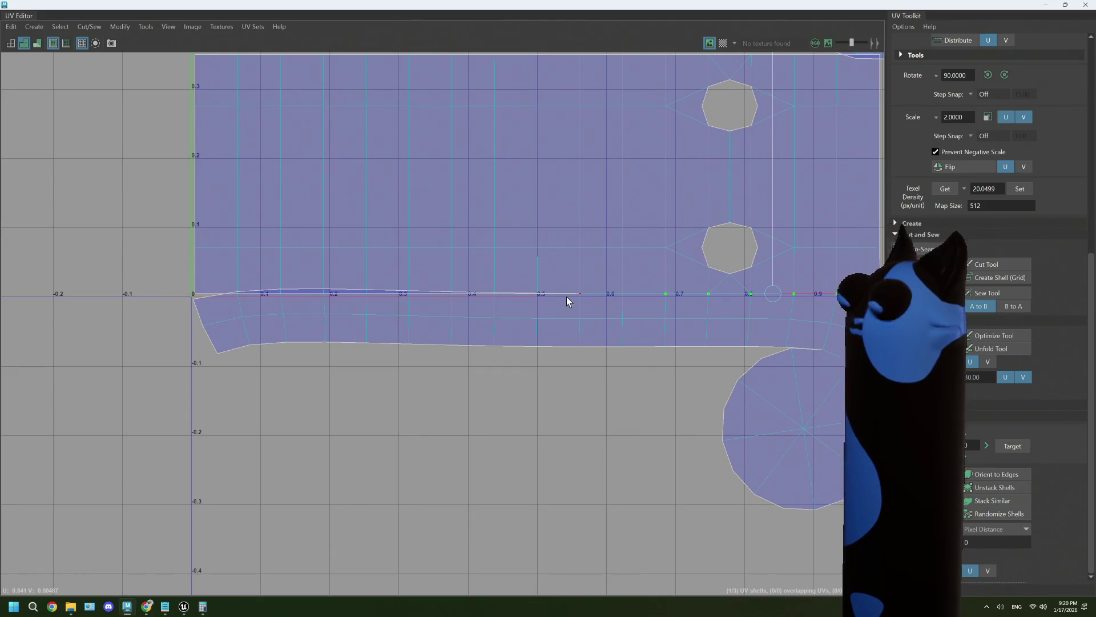
pyautogui.moveTo(567, 296); pyautogui.dragTo(555, 266, button='right')
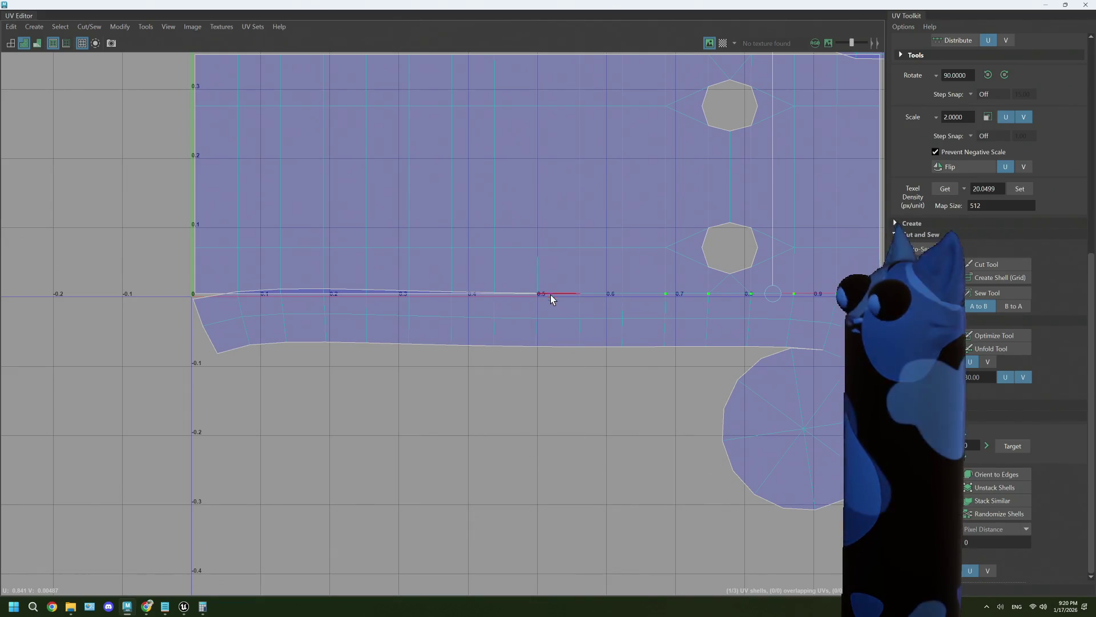
pyautogui.scroll(4, 551, 294)
pyautogui.scroll(-1, 552, 299)
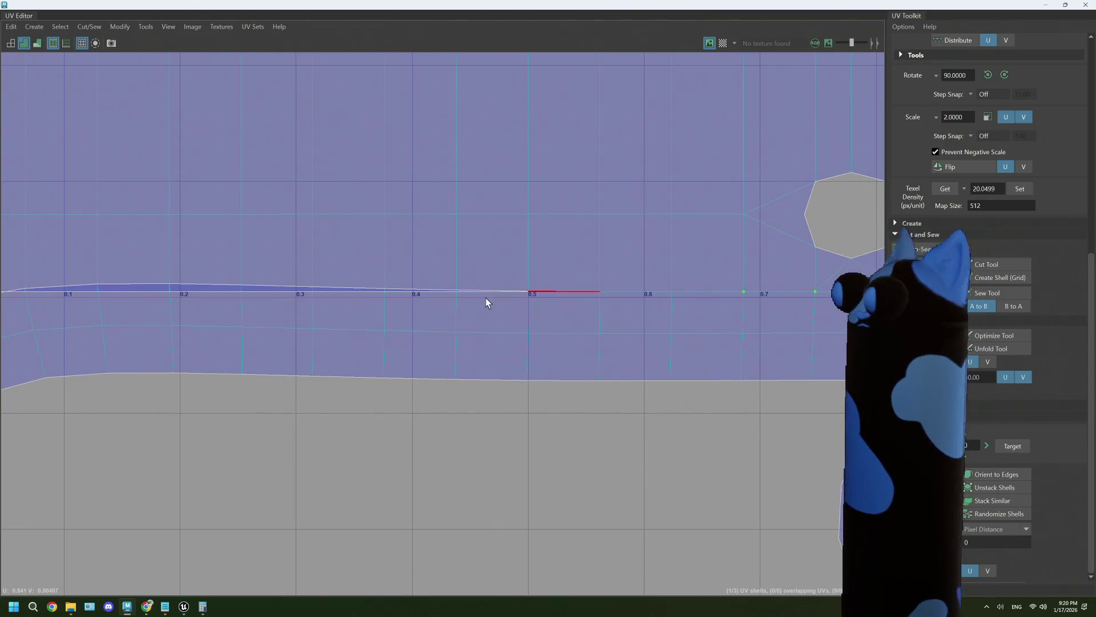
pyautogui.keyDown('alt'); pyautogui.moveTo(485, 298); pyautogui.dragTo(651, 305, button='middle'); pyautogui.keyUp('alt')
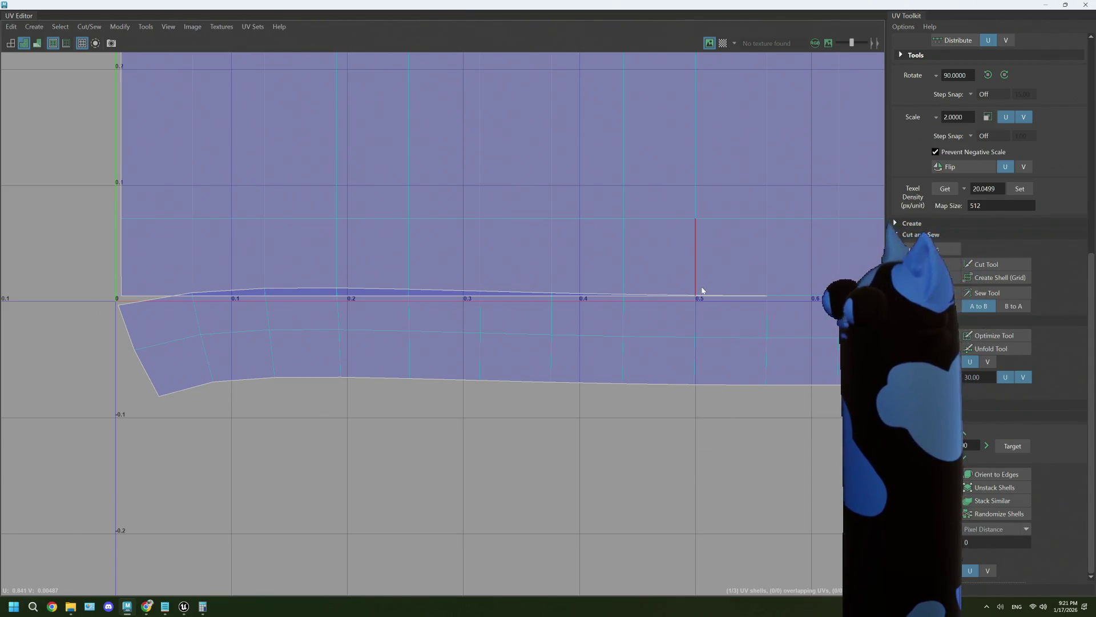
pyautogui.moveTo(703, 282); pyautogui.dragTo(702, 260, button='right')
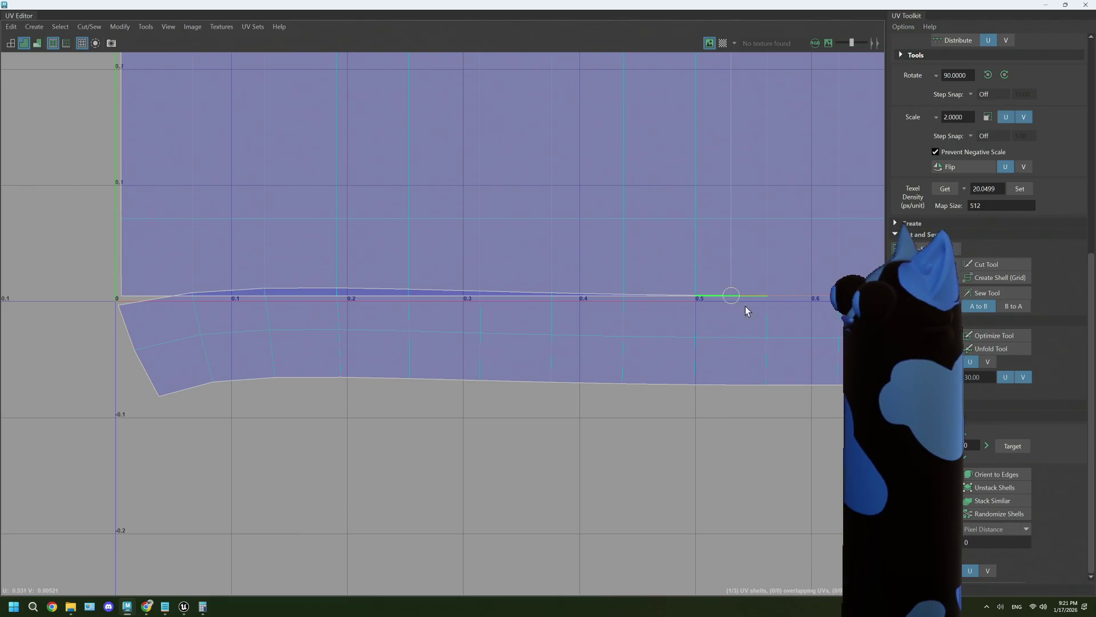
pyautogui.click(731, 295)
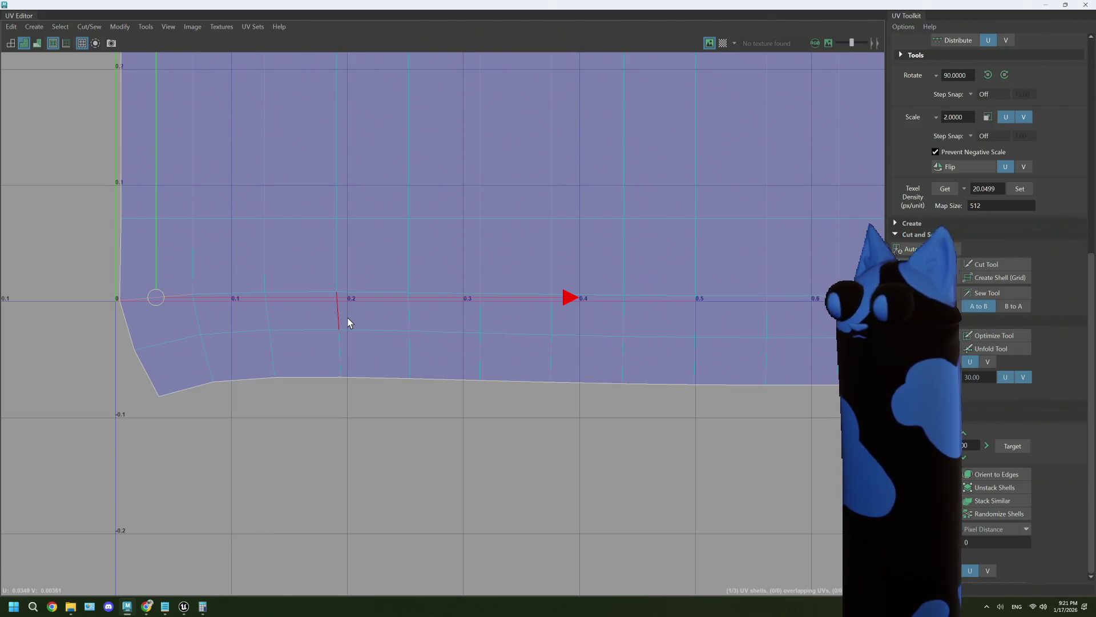
pyautogui.scroll(-5, 348, 324)
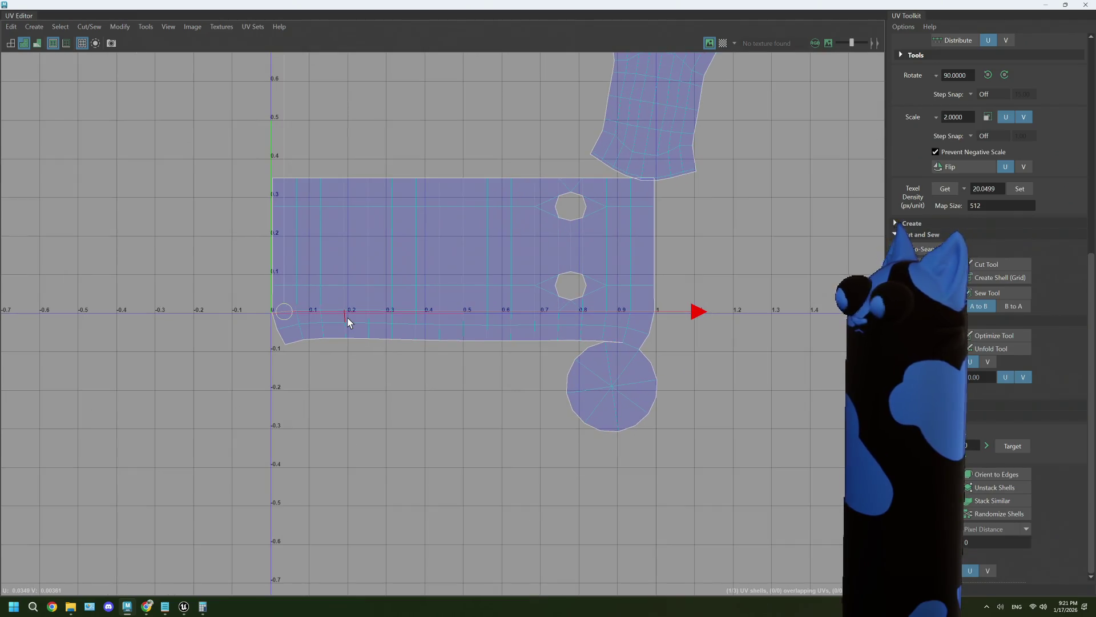
pyautogui.moveTo(588, 8); pyautogui.dragTo(502, 368)
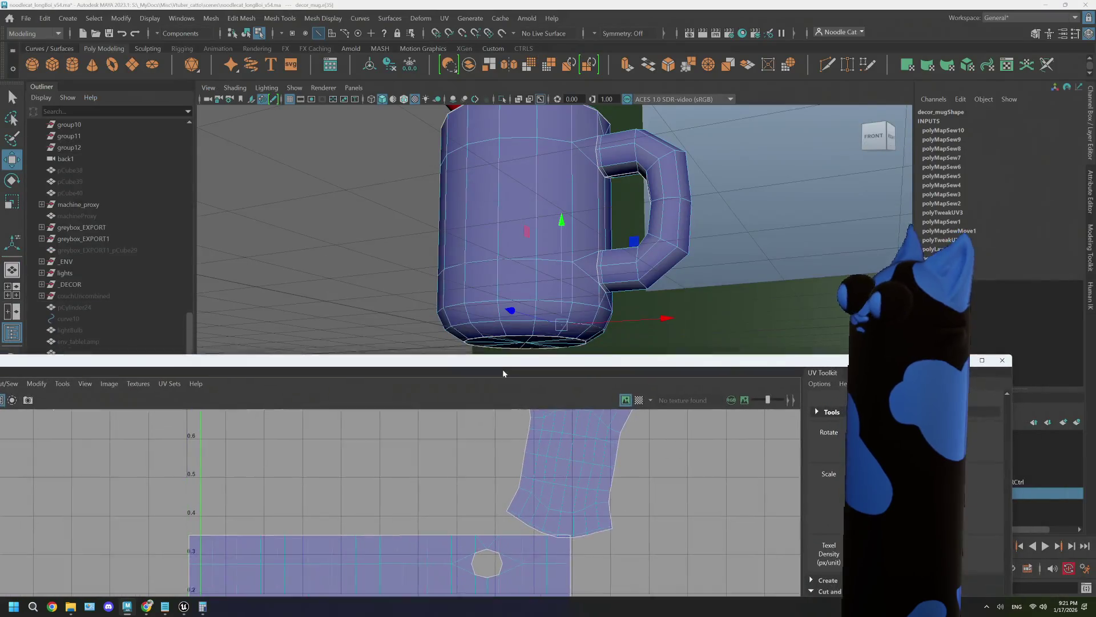
pyautogui.click(637, 413)
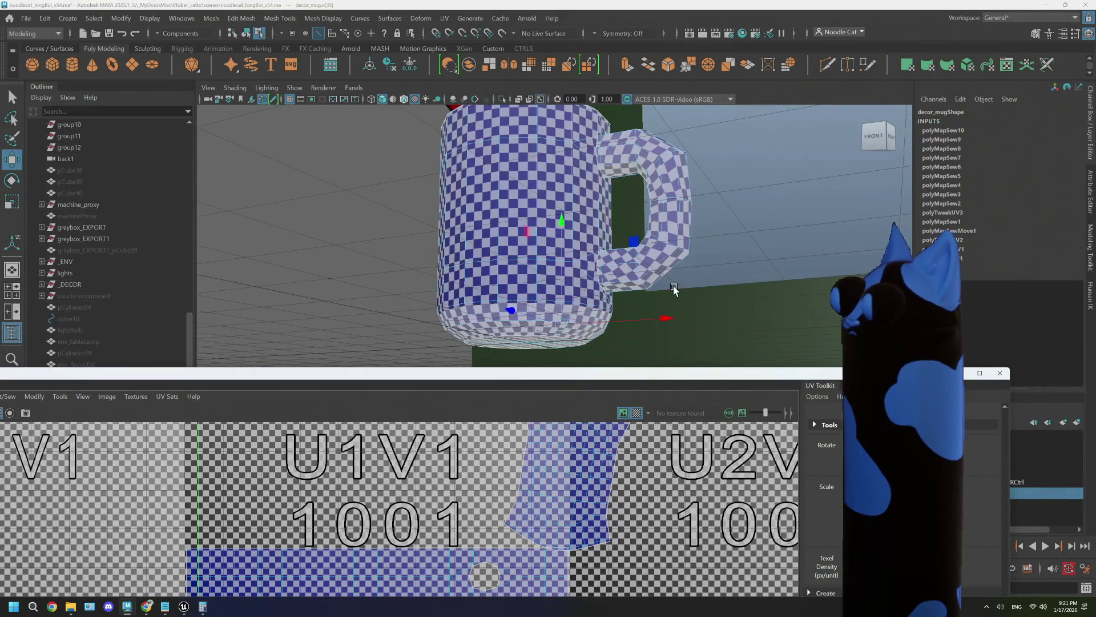
pyautogui.moveTo(565, 274)
pyautogui.keyDown('alt'); pyautogui.mouseDown()
pyautogui.moveTo(606, 280)
pyautogui.moveTo(549, 284)
pyautogui.moveTo(565, 289)
pyautogui.mouseUp(); pyautogui.keyUp('alt')
pyautogui.doubleClick(587, 372)
pyautogui.scroll(3, 544, 315)
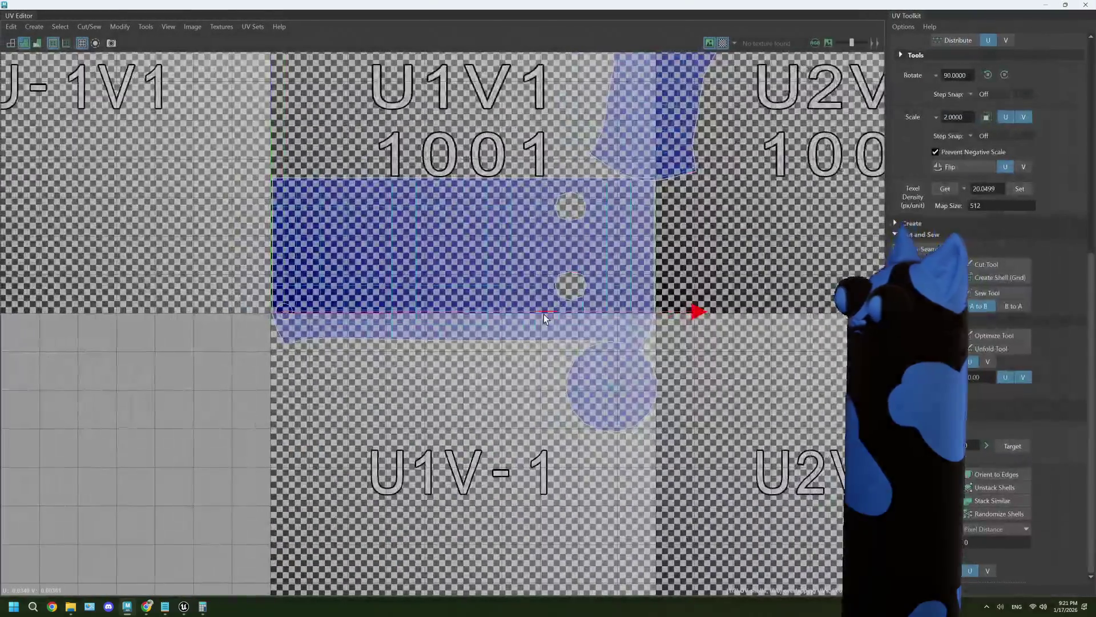
pyautogui.click(722, 43)
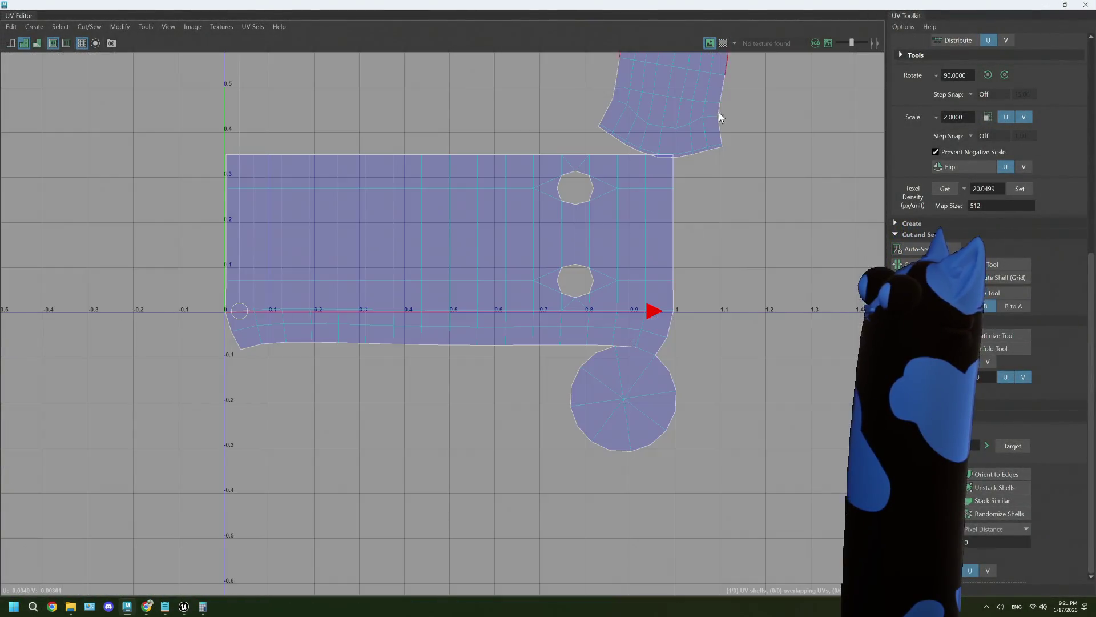
# Select the curved handle shell in UV Shell mode and nudge it slightly right and down.
pyautogui.moveTo(604, 424)
pyautogui.mouseDown(button='right')
pyautogui.moveTo(557, 406)
pyautogui.moveTo(561, 425)
pyautogui.mouseUp(button='right')
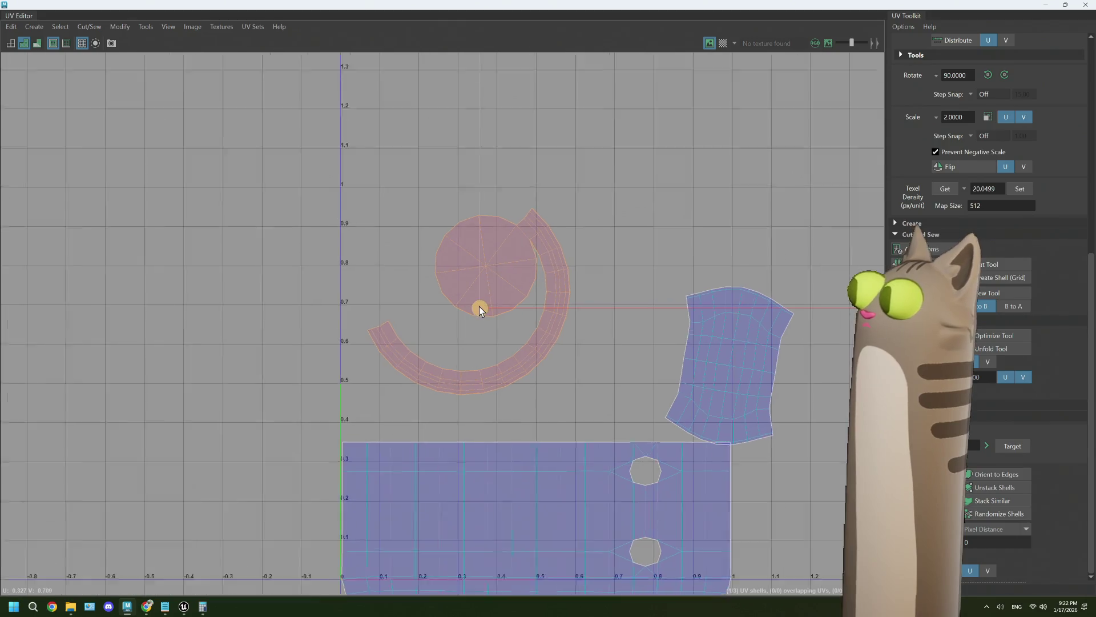
pyautogui.click(478, 306)
pyautogui.moveTo(545, 224)
pyautogui.mouseDown(button='right')
pyautogui.moveTo(542, 209)
pyautogui.moveTo(523, 206)
pyautogui.moveTo(542, 205)
pyautogui.mouseUp(button='right')
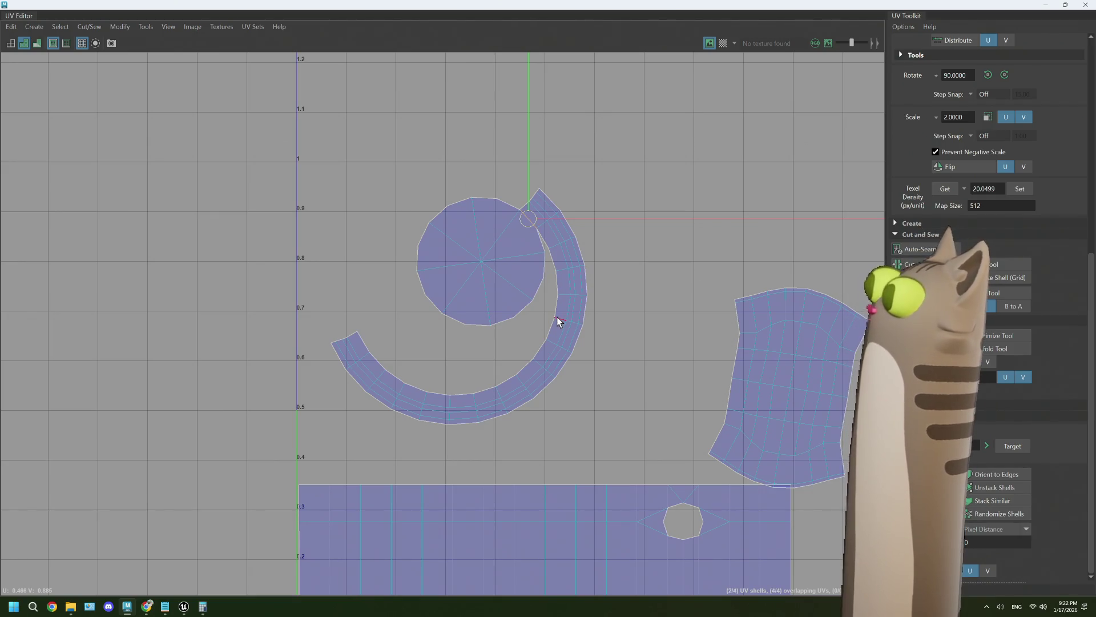
pyautogui.moveTo(558, 317)
pyautogui.mouseDown(button='right')
pyautogui.moveTo(556, 289)
pyautogui.moveTo(517, 303)
pyautogui.mouseUp(button='right')
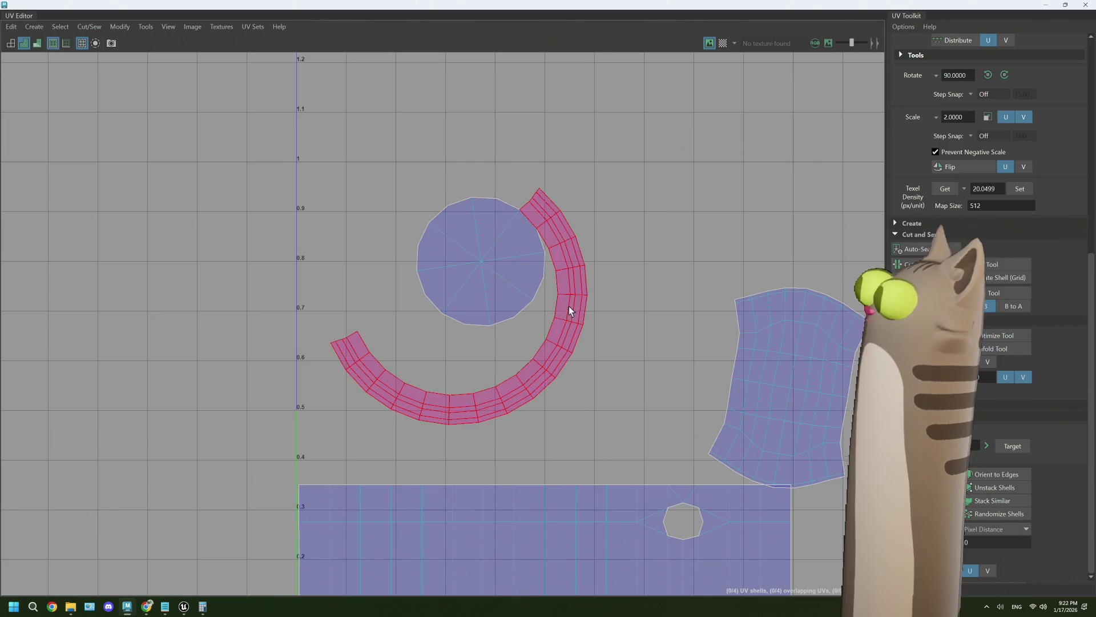
pyautogui.click(568, 306)
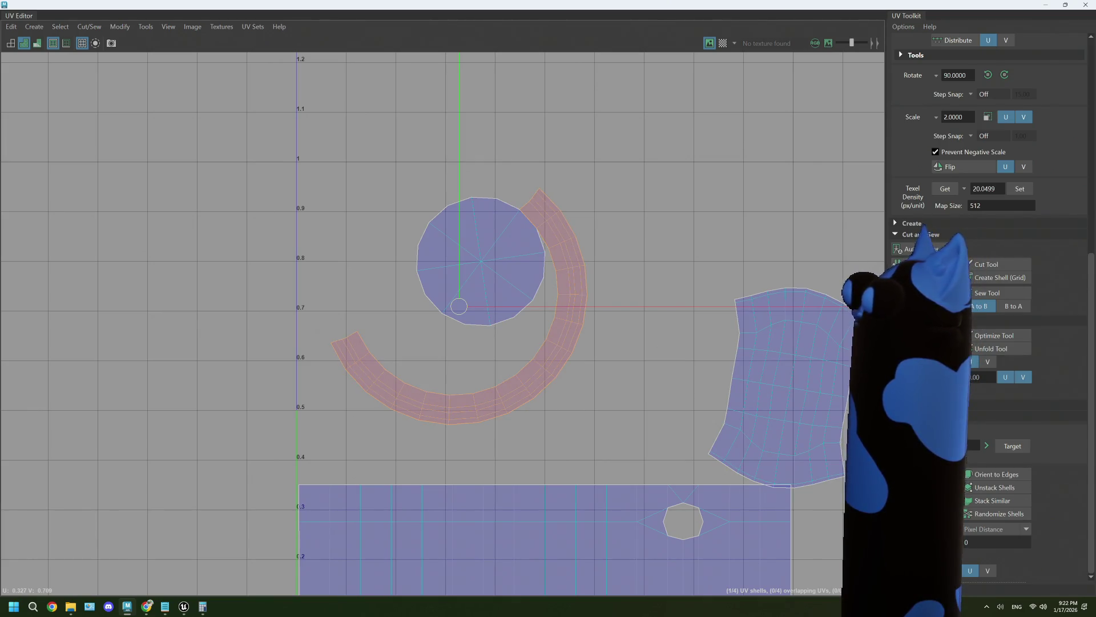
pyautogui.moveTo(459, 303); pyautogui.dragTo(462, 306)
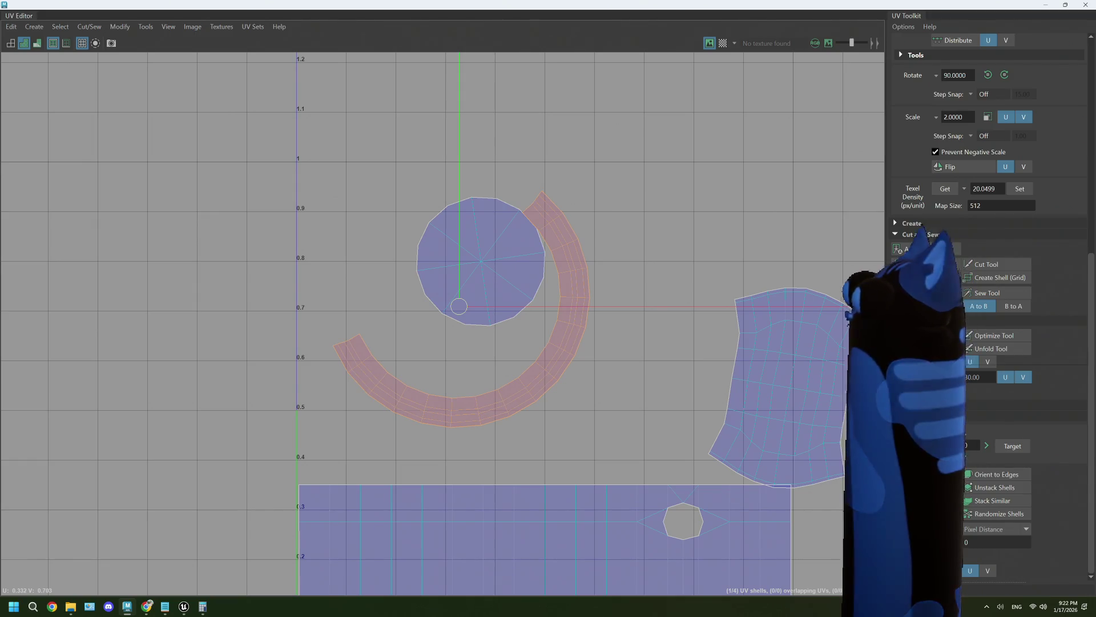
pyautogui.moveTo(462, 305); pyautogui.dragTo(464, 308)
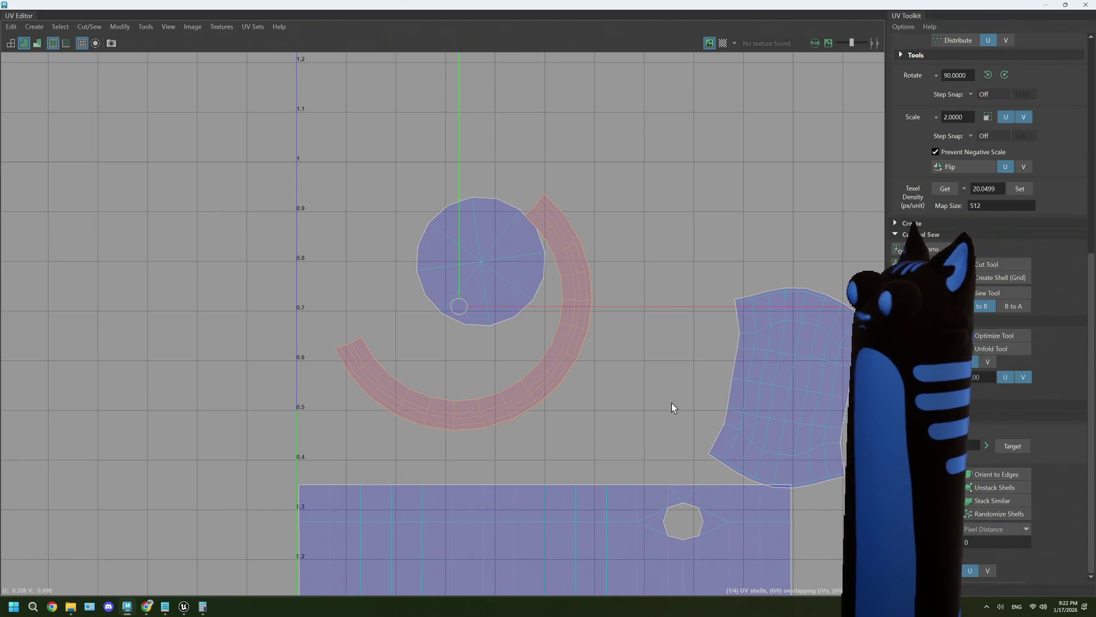
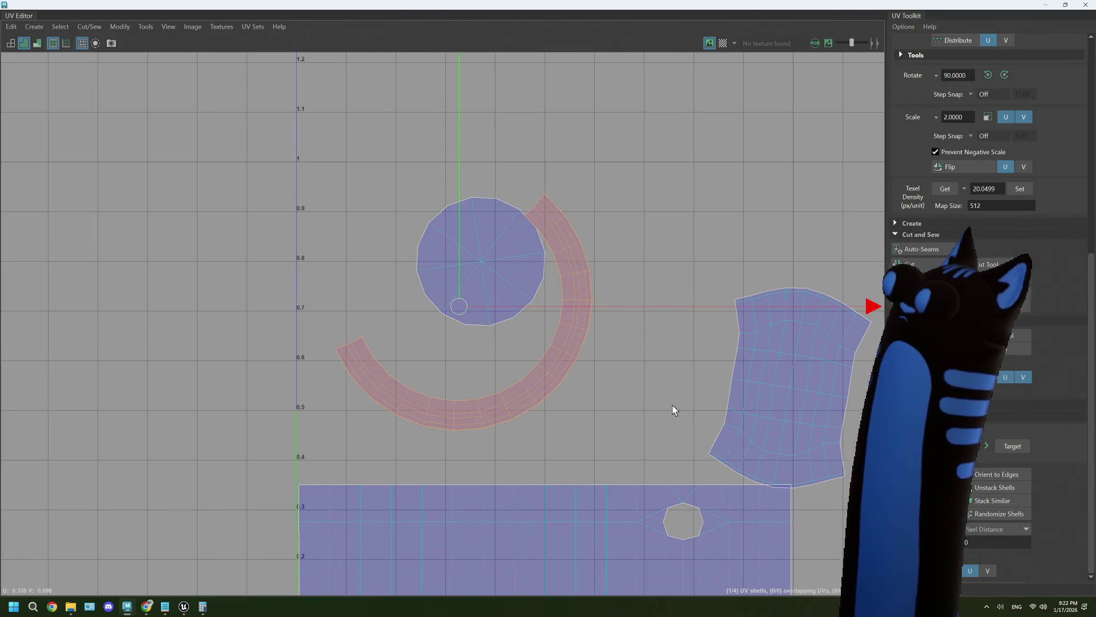
# Reframe the UV layout, check the mug in perspective, then enlarge the UV view.
pyautogui.scroll(-1, 663, 403)
pyautogui.scroll(-2, 662, 403)
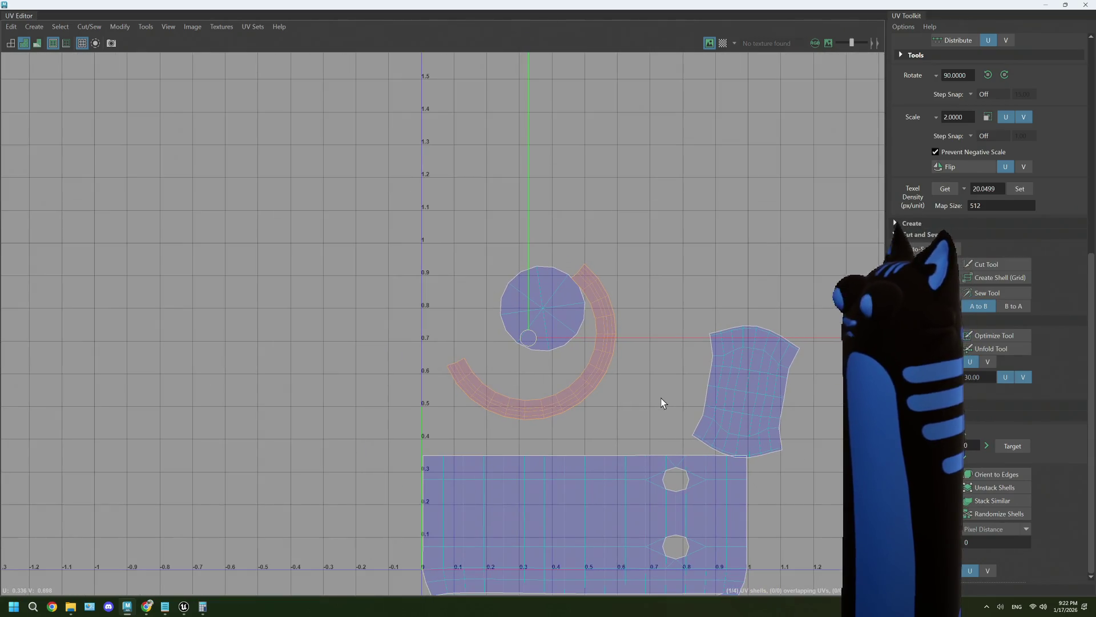
pyautogui.keyDown('alt'); pyautogui.moveTo(662, 401); pyautogui.dragTo(487, 328, button='middle'); pyautogui.keyUp('alt')
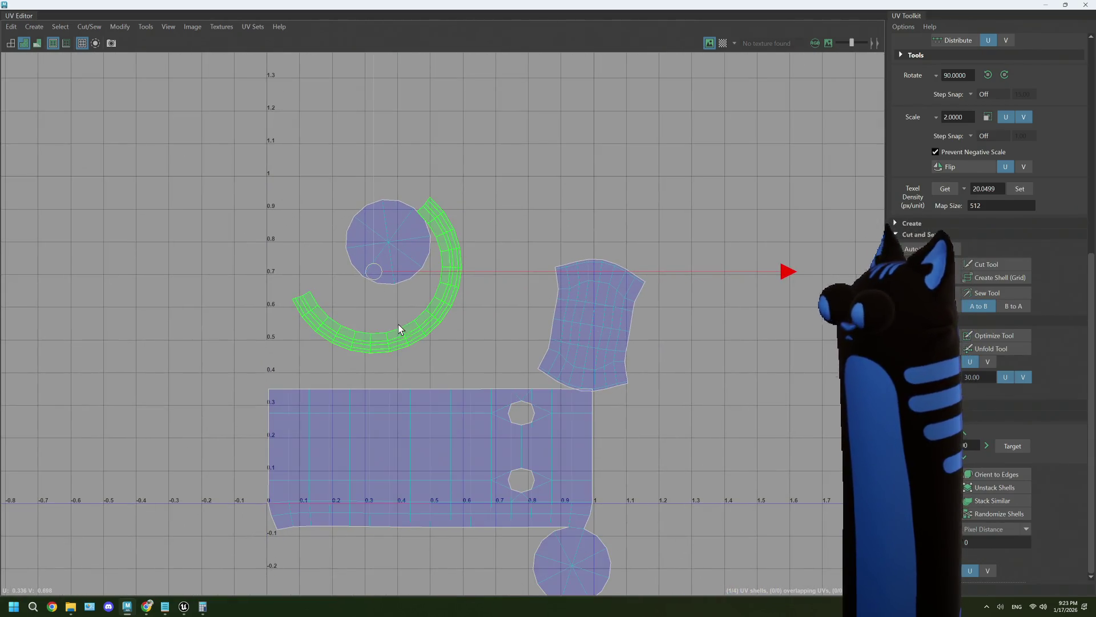
pyautogui.scroll(2, 426, 345)
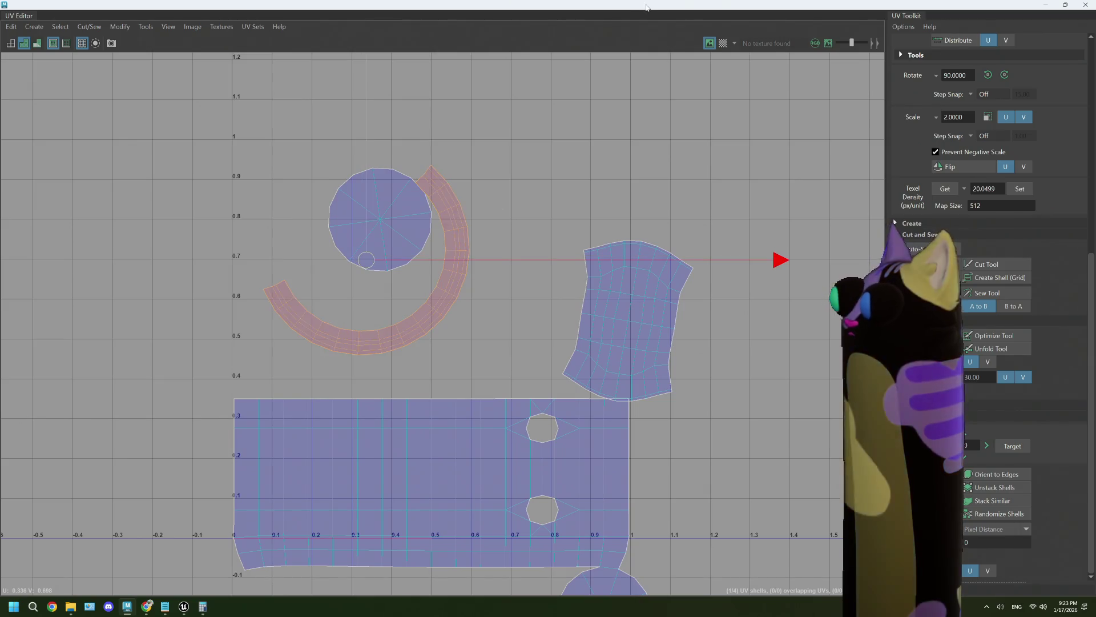
pyautogui.press('super+Down')
pyautogui.press('space')
pyautogui.press('space')
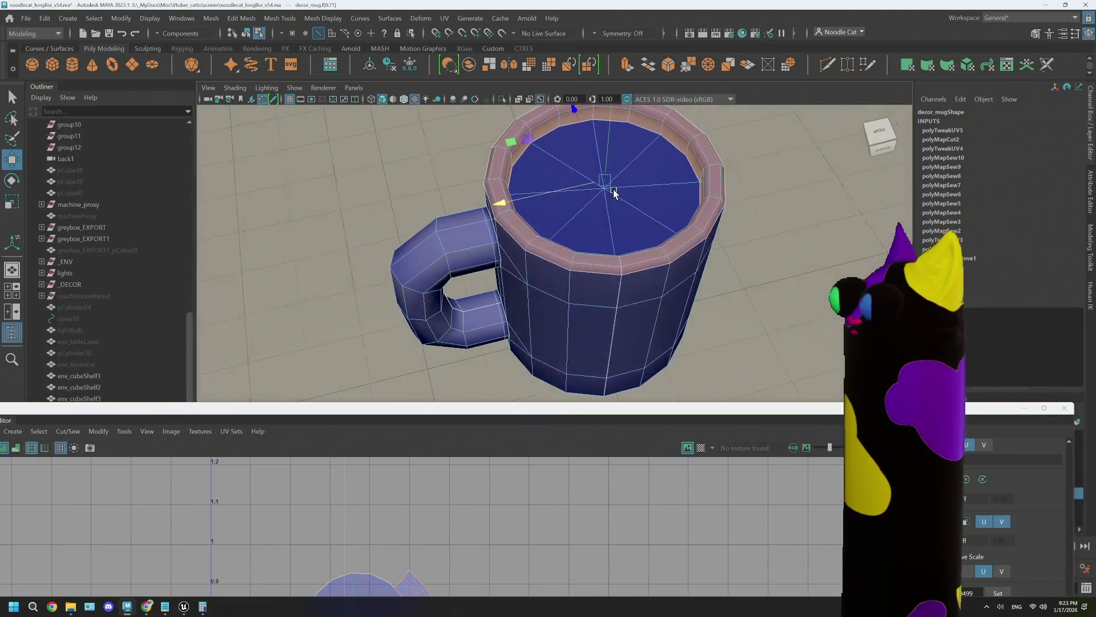
pyautogui.keyDown('alt'); pyautogui.moveTo(621, 187); pyautogui.dragTo(622, 190); pyautogui.keyUp('alt')
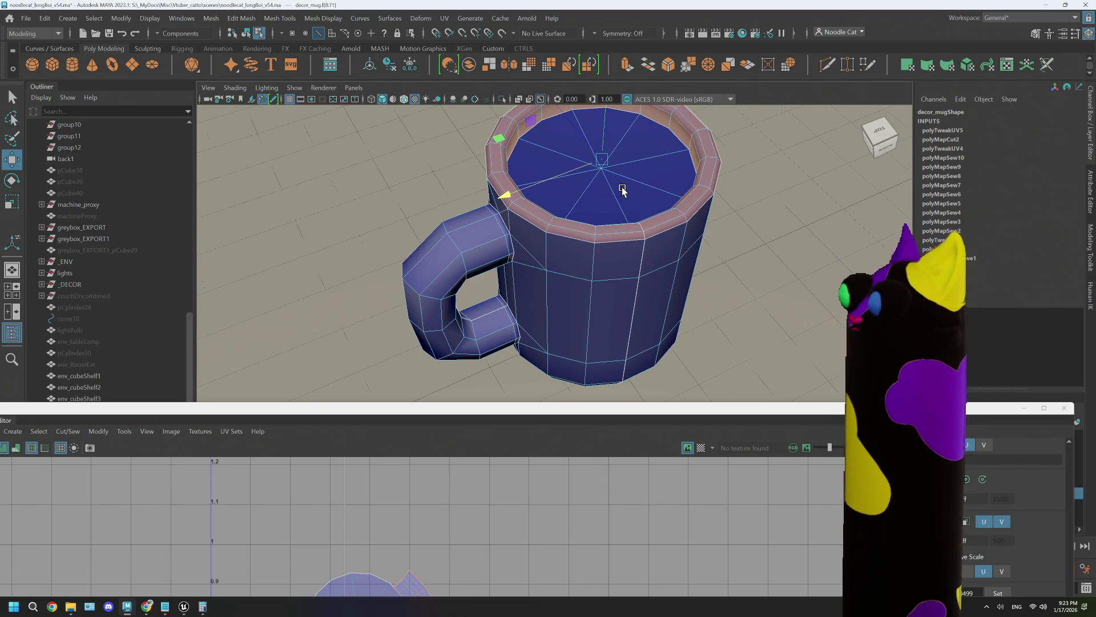
pyautogui.doubleClick(571, 408)
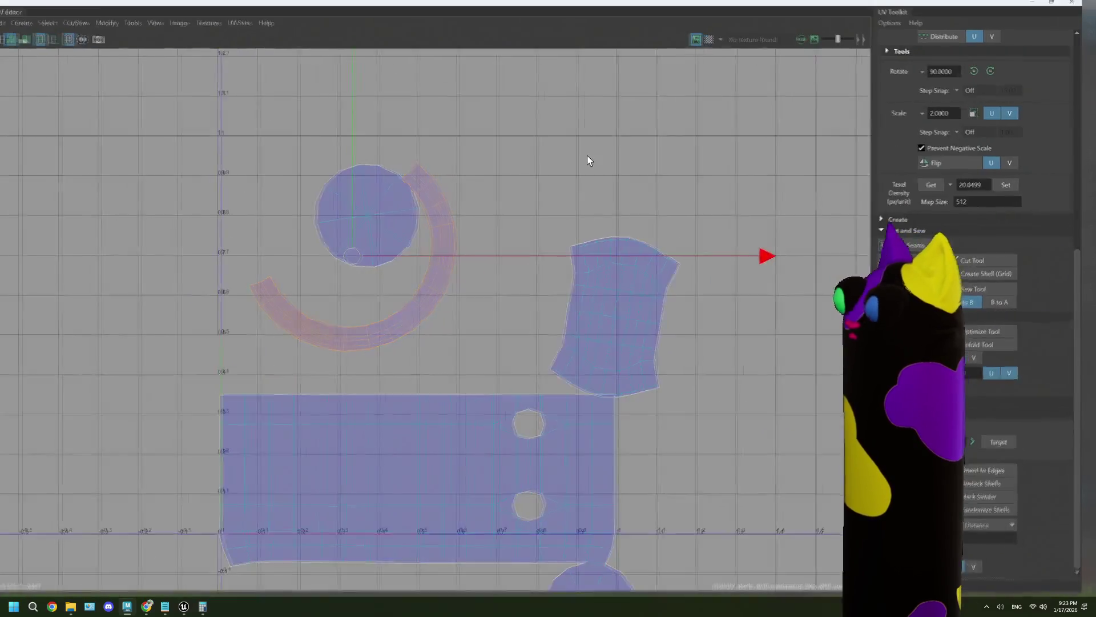
# Select all four shells, orient the arc and tall shells upright, and undo the packing.
pyautogui.click(573, 305)
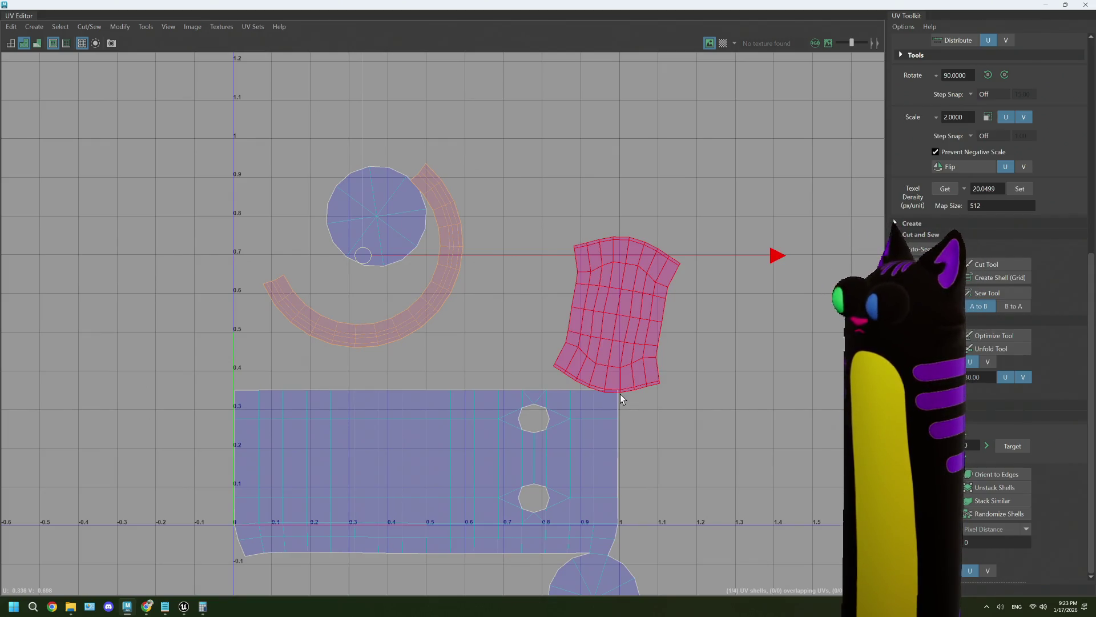
pyautogui.scroll(-3, 620, 394)
pyautogui.click(526, 329)
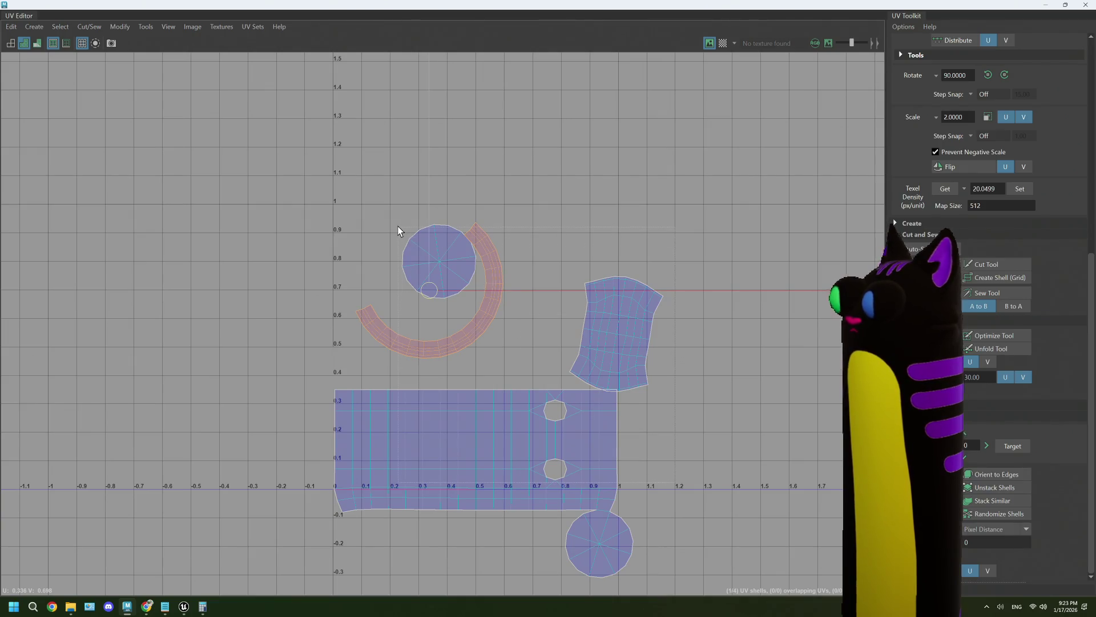
pyautogui.click(554, 407)
pyautogui.scroll(5, 983, 248)
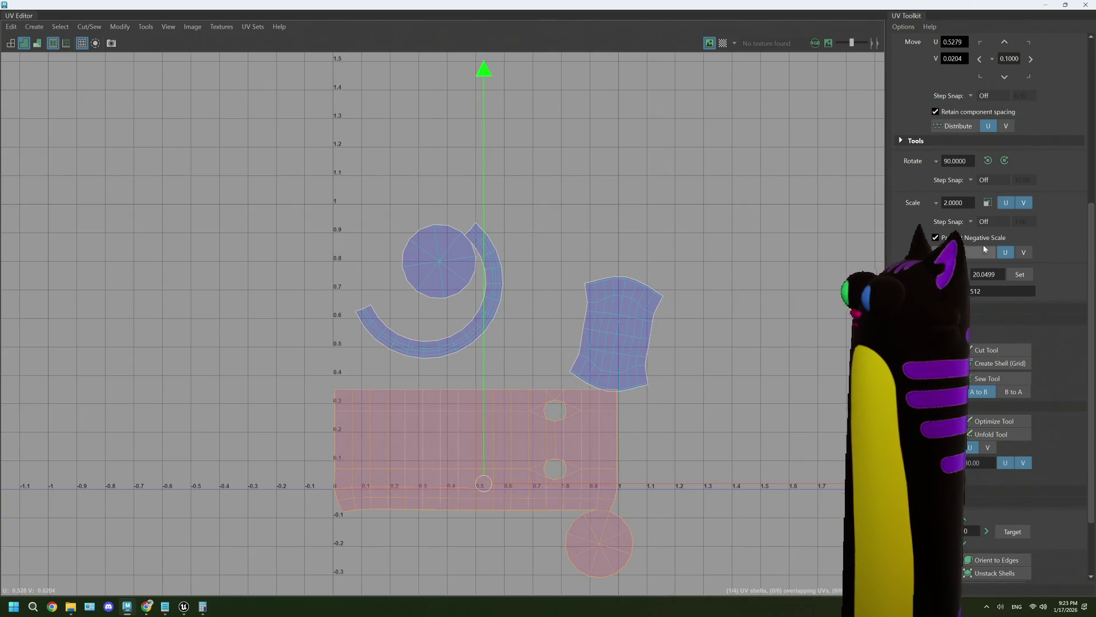
pyautogui.hotkey('ctrl', 'a')
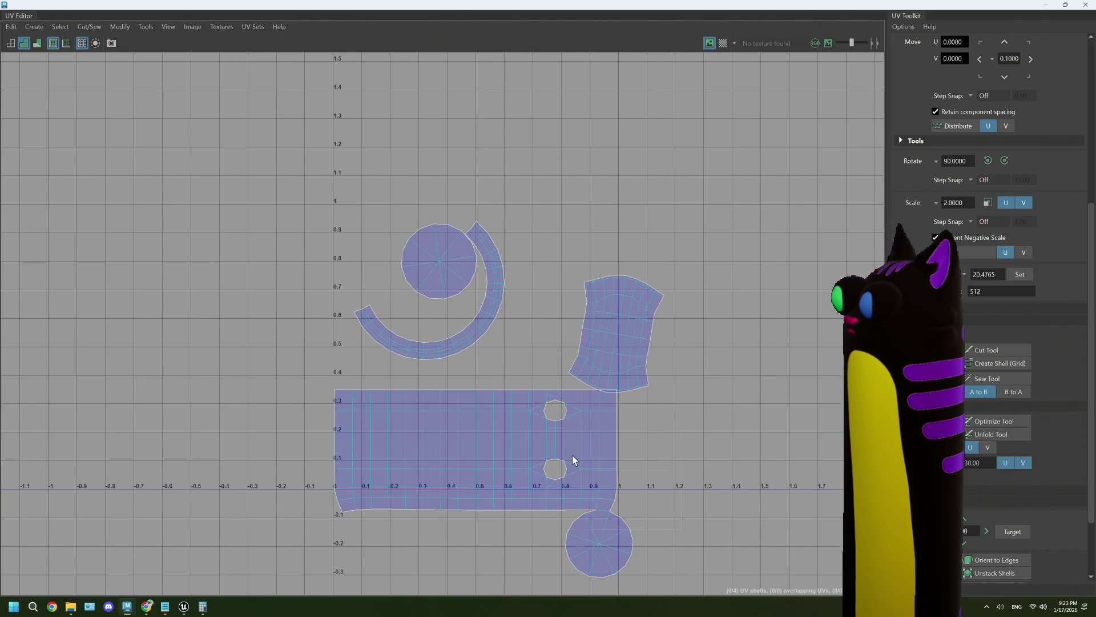
pyautogui.scroll(-3, 1021, 432)
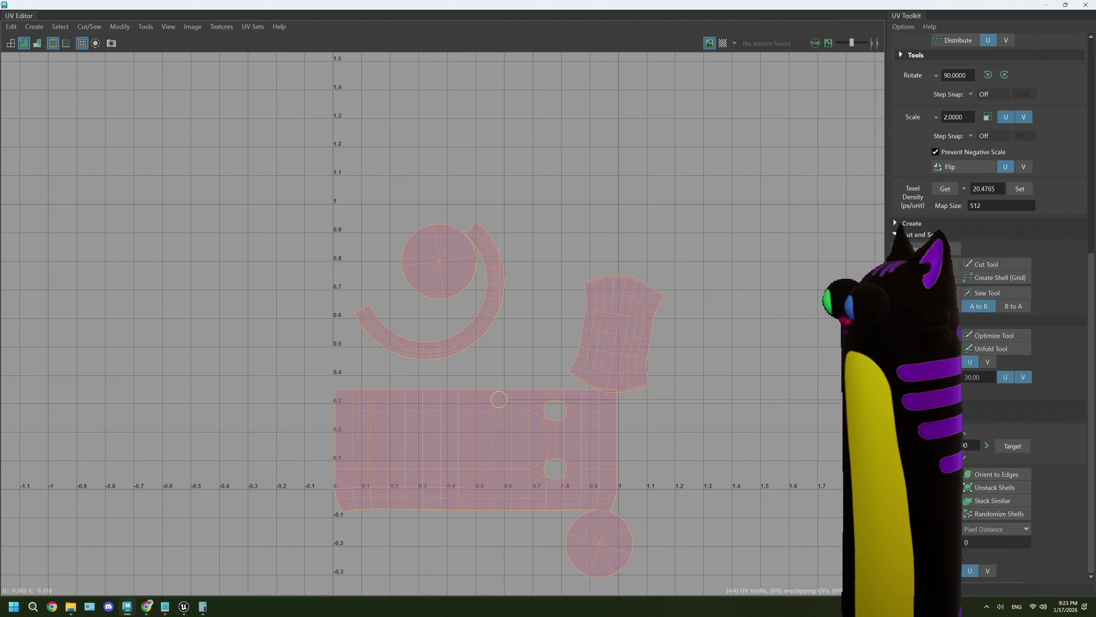
pyautogui.hotkey('ctrl', 'z')
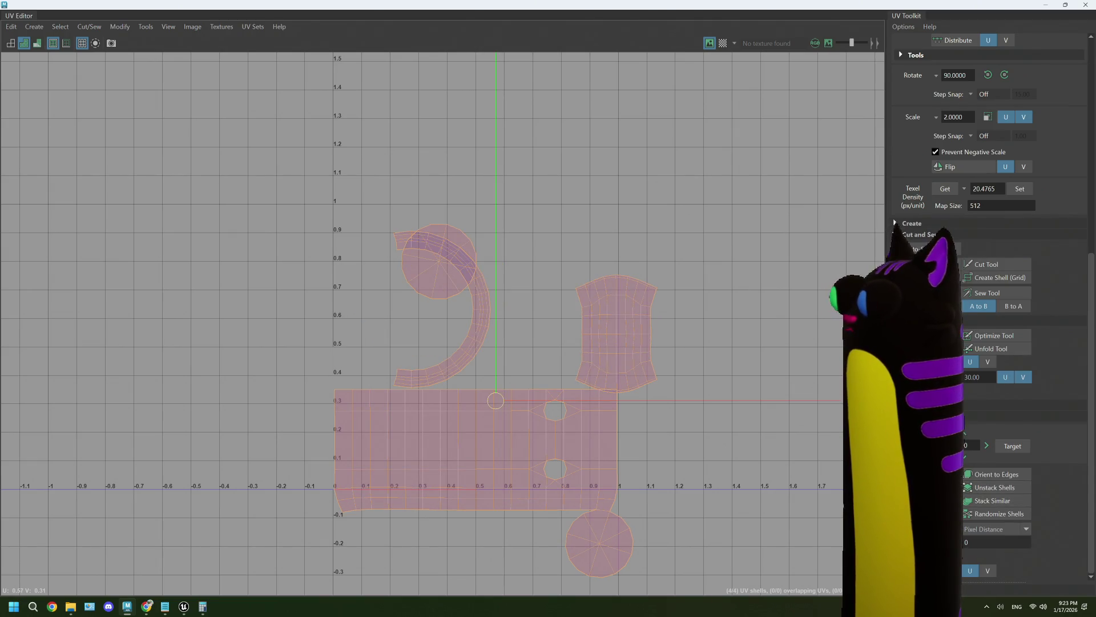
pyautogui.hotkey('ctrl', 'z')
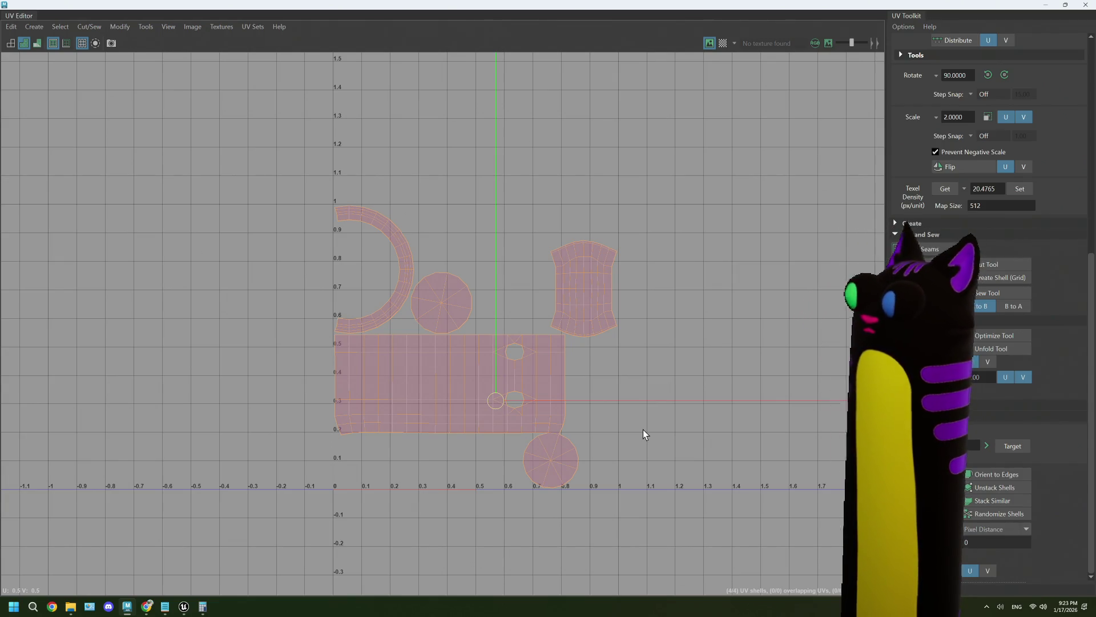
pyautogui.hotkey('ctrl', 'z')
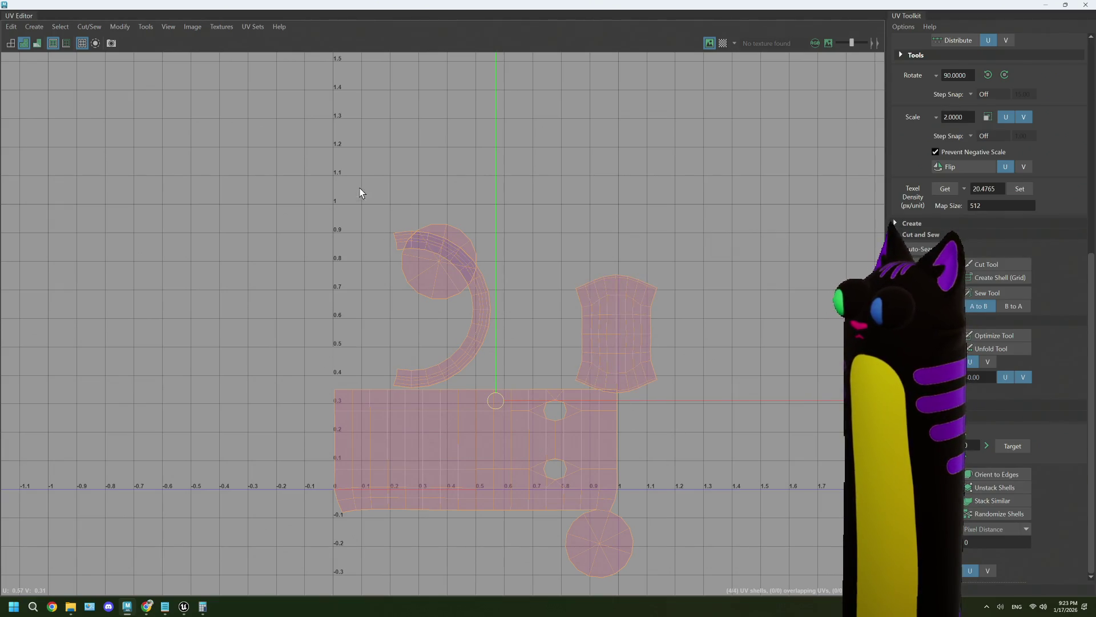
# Move the shells higher in V, trying and then undoing a layout of three shells.
pyautogui.keyDown('ctrl'); pyautogui.click(514, 434); pyautogui.keyUp('ctrl')
pyautogui.moveTo(527, 246); pyautogui.dragTo(527, 157)
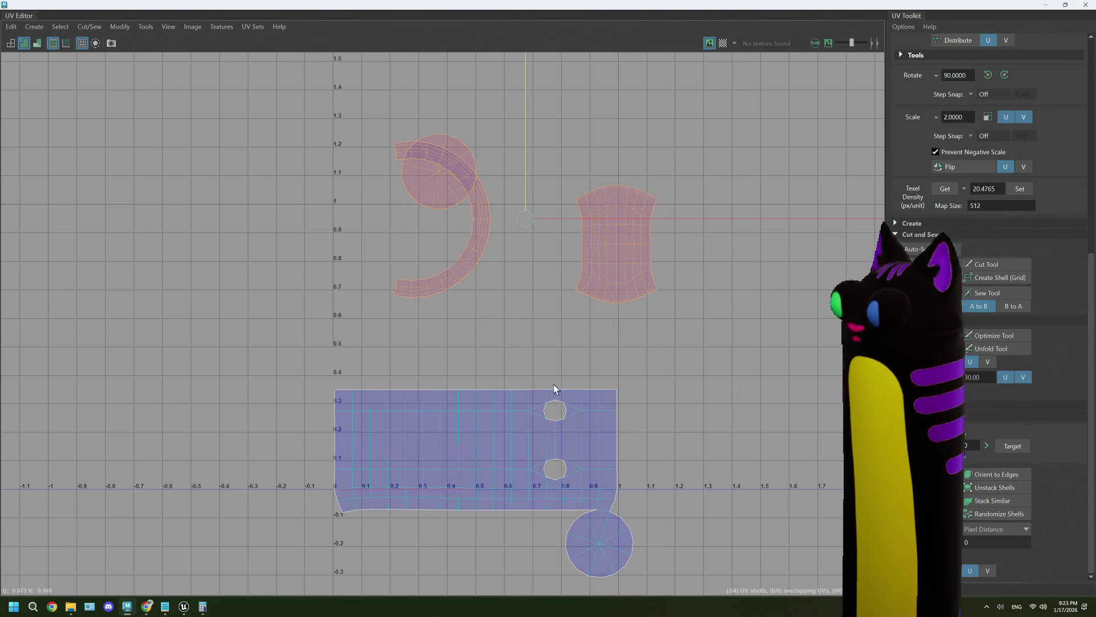
pyautogui.click(554, 391)
pyautogui.moveTo(482, 310); pyautogui.dragTo(488, 226)
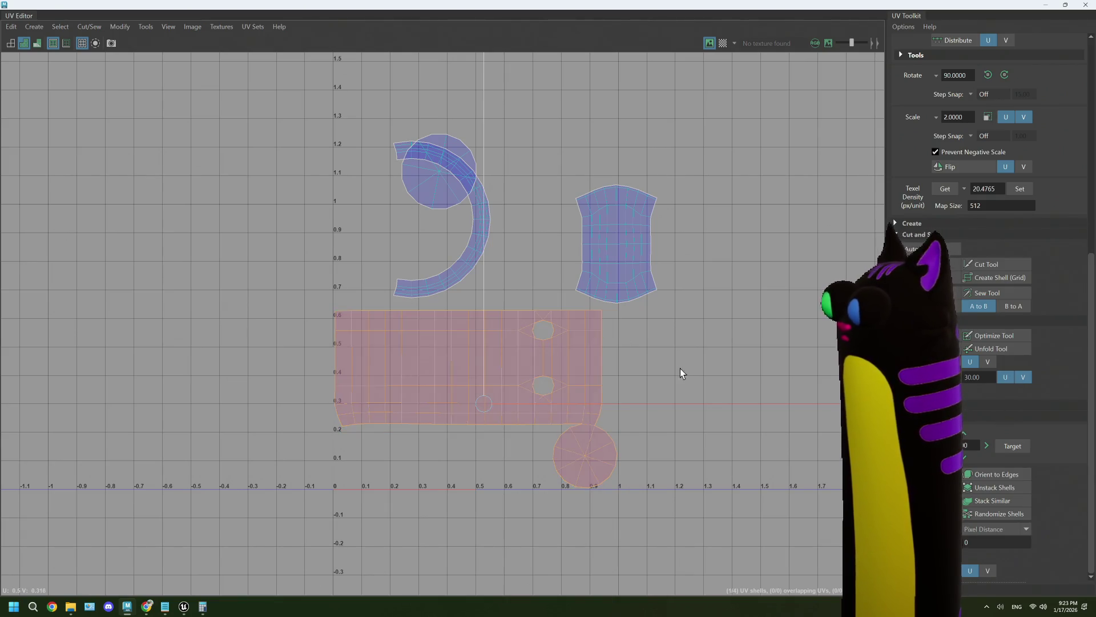
pyautogui.scroll(2, 680, 369)
pyautogui.keyDown('alt'); pyautogui.moveTo(568, 303); pyautogui.dragTo(696, 361, button='middle'); pyautogui.keyUp('alt')
pyautogui.hotkey('ctrl', 'shift', 'i')
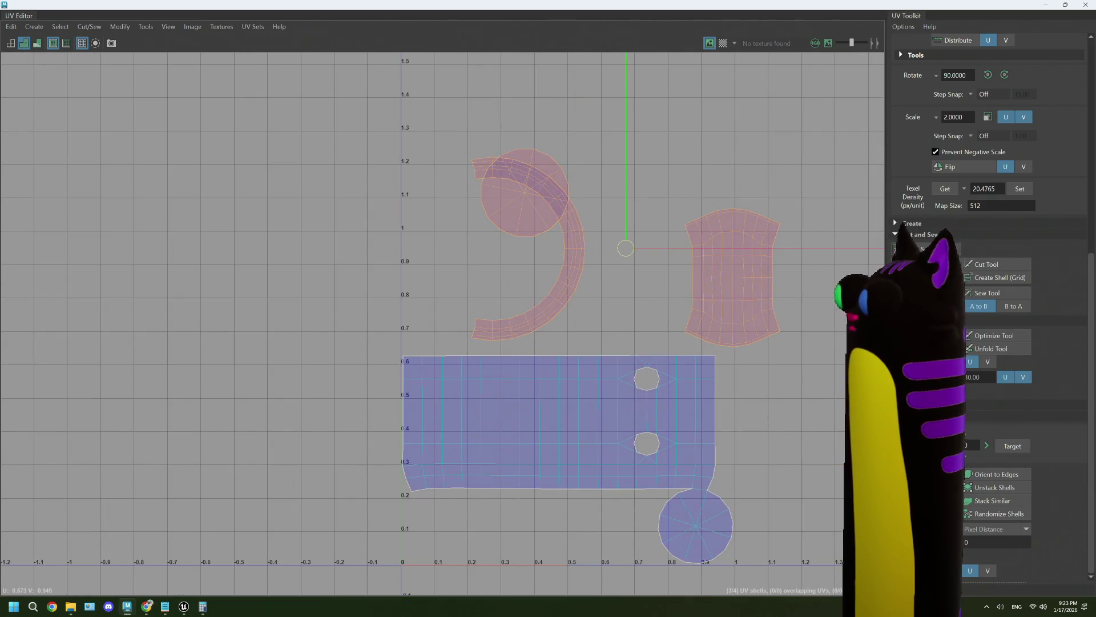
pyautogui.hotkey('ctrl', 'l')
pyautogui.hotkey('ctrl', 'z')
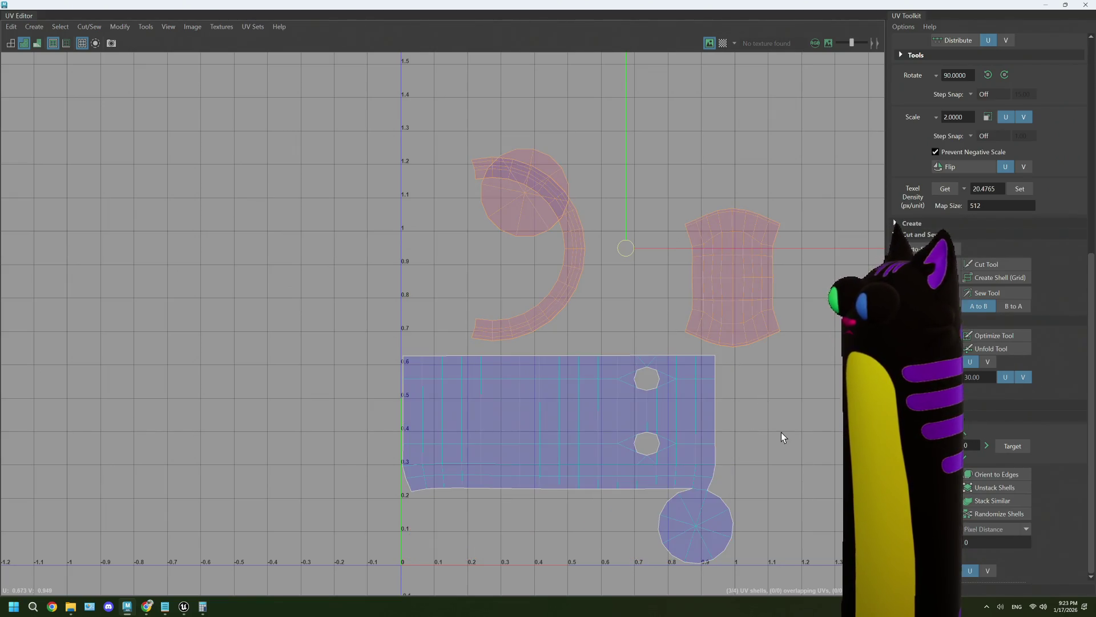
# Shift the tall shell left toward centre and show the checker texture behind the UVs.
pyautogui.scroll(1, 739, 391)
pyautogui.keyDown('alt'); pyautogui.moveTo(739, 392); pyautogui.dragTo(655, 397, button='middle'); pyautogui.keyUp('alt')
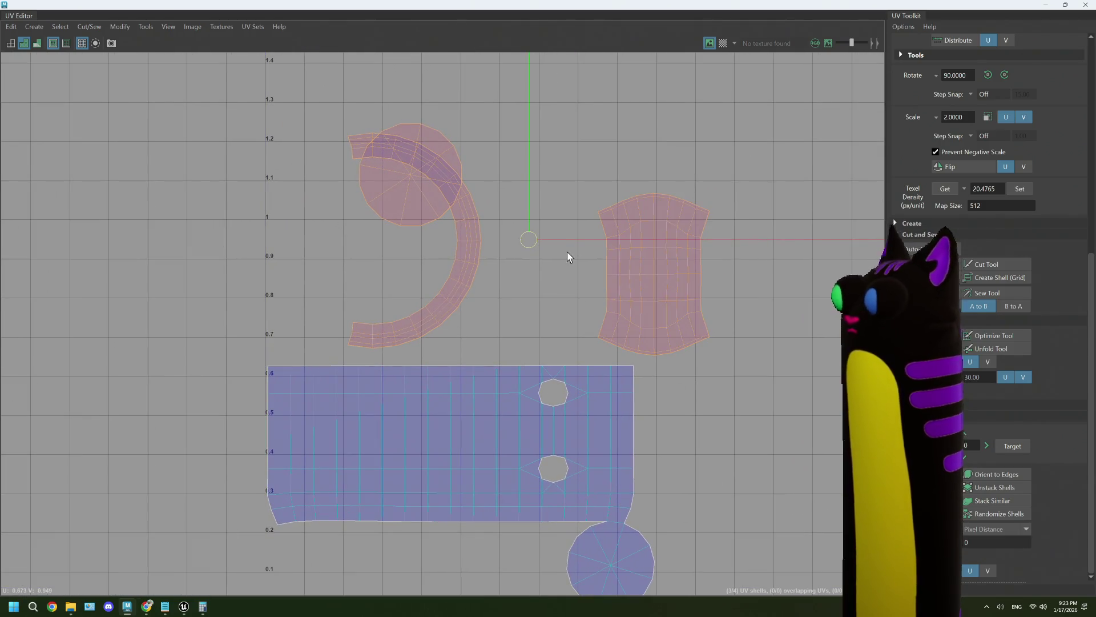
pyautogui.click(623, 288)
pyautogui.moveTo(661, 275); pyautogui.dragTo(575, 263)
pyautogui.click(722, 43)
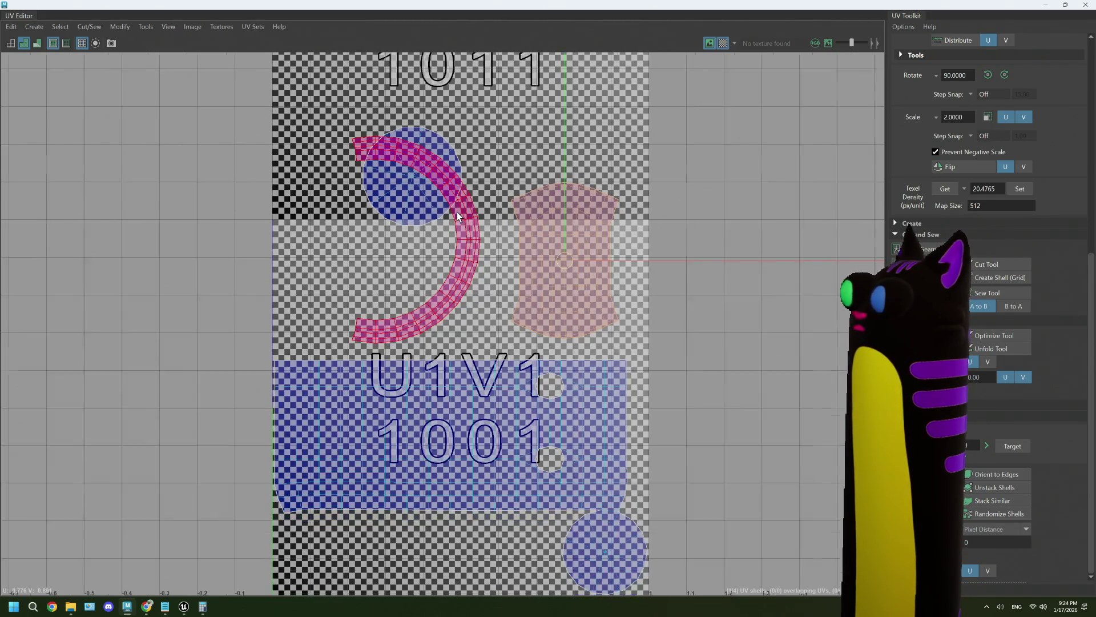
# Rotate the C-shaped shell to open downward and place the top circle inside it.
pyautogui.scroll(-1, 457, 211)
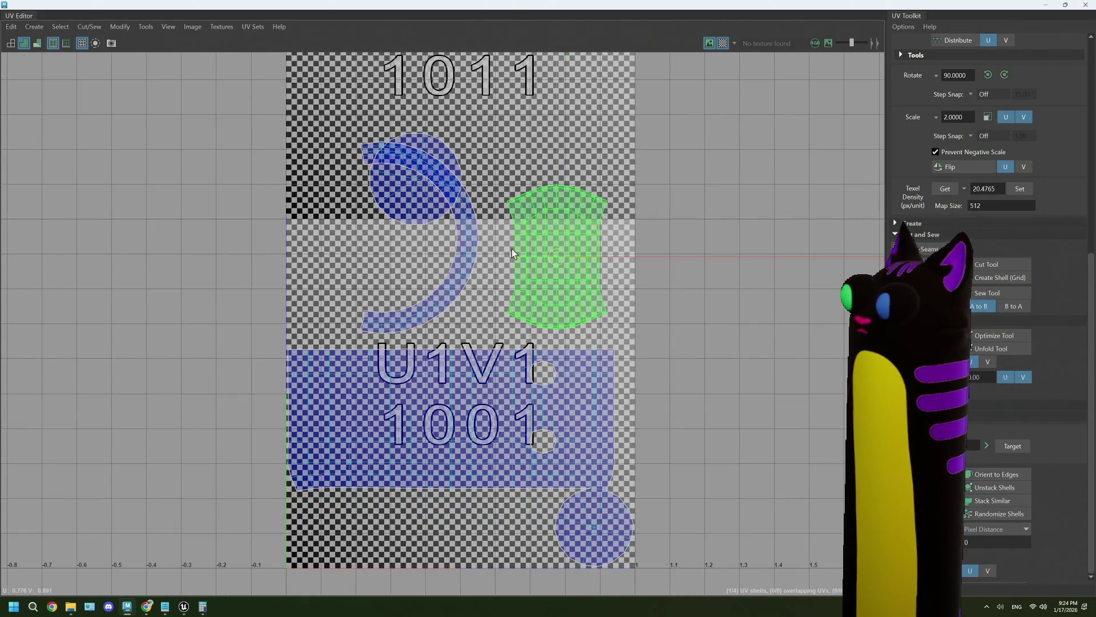
pyautogui.click(463, 252)
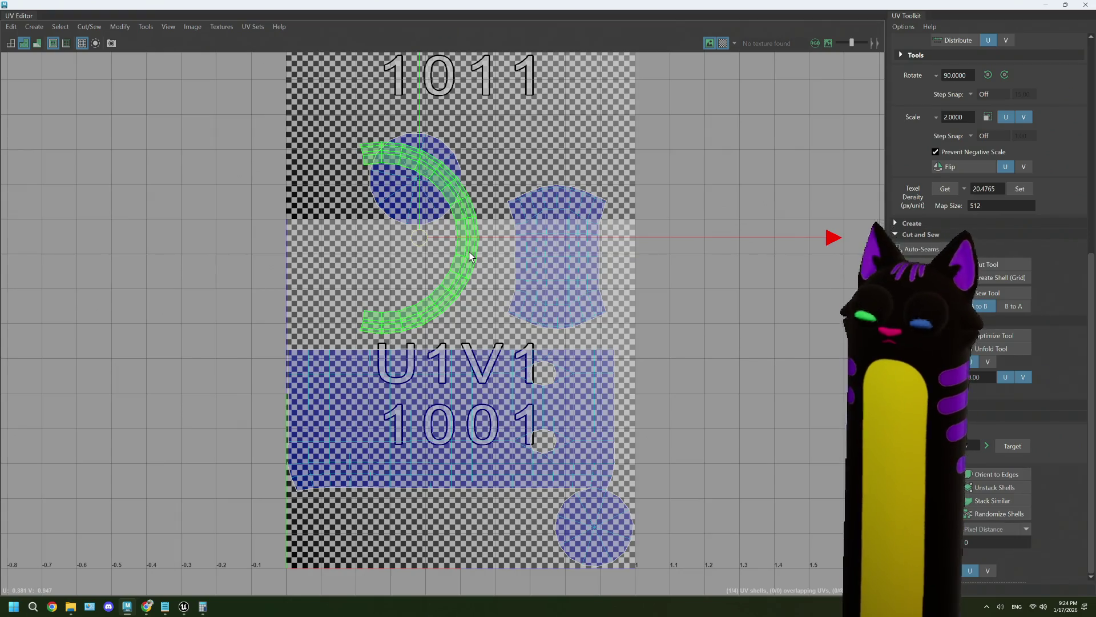
pyautogui.press('e')
pyautogui.moveTo(807, 346)
pyautogui.mouseDown()
pyautogui.moveTo(820, 252)
pyautogui.moveTo(557, 7)
pyautogui.moveTo(537, 3)
pyautogui.mouseUp()
pyautogui.press('w')
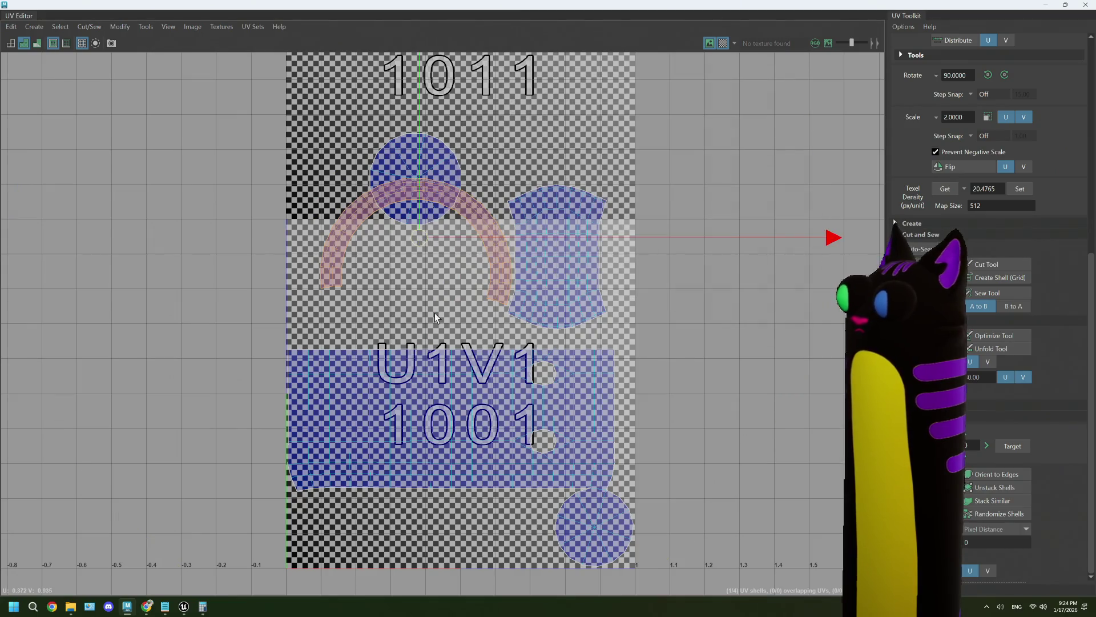
pyautogui.moveTo(416, 239); pyautogui.dragTo(404, 278)
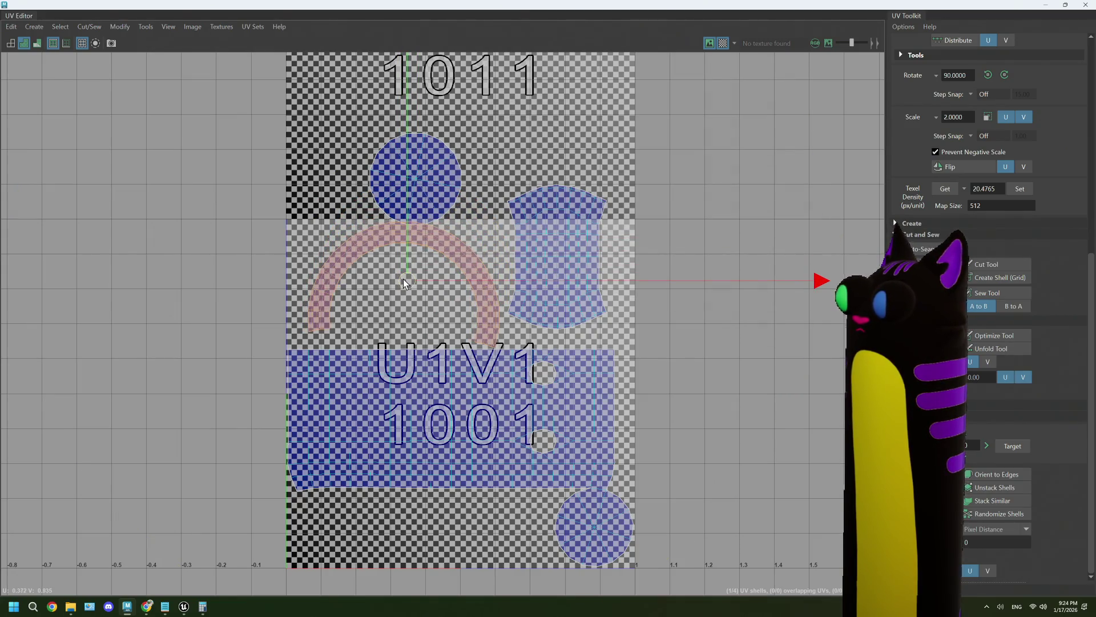
pyautogui.click(430, 217)
pyautogui.moveTo(418, 181)
pyautogui.mouseDown()
pyautogui.moveTo(402, 266)
pyautogui.moveTo(412, 295)
pyautogui.mouseUp()
# Move the tall shell into the lower tile, rotate it 90 degrees, shrink it beside the circle.
pyautogui.click(570, 286)
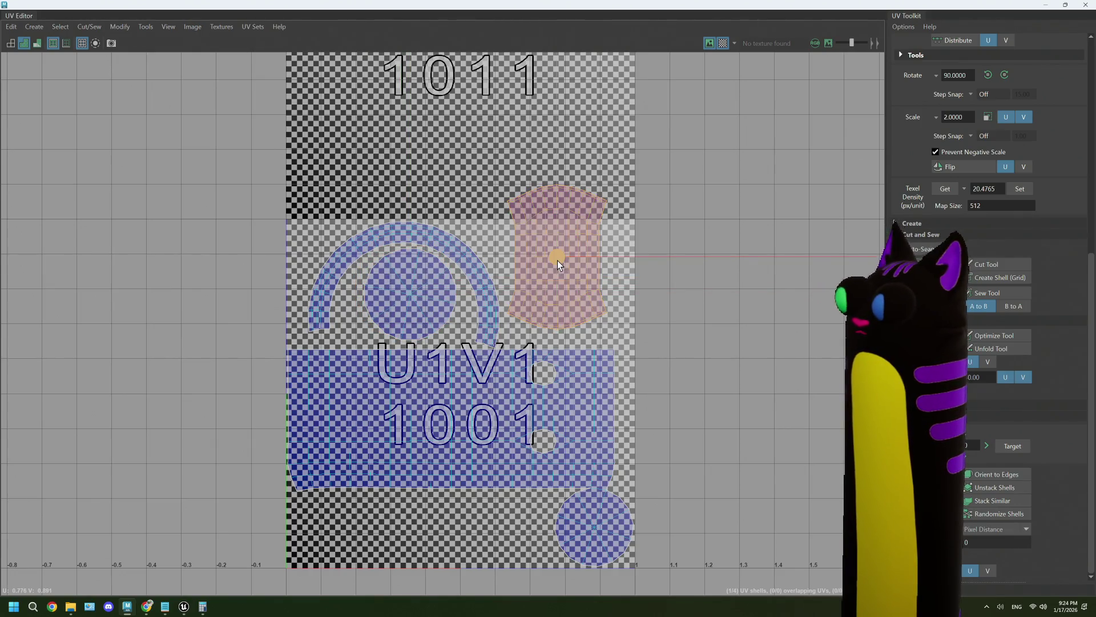
pyautogui.moveTo(559, 268); pyautogui.dragTo(564, 281)
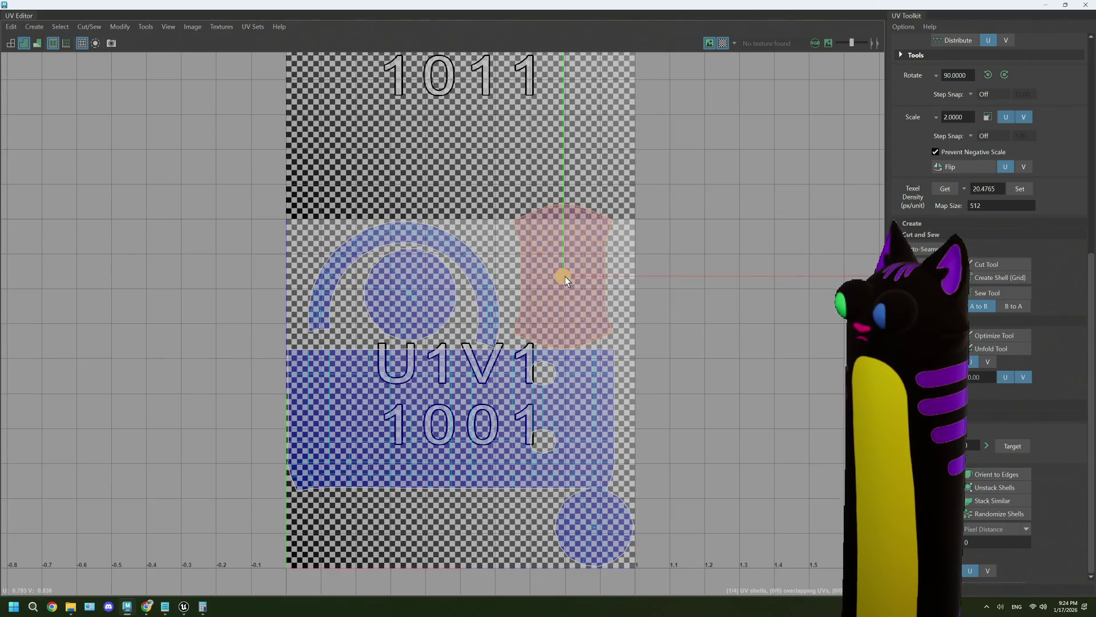
pyautogui.moveTo(565, 280); pyautogui.dragTo(462, 489)
pyautogui.press('e')
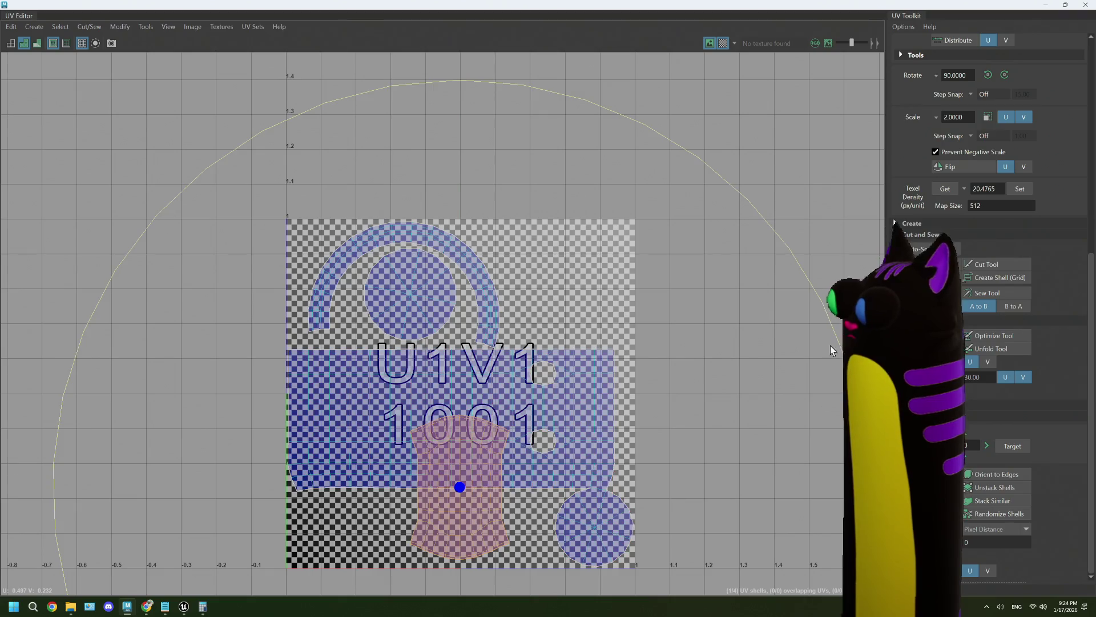
pyautogui.moveTo(834, 332)
pyautogui.mouseDown()
pyautogui.moveTo(566, 265)
pyautogui.moveTo(373, 252)
pyautogui.mouseUp()
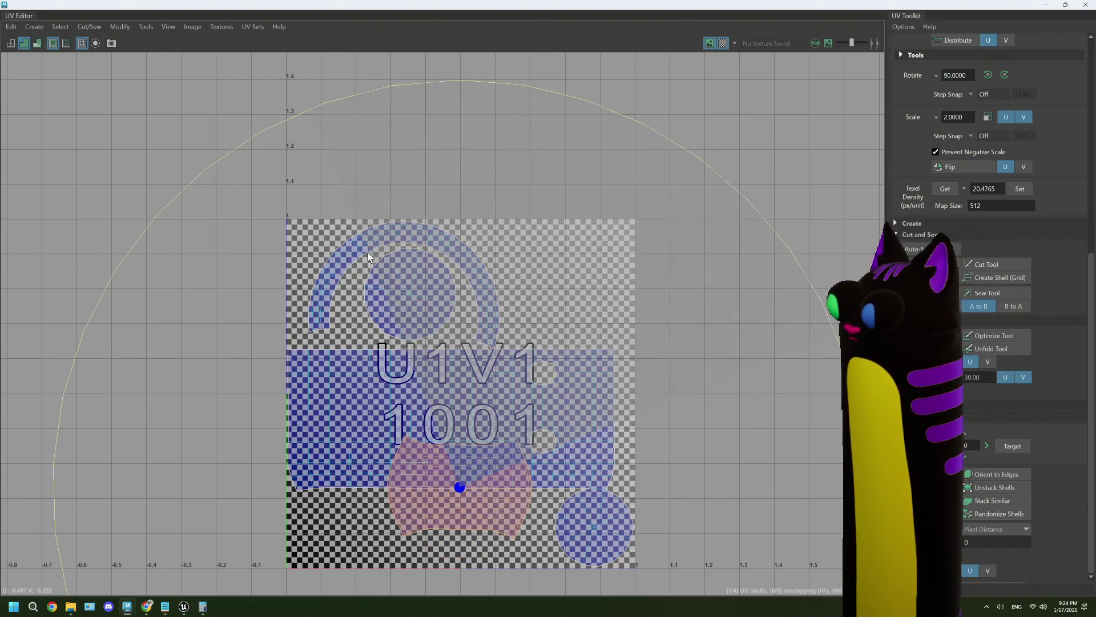
pyautogui.press('w')
pyautogui.moveTo(460, 488)
pyautogui.mouseDown()
pyautogui.moveTo(451, 512)
pyautogui.moveTo(338, 515)
pyautogui.mouseUp()
pyautogui.press('r')
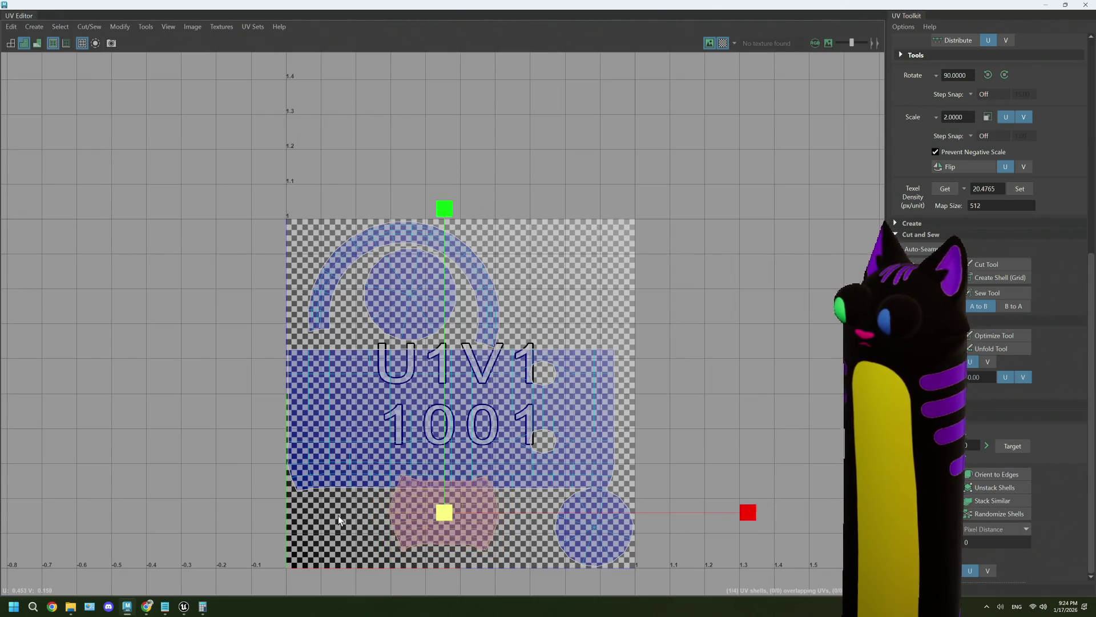
pyautogui.press('w')
pyautogui.moveTo(443, 512); pyautogui.dragTo(488, 528)
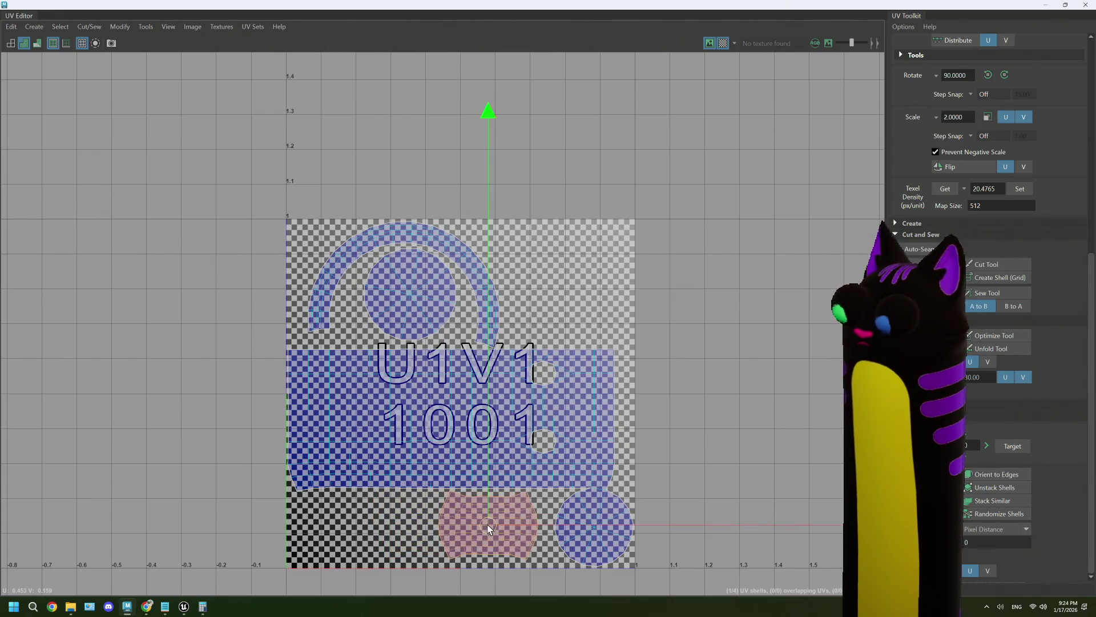
# Deselect the shell and restore the UV Editor to a small window to show the checkered mug.
pyautogui.click(679, 452)
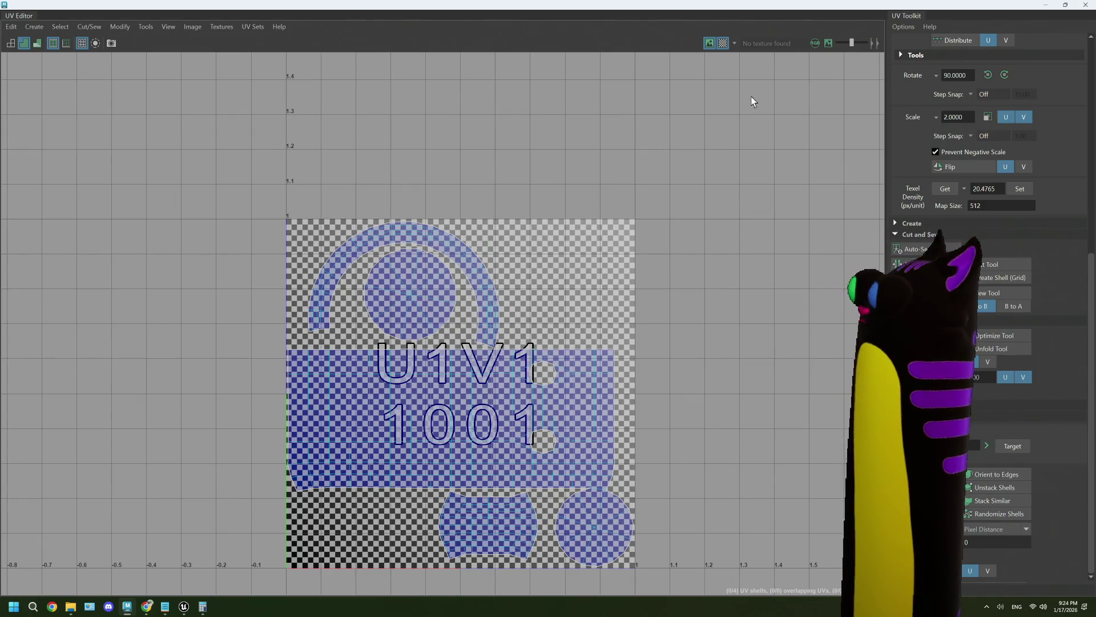
pyautogui.doubleClick(751, 15)
pyautogui.scroll(5, 654, 333)
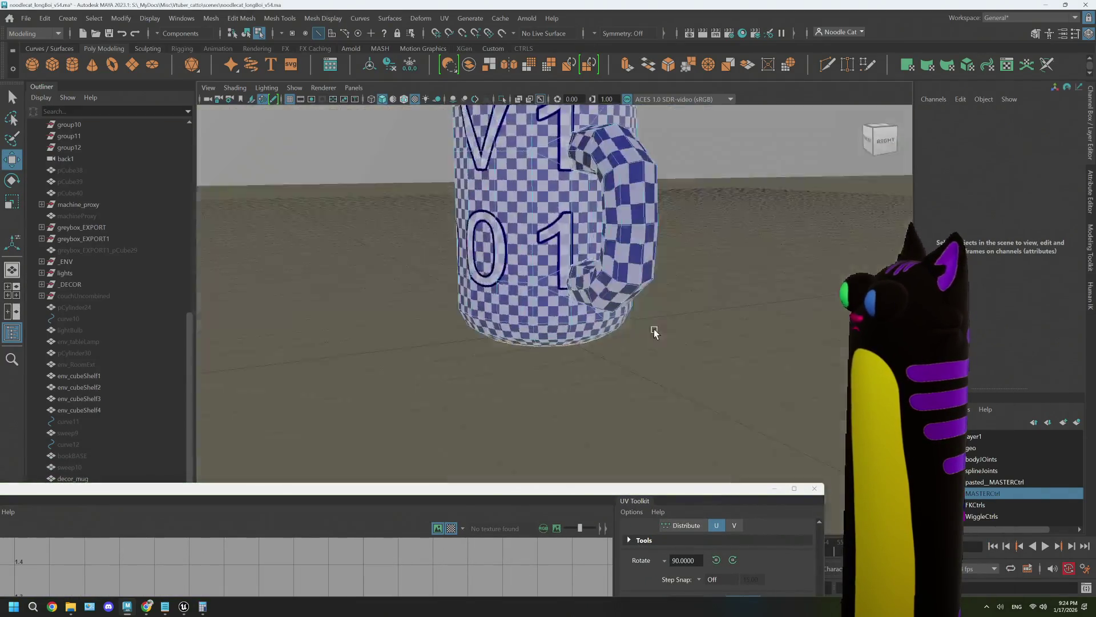
# Switch off the checker preview, close the UV Editor, and return the mug to object selection.
pyautogui.moveTo(655, 333)
pyautogui.keyDown('alt'); pyautogui.mouseDown()
pyautogui.moveTo(686, 325)
pyautogui.moveTo(469, 340)
pyautogui.moveTo(617, 343)
pyautogui.mouseUp(); pyautogui.keyUp('alt')
pyautogui.scroll(3, 601, 335)
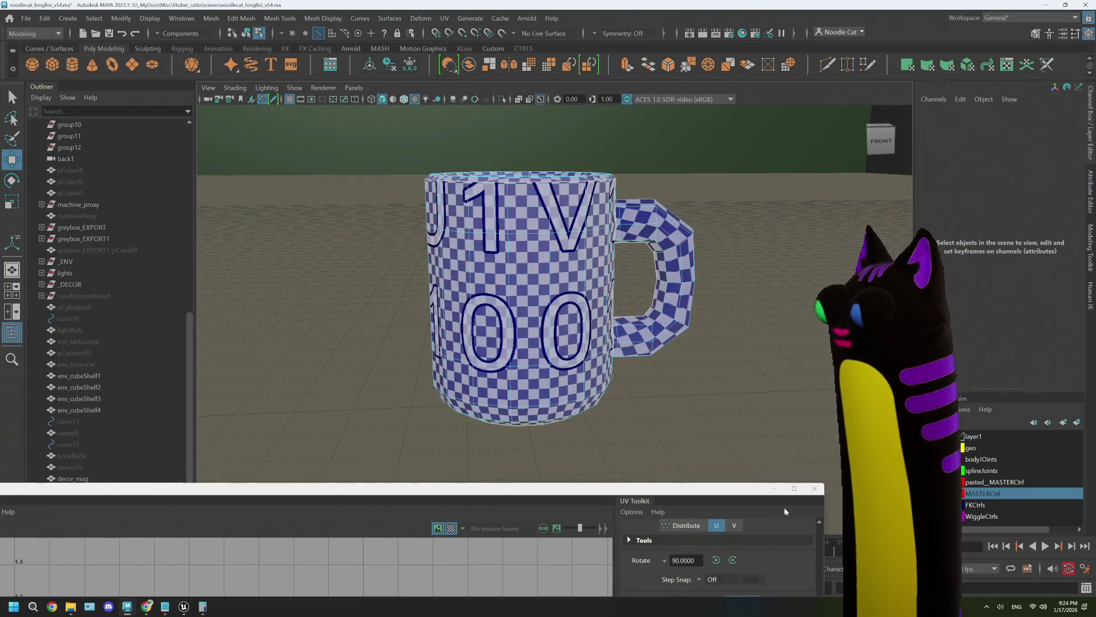
pyautogui.click(794, 488)
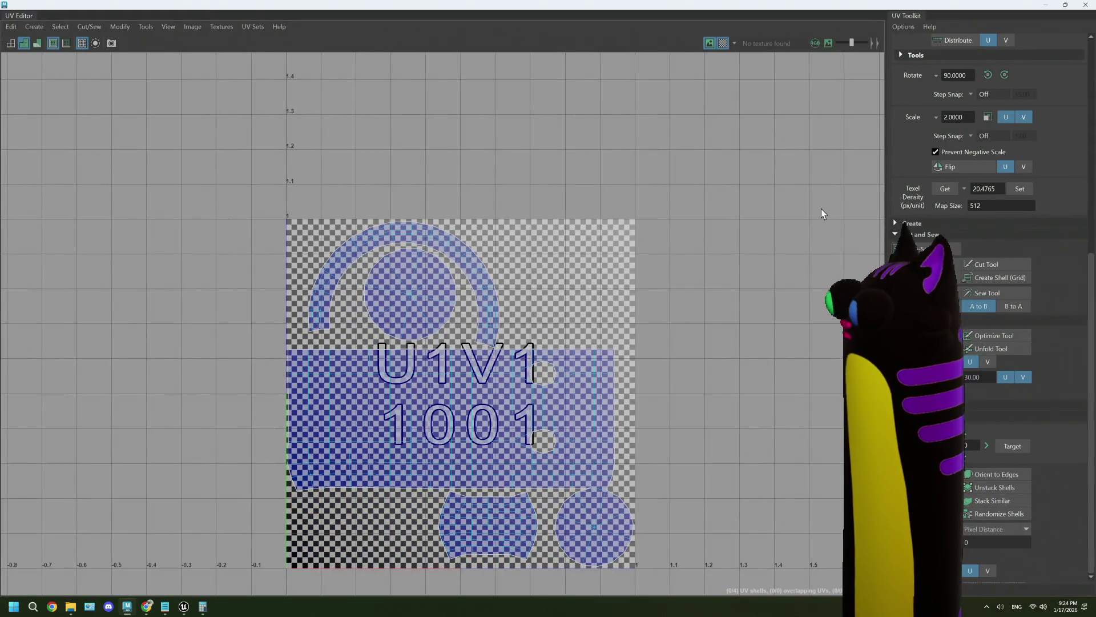
pyautogui.click(724, 43)
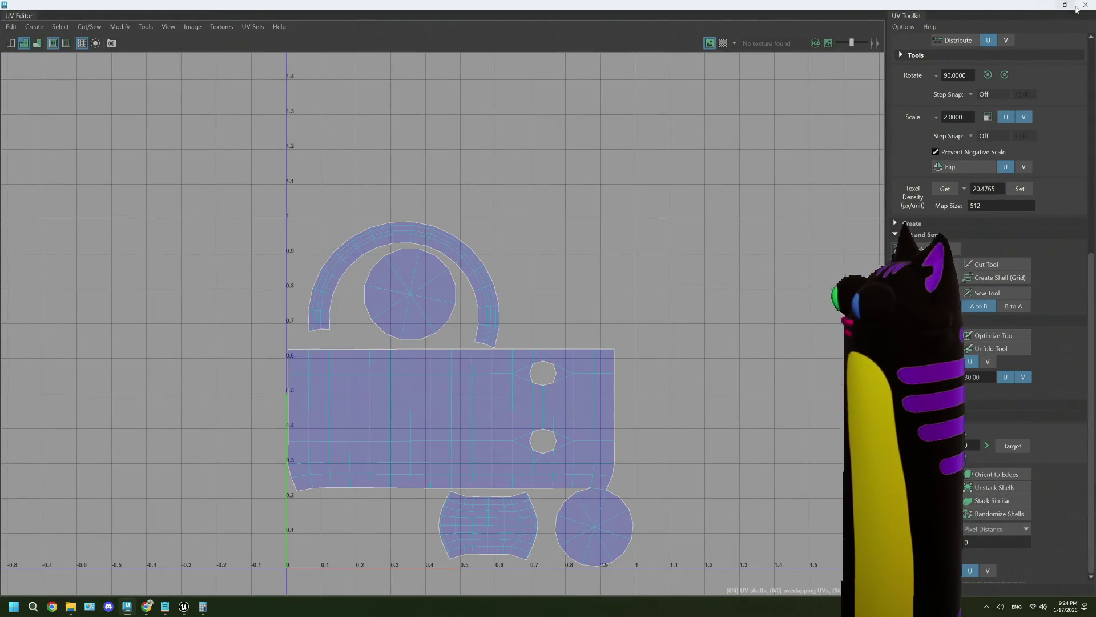
pyautogui.click(1086, 5)
pyautogui.scroll(-3, 595, 374)
pyautogui.moveTo(568, 288); pyautogui.dragTo(653, 265, button='right')
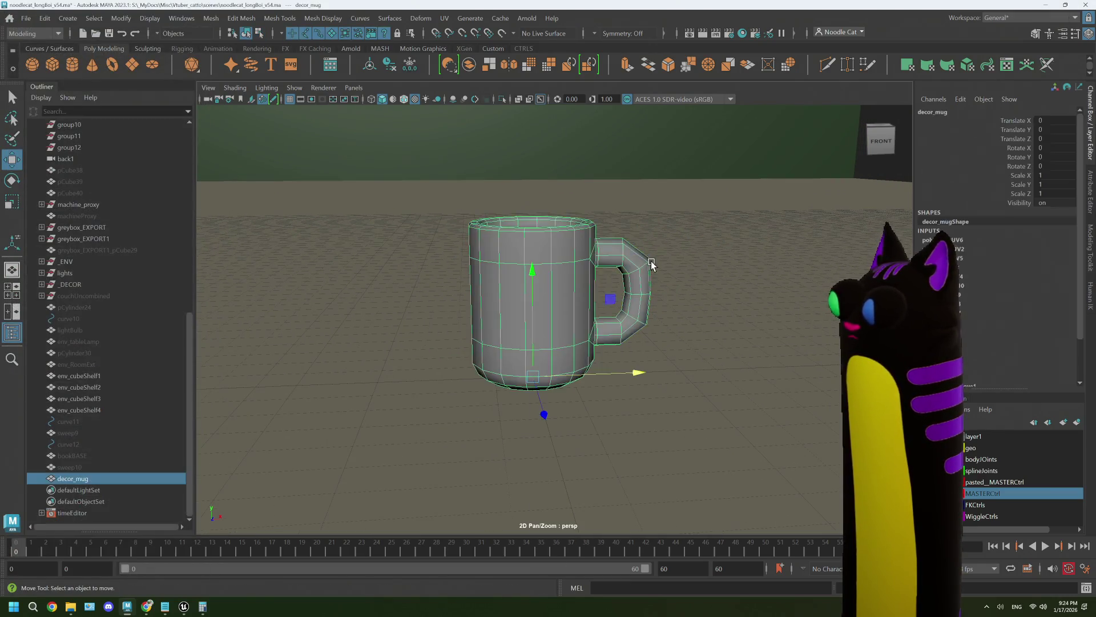
# Save the scene as noodlecat_longboi_v54.ma.
pyautogui.click(702, 314)
pyautogui.press('q')
pyautogui.keyDown('alt'); pyautogui.moveTo(703, 313); pyautogui.dragTo(543, 274); pyautogui.keyUp('alt')
pyautogui.hotkey('ctrl', 's')
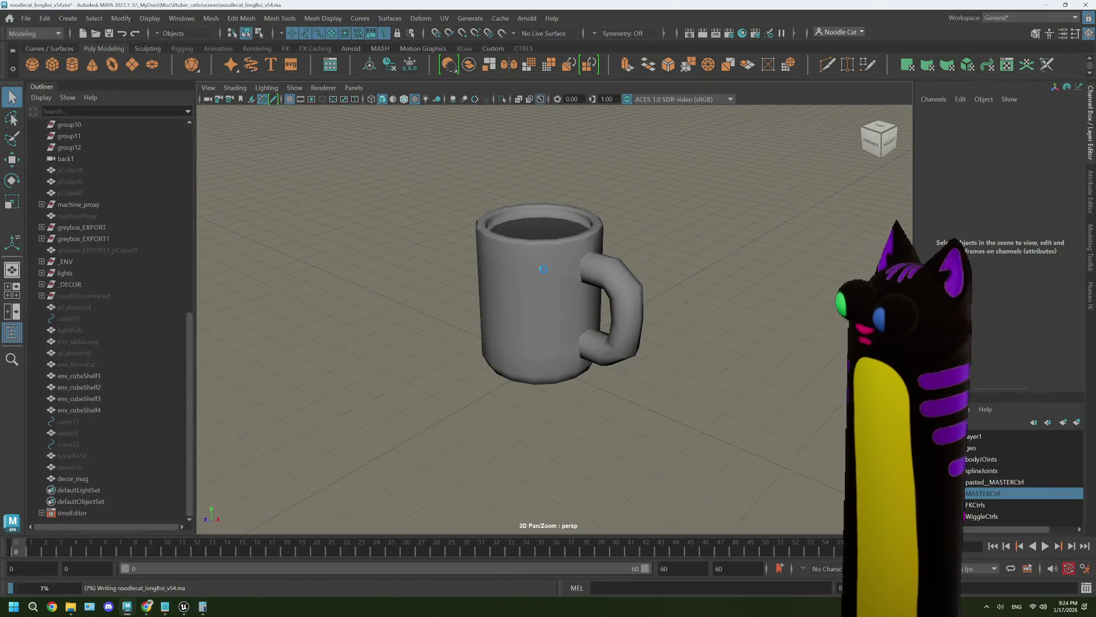
# Parent decor_mug under the _DECOR group in the Outliner and expand the group.
pyautogui.click(543, 269)
pyautogui.press('w')
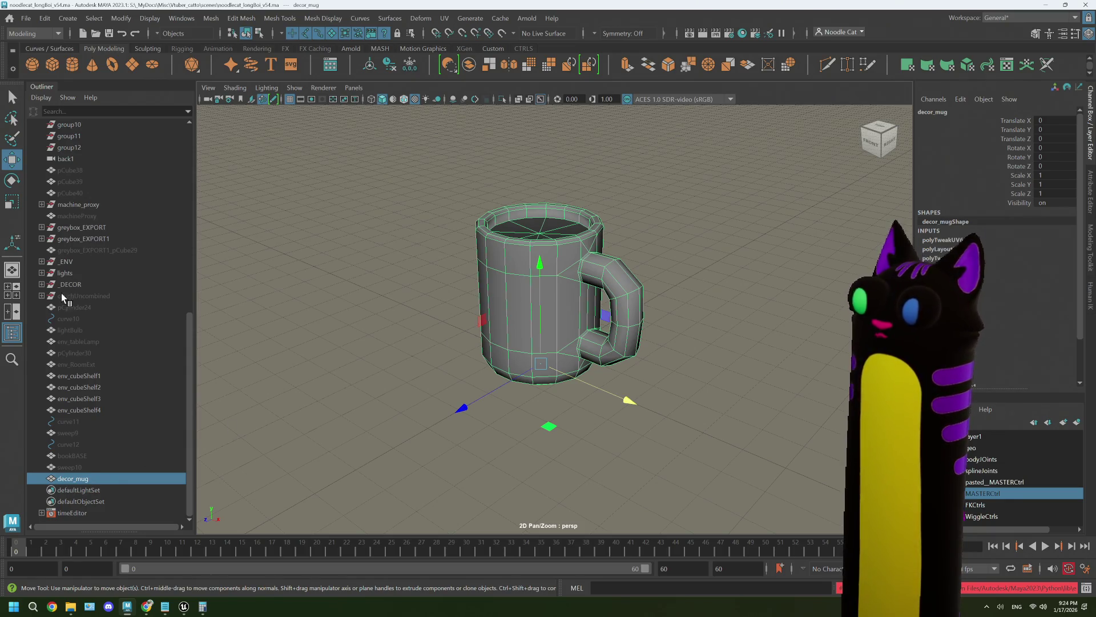
pyautogui.moveTo(83, 478)
pyautogui.mouseDown()
pyautogui.moveTo(74, 286)
pyautogui.moveTo(37, 292)
pyautogui.mouseUp()
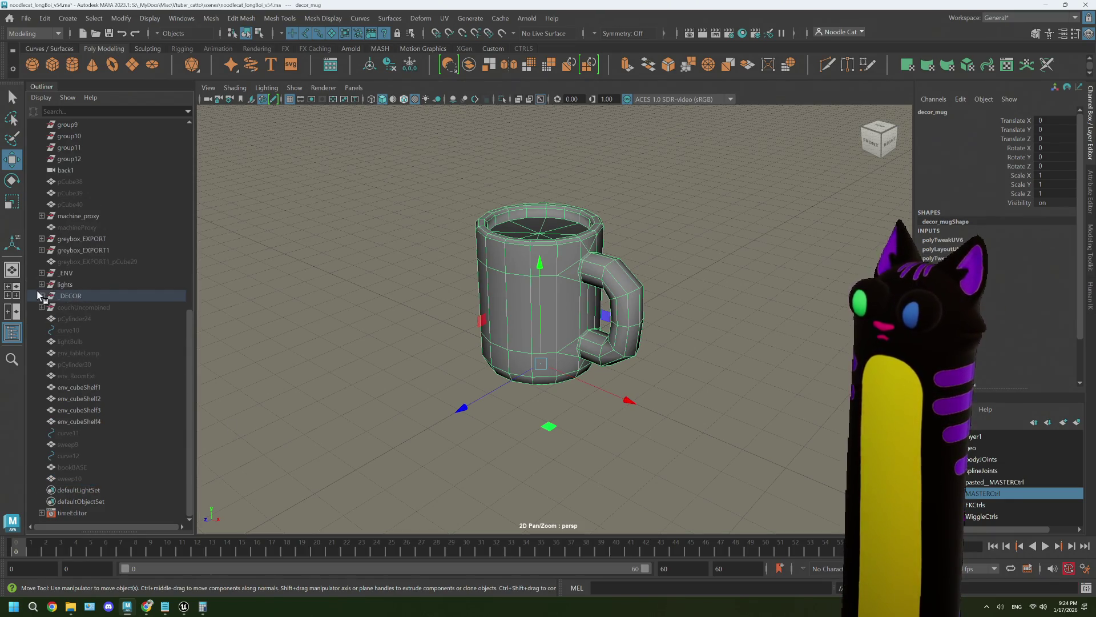
pyautogui.click(41, 296)
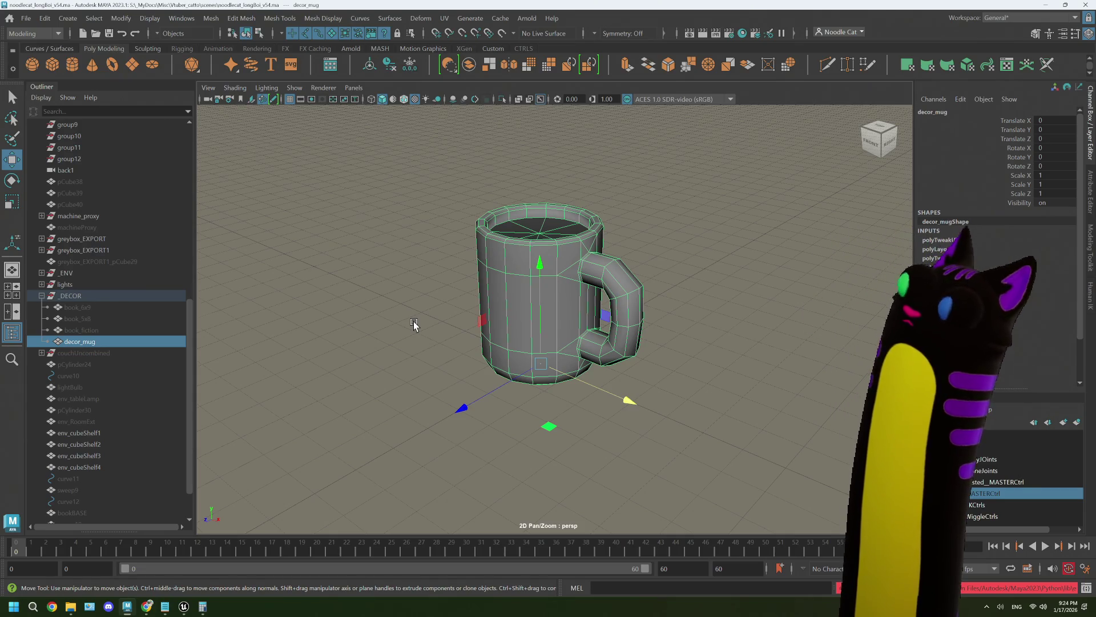
pyautogui.keyDown('alt'); pyautogui.moveTo(602, 281); pyautogui.dragTo(657, 285); pyautogui.keyUp('alt')
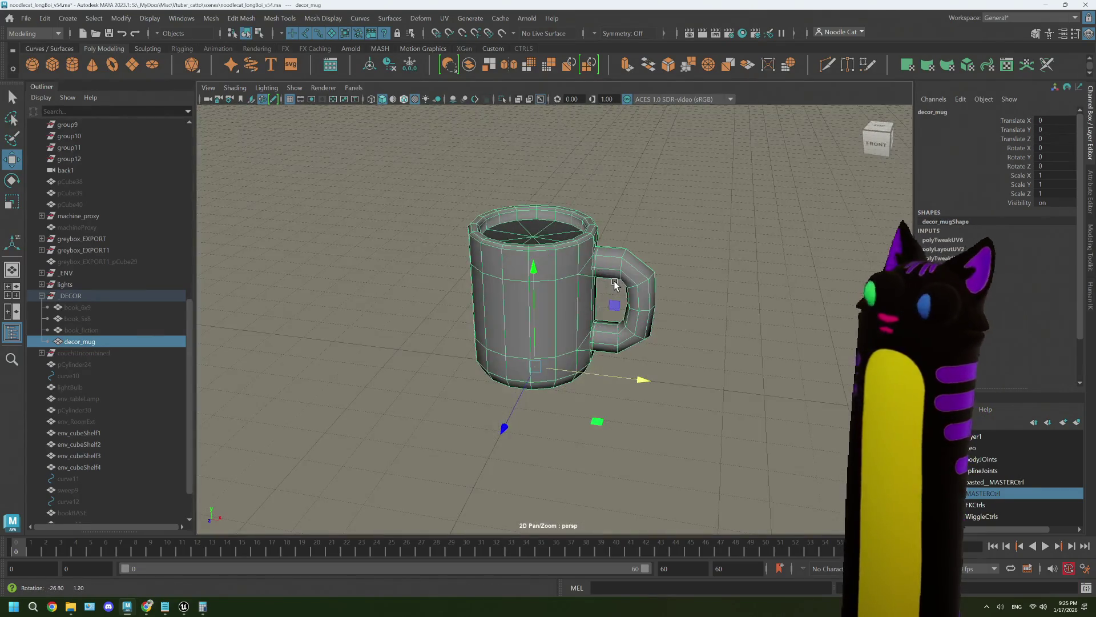
# Export the selected mug as decor_mug.fbx into scenes/_ENV/_DECOR via Export Selection.
pyautogui.click(31, 21)
pyautogui.click(80, 196)
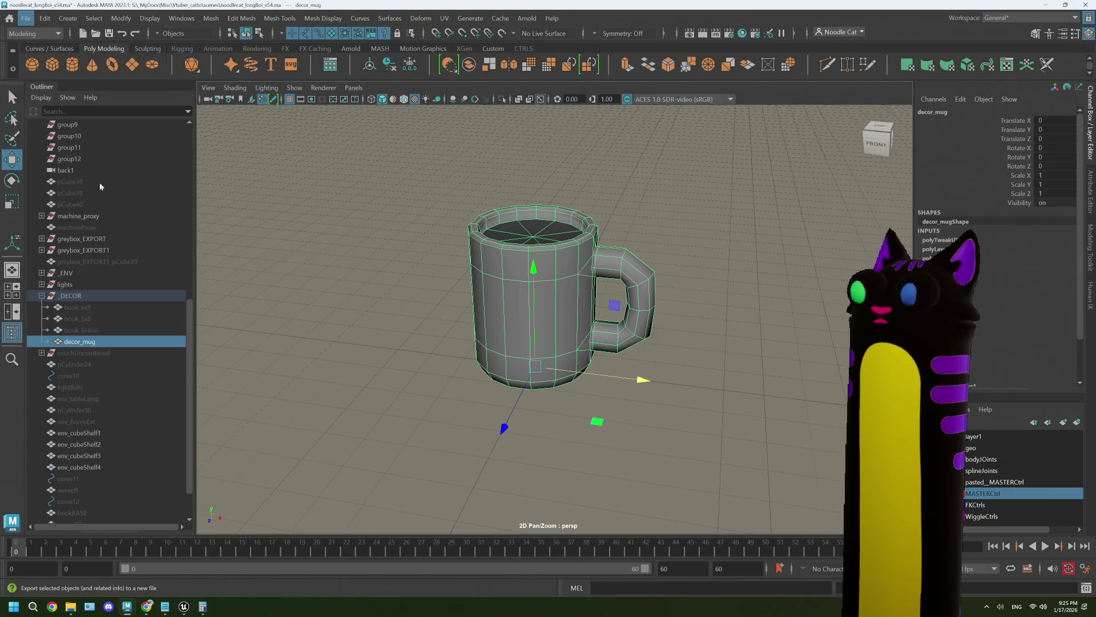
pyautogui.scroll(-10, 377, 257)
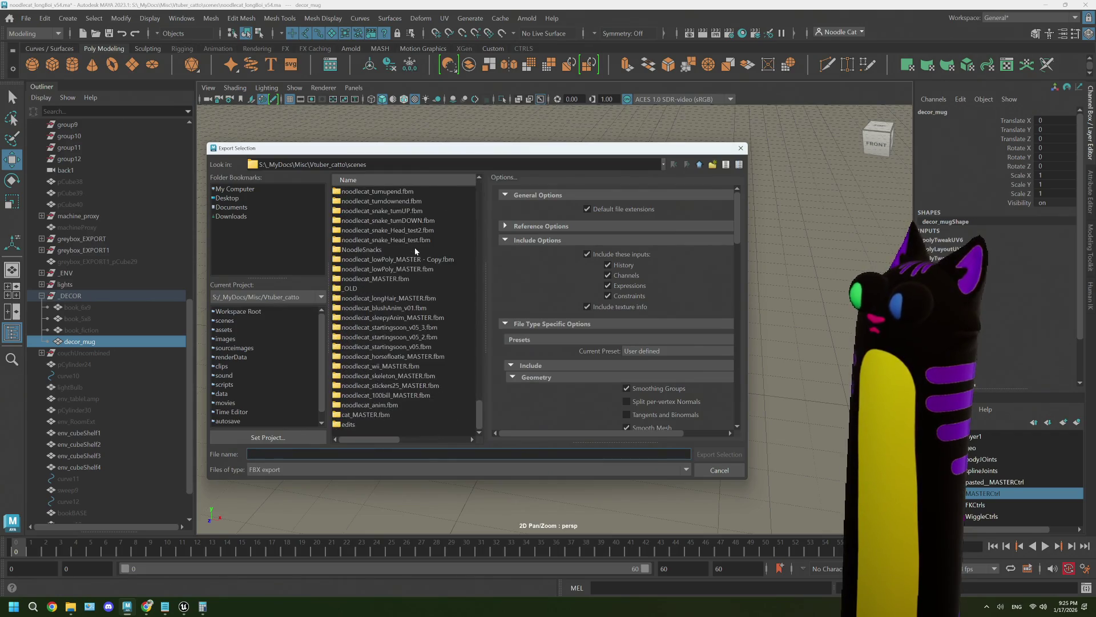
pyautogui.scroll(7, 413, 261)
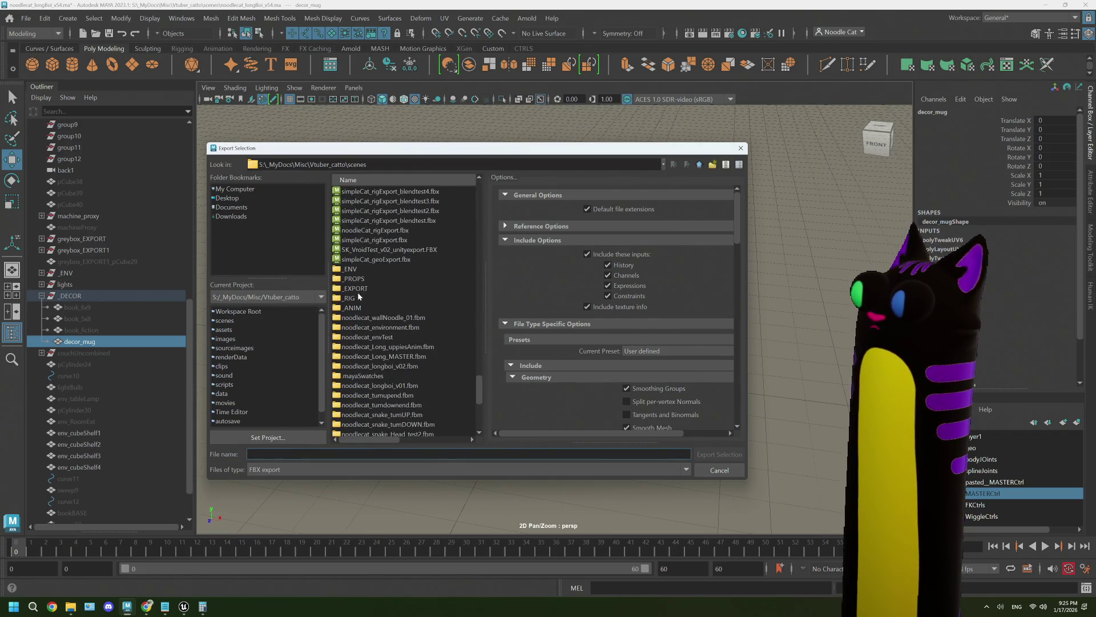
pyautogui.doubleClick(352, 269)
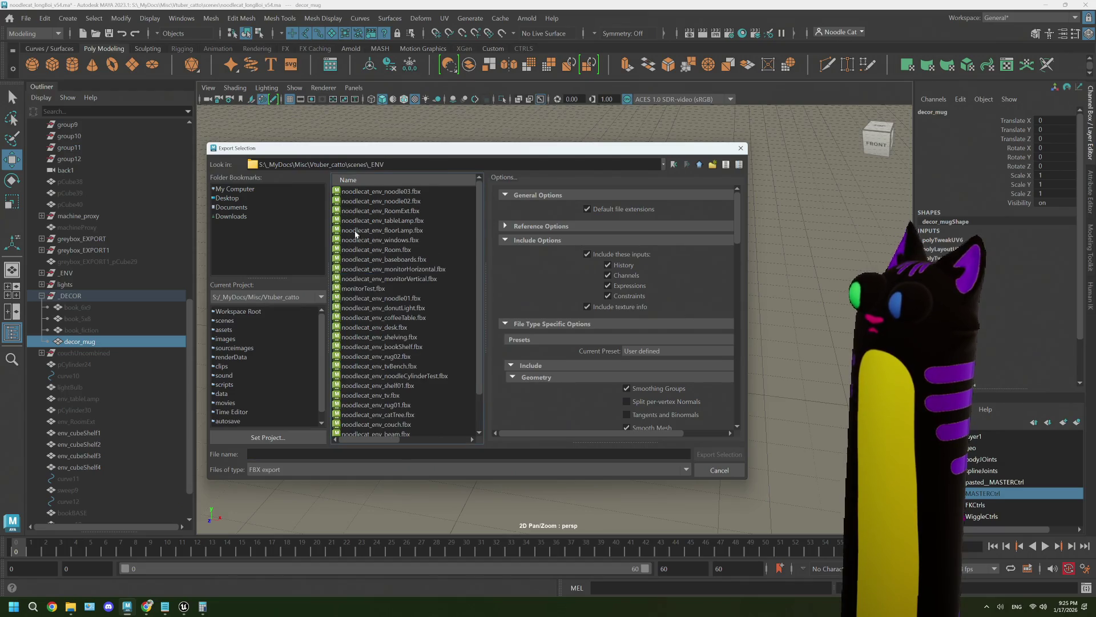
pyautogui.scroll(-2, 441, 323)
pyautogui.doubleClick(354, 423)
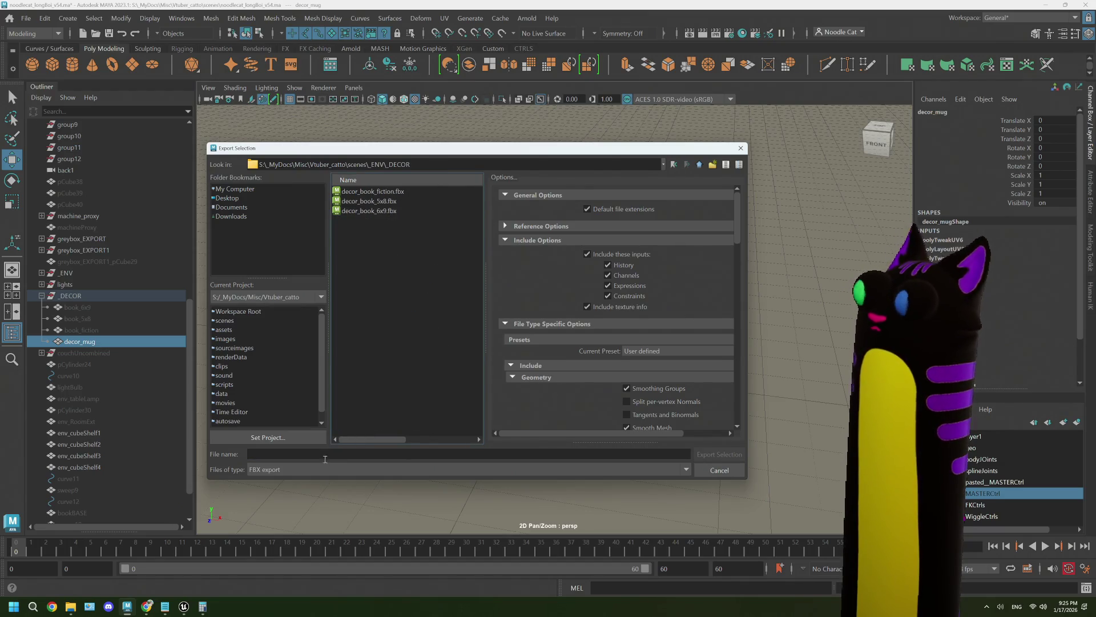
pyautogui.click(342, 454)
pyautogui.write('decor_mug')
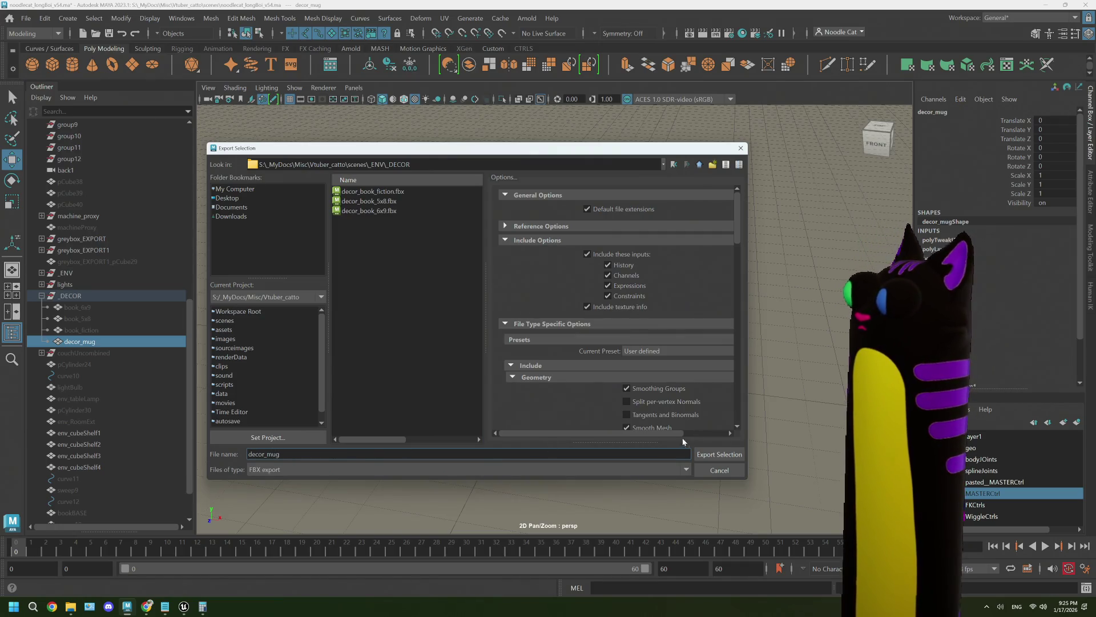
pyautogui.click(718, 454)
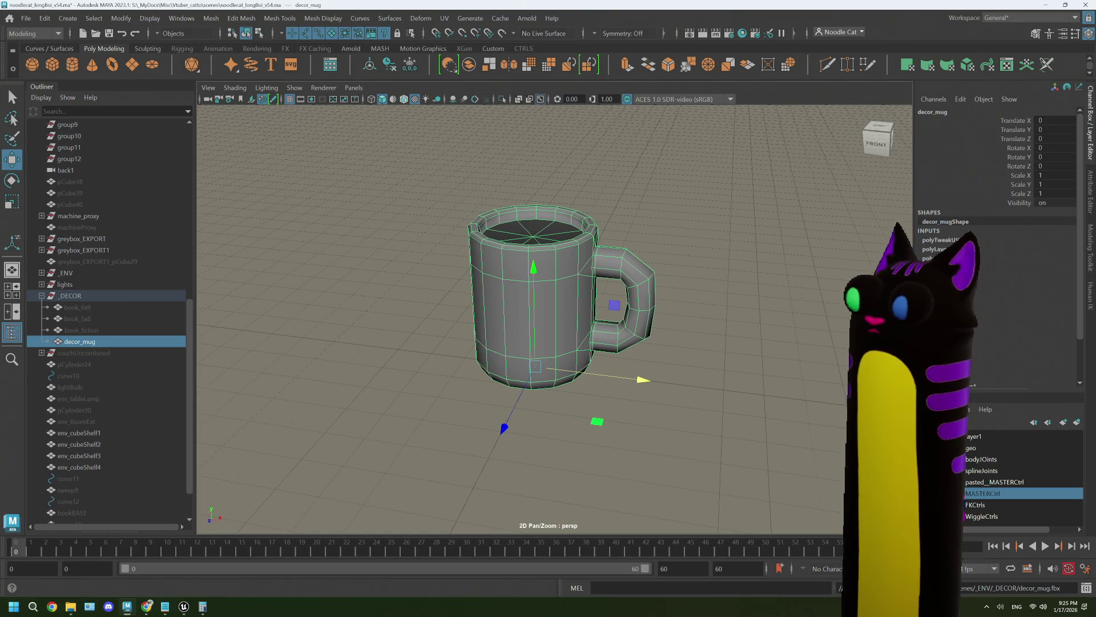
# Open the ENV folder in Unreal's Content Browser, then return to Maya.
pyautogui.moveTo(186, 606)
pyautogui.click(184, 562)
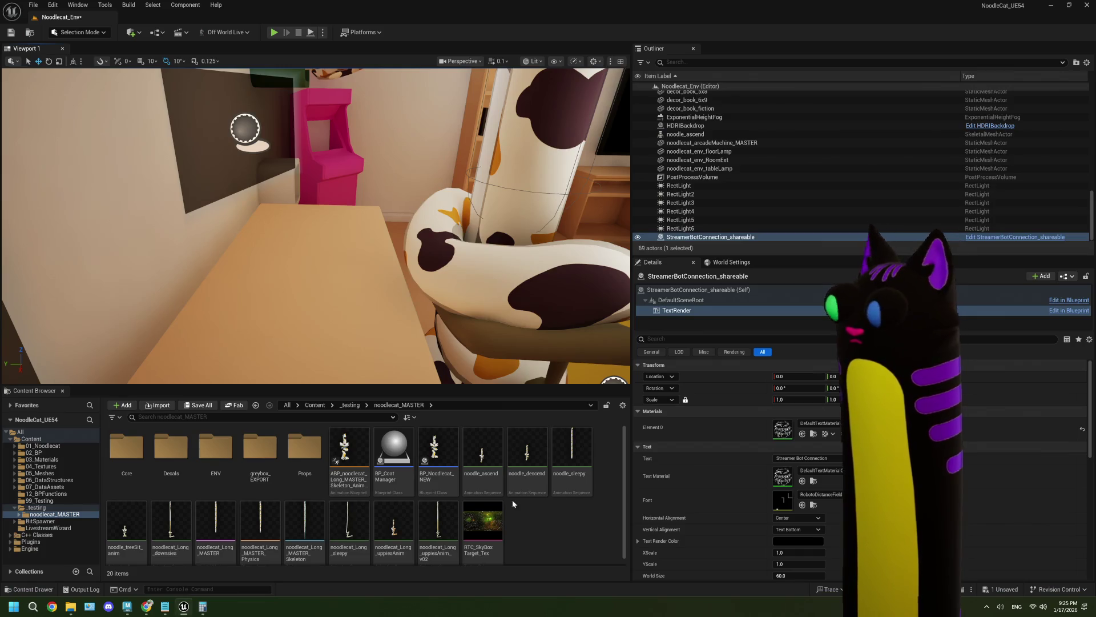
pyautogui.doubleClick(215, 450)
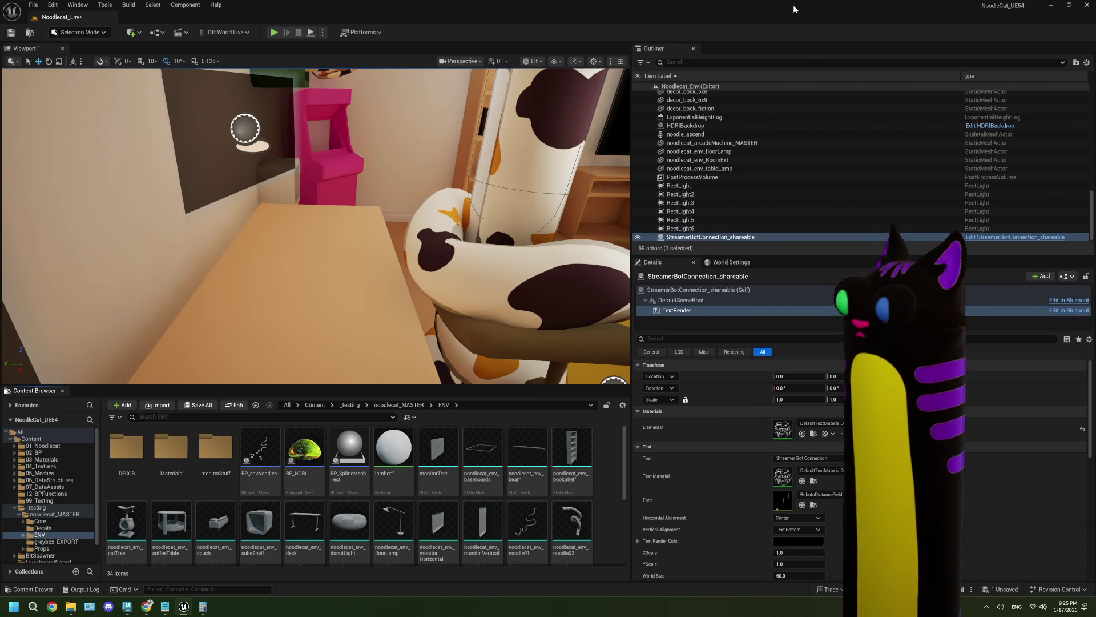
pyautogui.click(130, 606)
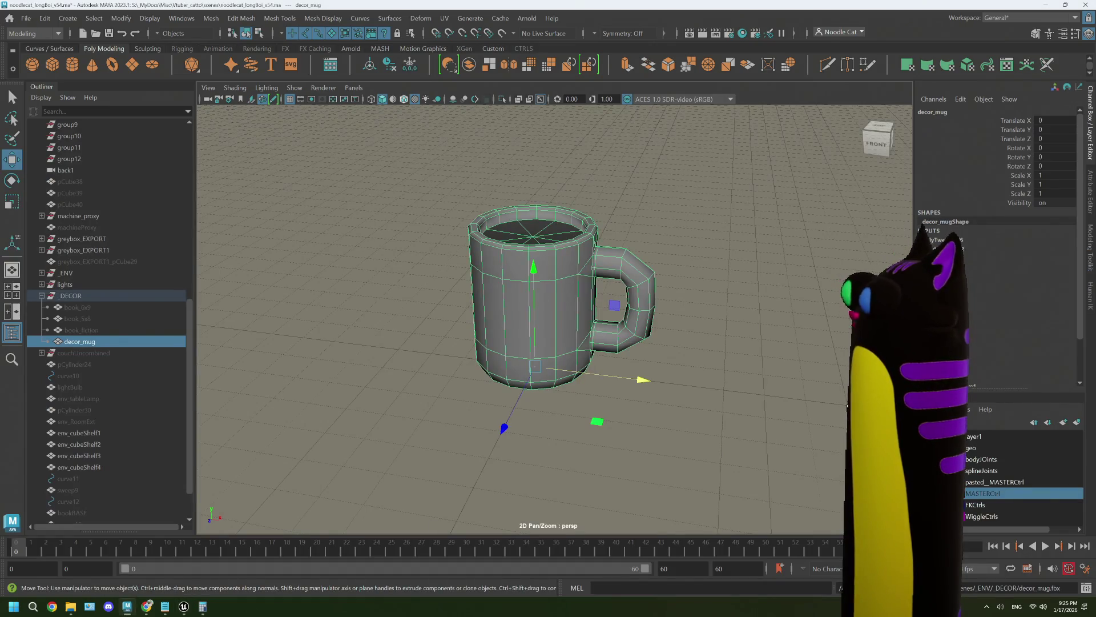
# Delete the mug's construction history with Edit > Delete by Type > History.
pyautogui.moveTo(708, 279)
pyautogui.mouseDown(button='right')
pyautogui.moveTo(766, 260)
pyautogui.moveTo(739, 272)
pyautogui.mouseUp(button='right')
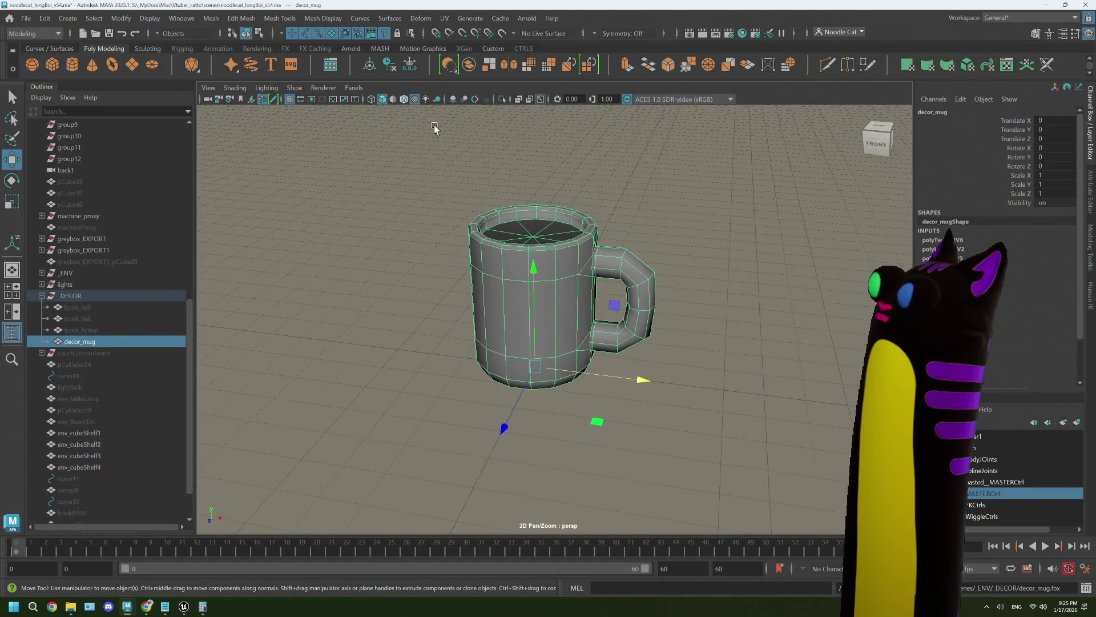
pyautogui.click(45, 18)
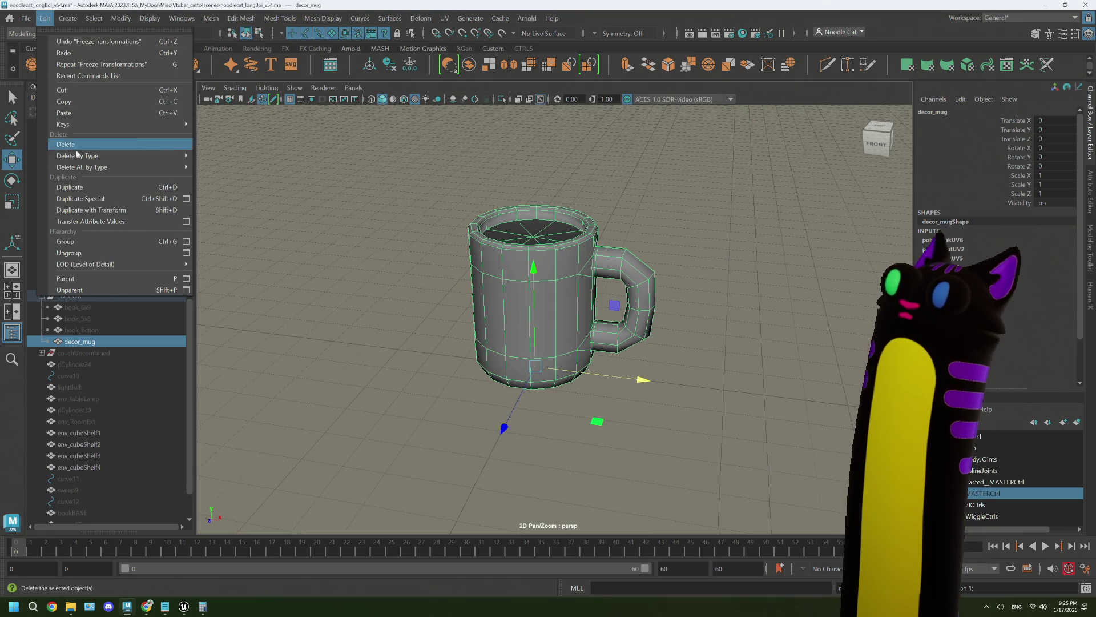
pyautogui.moveTo(74, 152)
pyautogui.click(228, 153)
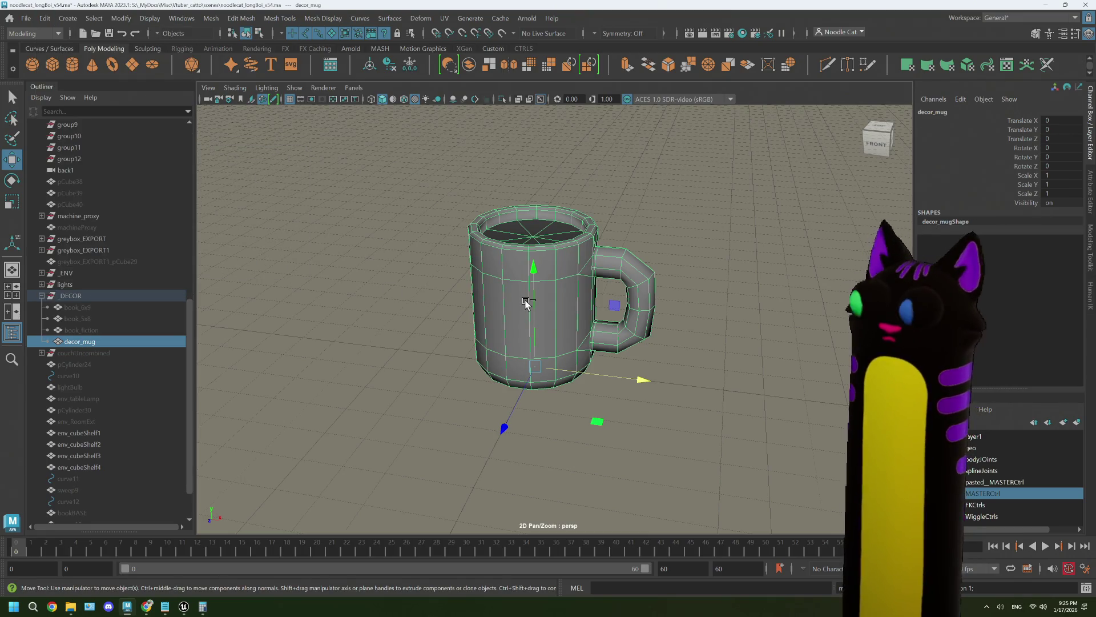
# Re-export the selected mug over the existing decor_mug.fbx, confirming the overwrite.
pyautogui.click(24, 19)
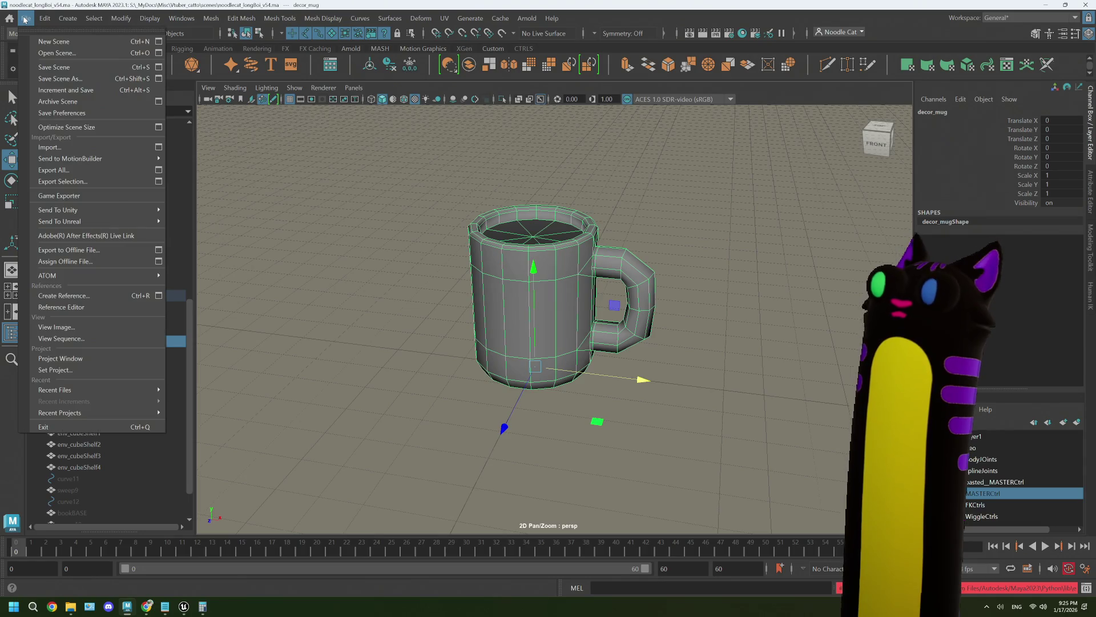
pyautogui.click(57, 181)
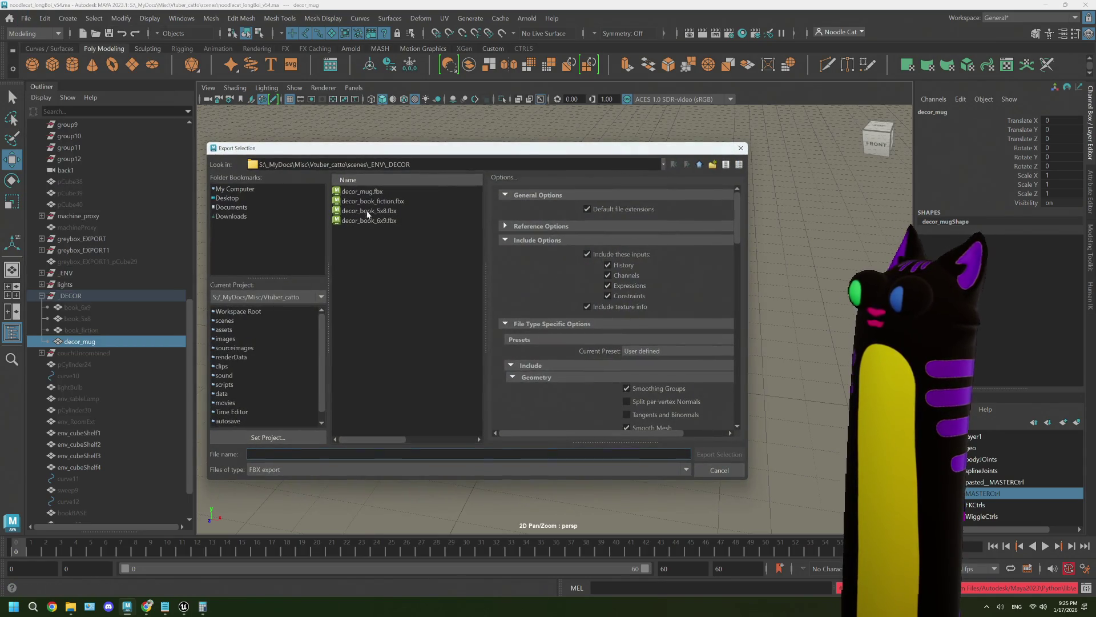
pyautogui.click(362, 191)
pyautogui.click(707, 454)
pyautogui.click(452, 331)
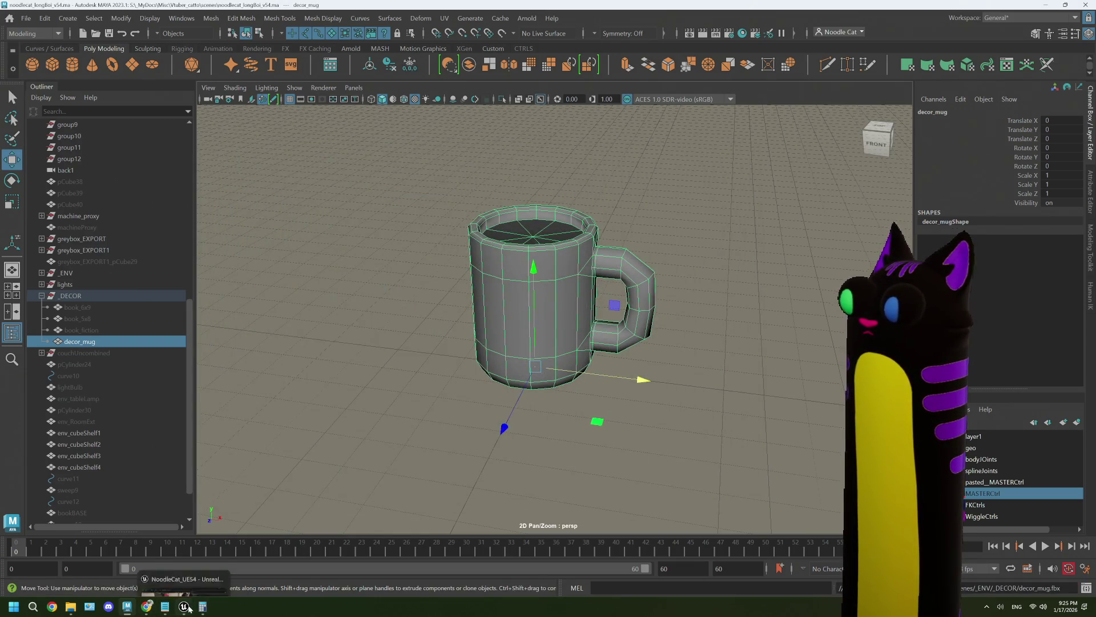
# Open Unreal's DECOR content folder, then bring File Explorer forward.
pyautogui.moveTo(182, 607)
pyautogui.click(184, 551)
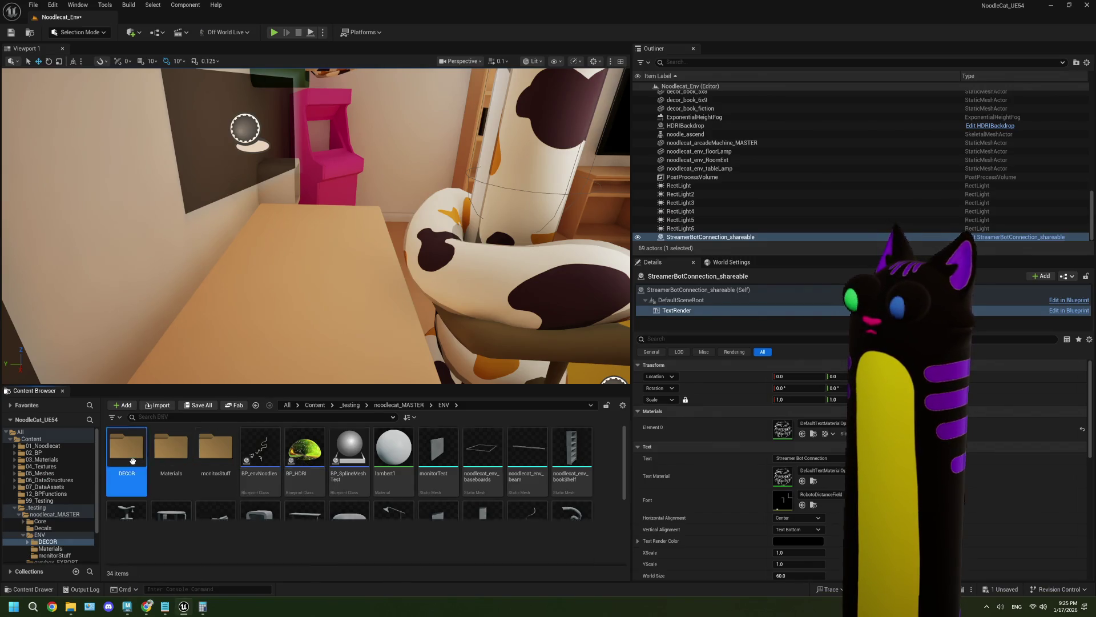
pyautogui.doubleClick(126, 446)
pyautogui.moveTo(70, 611)
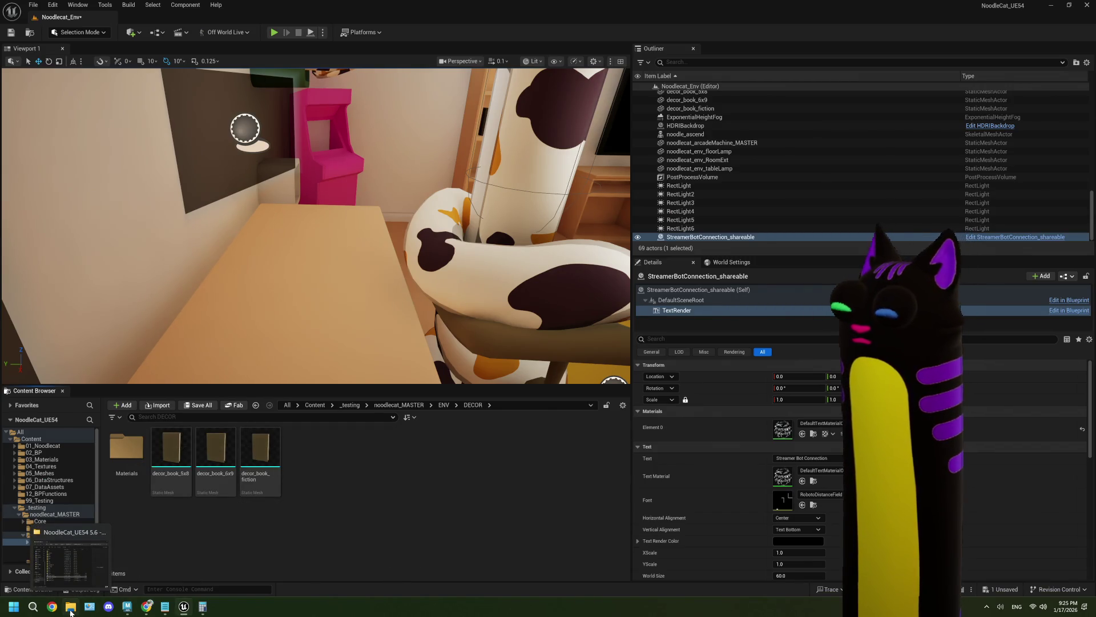
pyautogui.click(78, 588)
# Navigate Explorer from the scenes folder into _ENV/_DECOR where decor_mug.fbx sits.
pyautogui.click(114, 238)
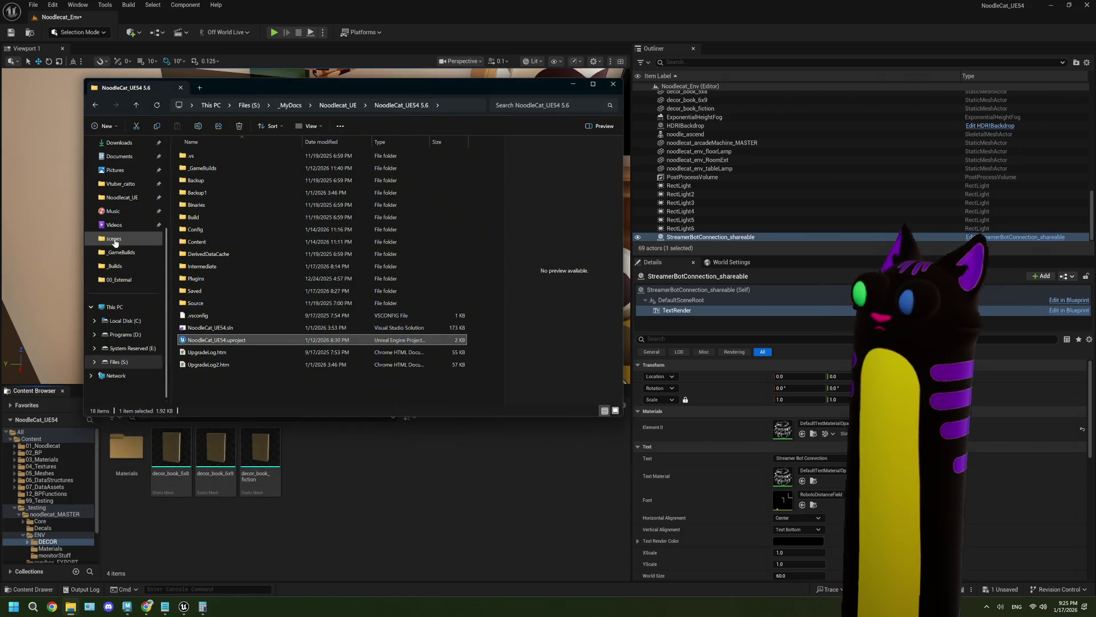
pyautogui.scroll(-20, 224, 260)
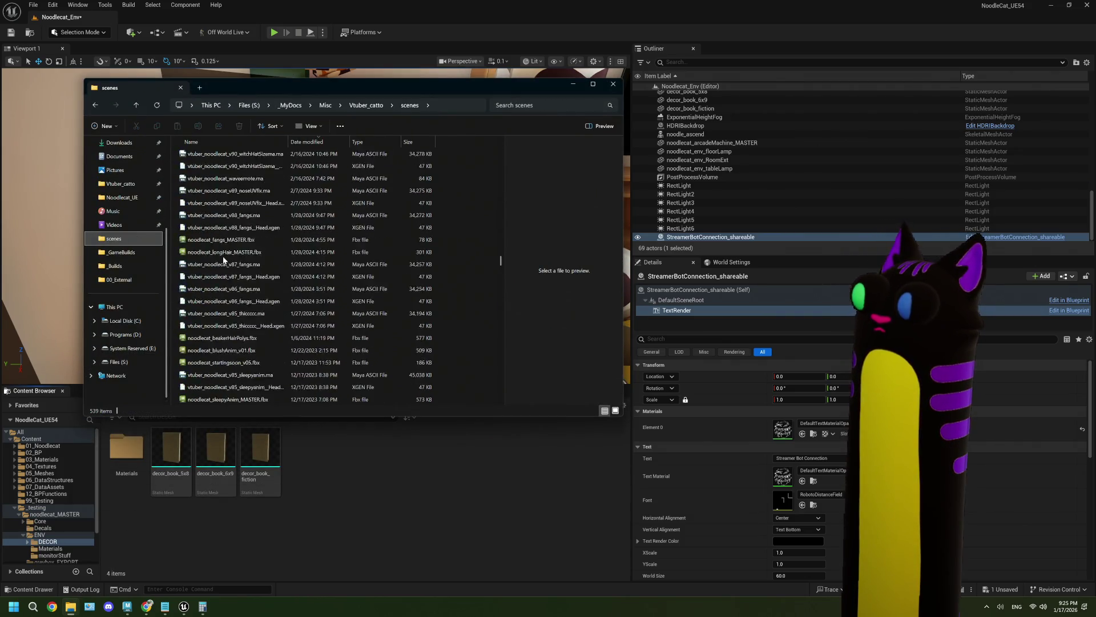
pyautogui.scroll(-10, 223, 260)
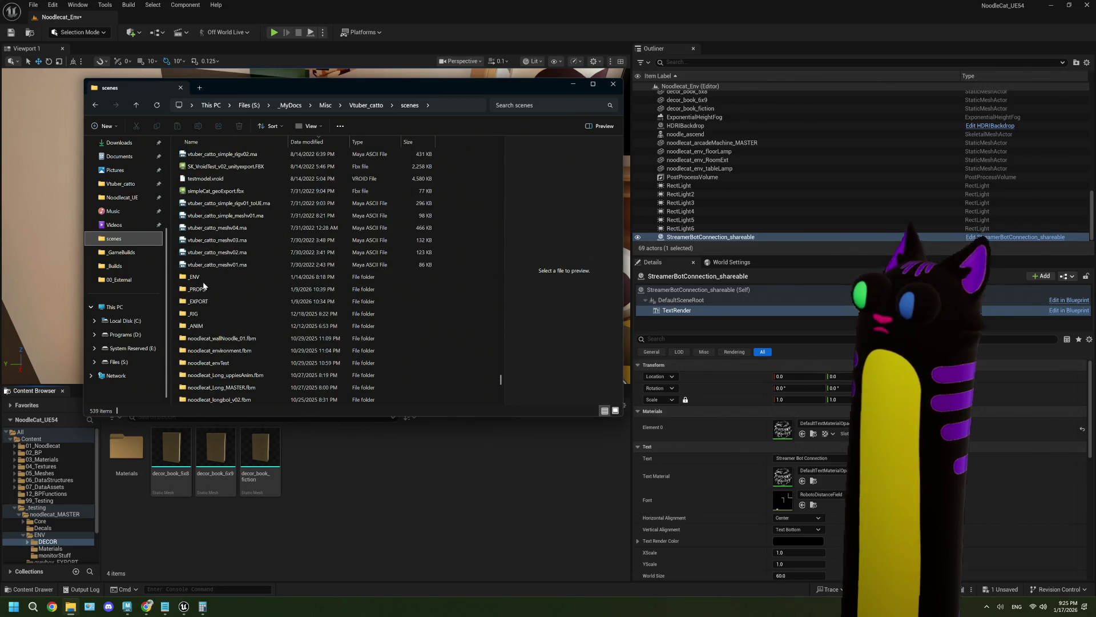
pyautogui.doubleClick(204, 278)
pyautogui.scroll(-3, 272, 294)
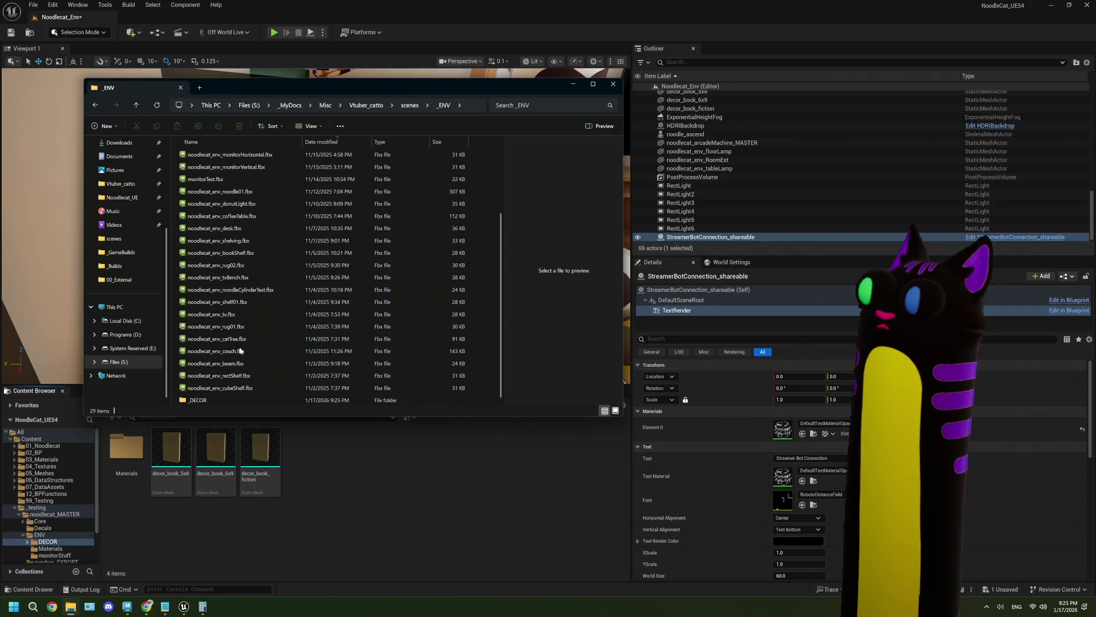
pyautogui.doubleClick(225, 400)
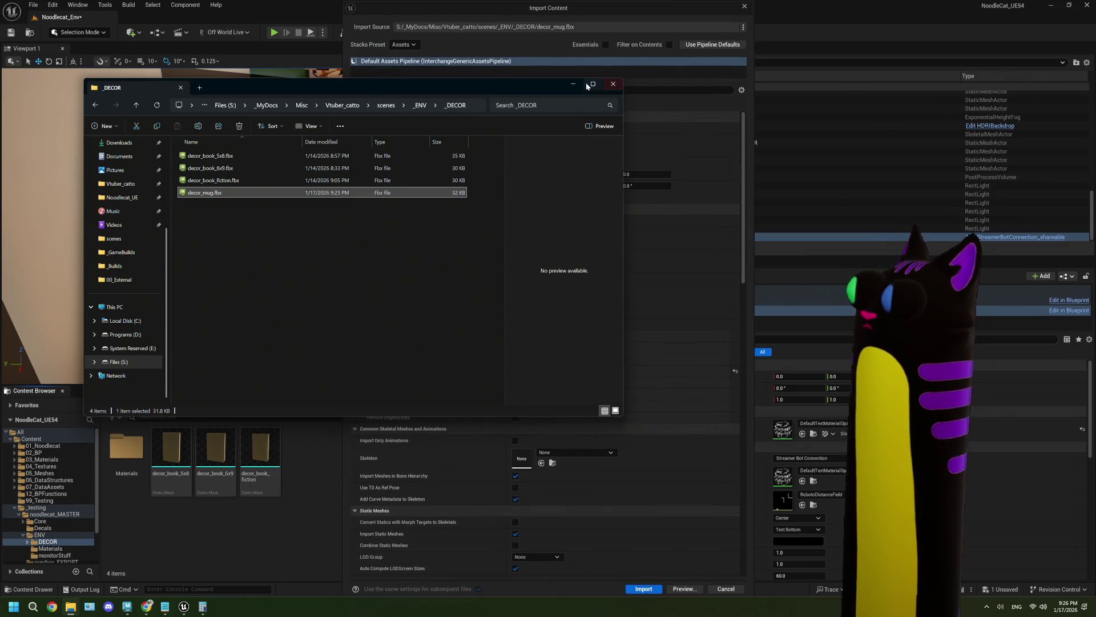
# Scroll through the Import Content options and import decor_mug.fbx with default settings.
pyautogui.click(635, 259)
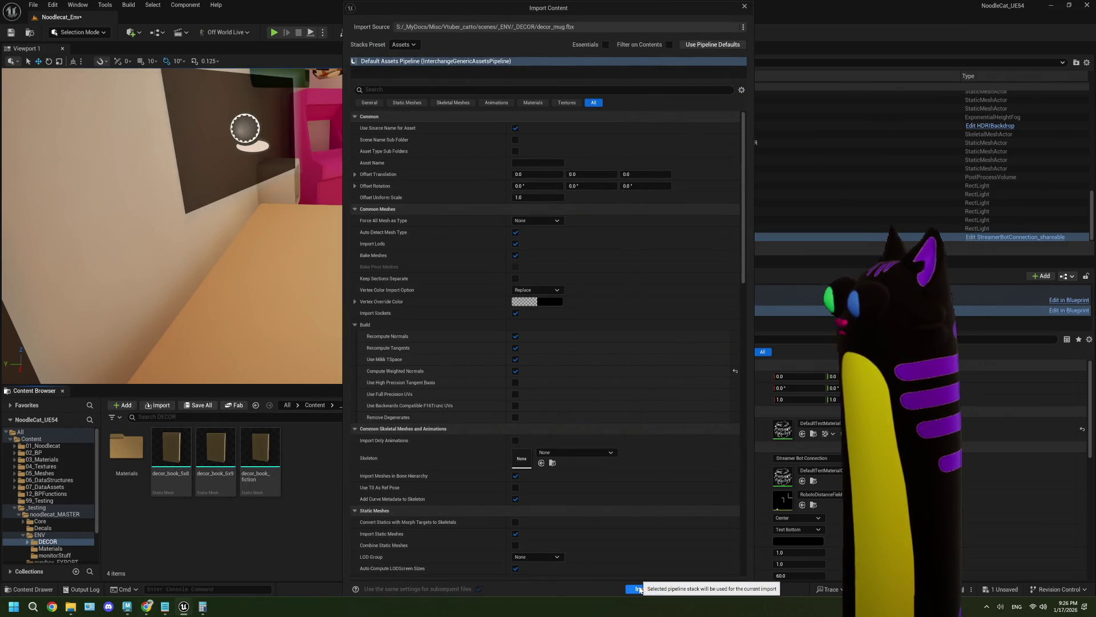
pyautogui.scroll(-8, 626, 541)
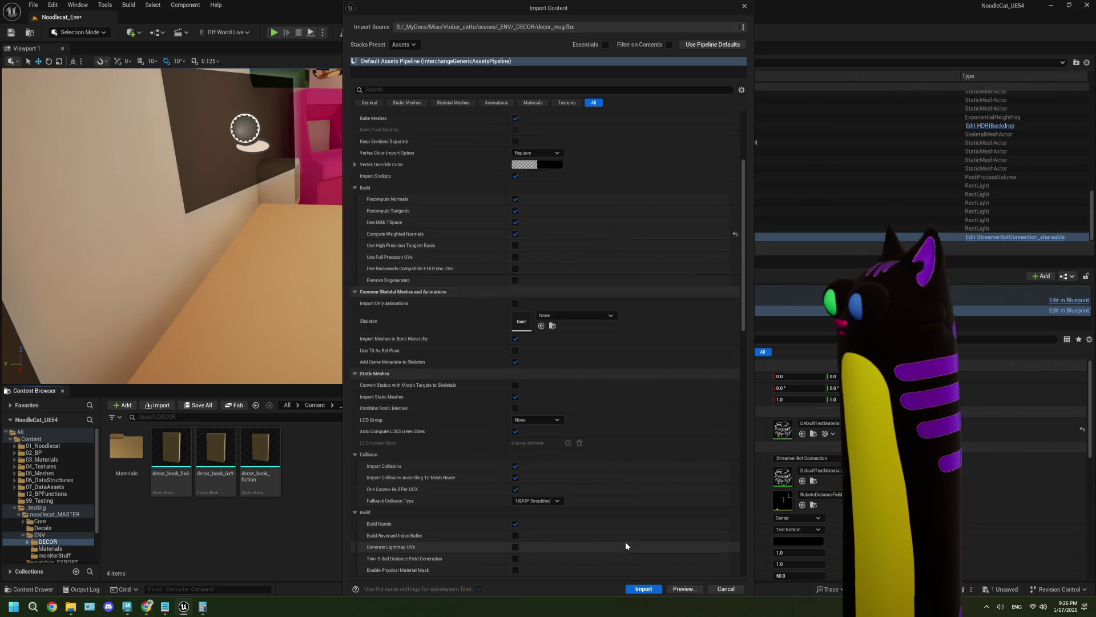
pyautogui.scroll(-10, 625, 542)
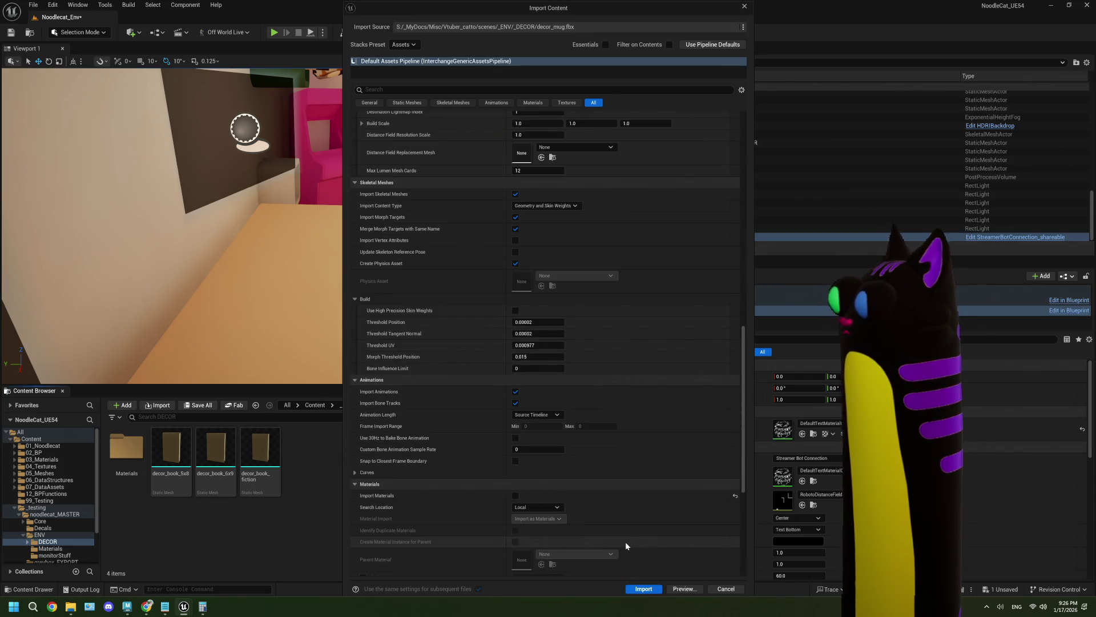
pyautogui.scroll(-1, 625, 546)
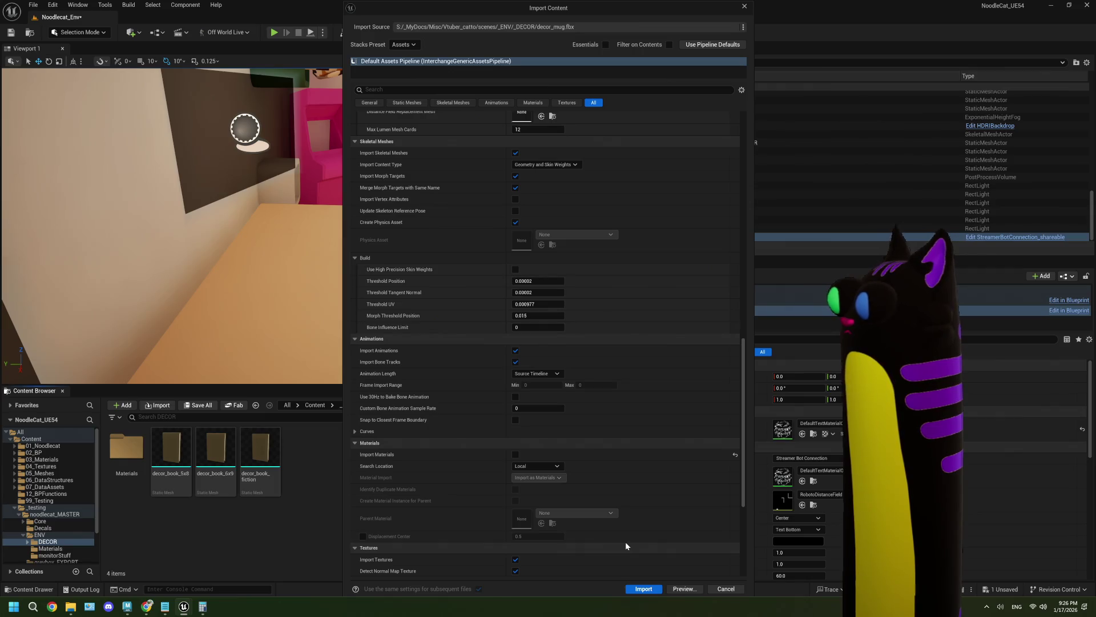
pyautogui.click(644, 588)
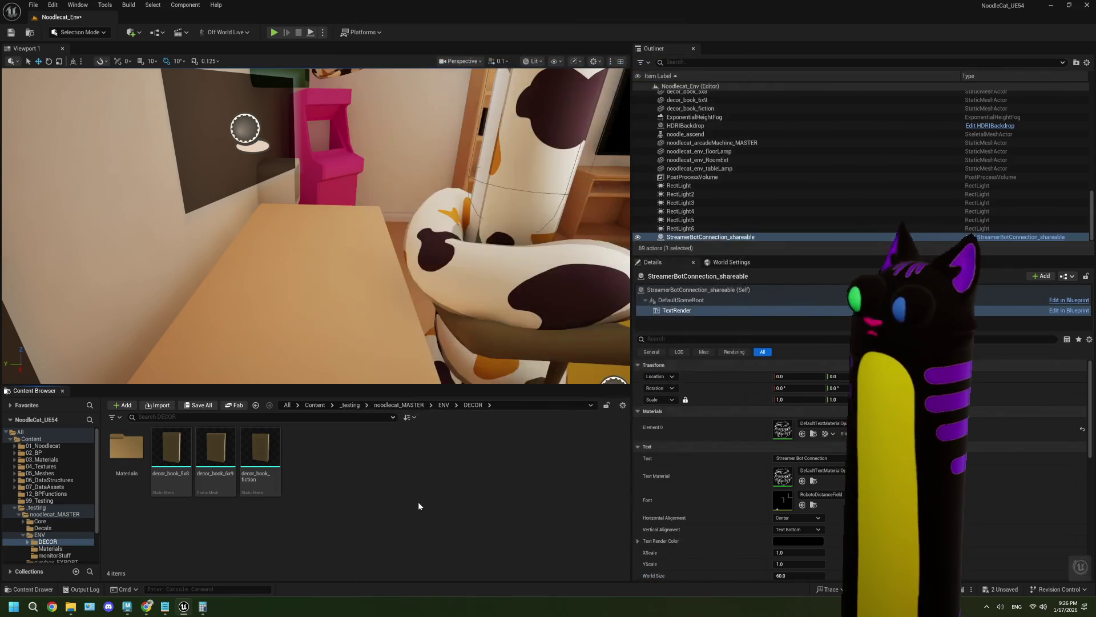
# Drop decor_mug onto the desk, frame it with F and orbit for a close look, then return to Maya.
pyautogui.moveTo(304, 452); pyautogui.dragTo(376, 249)
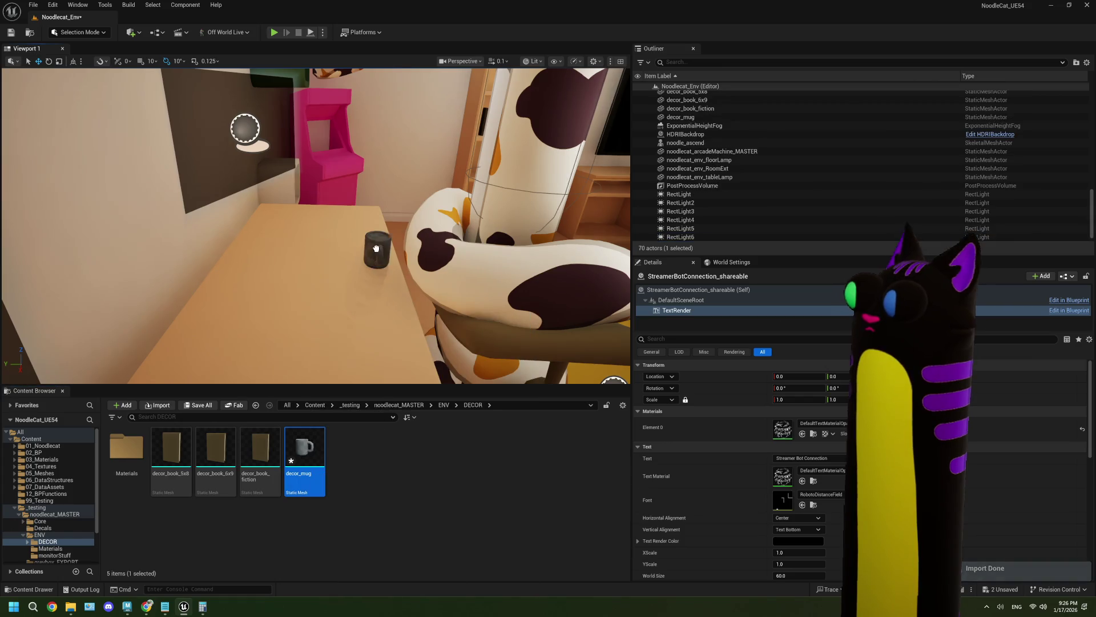
pyautogui.click(354, 225)
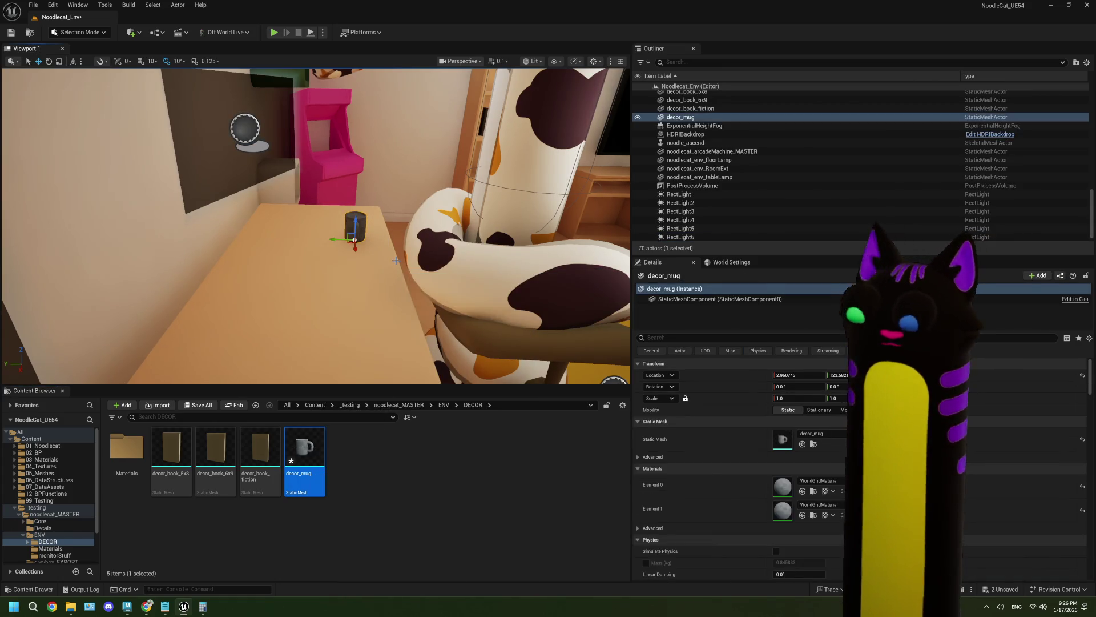
pyautogui.press('f')
pyautogui.moveTo(416, 262)
pyautogui.keyDown('alt'); pyautogui.mouseDown()
pyautogui.moveTo(417, 245)
pyautogui.moveTo(402, 243)
pyautogui.mouseUp(); pyautogui.keyUp('alt')
pyautogui.press('f')
pyautogui.keyDown('alt'); pyautogui.moveTo(327, 259); pyautogui.dragTo(357, 251); pyautogui.keyUp('alt')
pyautogui.press('f')
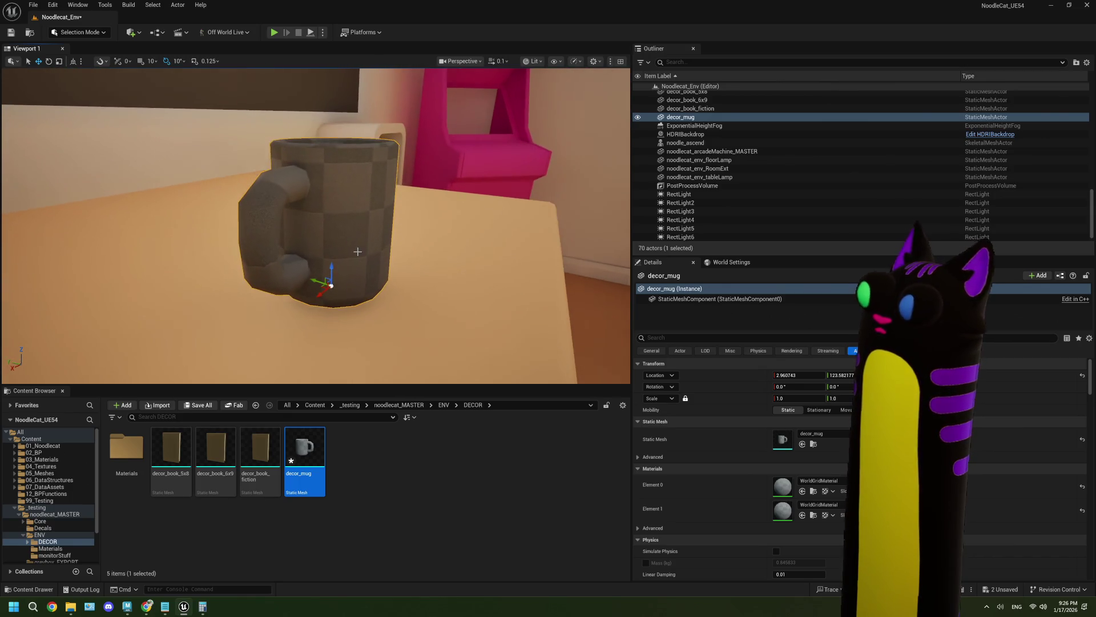
pyautogui.click(127, 610)
pyautogui.scroll(2, 537, 303)
pyautogui.moveTo(434, 309)
pyautogui.keyDown('alt'); pyautogui.mouseDown()
pyautogui.moveTo(536, 302)
pyautogui.moveTo(556, 239)
pyautogui.mouseUp(); pyautogui.keyUp('alt')
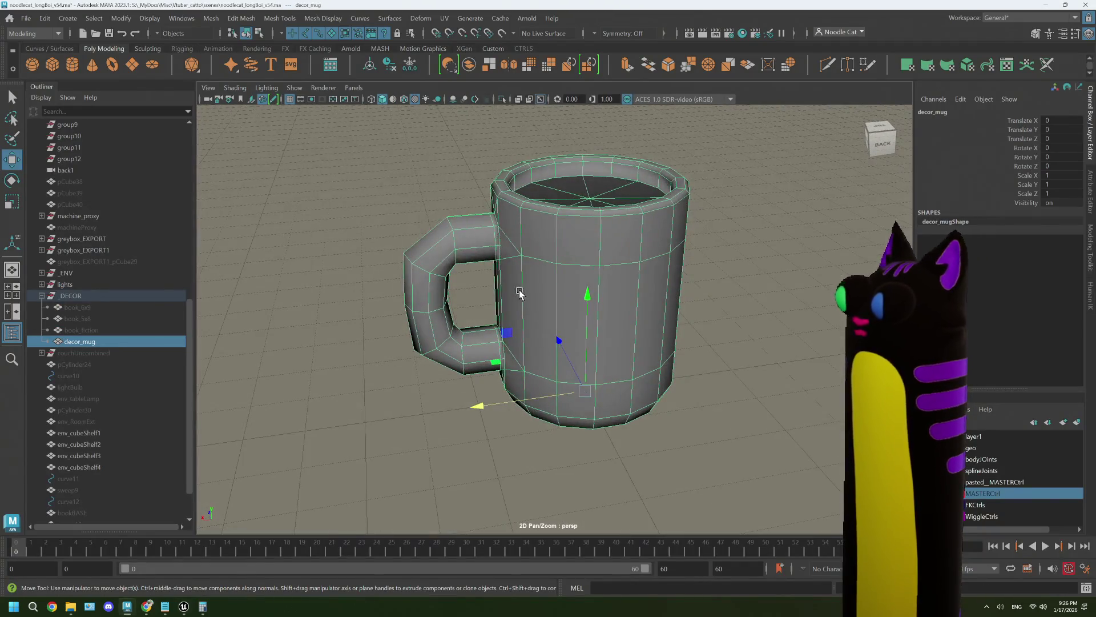
pyautogui.moveTo(556, 238)
pyautogui.mouseDown(button='right')
pyautogui.moveTo(607, 225)
pyautogui.moveTo(552, 245)
pyautogui.mouseUp(button='right')
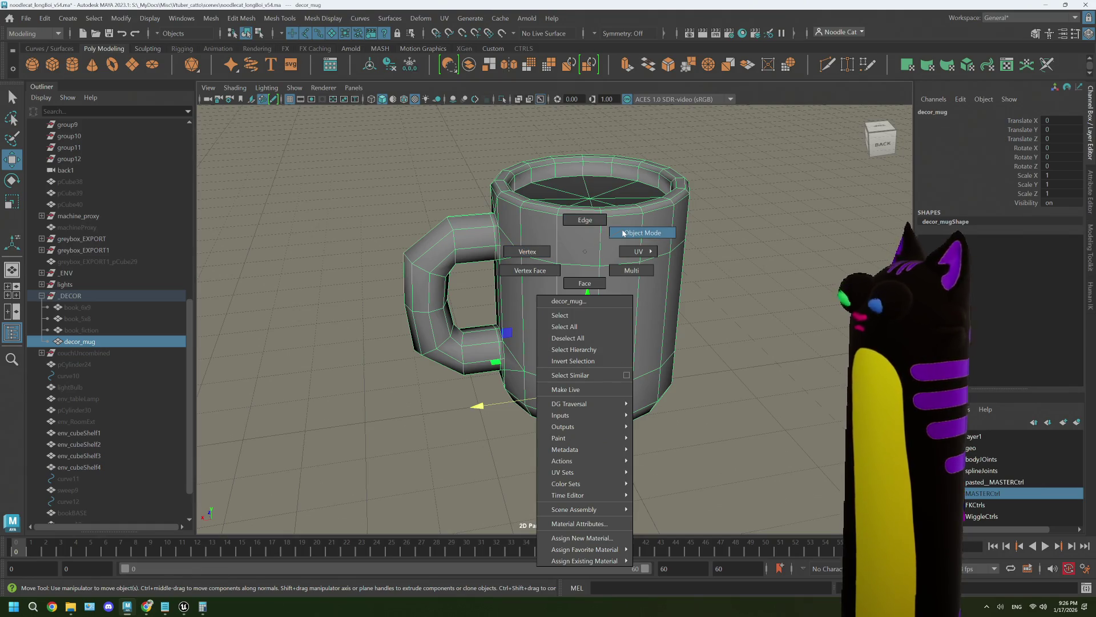
pyautogui.moveTo(624, 233); pyautogui.dragTo(624, 233, button='right')
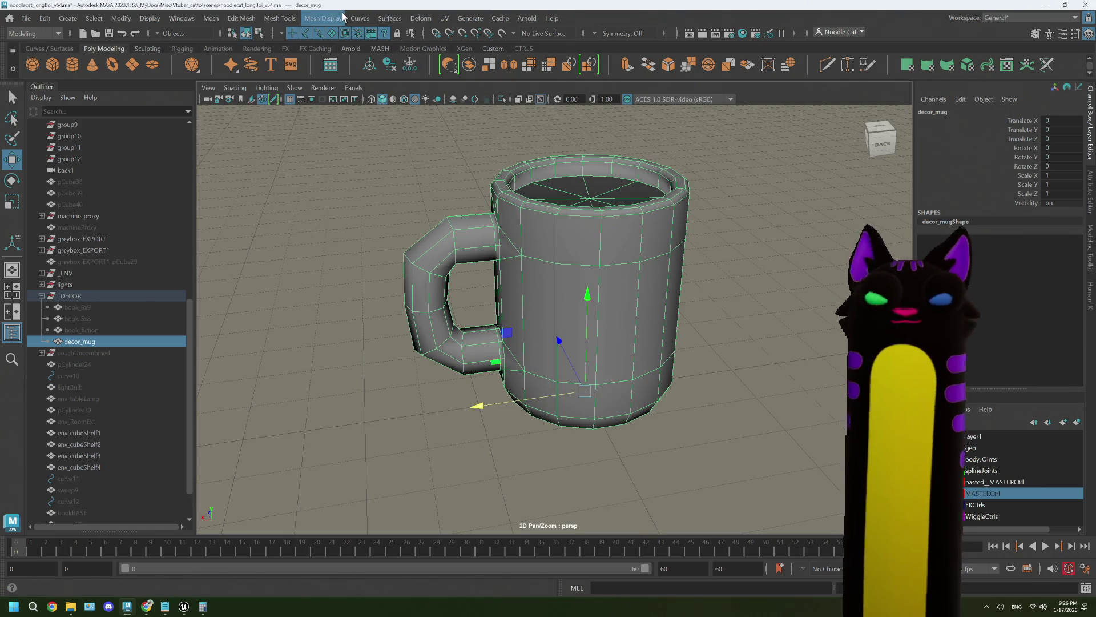
pyautogui.click(443, 22)
pyautogui.click(474, 268)
pyautogui.click(502, 201)
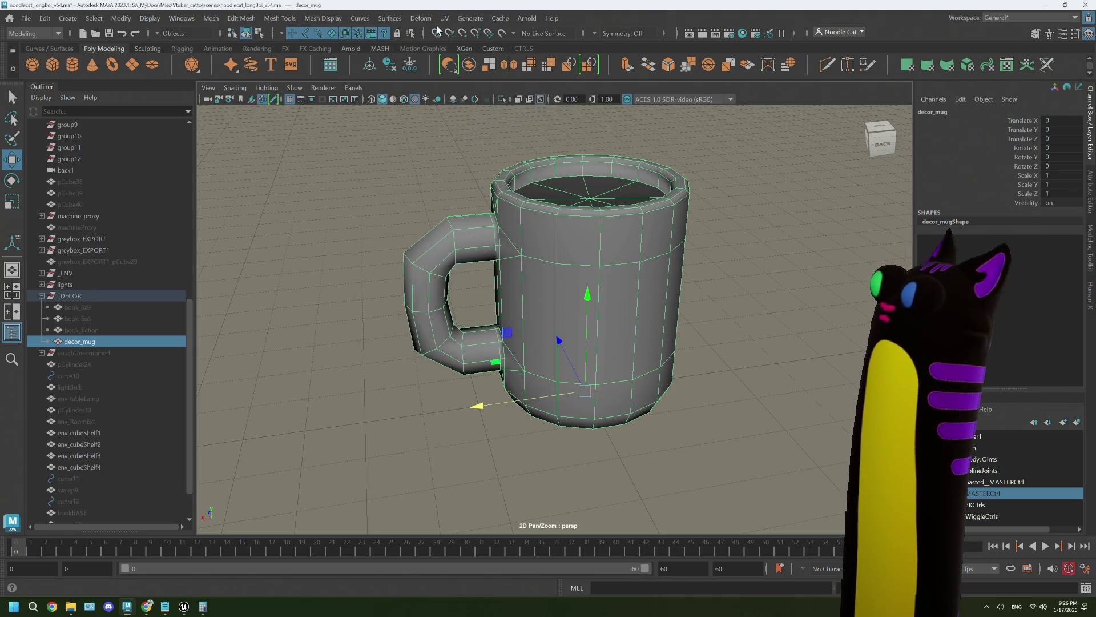
pyautogui.click(444, 19)
pyautogui.click(464, 44)
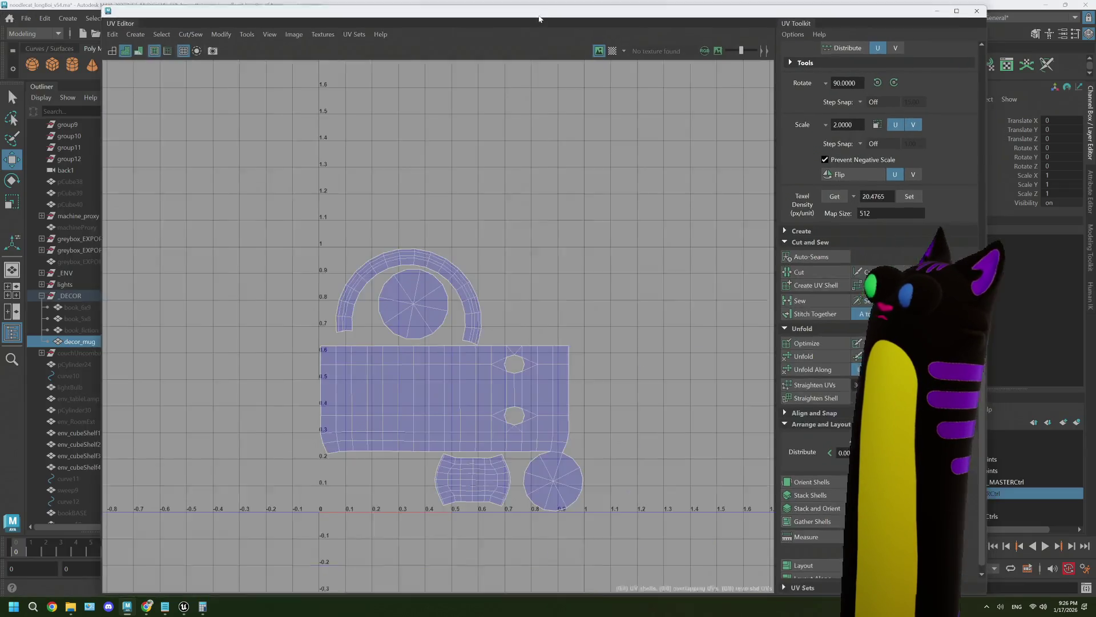
pyautogui.doubleClick(539, 18)
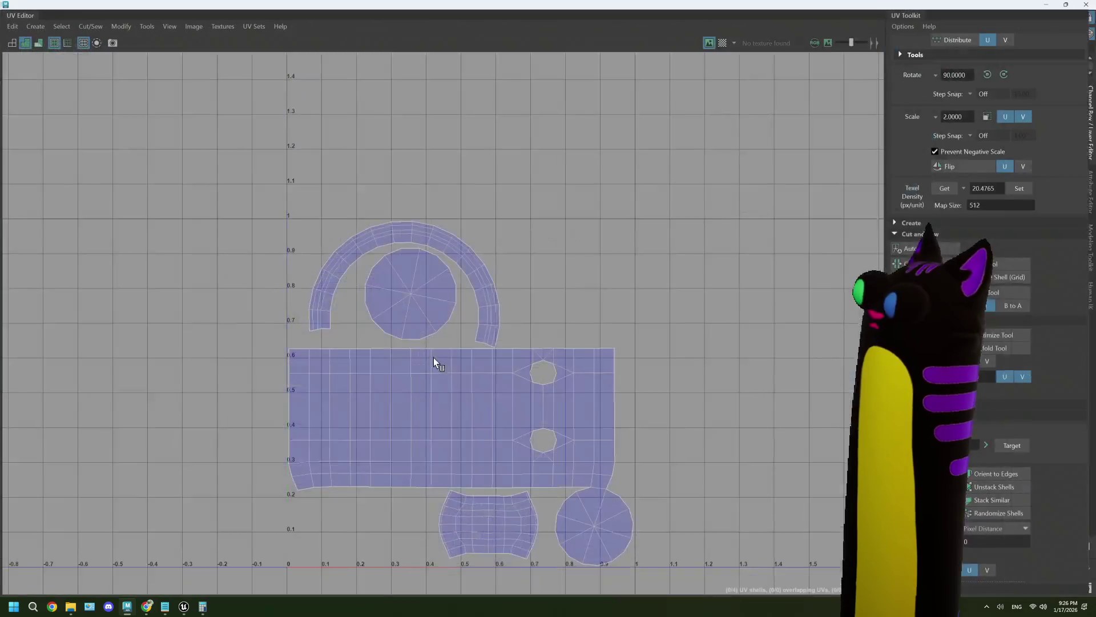
pyautogui.scroll(2, 482, 382)
pyautogui.scroll(3, 574, 369)
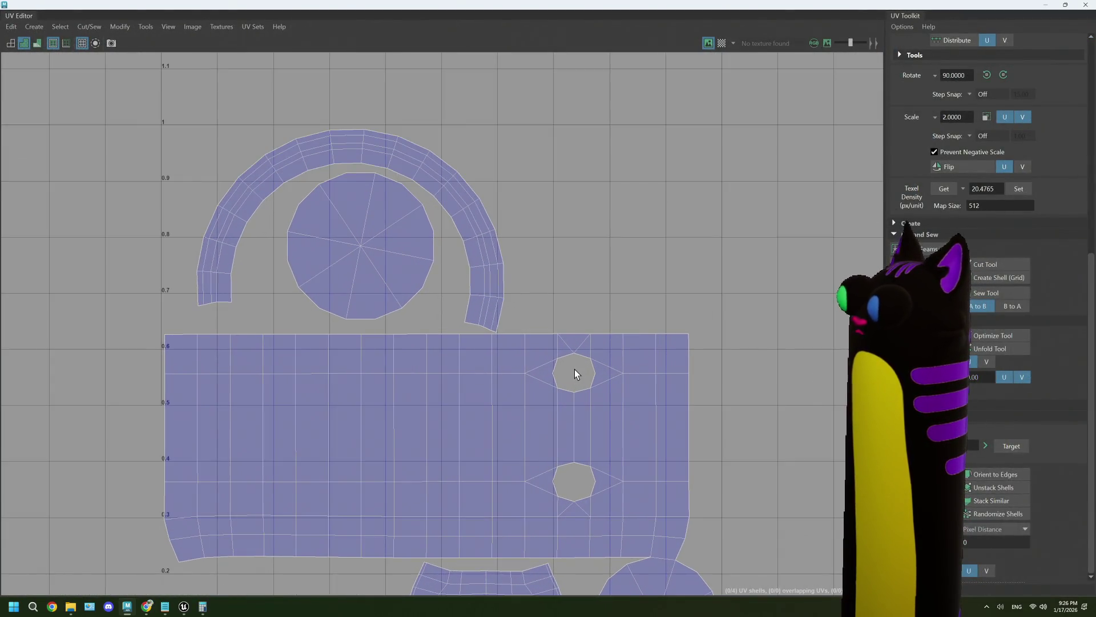
pyautogui.scroll(2, 574, 368)
pyautogui.click(1048, 5)
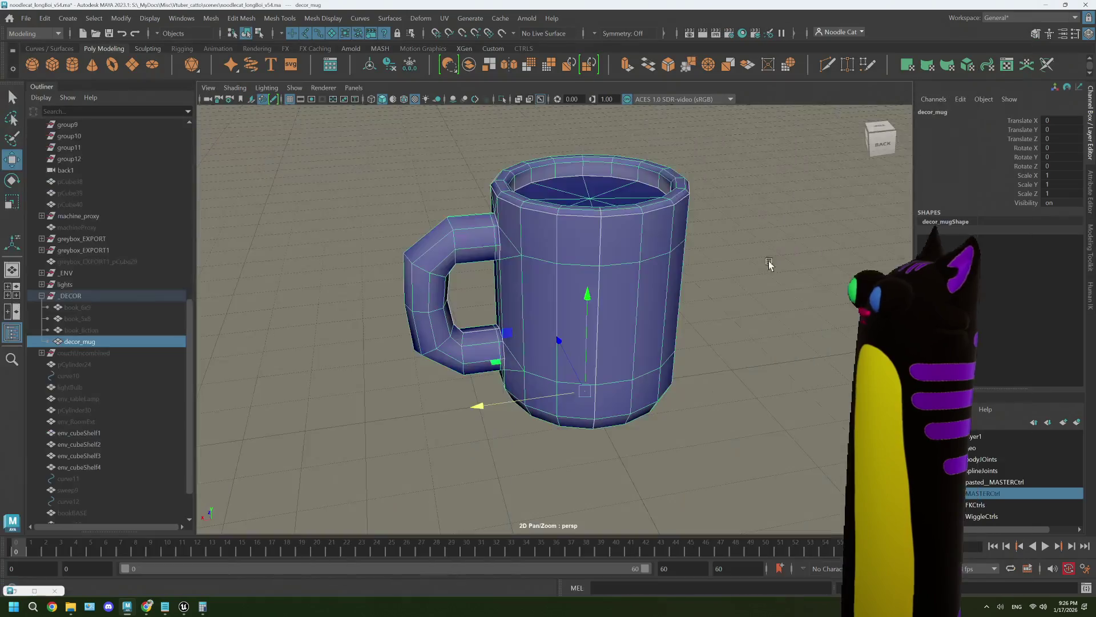
pyautogui.moveTo(769, 262)
pyautogui.keyDown('alt'); pyautogui.mouseDown()
pyautogui.moveTo(539, 262)
pyautogui.moveTo(587, 257)
pyautogui.moveTo(556, 147)
pyautogui.moveTo(538, 299)
pyautogui.moveTo(524, 286)
pyautogui.moveTo(561, 303)
pyautogui.mouseUp(); pyautogui.keyUp('alt')
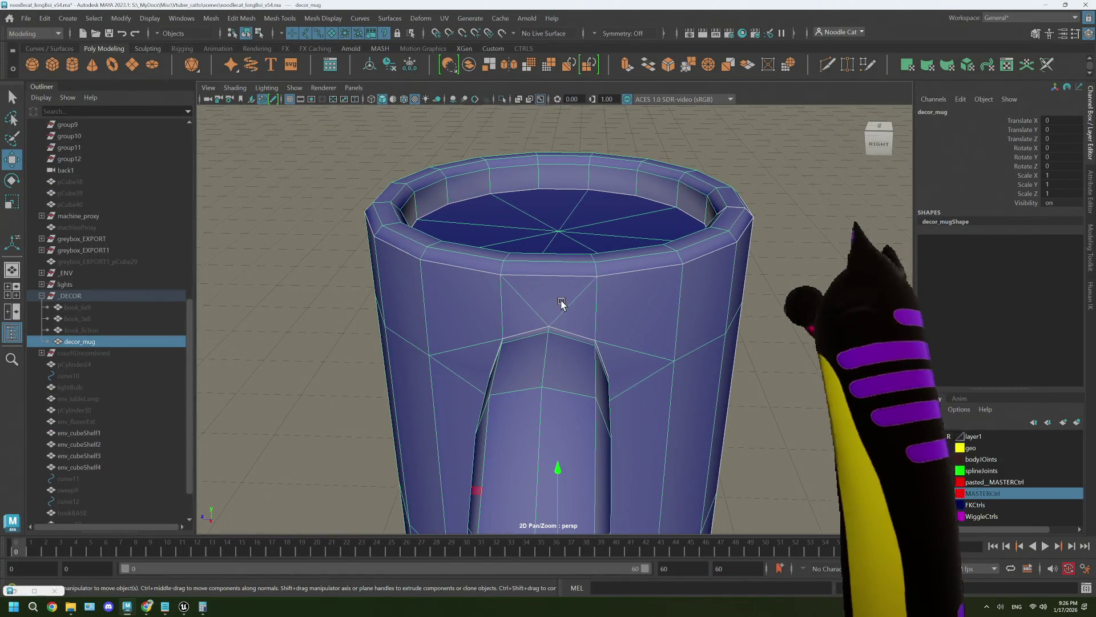
pyautogui.moveTo(562, 278); pyautogui.dragTo(564, 297, button='right')
pyautogui.moveTo(561, 247); pyautogui.dragTo(555, 320, button='right')
# Multi-Cut two edge loops into the decor_mug body just above and below the handle, then return to object mode.
pyautogui.moveTo(551, 253); pyautogui.dragTo(551, 253, button='right')
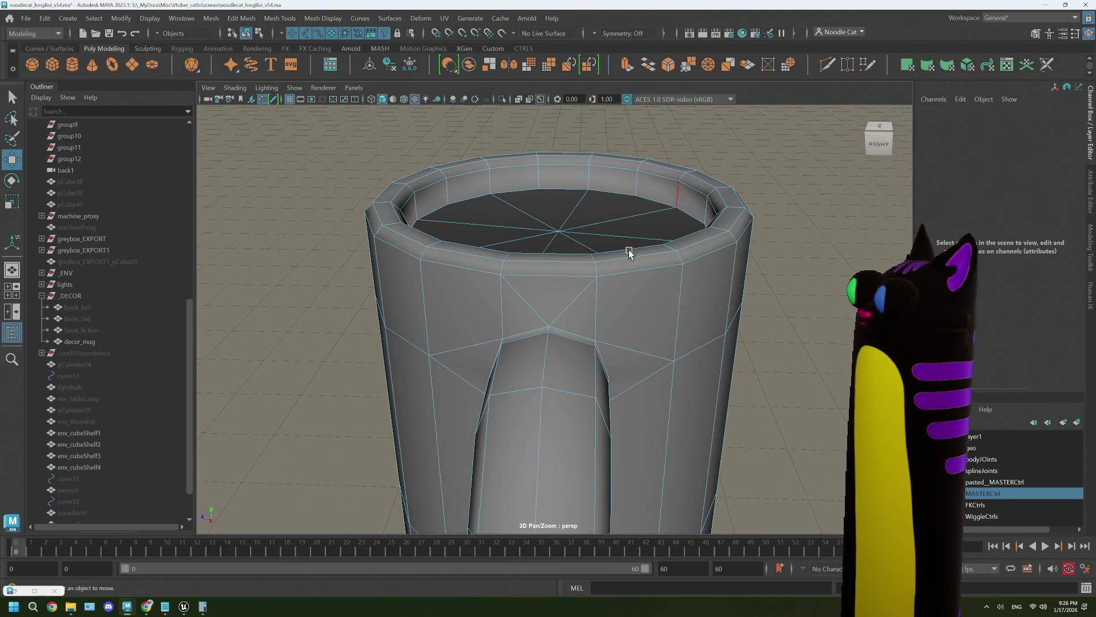
pyautogui.hotkey('ctrl', 'shift', 'x')
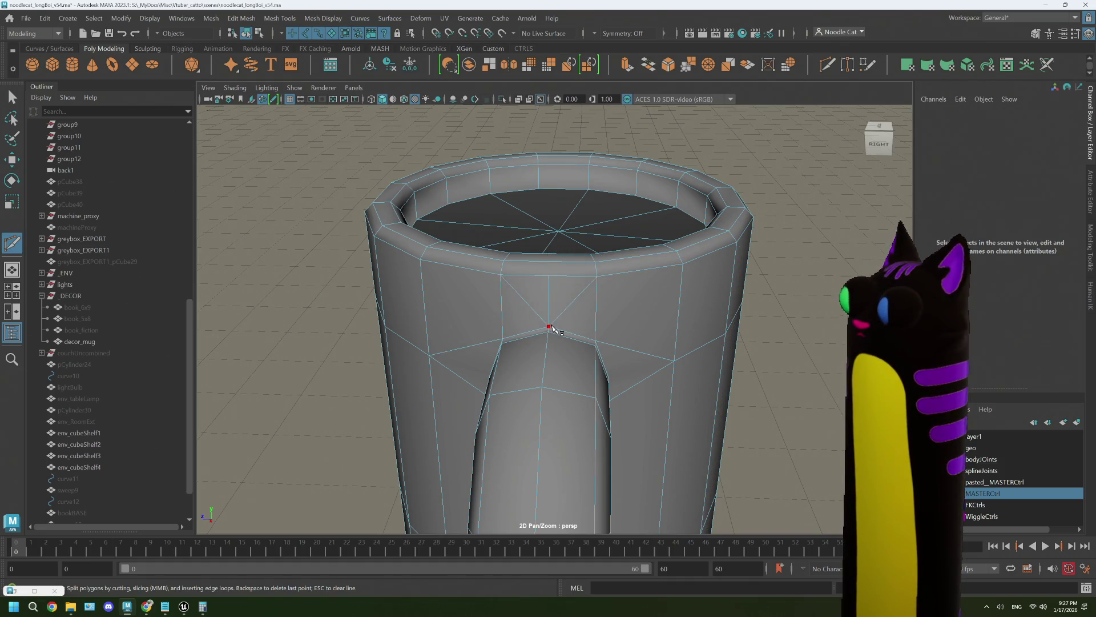
pyautogui.keyDown('alt'); pyautogui.moveTo(571, 370); pyautogui.dragTo(586, 364); pyautogui.keyUp('alt')
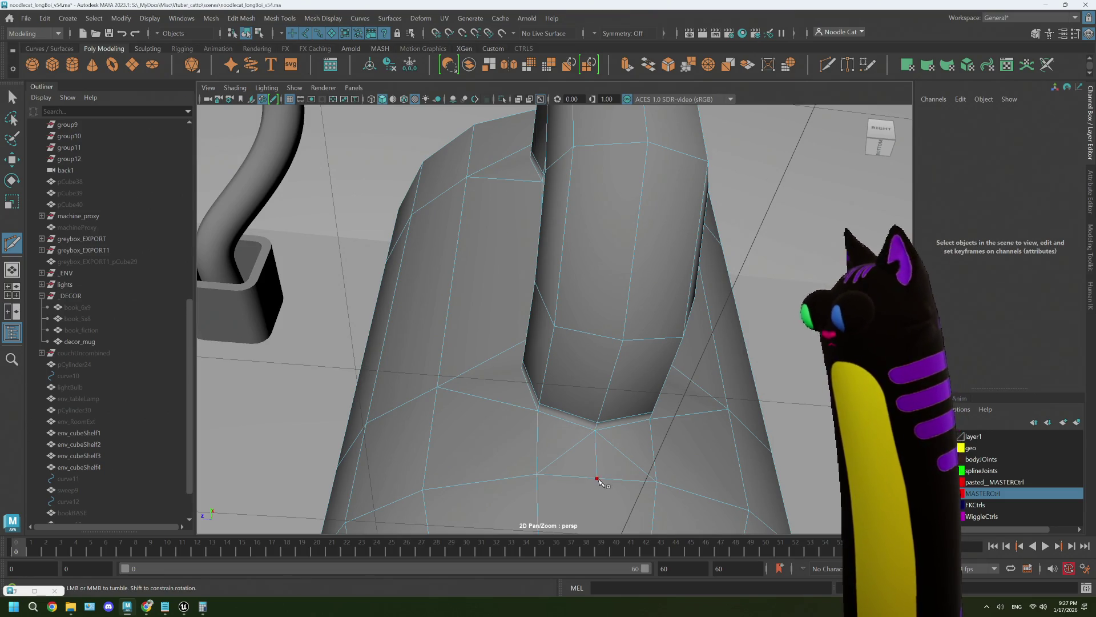
pyautogui.scroll(-5, 585, 432)
pyautogui.moveTo(583, 428)
pyautogui.keyDown('alt'); pyautogui.mouseDown()
pyautogui.moveTo(571, 302)
pyautogui.moveTo(545, 284)
pyautogui.mouseUp(); pyautogui.keyUp('alt')
pyautogui.press('q')
pyautogui.moveTo(566, 294); pyautogui.dragTo(634, 260, button='right')
pyautogui.press('space')
pyautogui.press('space')
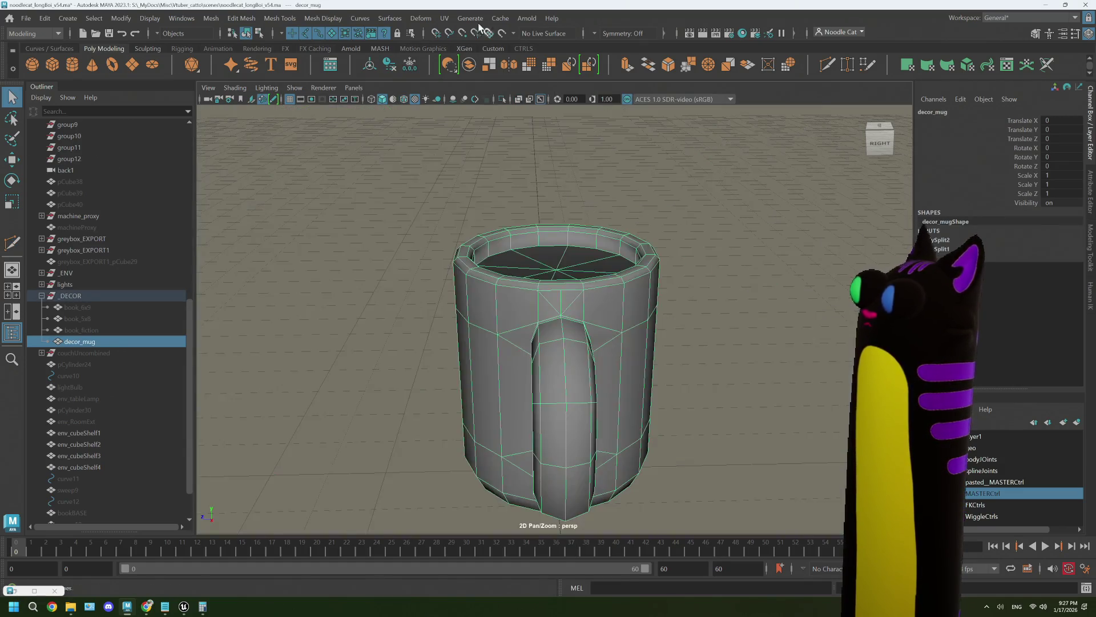
pyautogui.click(444, 17)
pyautogui.click(469, 43)
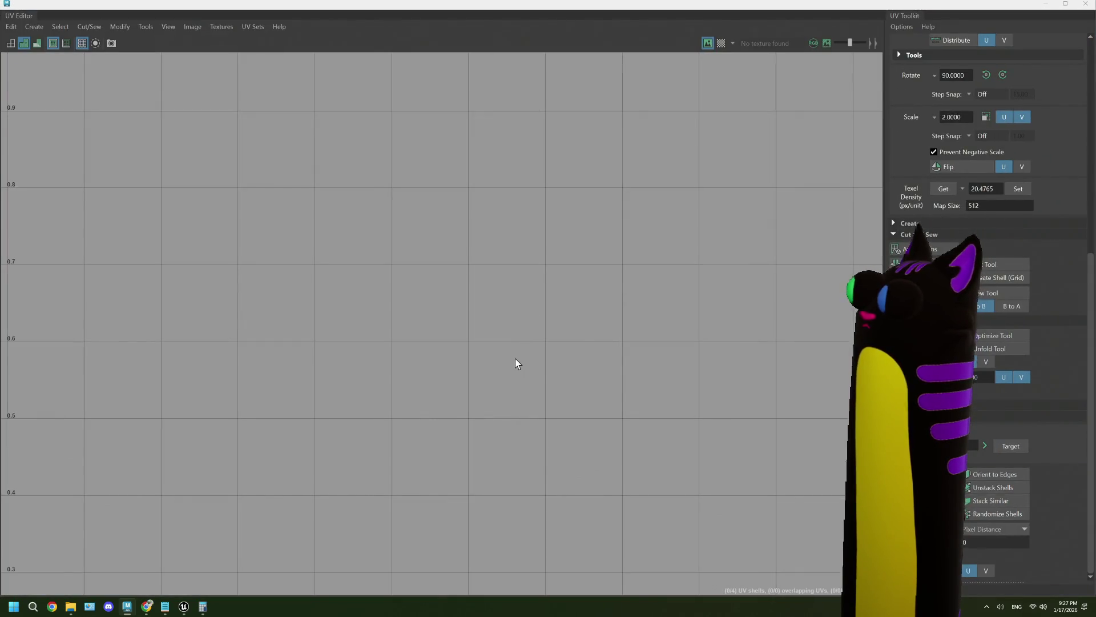
pyautogui.moveTo(756, 8); pyautogui.dragTo(644, 409)
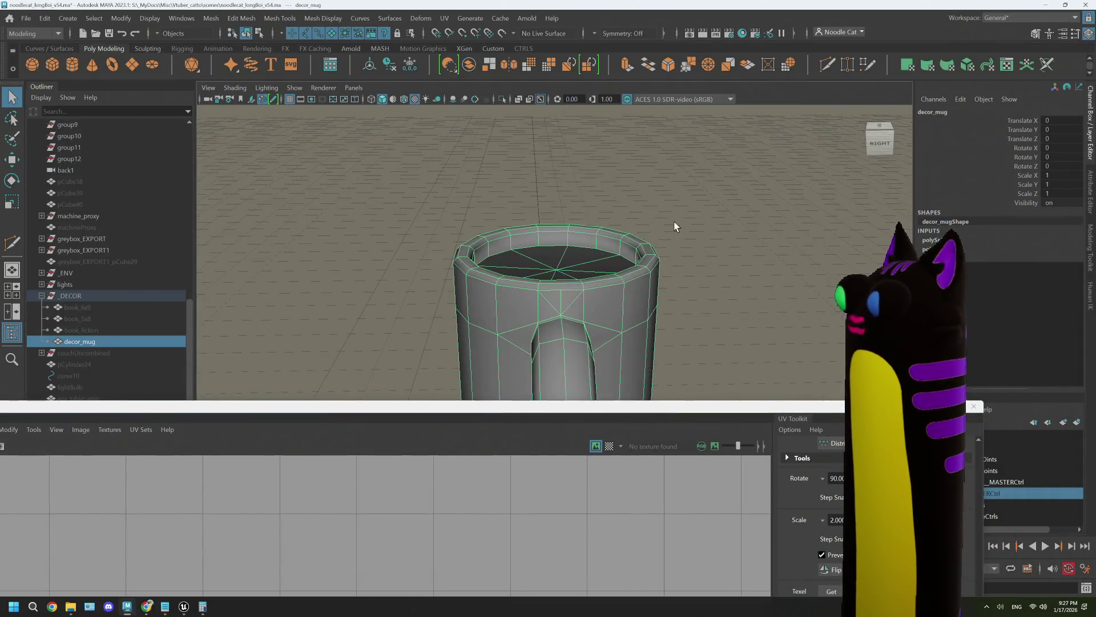
pyautogui.doubleClick(581, 411)
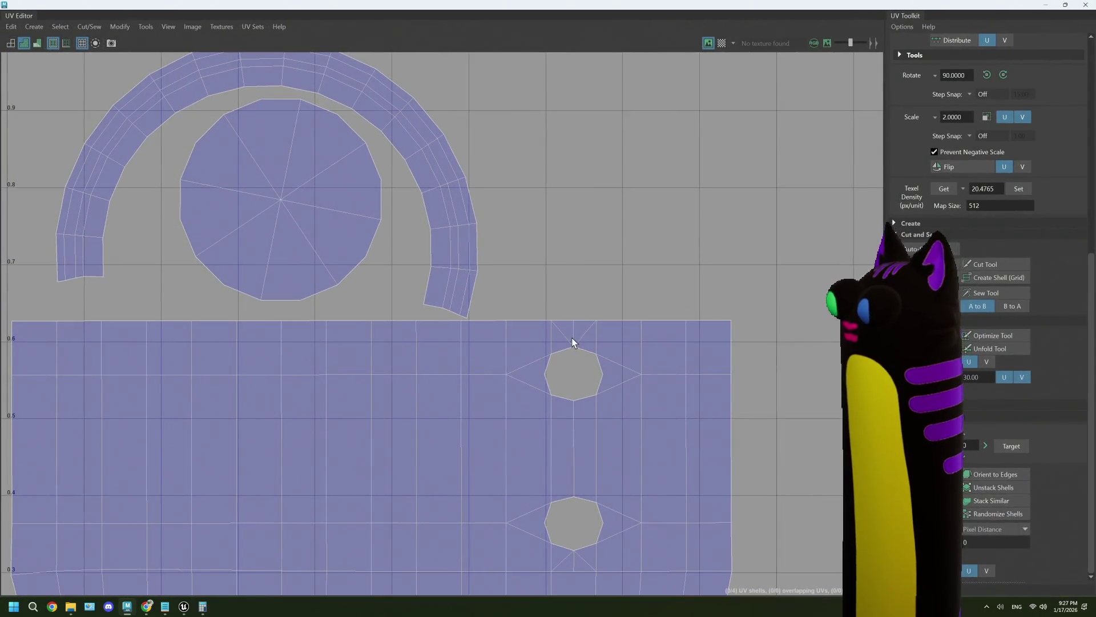
pyautogui.keyDown('alt'); pyautogui.moveTo(573, 367); pyautogui.dragTo(598, 283, button='middle'); pyautogui.keyUp('alt')
pyautogui.scroll(-3, 599, 283)
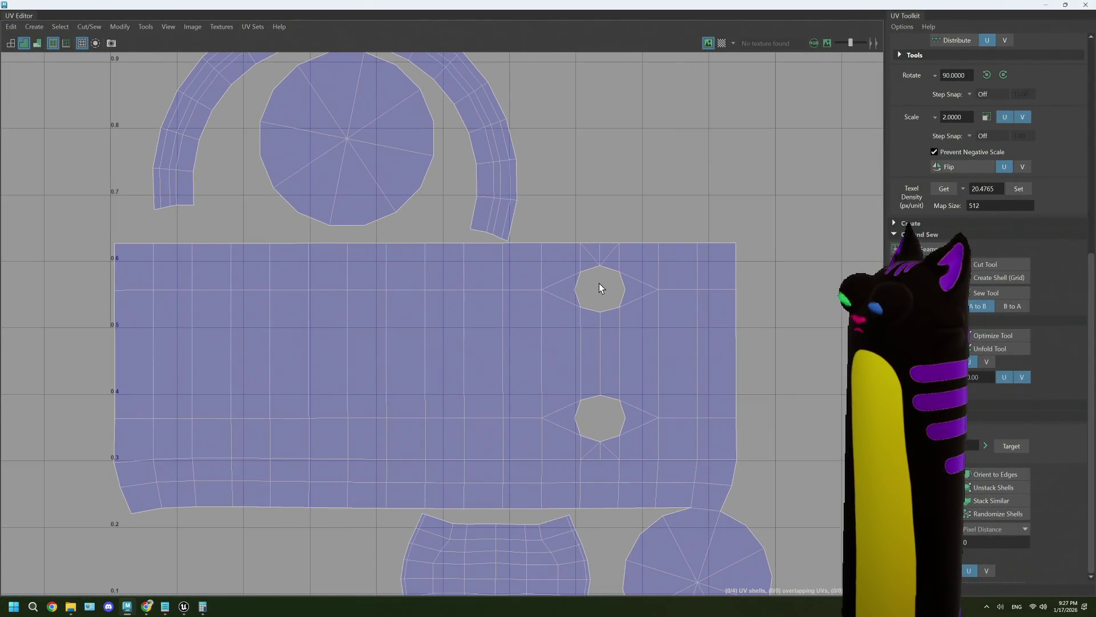
pyautogui.moveTo(606, 270)
pyautogui.mouseDown(button='right')
pyautogui.moveTo(609, 242)
pyautogui.moveTo(601, 254)
pyautogui.mouseUp(button='right')
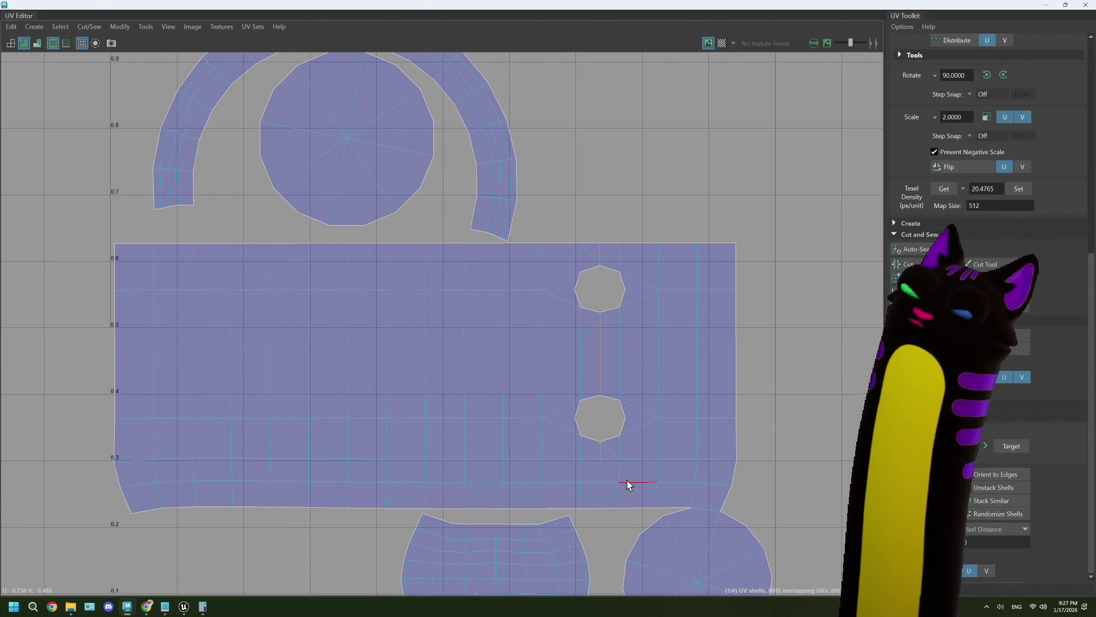
pyautogui.click(1047, 5)
pyautogui.keyDown('alt'); pyautogui.moveTo(560, 376); pyautogui.dragTo(612, 409); pyautogui.keyUp('alt')
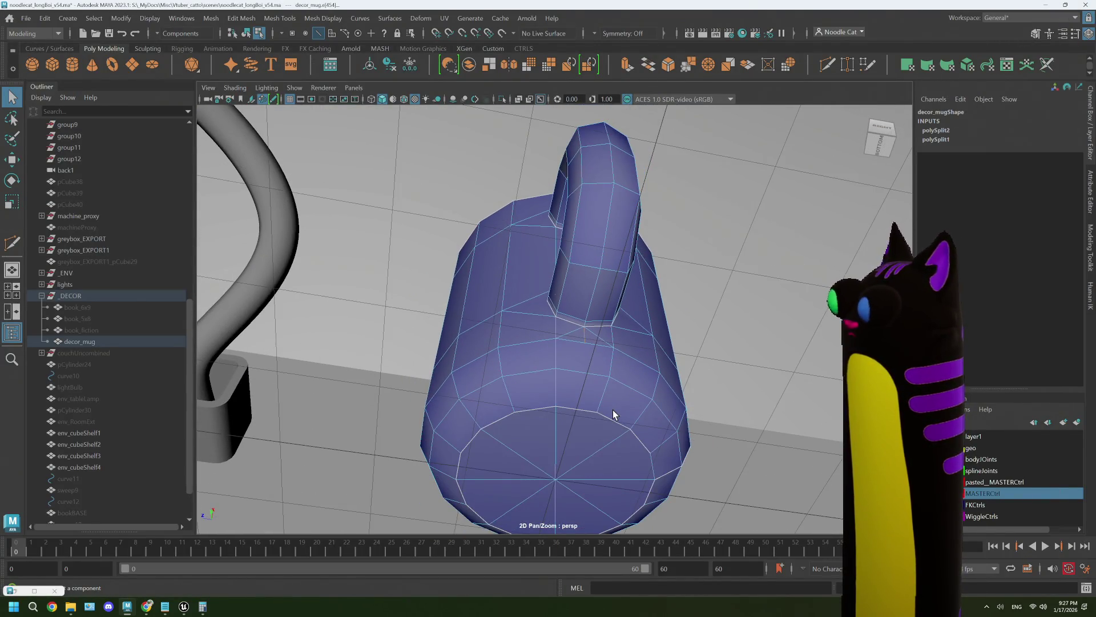
# Open the UV Editor for the mug and enlarge it to fill the screen.
pyautogui.press('space')
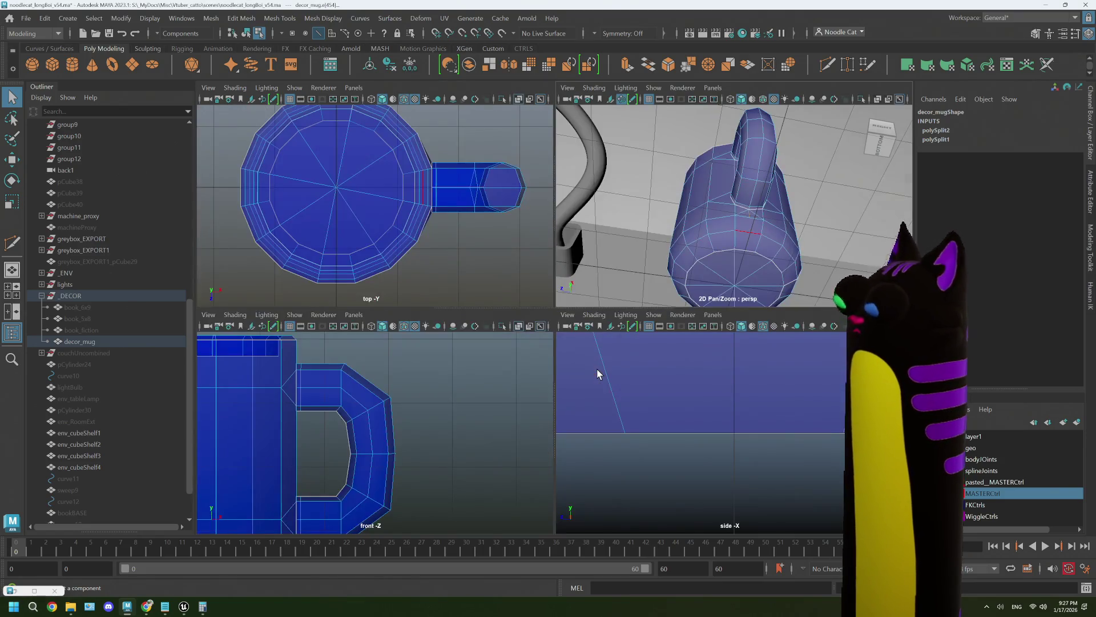
pyautogui.press('space')
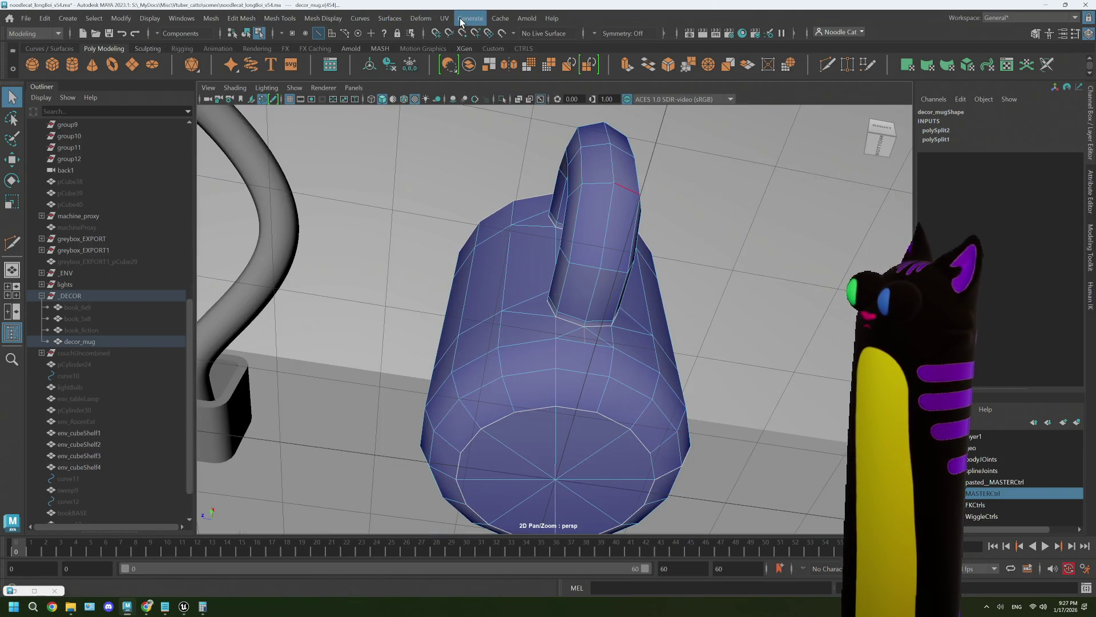
pyautogui.click(448, 18)
pyautogui.click(450, 42)
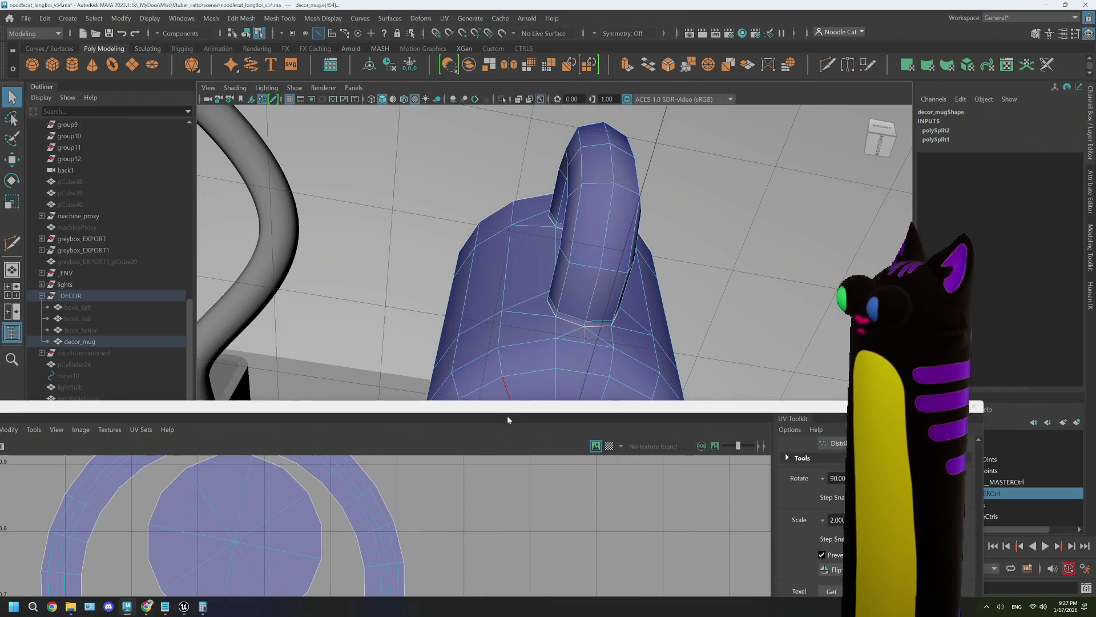
pyautogui.doubleClick(507, 420)
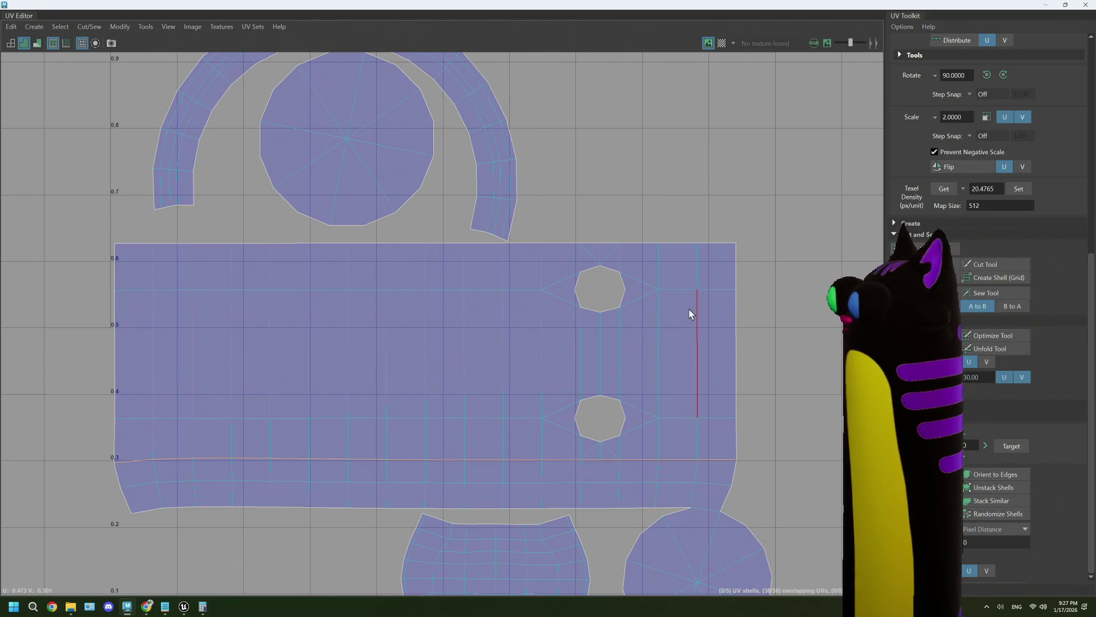
# Cut the UV seam between the two holes, select the body shell and unfold it.
pyautogui.click(600, 319)
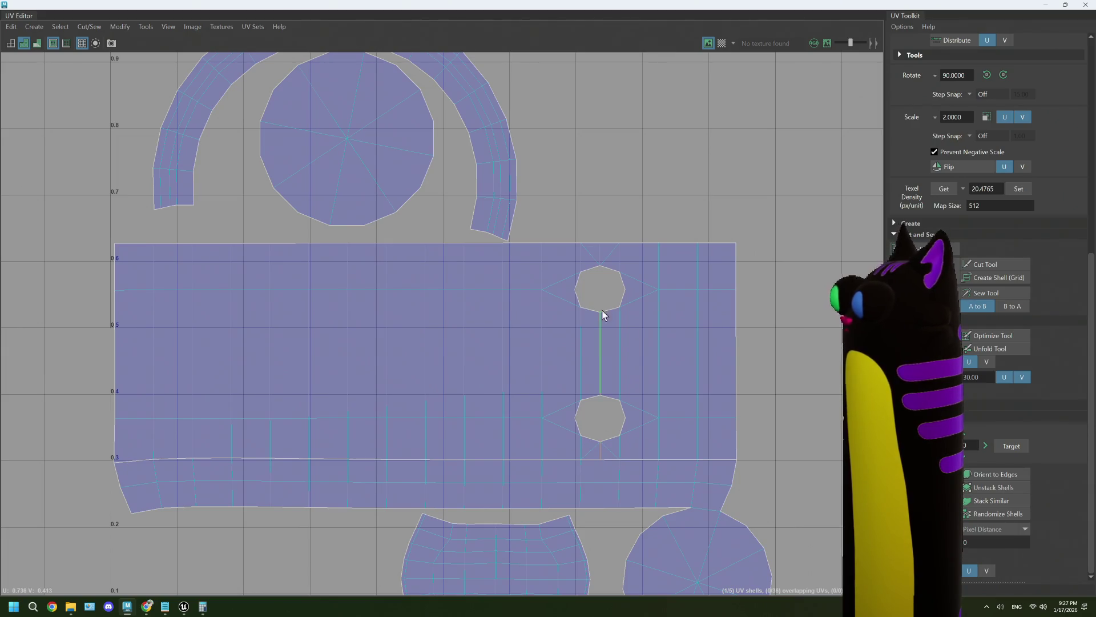
pyautogui.click(600, 254)
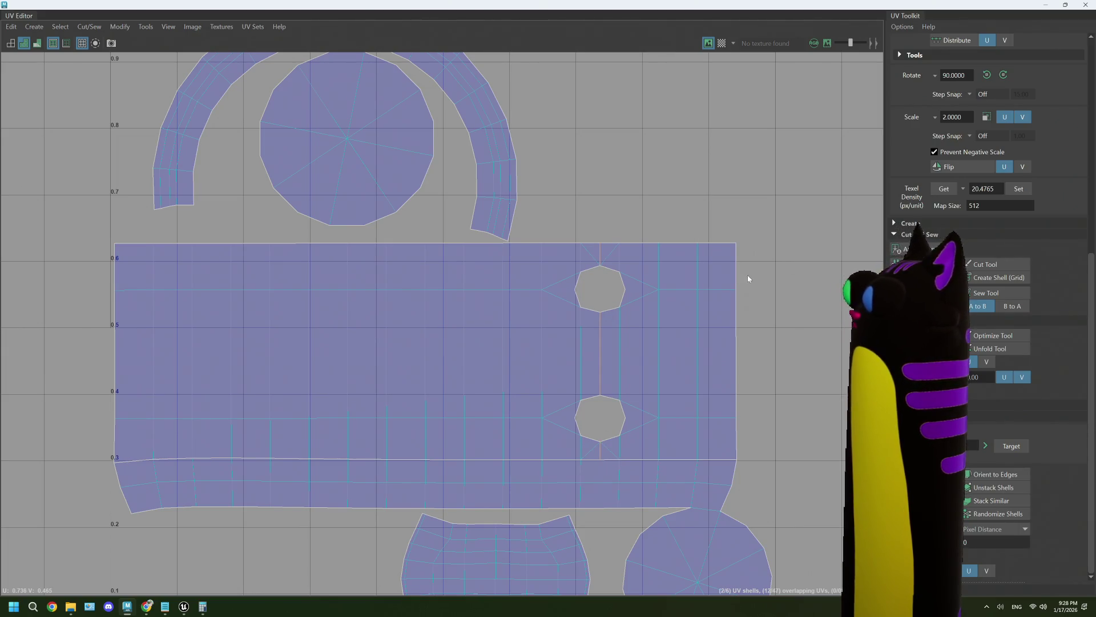
pyautogui.moveTo(742, 269)
pyautogui.mouseDown(button='right')
pyautogui.moveTo(752, 242)
pyautogui.moveTo(685, 247)
pyautogui.mouseUp(button='right')
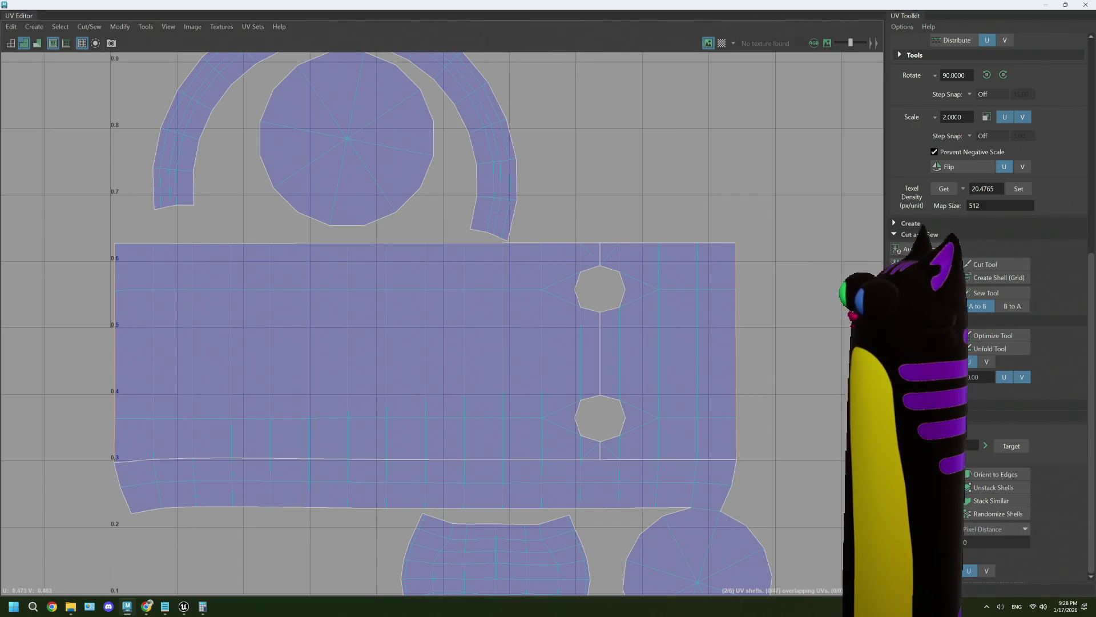
pyautogui.moveTo(506, 335); pyautogui.dragTo(467, 316, button='right')
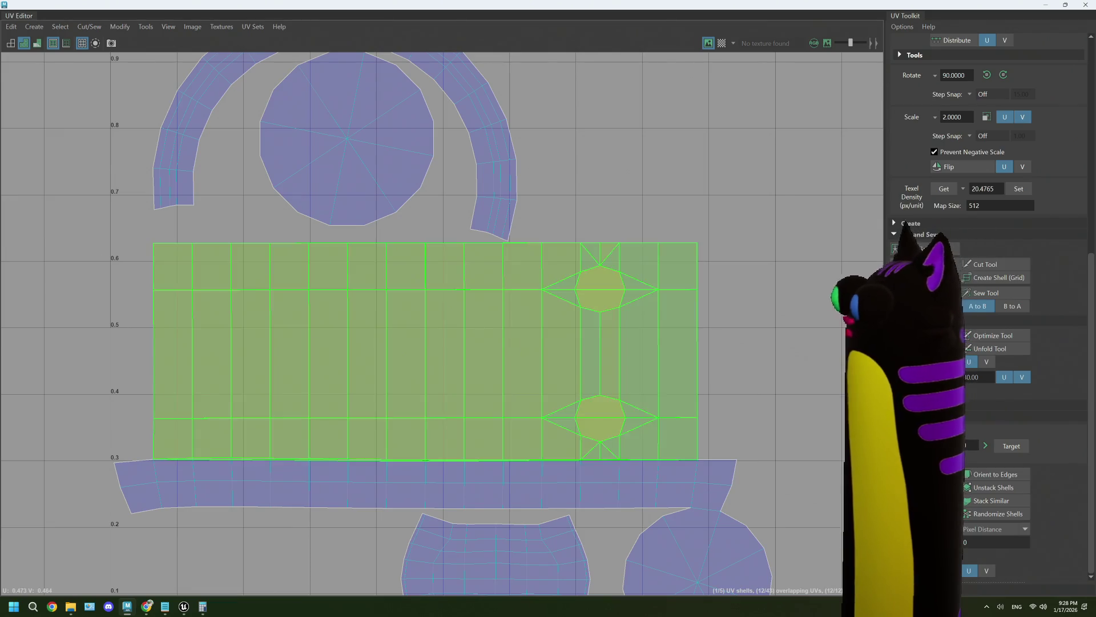
pyautogui.hotkey('ctrl', 'F11')
pyautogui.hotkey('ctrl', 'z')
pyautogui.hotkey('ctrl', 'z')
pyautogui.hotkey('ctrl', 'z')
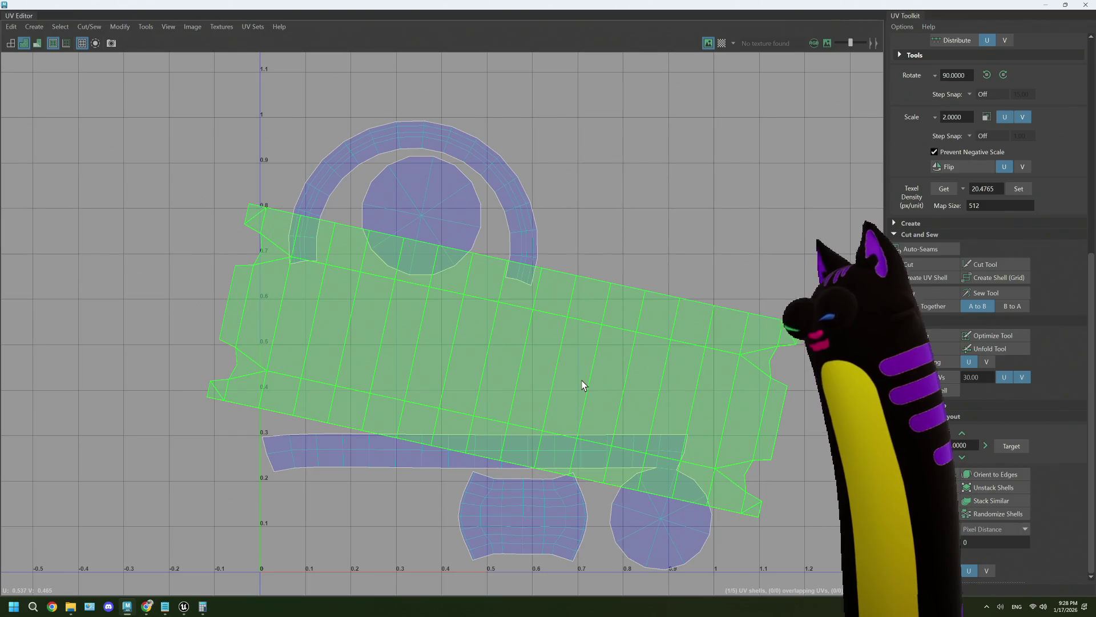
# Apply texel density to the body shell, orient it to the axes and move it to 0,0.
pyautogui.hotkey('ctrl', 'z')
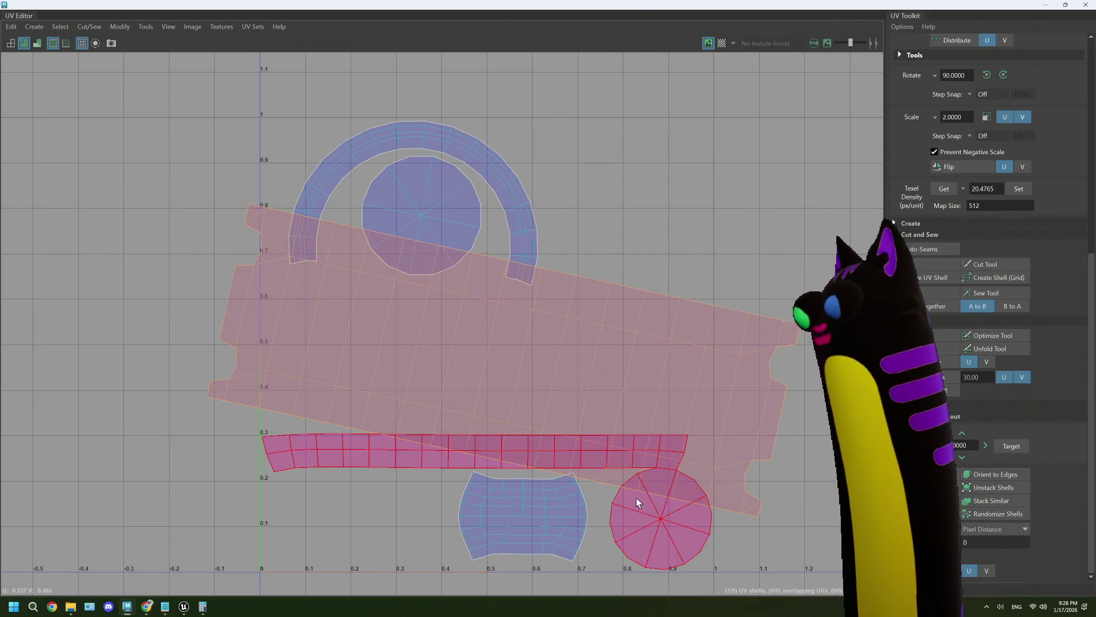
pyautogui.click(600, 411)
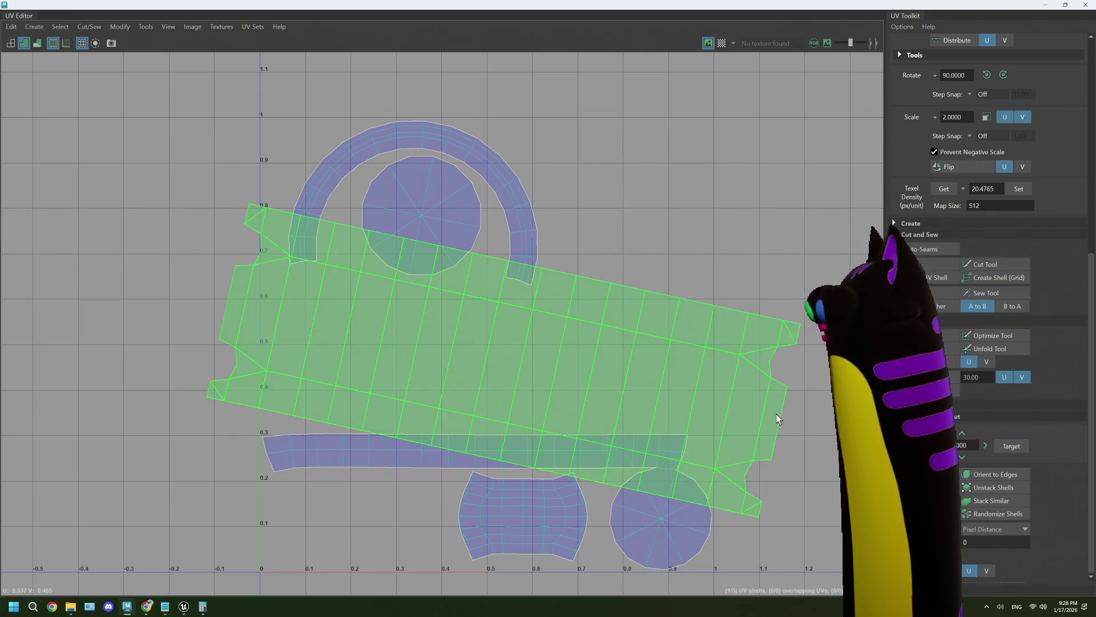
pyautogui.click(1024, 189)
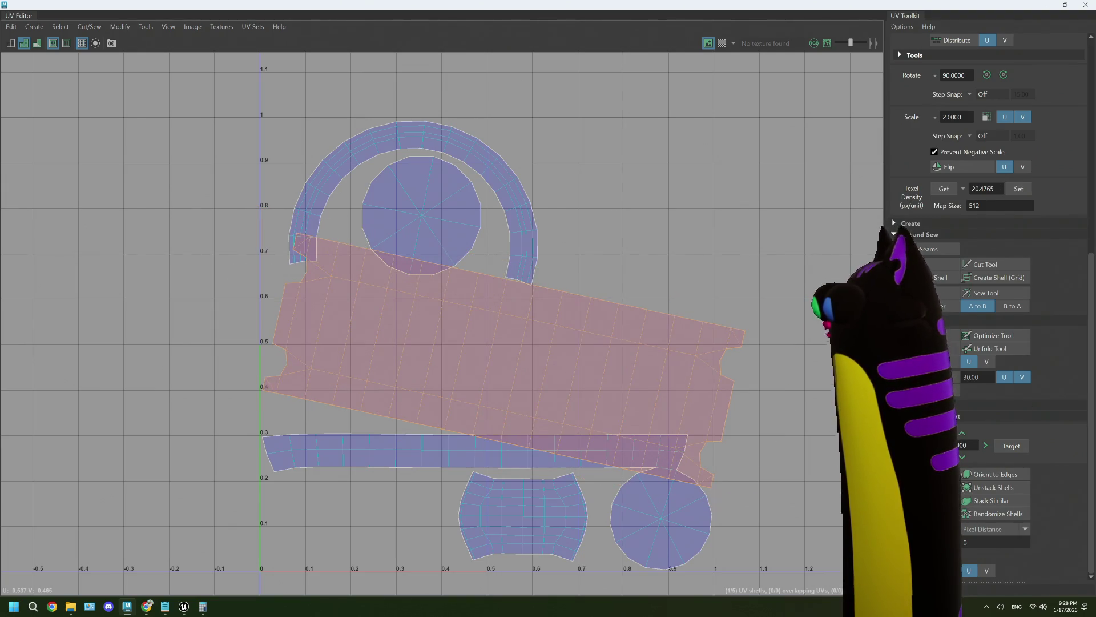
pyautogui.click(925, 474)
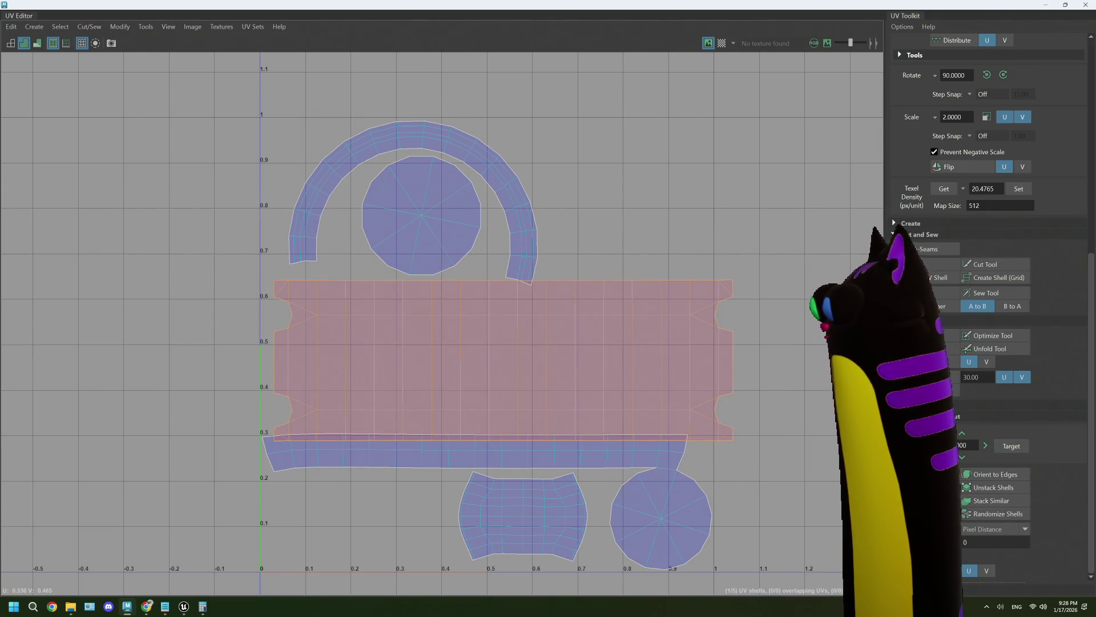
pyautogui.click(925, 500)
# Move the handle strip and circle shells up, with the curved shell and small circle placed beside them in a row.
pyautogui.scroll(2, 718, 514)
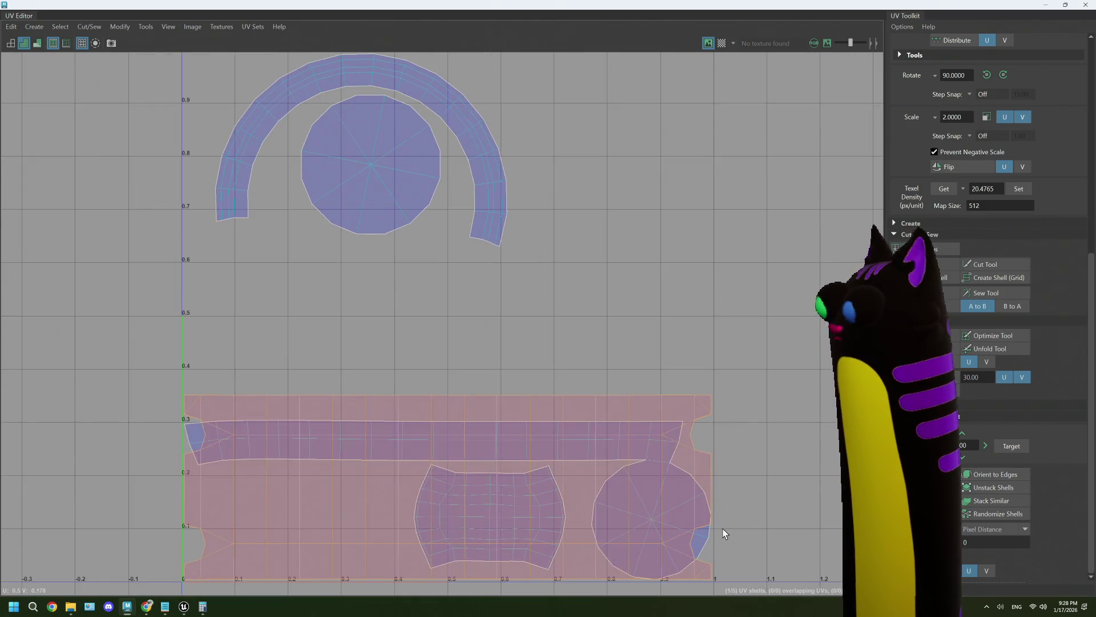
pyautogui.keyDown('alt'); pyautogui.moveTo(718, 514); pyautogui.dragTo(754, 477, button='middle'); pyautogui.keyUp('alt')
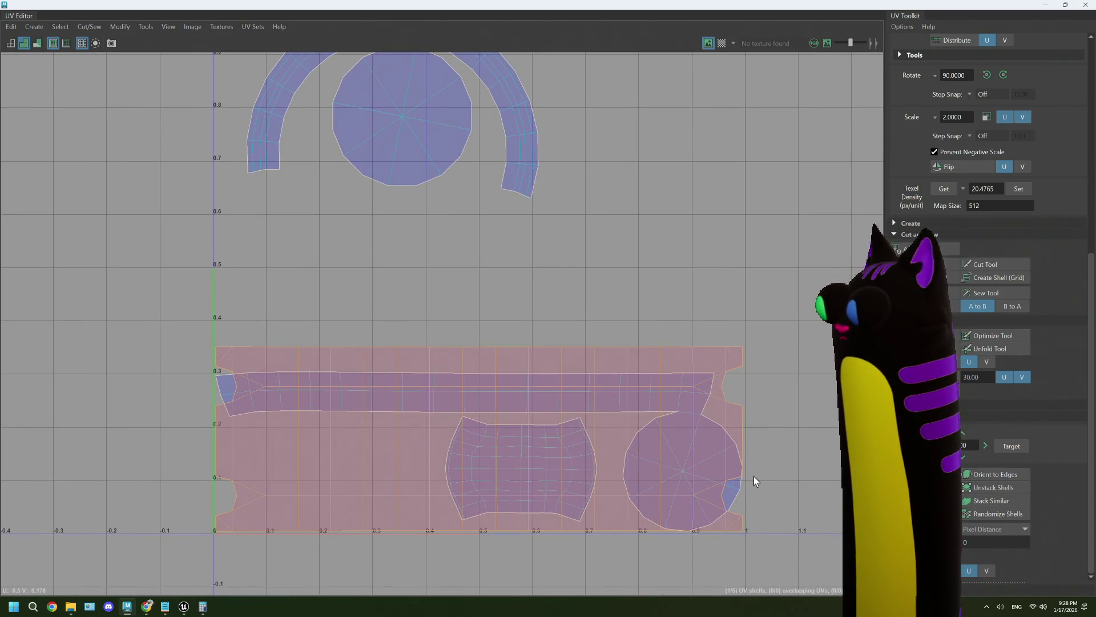
pyautogui.click(733, 493)
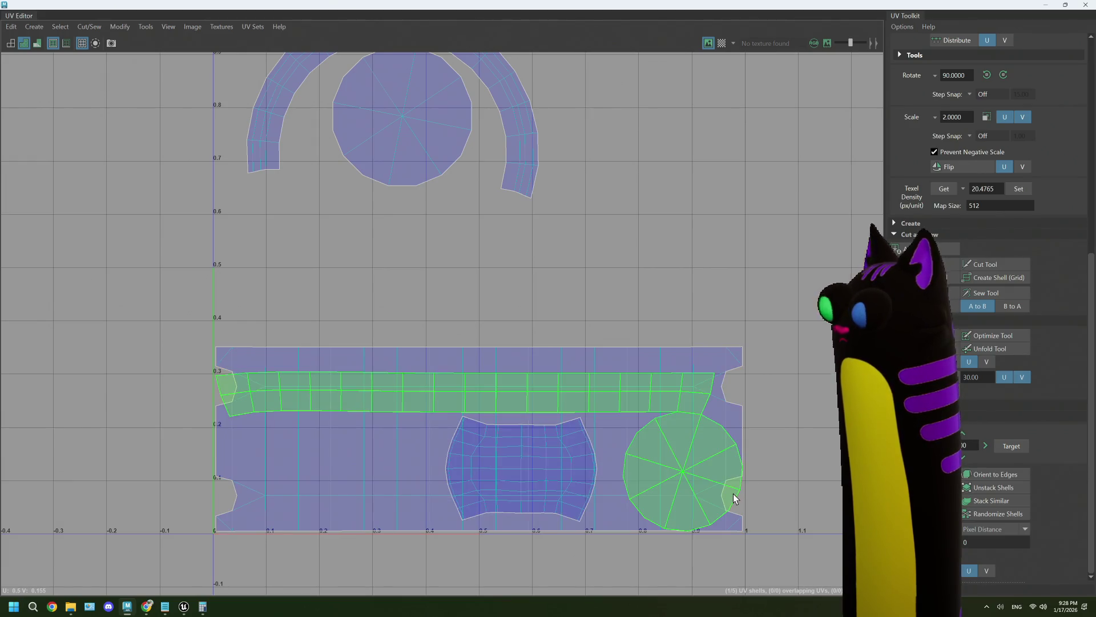
pyautogui.scroll(-2, 586, 341)
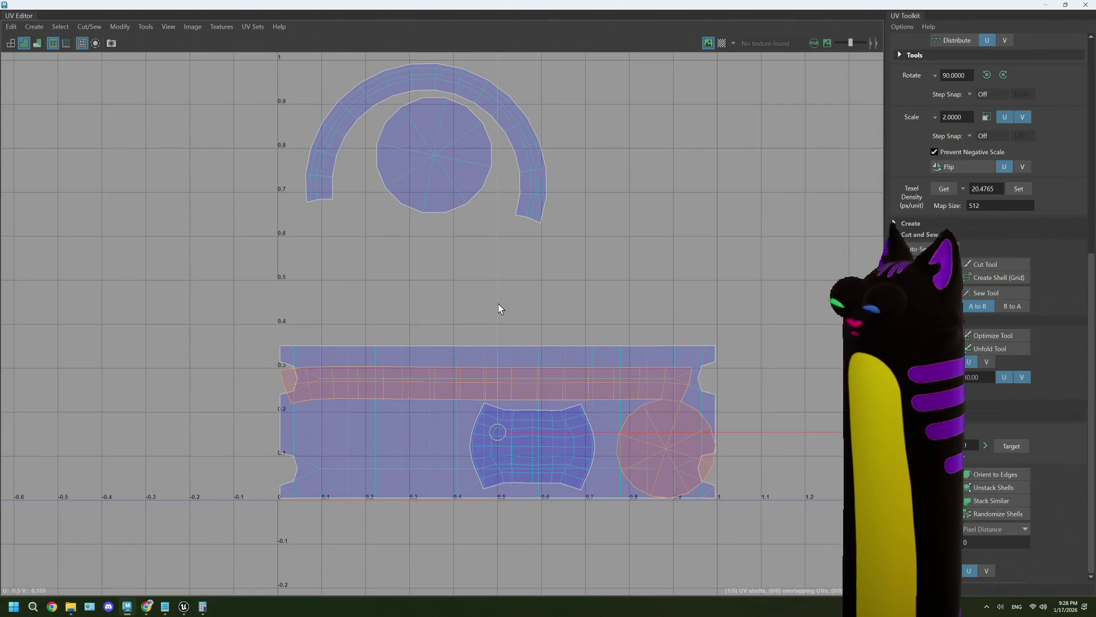
pyautogui.moveTo(498, 309); pyautogui.dragTo(506, 153, button='middle')
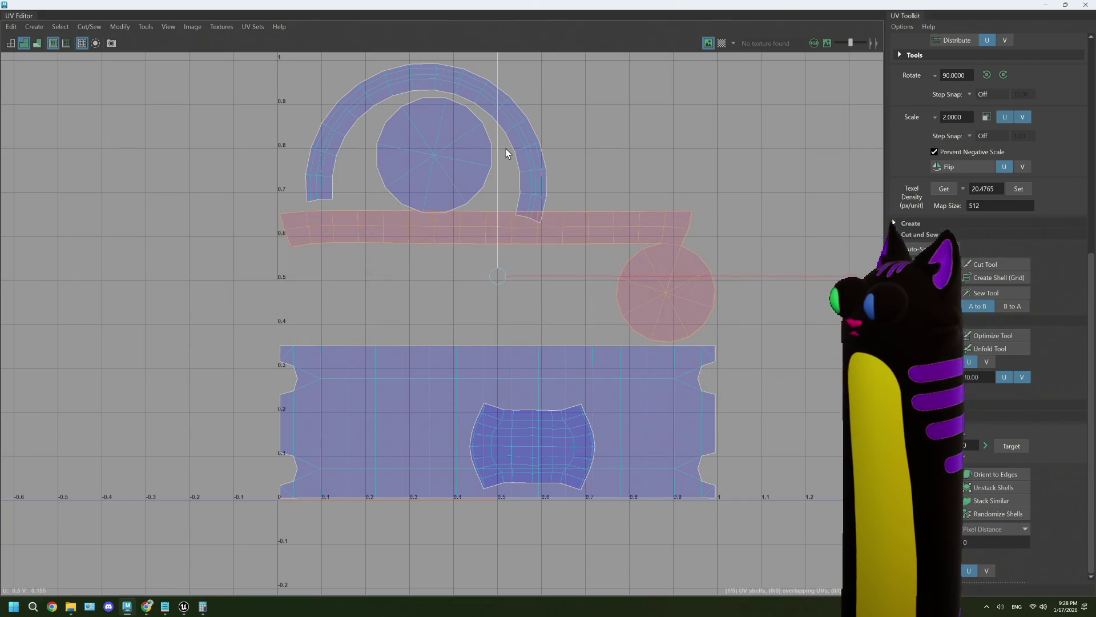
pyautogui.keyDown('alt'); pyautogui.moveTo(572, 206); pyautogui.dragTo(566, 239, button='middle'); pyautogui.keyUp('alt')
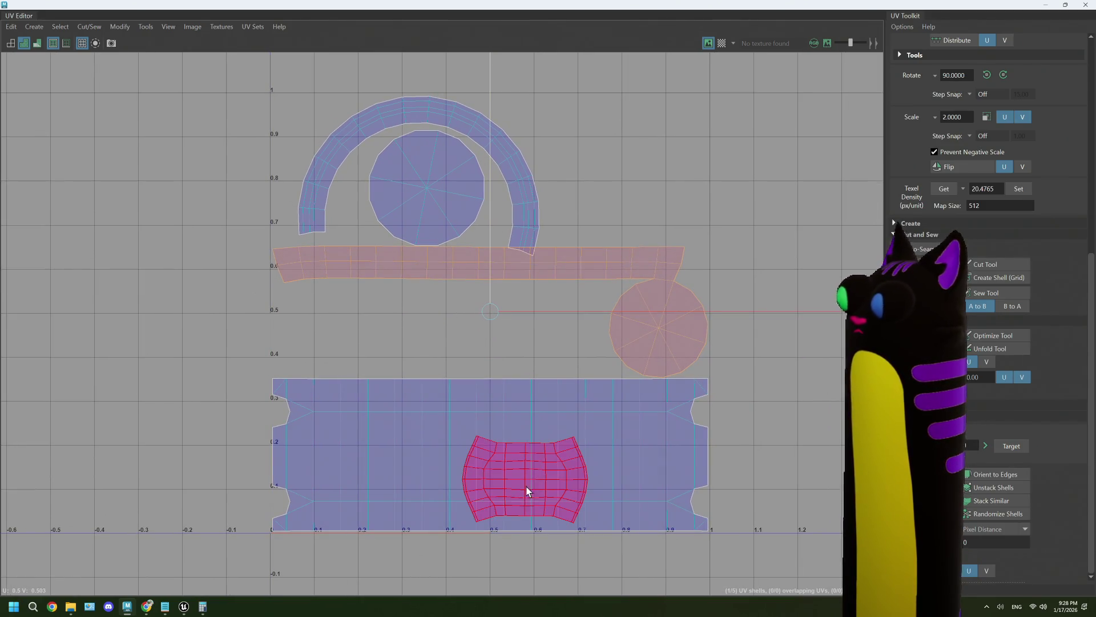
pyautogui.click(526, 491)
pyautogui.moveTo(522, 477); pyautogui.dragTo(531, 332, button='middle')
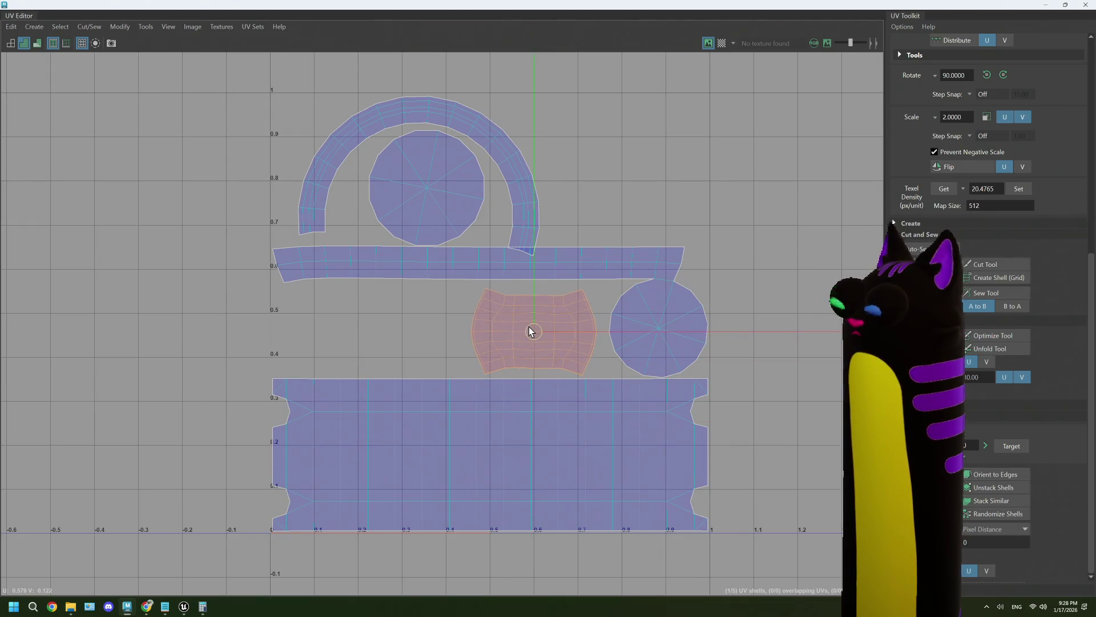
pyautogui.click(430, 194)
pyautogui.moveTo(423, 188)
pyautogui.mouseDown(button='middle')
pyautogui.moveTo(409, 318)
pyautogui.moveTo(320, 318)
pyautogui.mouseUp(button='middle')
pyautogui.press('w')
pyautogui.moveTo(403, 313); pyautogui.dragTo(410, 327, button='middle')
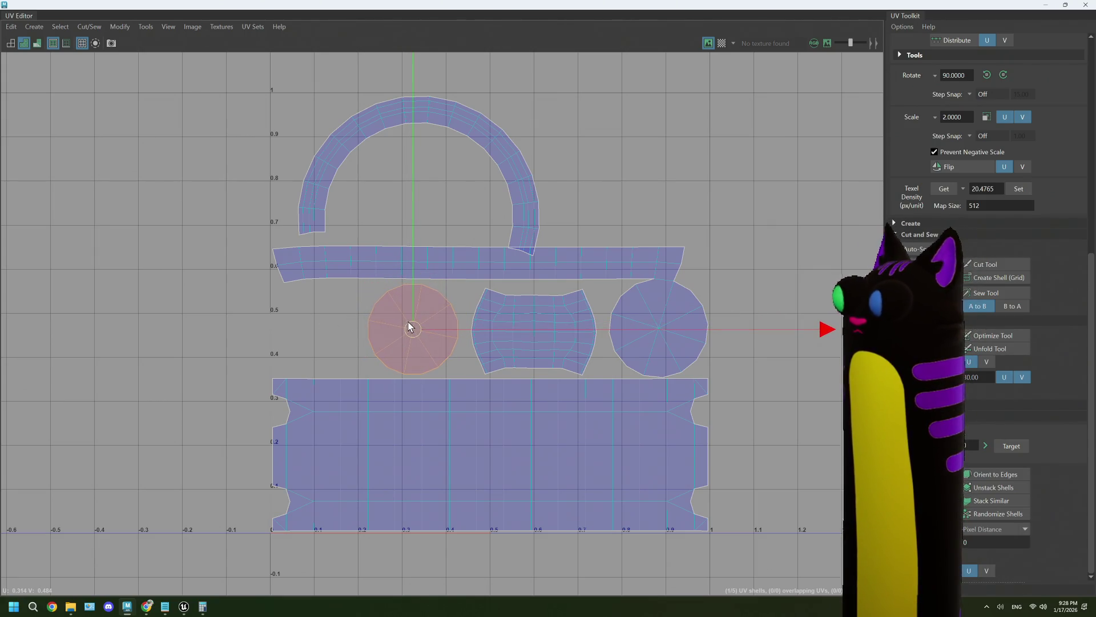
# Shrink and rotate the arc shell to level its ends, then restore the UV Editor's normal size.
pyautogui.click(529, 215)
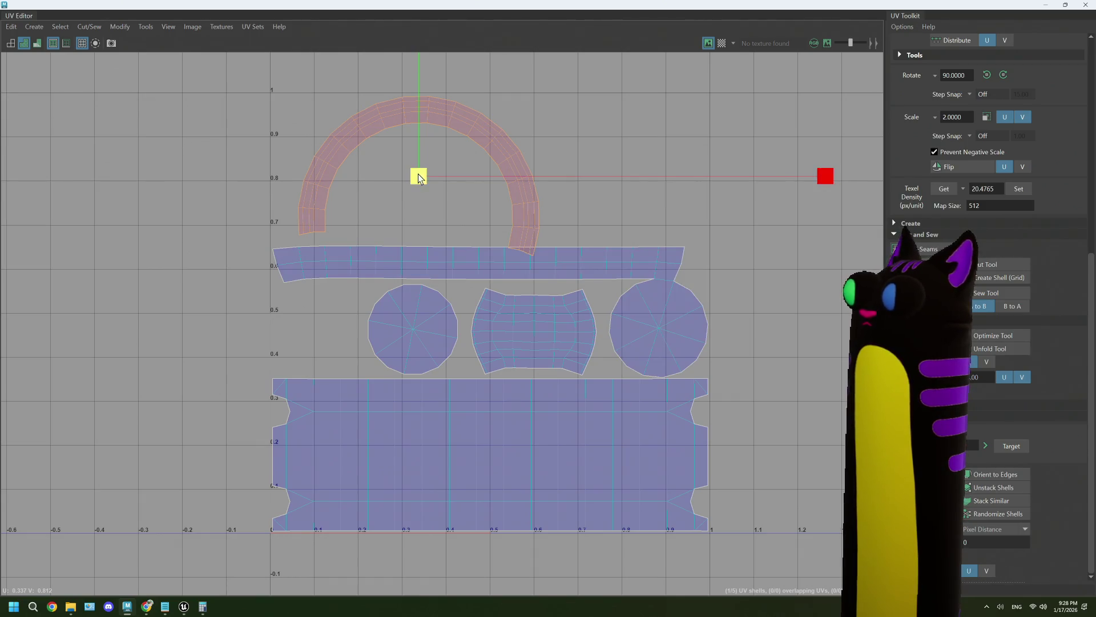
pyautogui.moveTo(419, 177); pyautogui.dragTo(386, 179)
pyautogui.press('e')
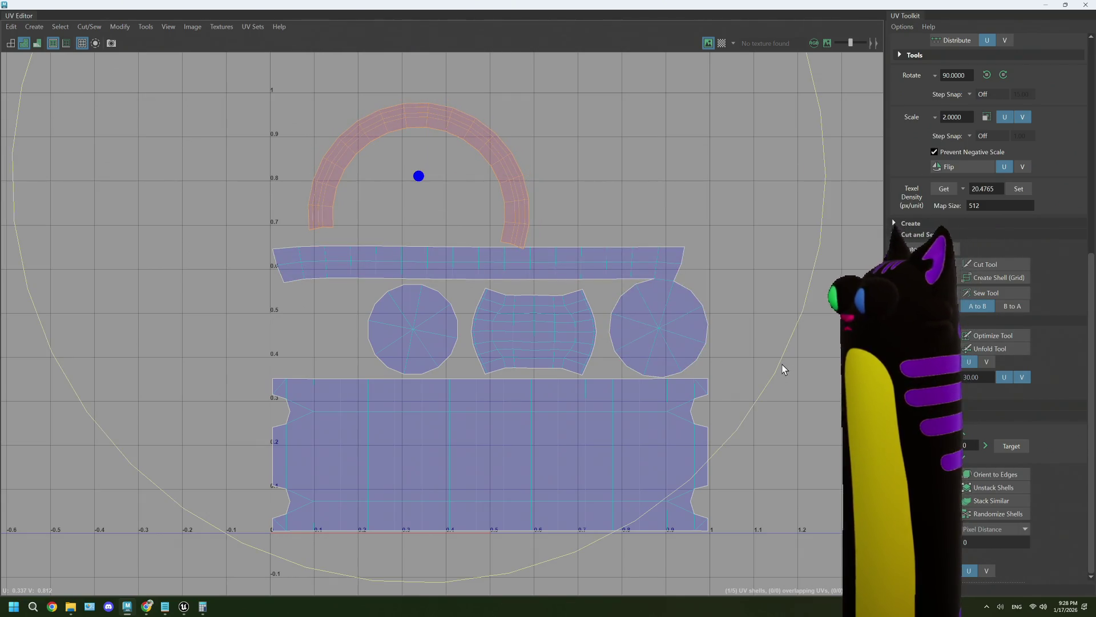
pyautogui.moveTo(782, 368); pyautogui.dragTo(793, 348)
pyautogui.click(374, 453)
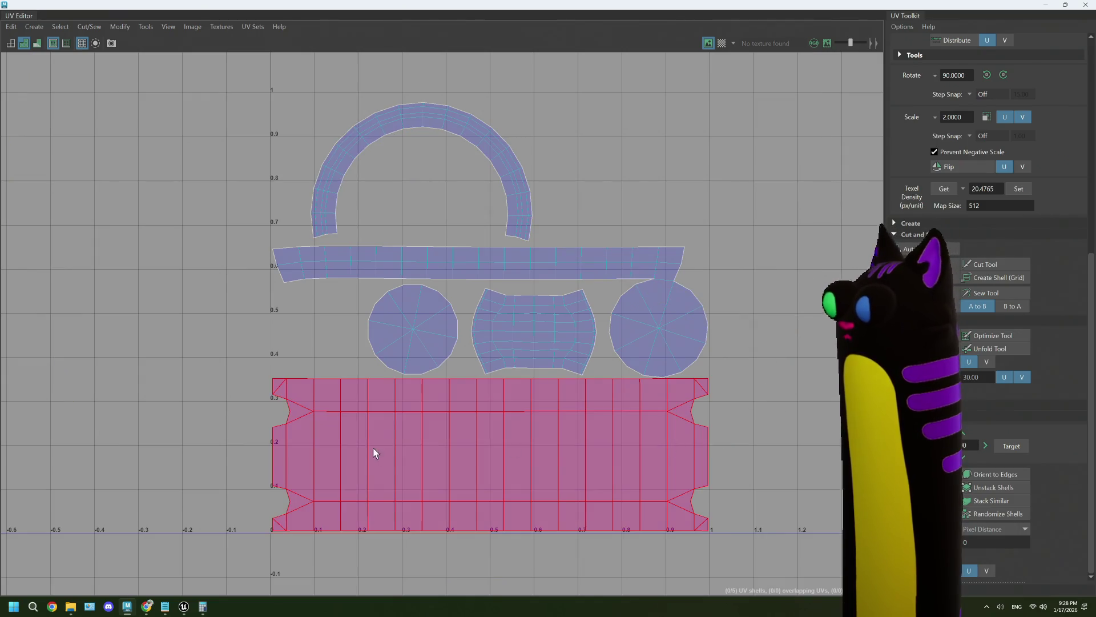
pyautogui.click(163, 108)
pyautogui.click(1065, 5)
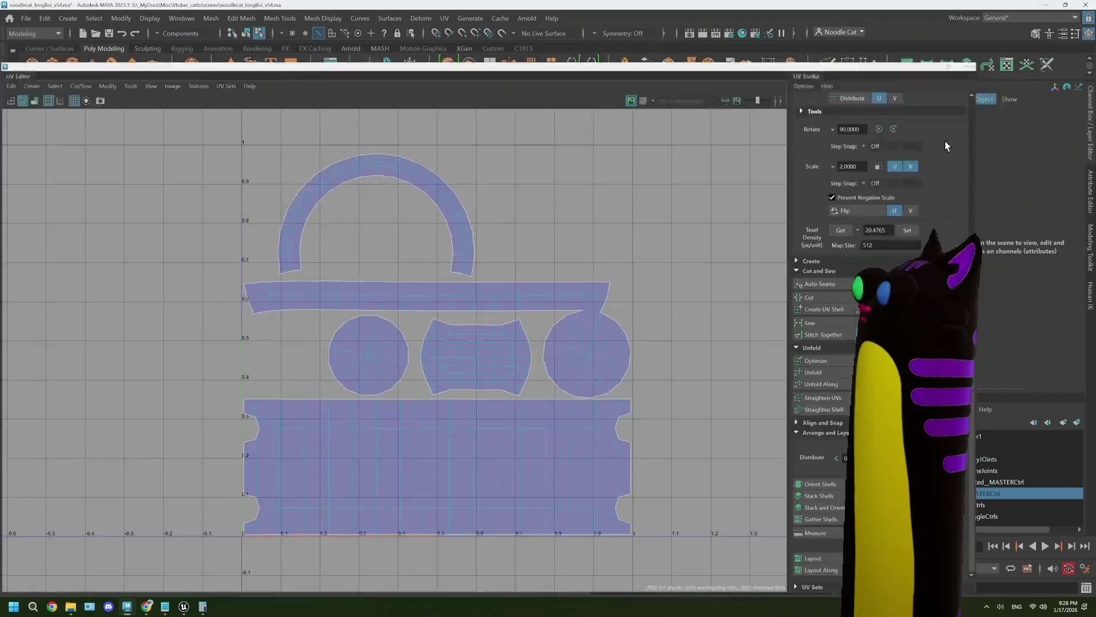
# Close the UV Editor, select the mug in object mode and save the scene.
pyautogui.click(1003, 80)
pyautogui.moveTo(731, 277); pyautogui.dragTo(732, 278, button='right')
pyautogui.moveTo(731, 277)
pyautogui.keyDown('alt'); pyautogui.mouseDown()
pyautogui.moveTo(664, 318)
pyautogui.moveTo(673, 335)
pyautogui.mouseUp(); pyautogui.keyUp('alt')
pyautogui.press('q')
pyautogui.hotkey('ctrl', 's')
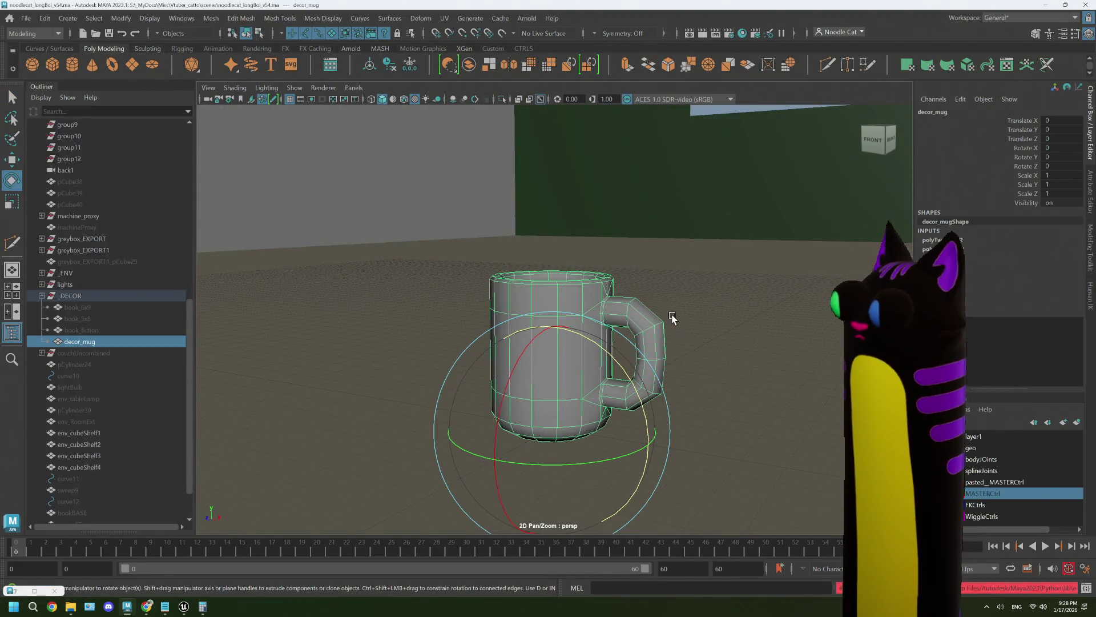
# Export the selected mug over the existing decor_mug.fbx, confirming the replace.
pyautogui.click(27, 20)
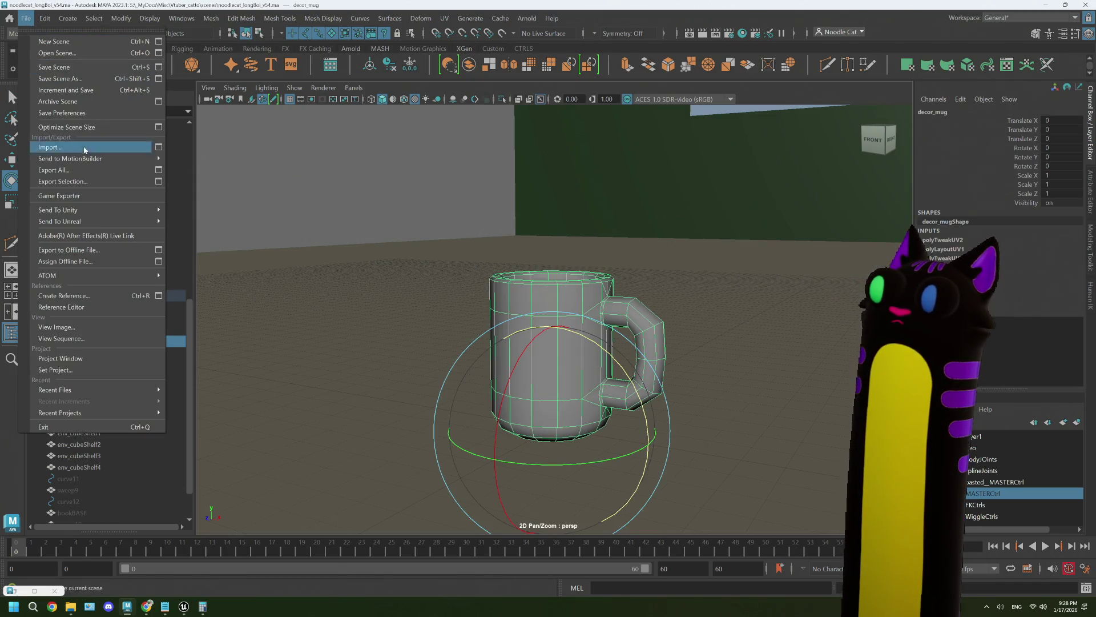
pyautogui.click(63, 181)
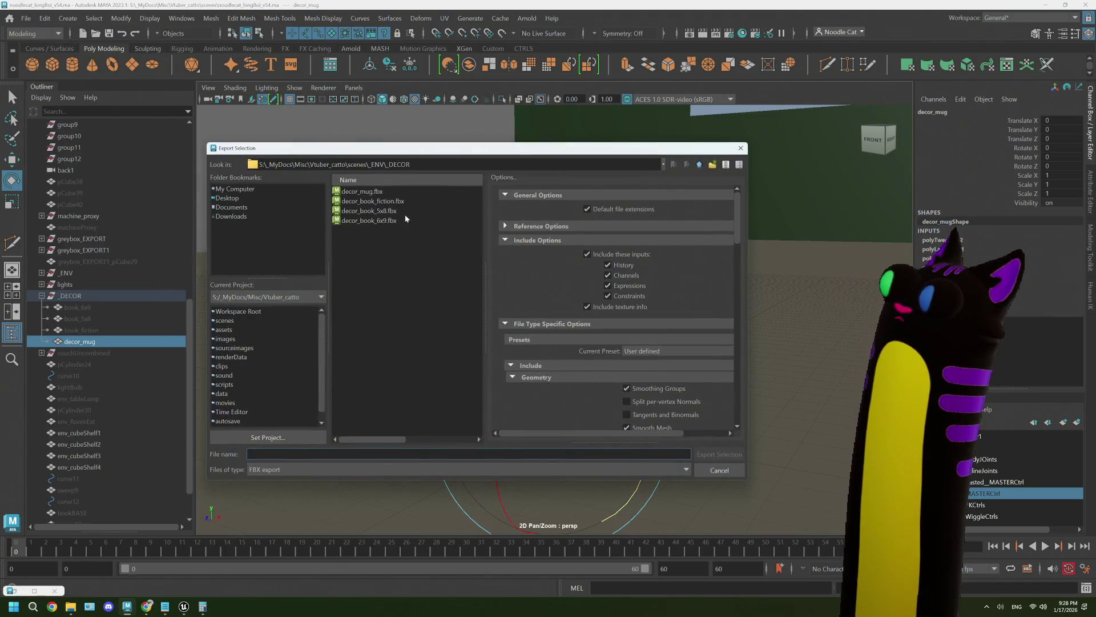
pyautogui.click(388, 193)
pyautogui.click(712, 455)
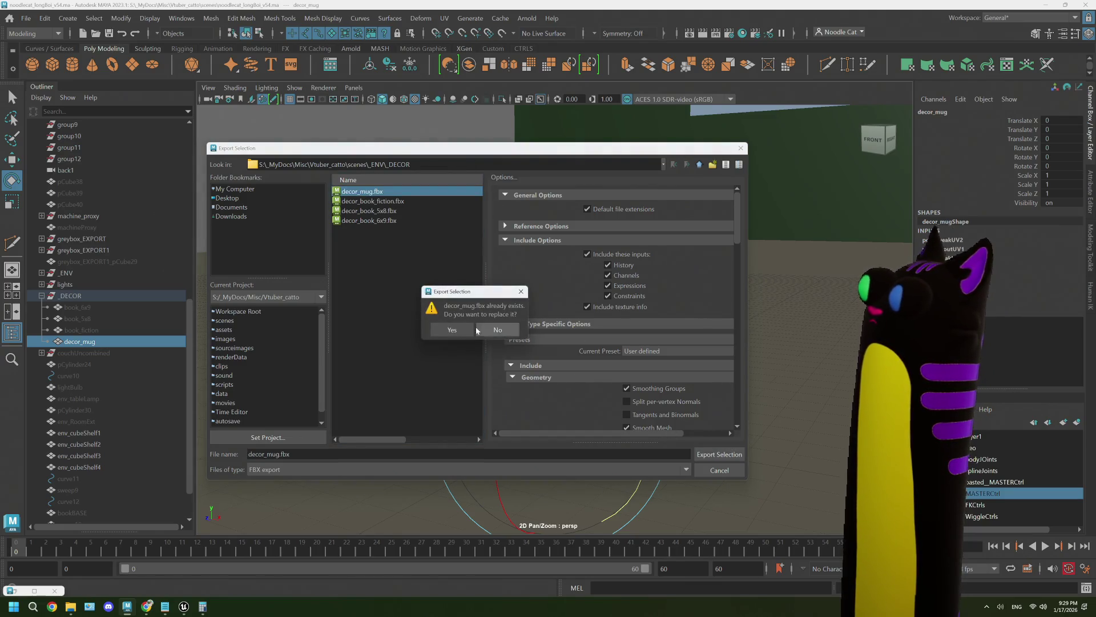
pyautogui.click(477, 330)
# Reimport the decor_mug asset in Unreal Engine to bring in the updated mesh.
pyautogui.moveTo(186, 607)
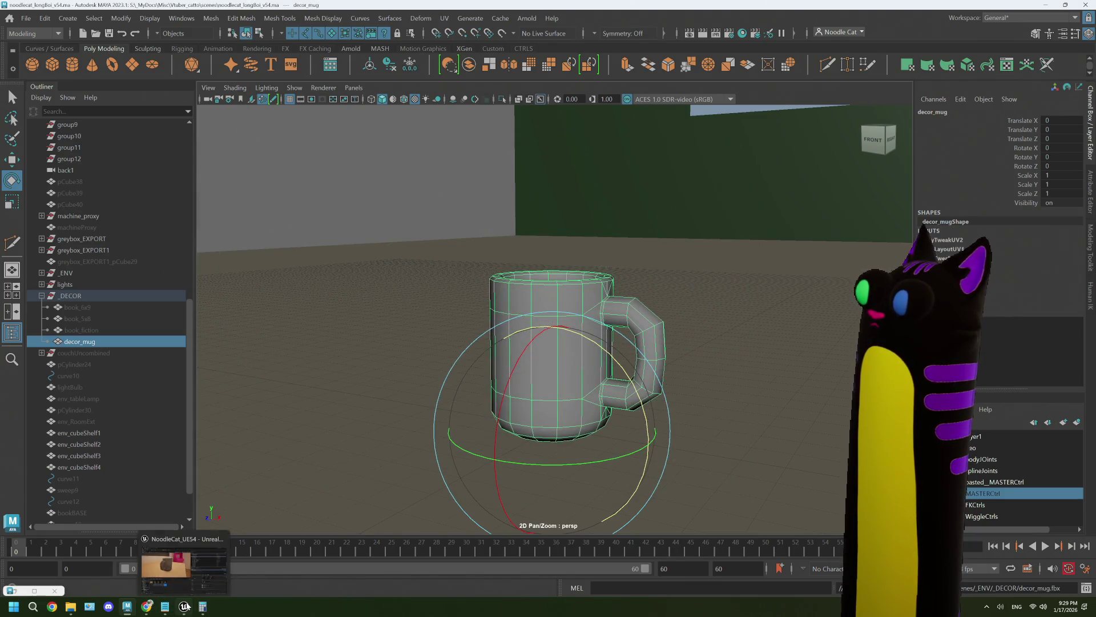
pyautogui.click(194, 568)
pyautogui.rightClick(311, 457)
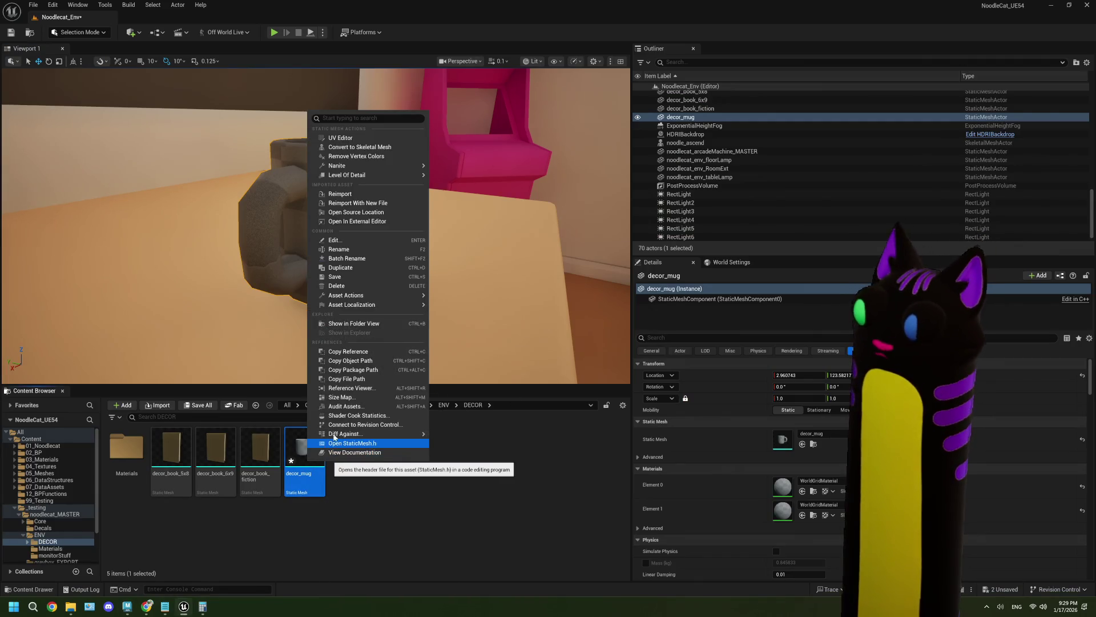
pyautogui.click(340, 193)
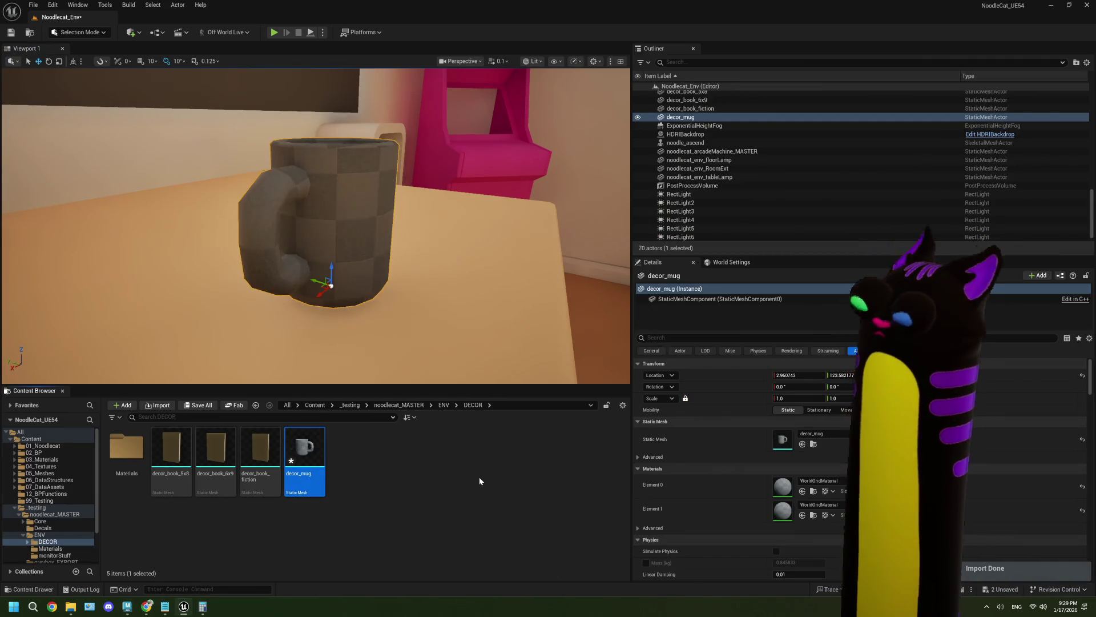
# Deselect the decor_mug asset and orbit around the reimported mug to inspect it.
pyautogui.click(454, 484)
pyautogui.keyDown('alt'); pyautogui.moveTo(407, 284); pyautogui.dragTo(206, 293); pyautogui.keyUp('alt')
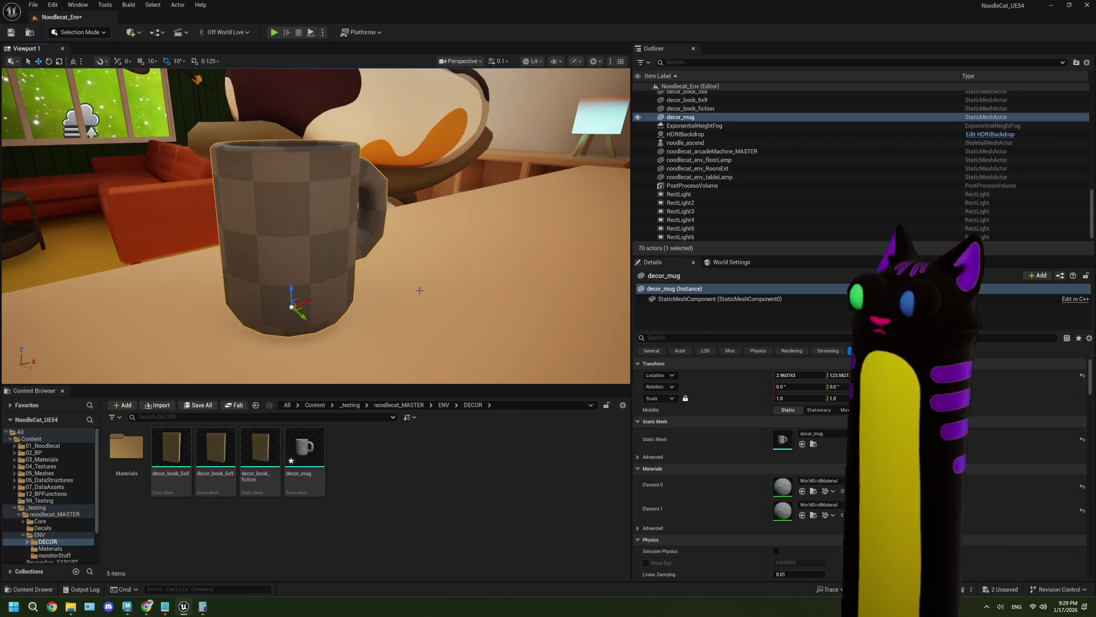
pyautogui.moveTo(302, 453)
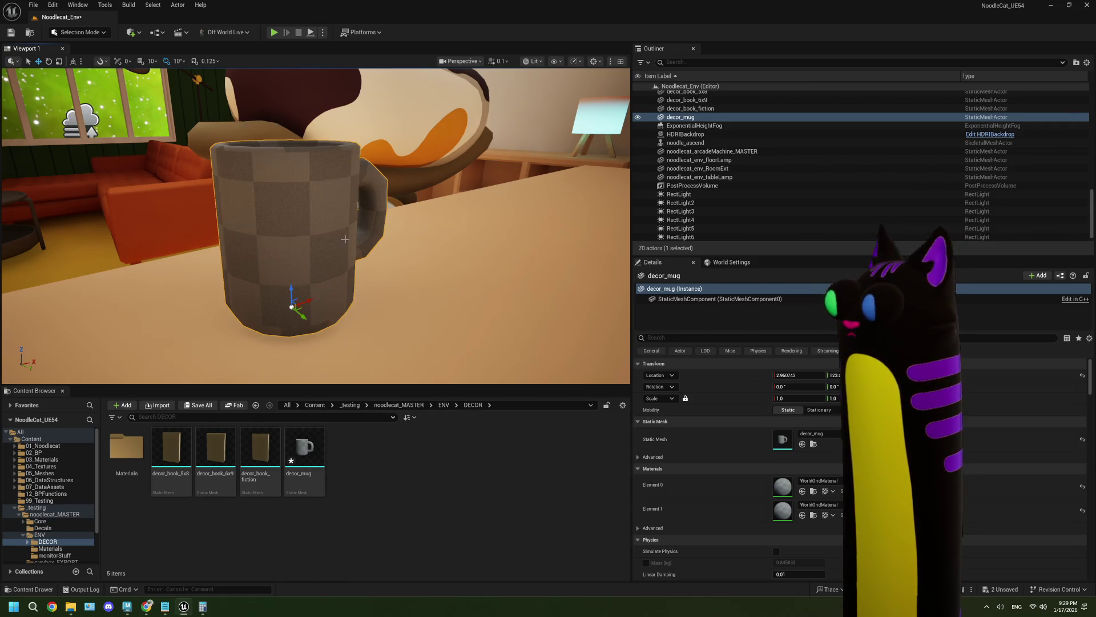
pyautogui.keyDown('alt'); pyautogui.moveTo(343, 235); pyautogui.dragTo(292, 237); pyautogui.keyUp('alt')
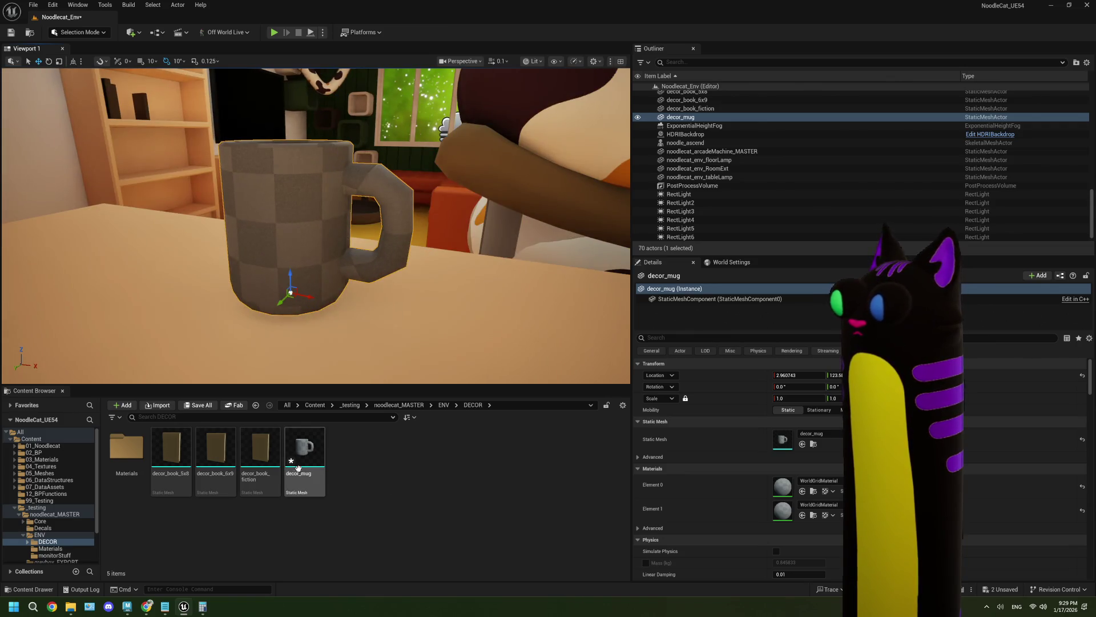
# Duplicate MI_bookBrown in the DECOR Materials folder as a new instance named MI_mug.
pyautogui.doubleClick(126, 449)
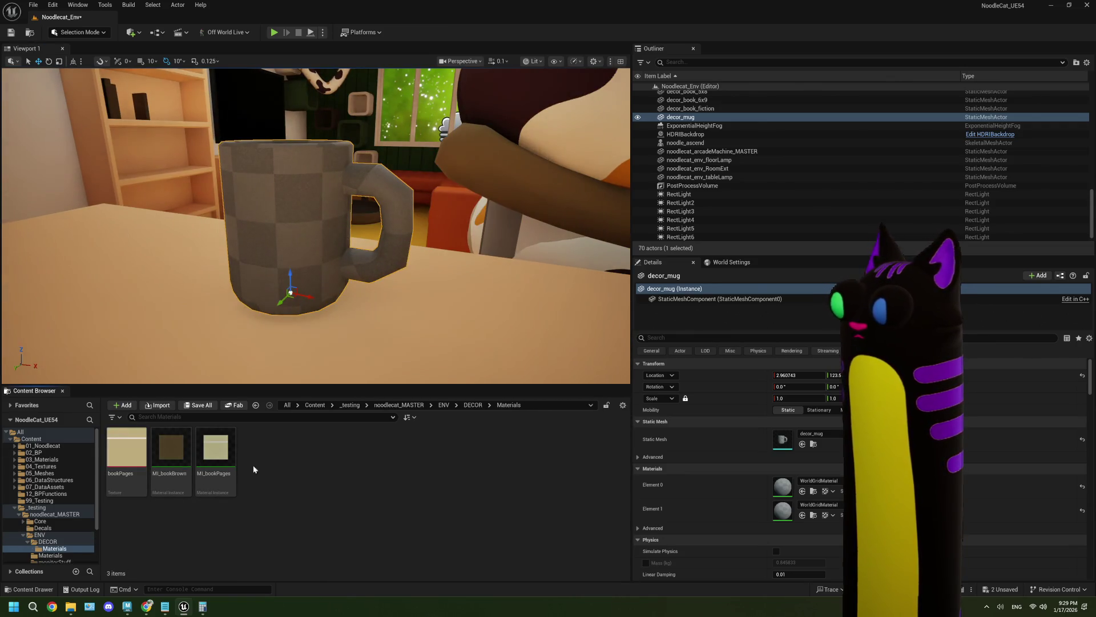
pyautogui.click(177, 459)
pyautogui.rightClick(179, 461)
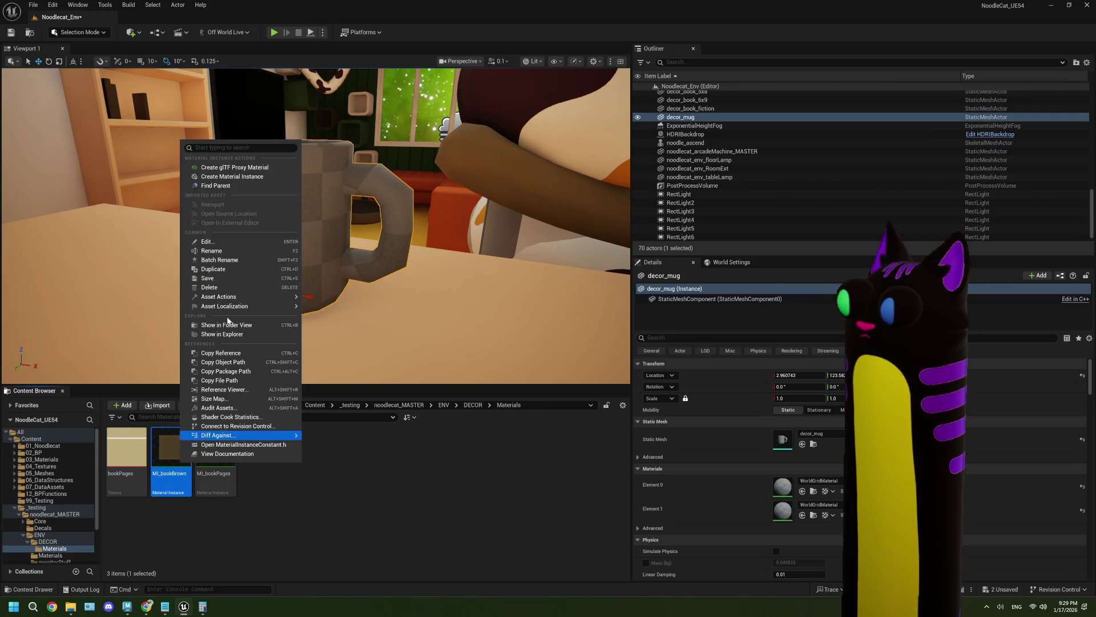
pyautogui.click(220, 271)
pyautogui.write('MI_mug')
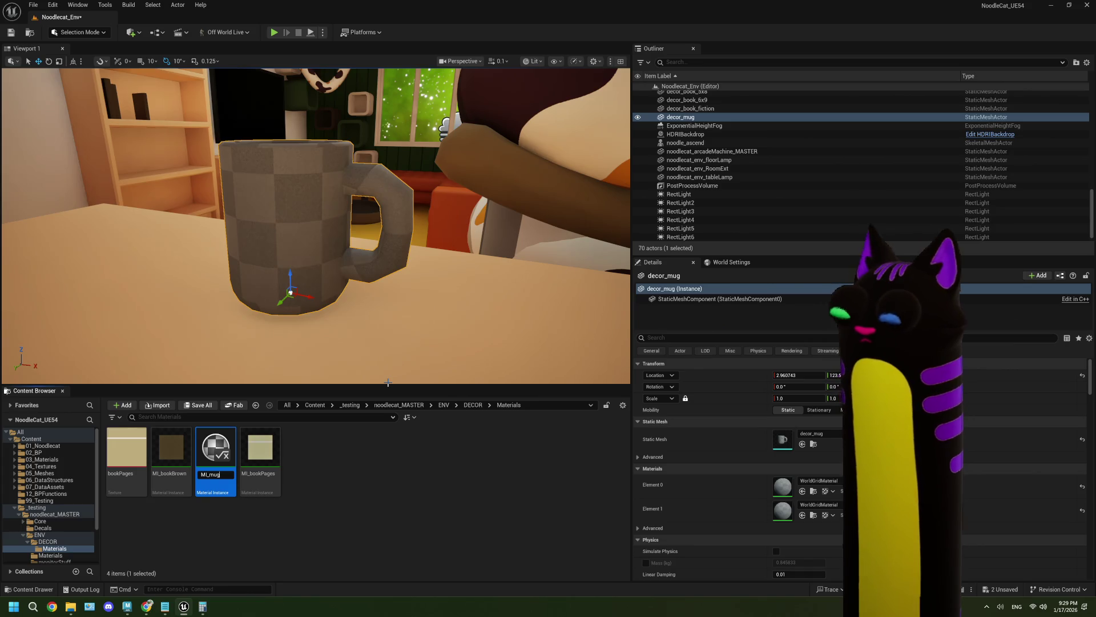
pyautogui.press('Return')
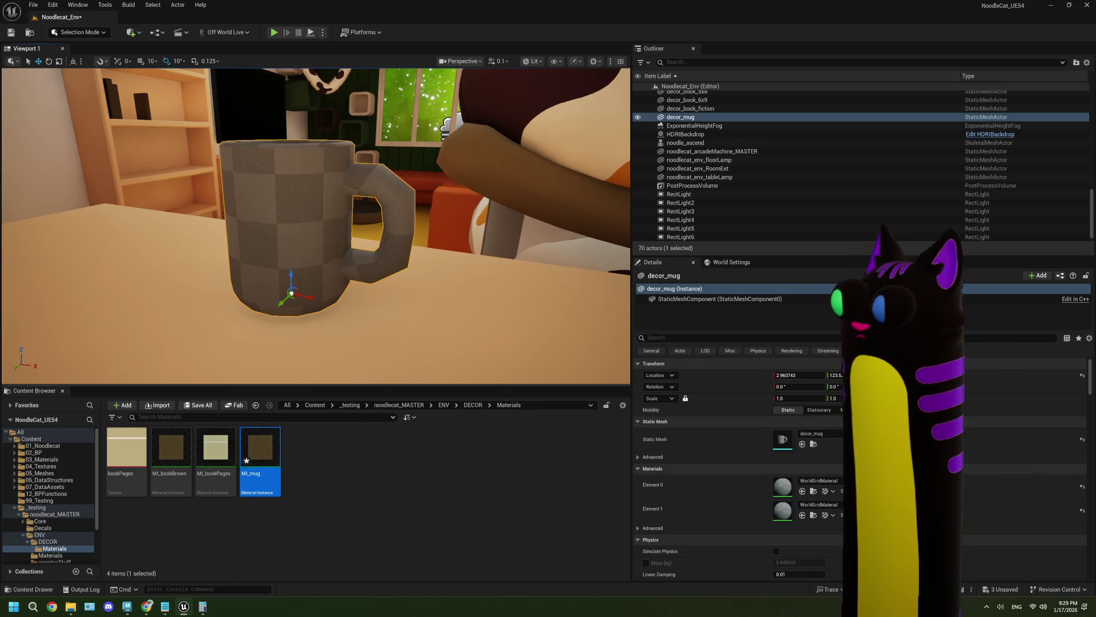
# Assign MI_mug to the mug's Element 0 and Element 1 material slots.
pyautogui.moveTo(260, 454)
pyautogui.mouseDown()
pyautogui.moveTo(514, 480)
pyautogui.moveTo(786, 489)
pyautogui.mouseUp()
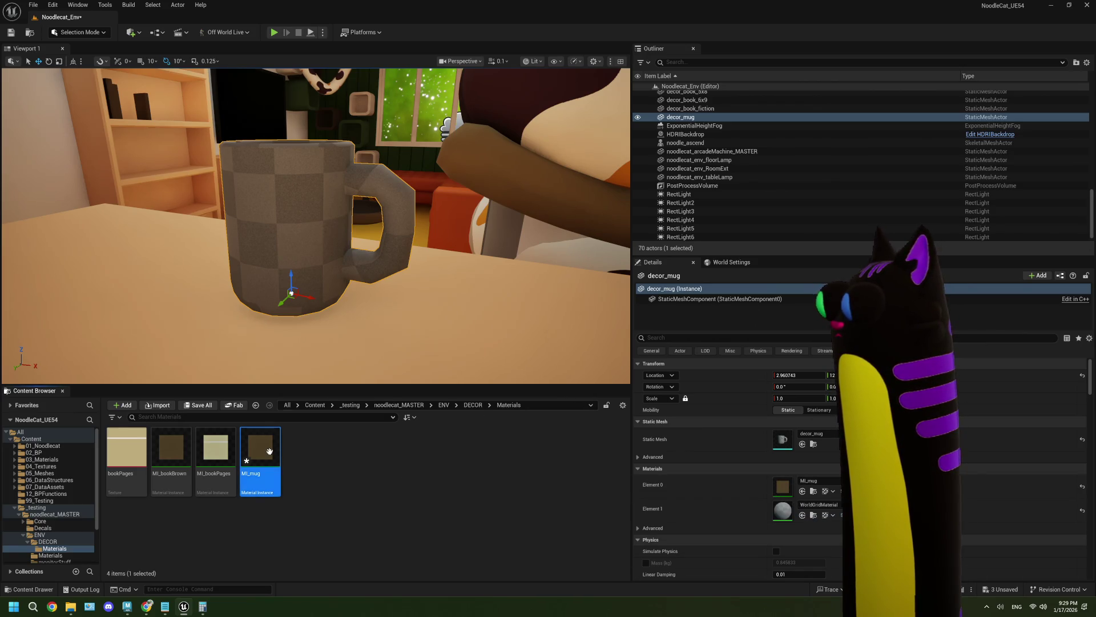
pyautogui.moveTo(259, 454)
pyautogui.mouseDown()
pyautogui.moveTo(805, 503)
pyautogui.moveTo(789, 508)
pyautogui.mouseUp()
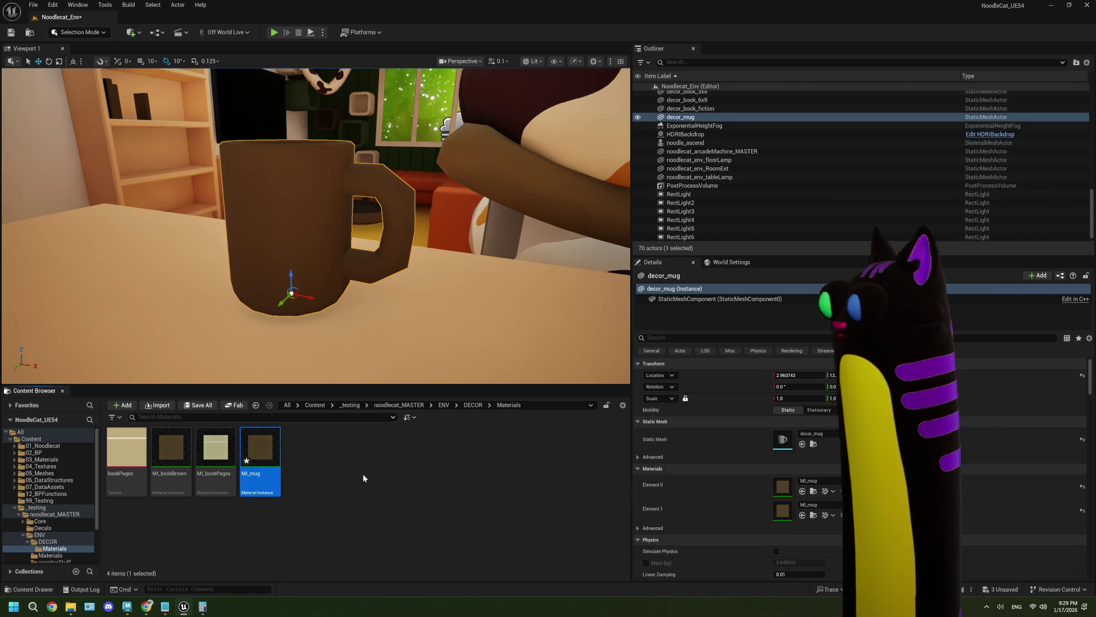
pyautogui.doubleClick(260, 450)
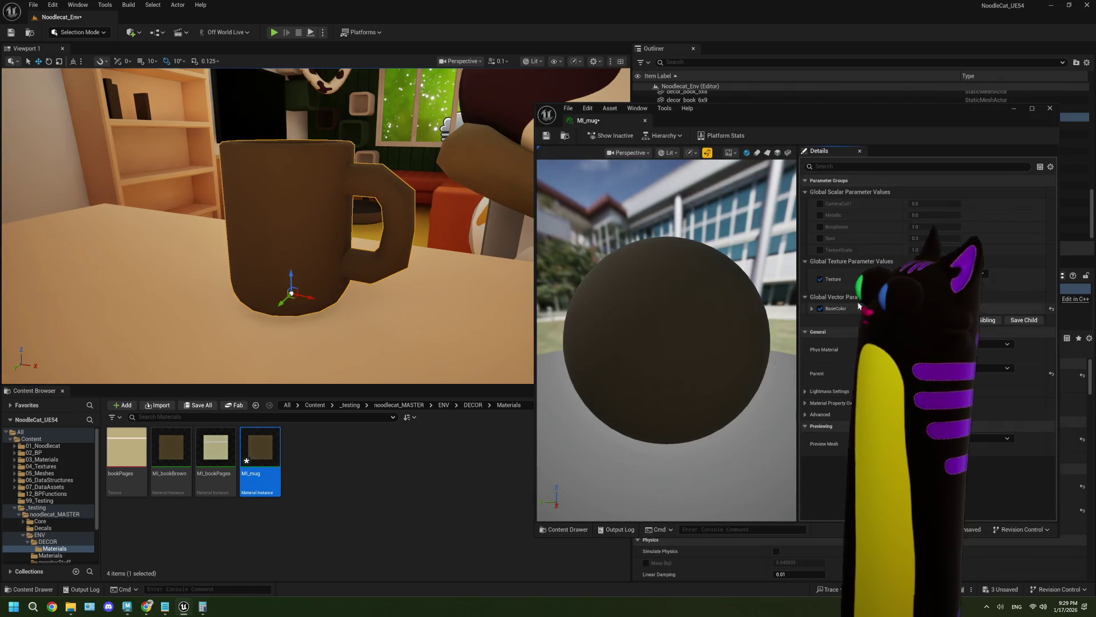
# Lighten MI_mug's BaseColor from brown to a near-white, then save and close the material.
pyautogui.click(936, 309)
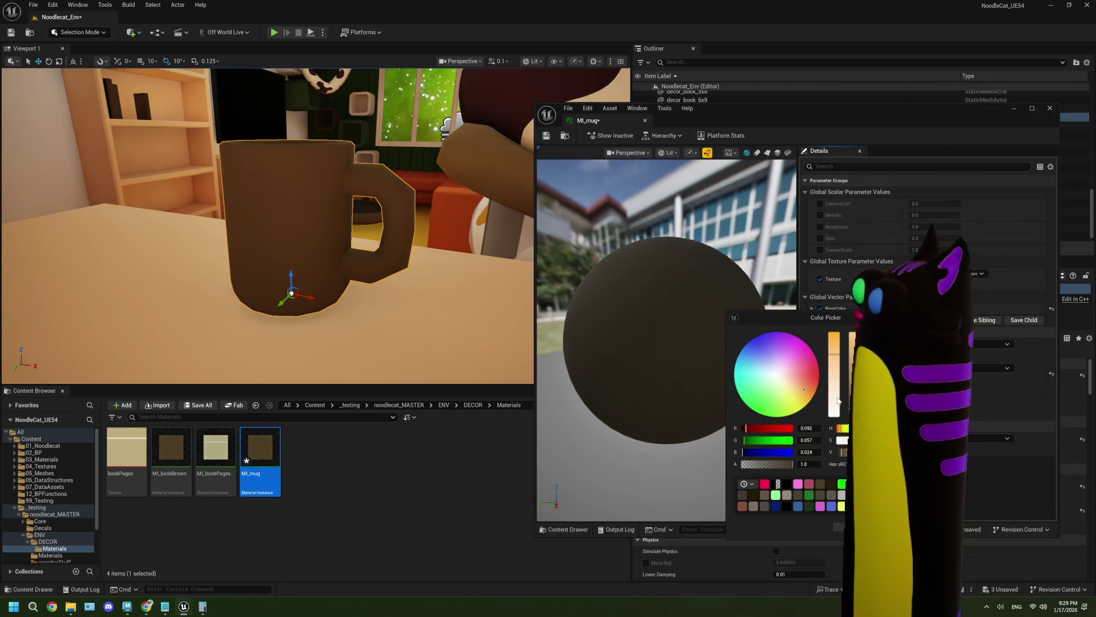
pyautogui.moveTo(838, 401); pyautogui.dragTo(855, 343)
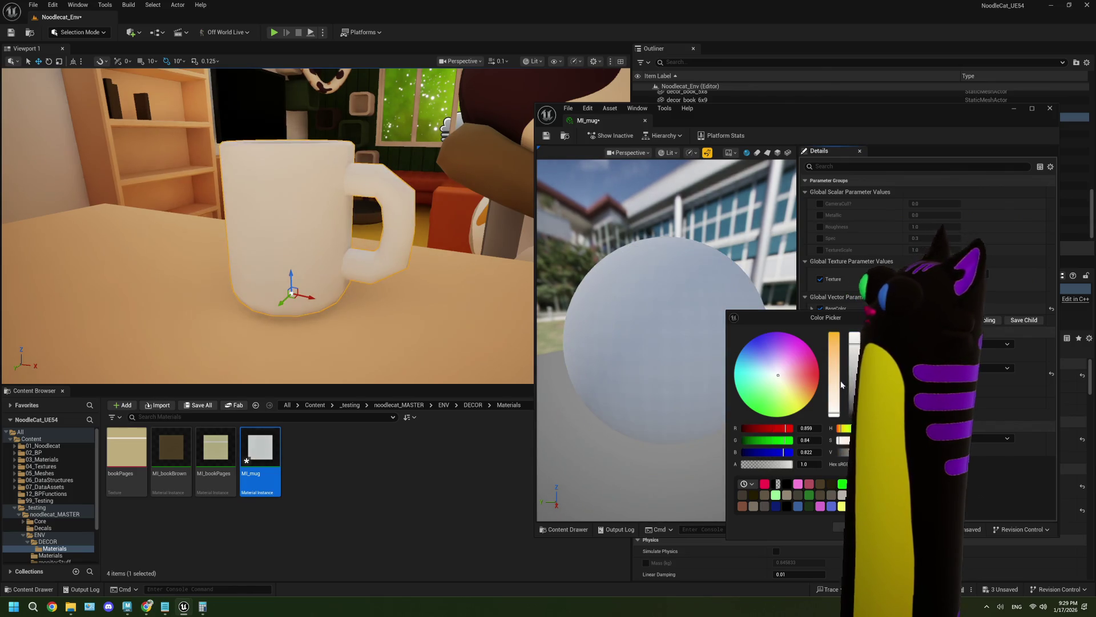
pyautogui.moveTo(838, 411); pyautogui.dragTo(855, 354)
pyautogui.moveTo(836, 405); pyautogui.dragTo(835, 411)
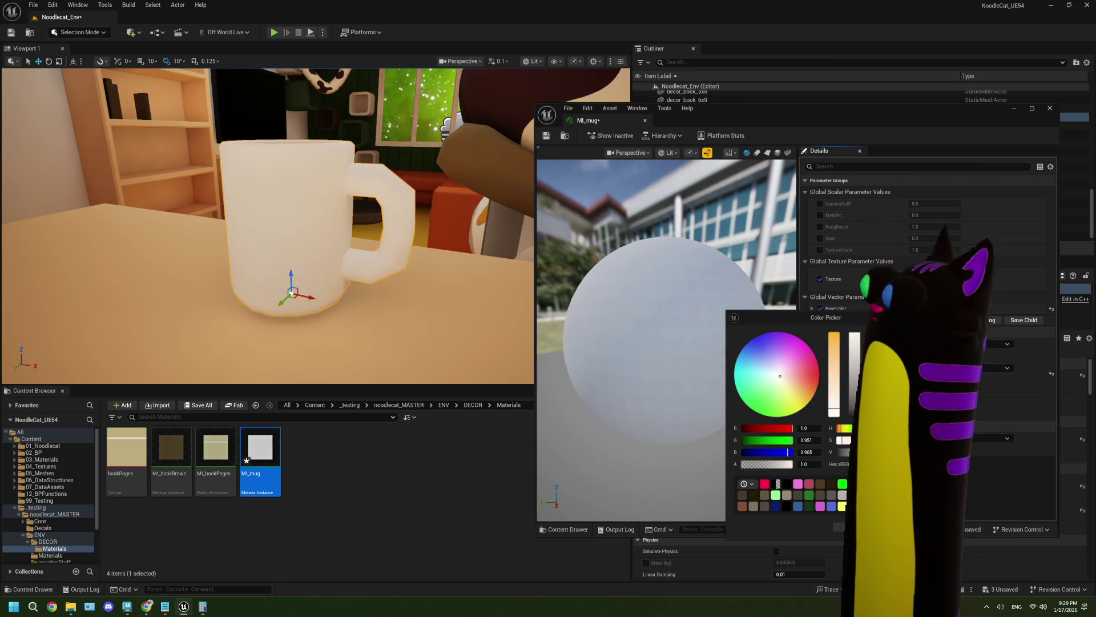
pyautogui.click(839, 527)
pyautogui.keyDown('alt'); pyautogui.moveTo(297, 228); pyautogui.dragTo(205, 228); pyautogui.keyUp('alt')
pyautogui.keyDown('alt'); pyautogui.moveTo(366, 354); pyautogui.dragTo(428, 304); pyautogui.keyUp('alt')
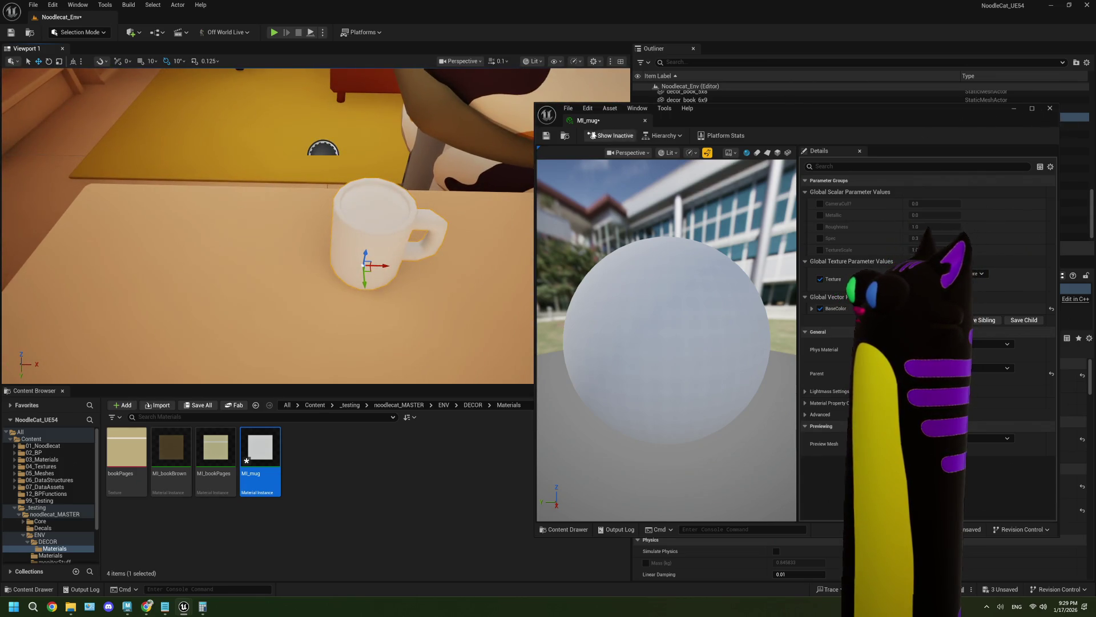
pyautogui.hotkey('ctrl', 's')
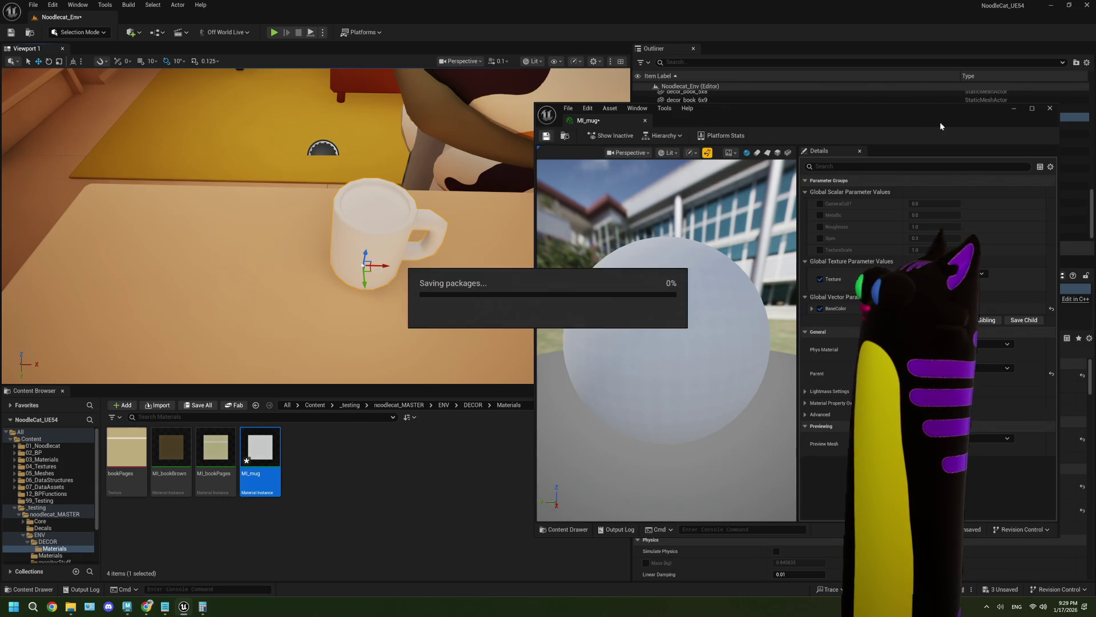
pyautogui.click(1050, 108)
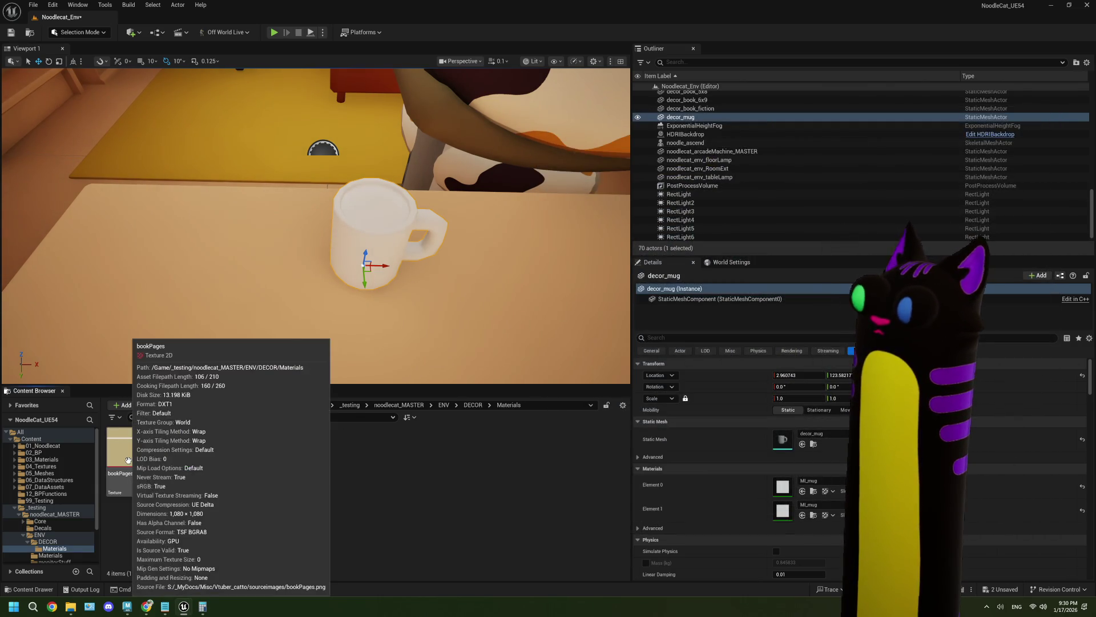
# Duplicate MI_bookBrown as MI_mugTea and assign it to the mug's Element 0 slot.
pyautogui.click(167, 457)
pyautogui.rightClick(167, 457)
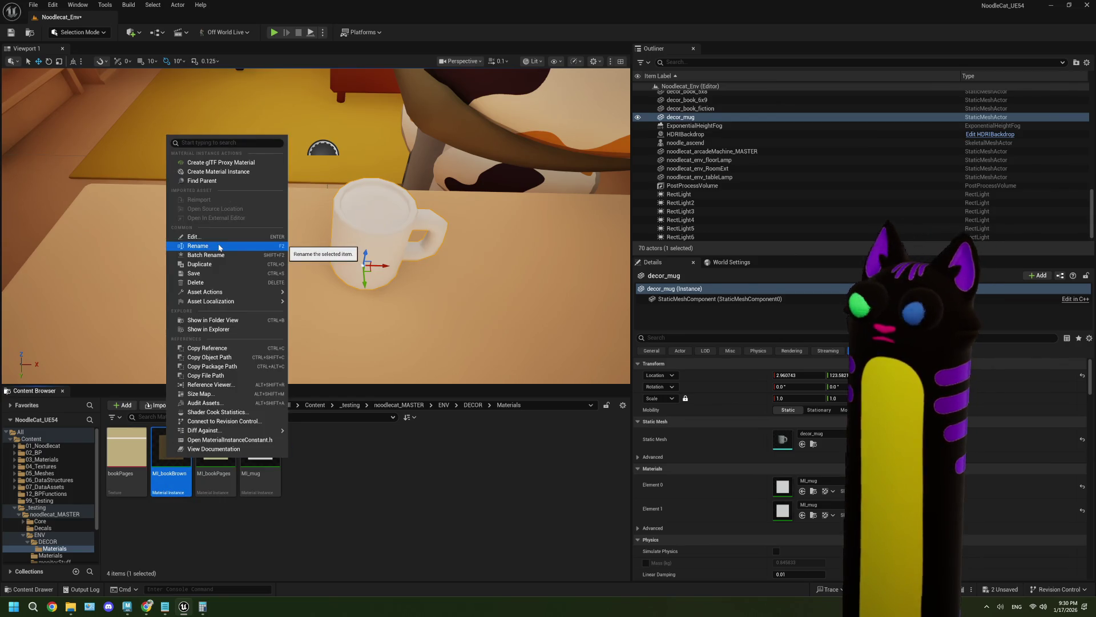
pyautogui.click(199, 264)
pyautogui.write('MI_')
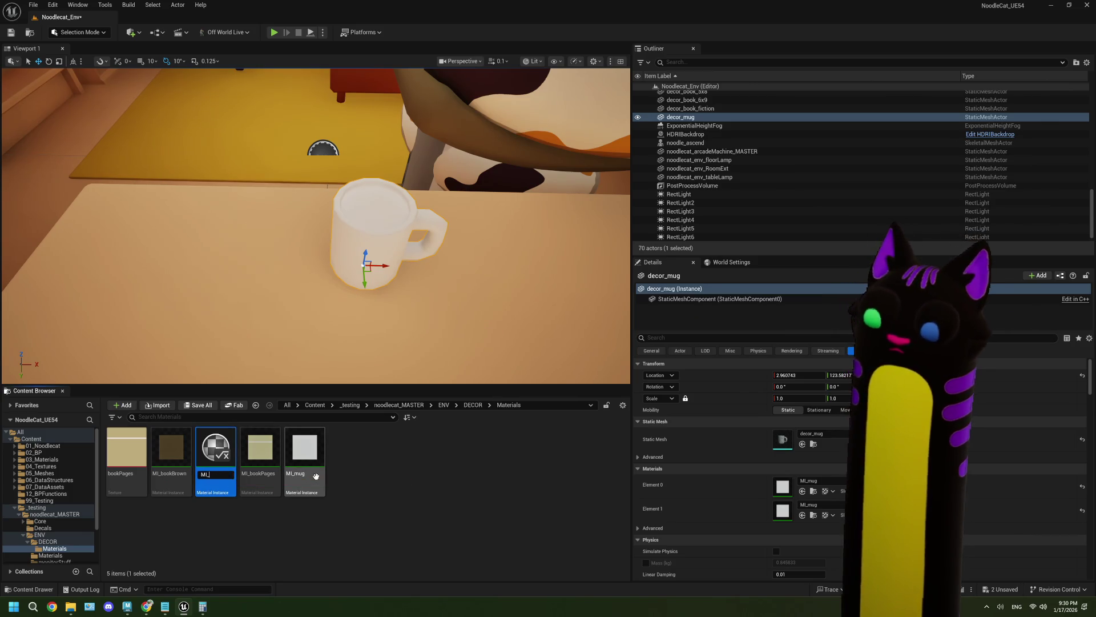
pyautogui.press('BackSpace')
pyautogui.press('BackSpace')
pyautogui.write('m,')
pyautogui.press('BackSpace')
pyautogui.press('BackSpace')
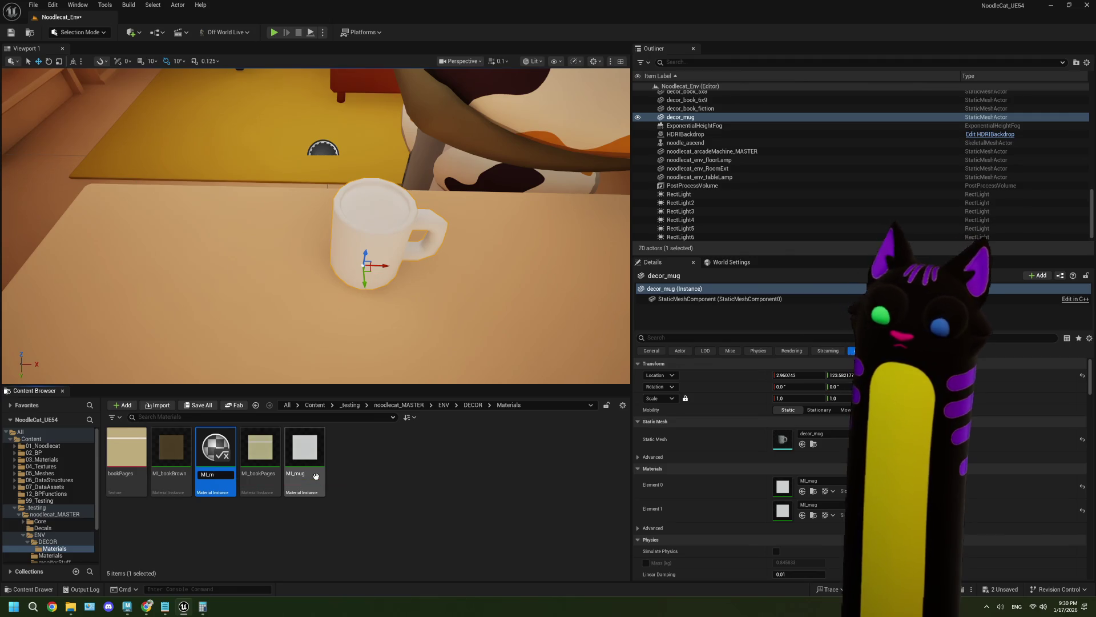
pyautogui.write('ugTea')
pyautogui.press('Return')
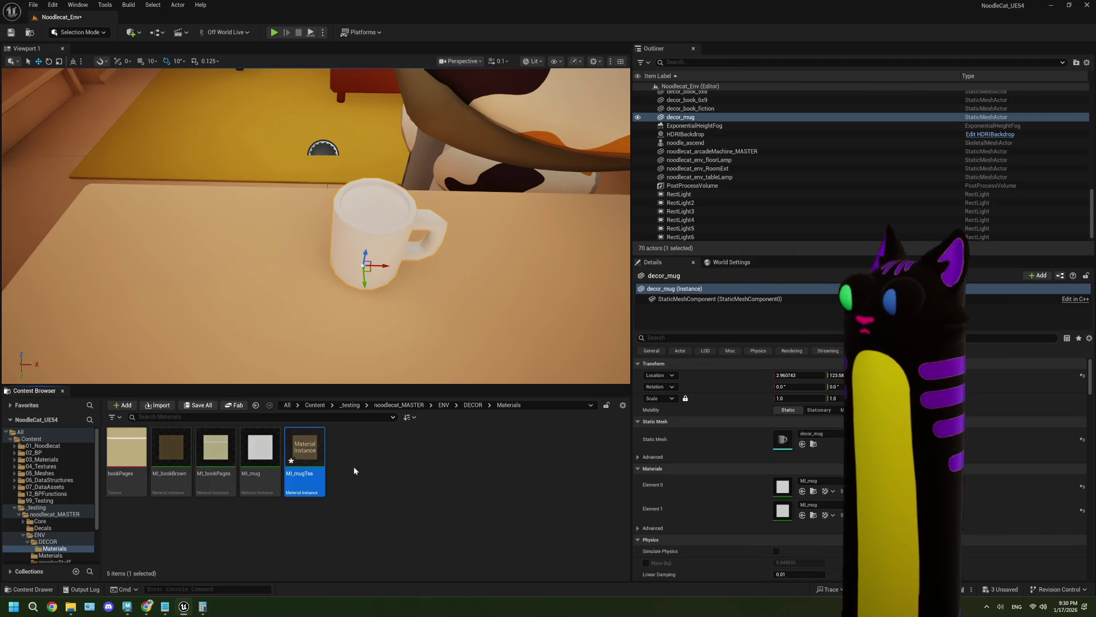
pyautogui.moveTo(305, 457); pyautogui.dragTo(783, 486)
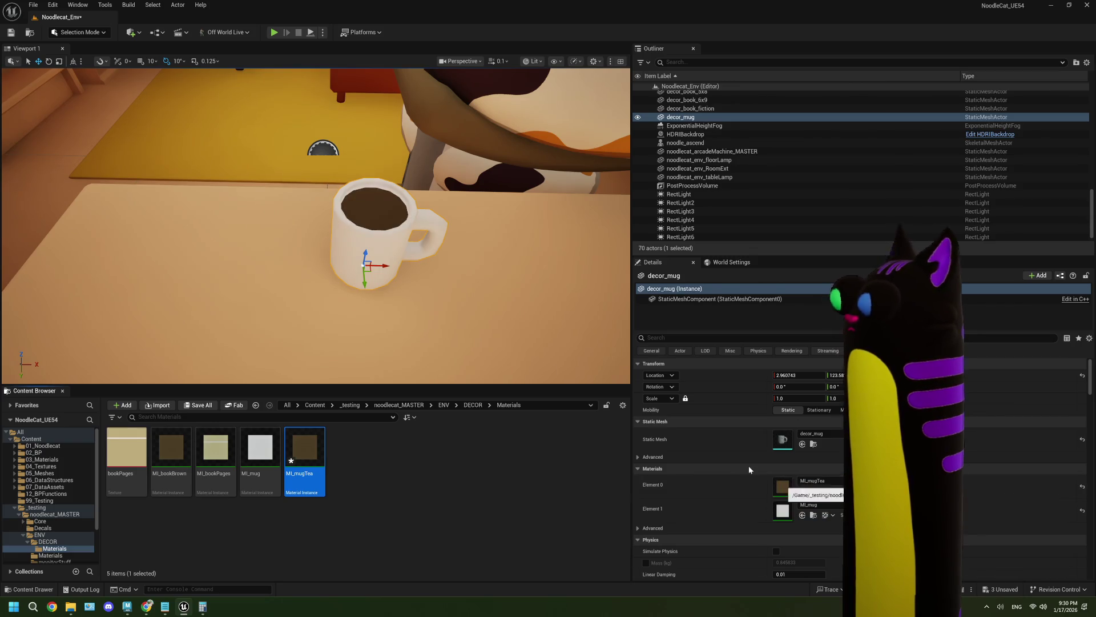
pyautogui.moveTo(343, 228)
pyautogui.mouseDown(button='right')
pyautogui.moveTo(274, 246)
pyautogui.moveTo(277, 227)
pyautogui.mouseUp(button='right')
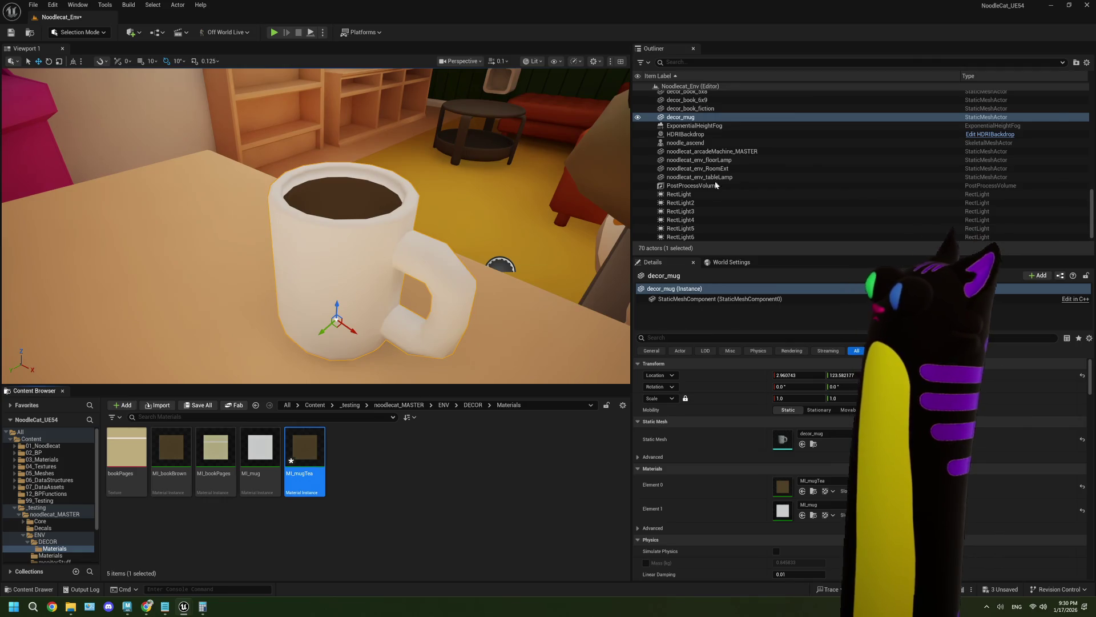
# Try the Metallic override, then enable Spec and Roughness, raising Spec and lowering Roughness.
pyautogui.doubleClick(313, 463)
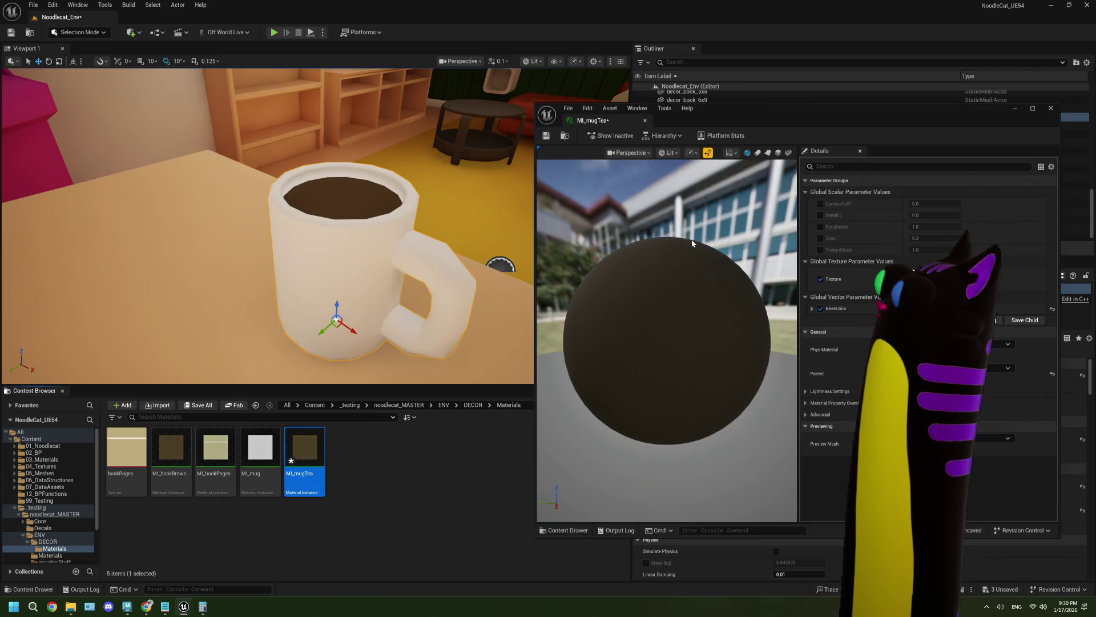
pyautogui.click(821, 215)
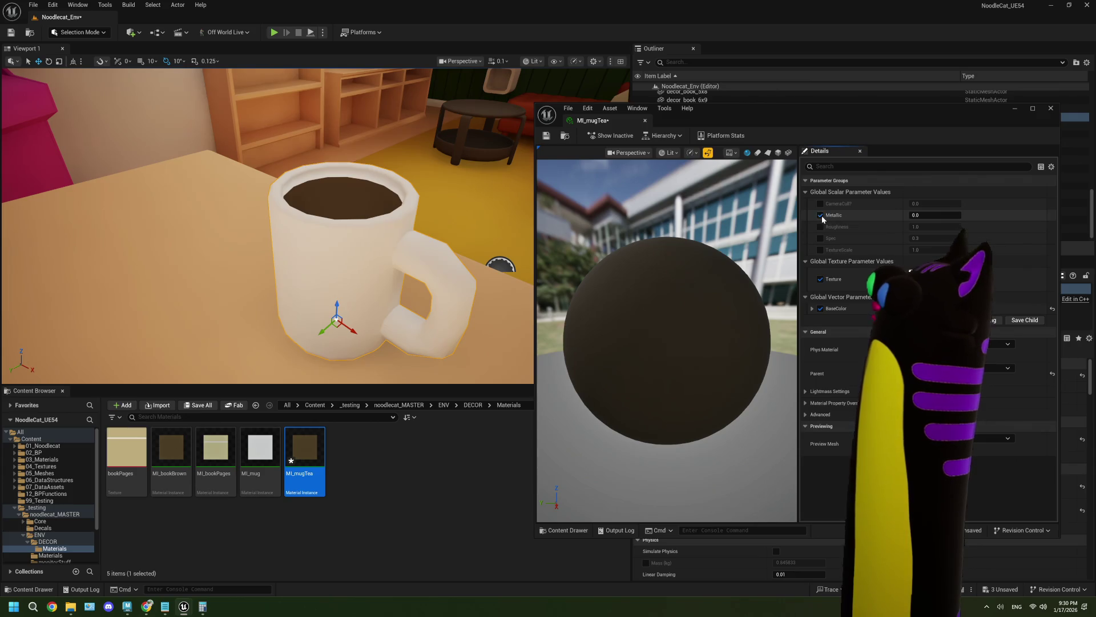
pyautogui.click(821, 215)
pyautogui.click(820, 238)
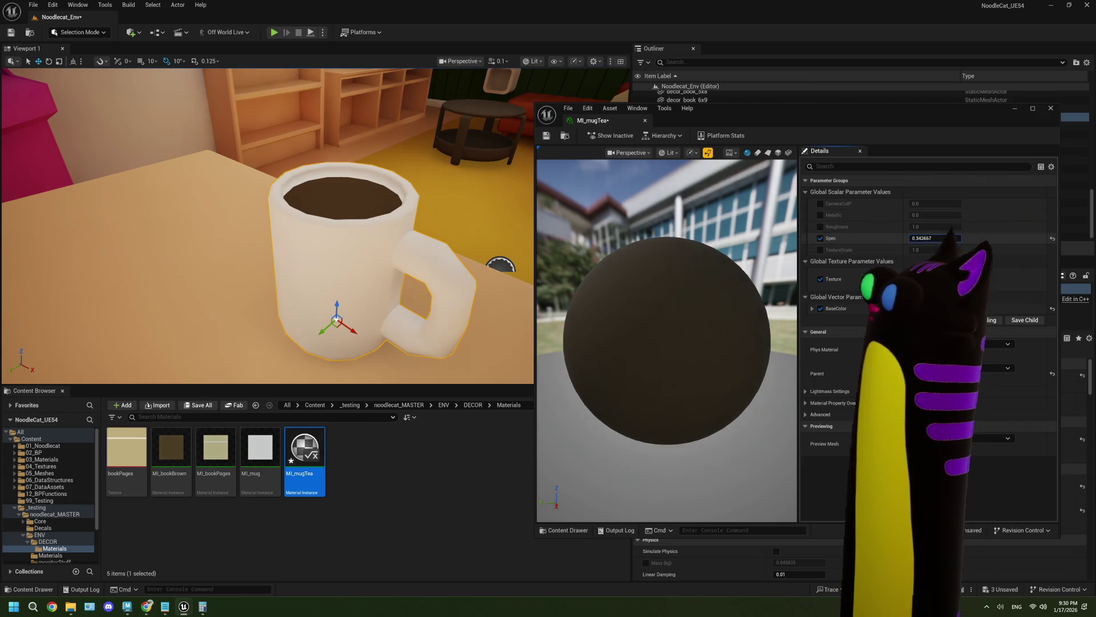
pyautogui.moveTo(938, 239)
pyautogui.mouseDown()
pyautogui.moveTo(971, 239)
pyautogui.moveTo(913, 239)
pyautogui.moveTo(951, 227)
pyautogui.moveTo(922, 226)
pyautogui.mouseUp()
pyautogui.click(821, 227)
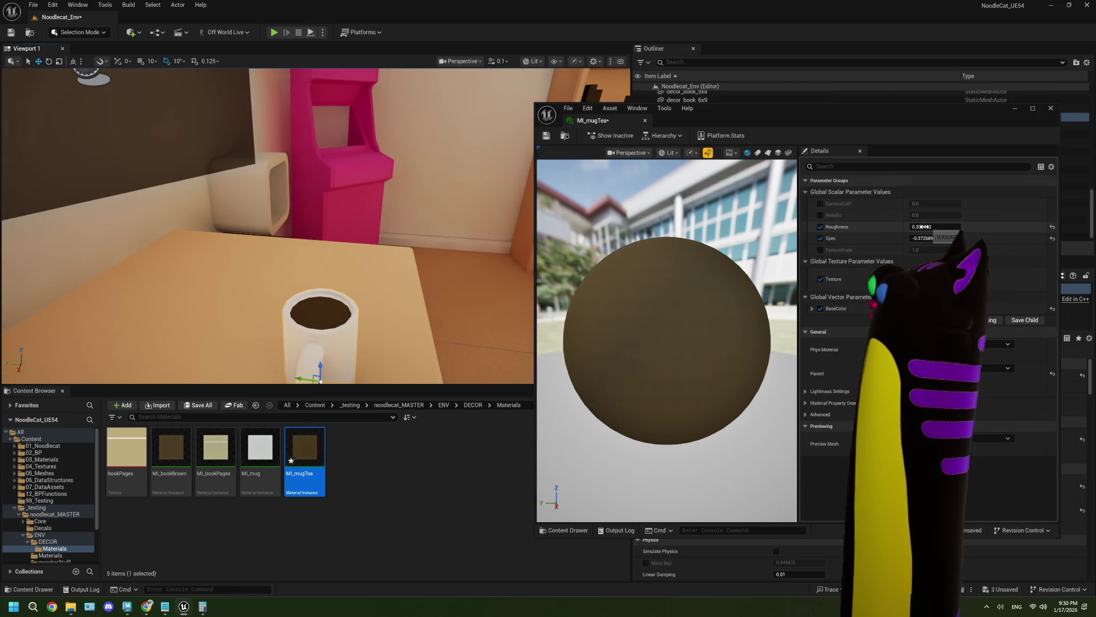
pyautogui.moveTo(935, 227)
pyautogui.mouseDown()
pyautogui.moveTo(914, 227)
pyautogui.moveTo(931, 226)
pyautogui.mouseUp()
# Turn the Roughness and Spec overrides back off, then save and close MI_mugTea.
pyautogui.press('Tab')
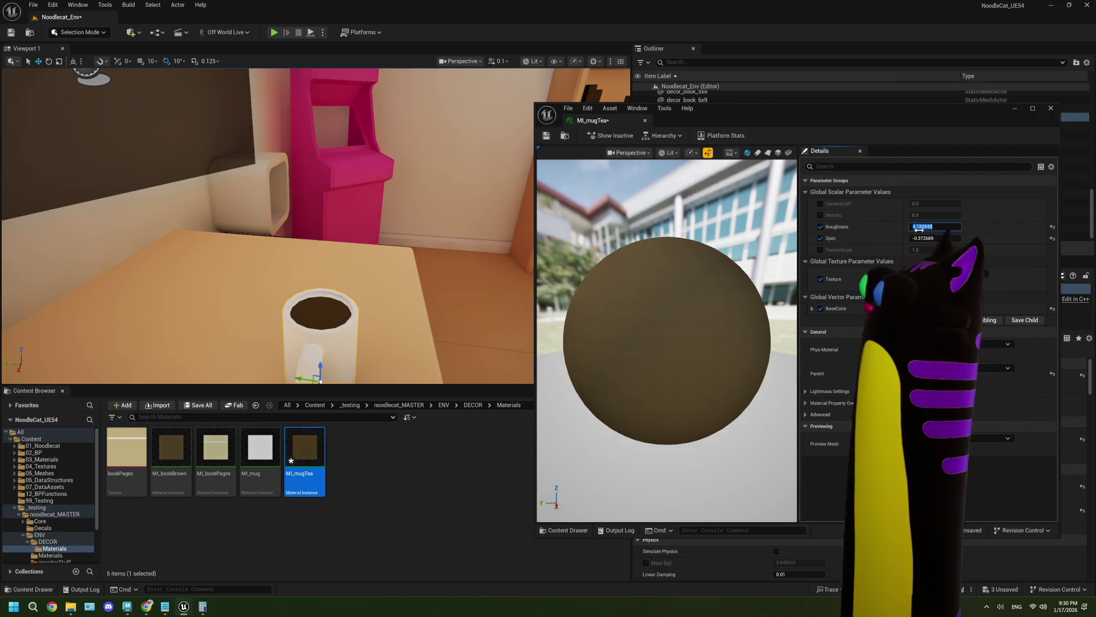
pyautogui.click(820, 227)
pyautogui.click(820, 239)
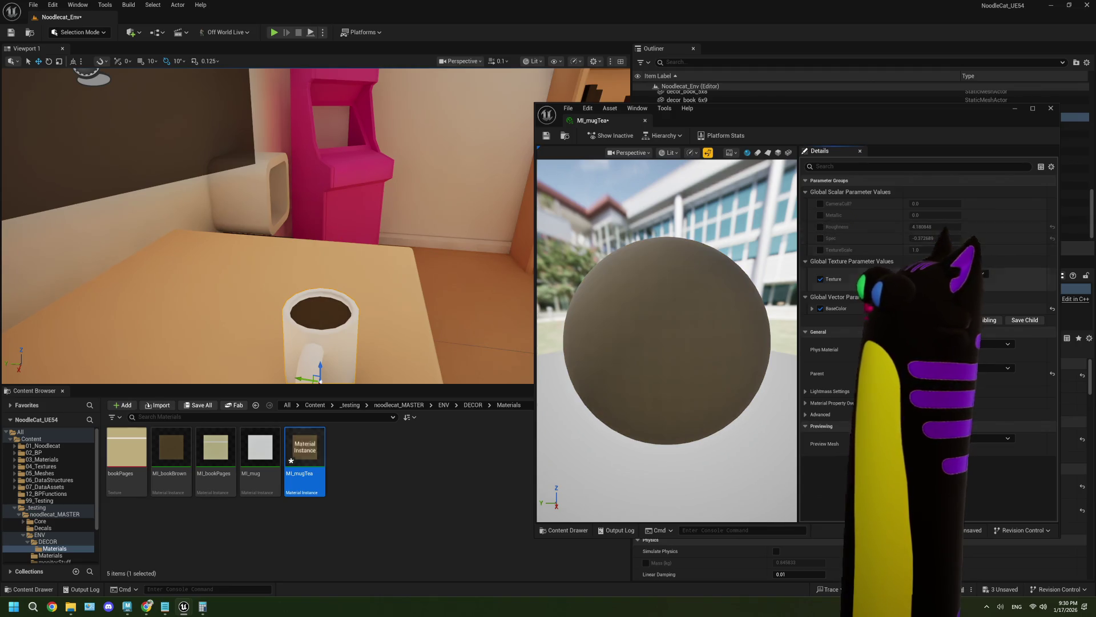
pyautogui.moveTo(363, 336); pyautogui.dragTo(364, 336, button='right')
pyautogui.hotkey('ctrl', 's')
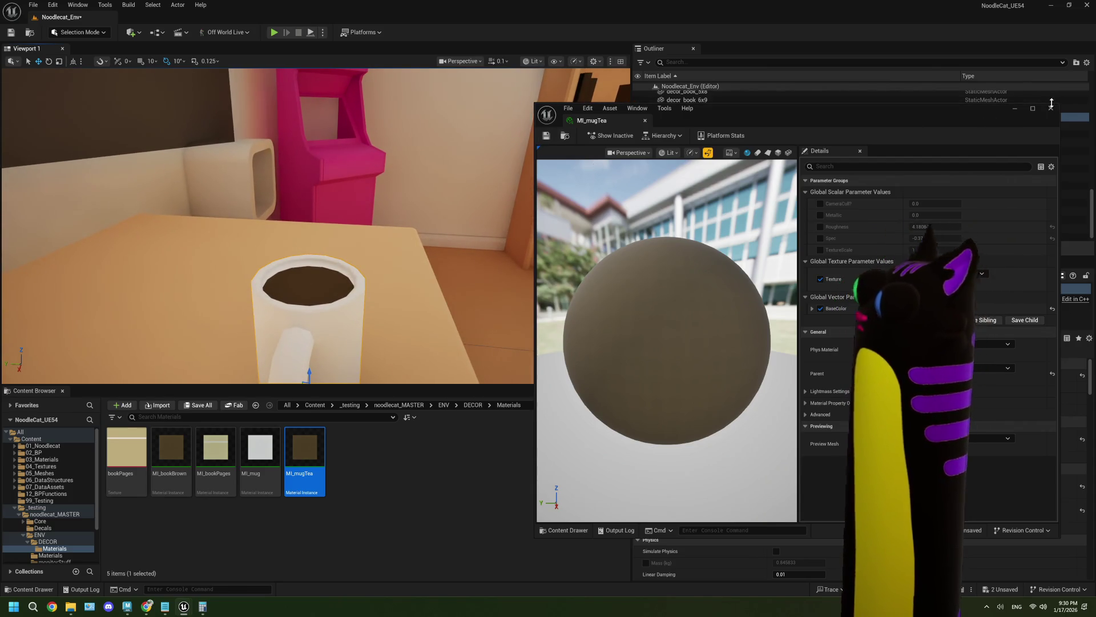
pyautogui.click(1051, 108)
pyautogui.moveTo(395, 258); pyautogui.dragTo(396, 258, button='right')
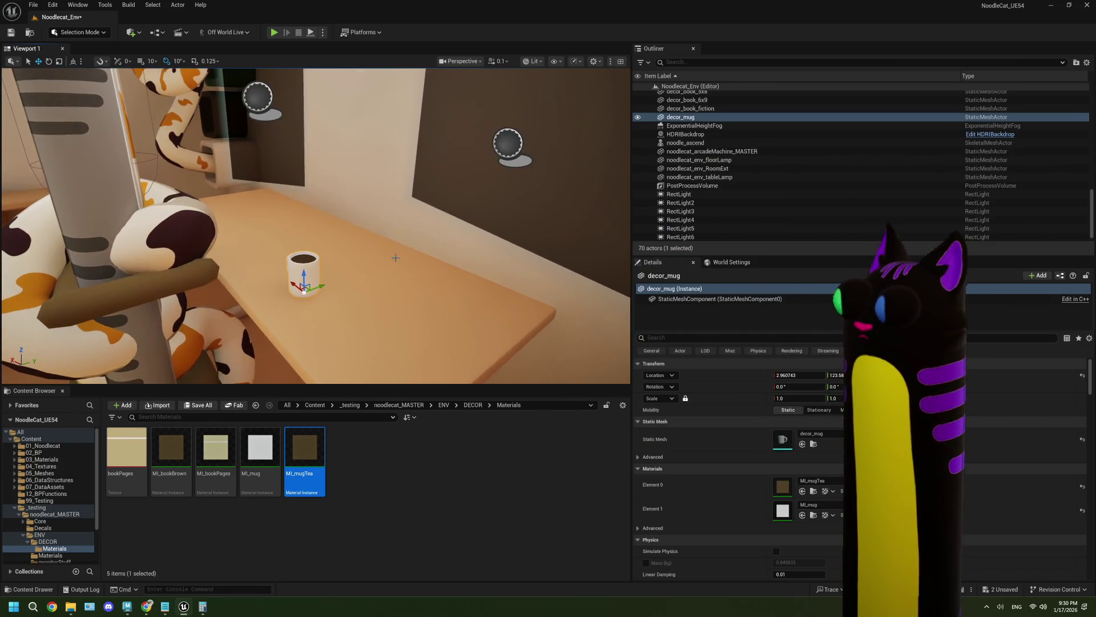
# Split the viewport into perspective and cinematic-camera panes and frame the decor_mug.
pyautogui.click(461, 62)
pyautogui.click(488, 111)
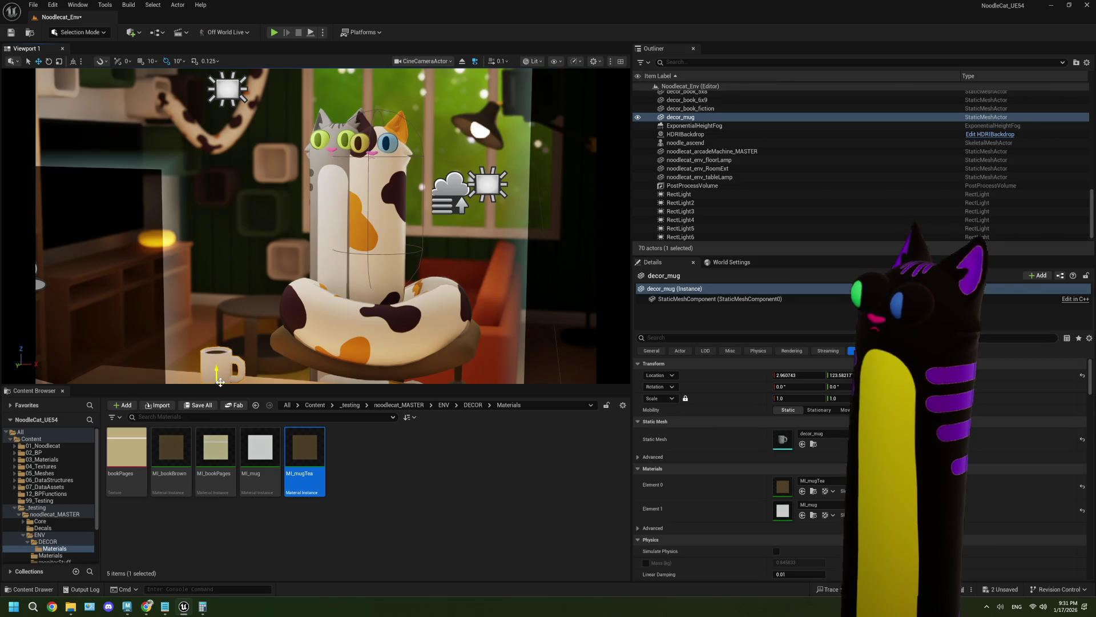
pyautogui.click(624, 61)
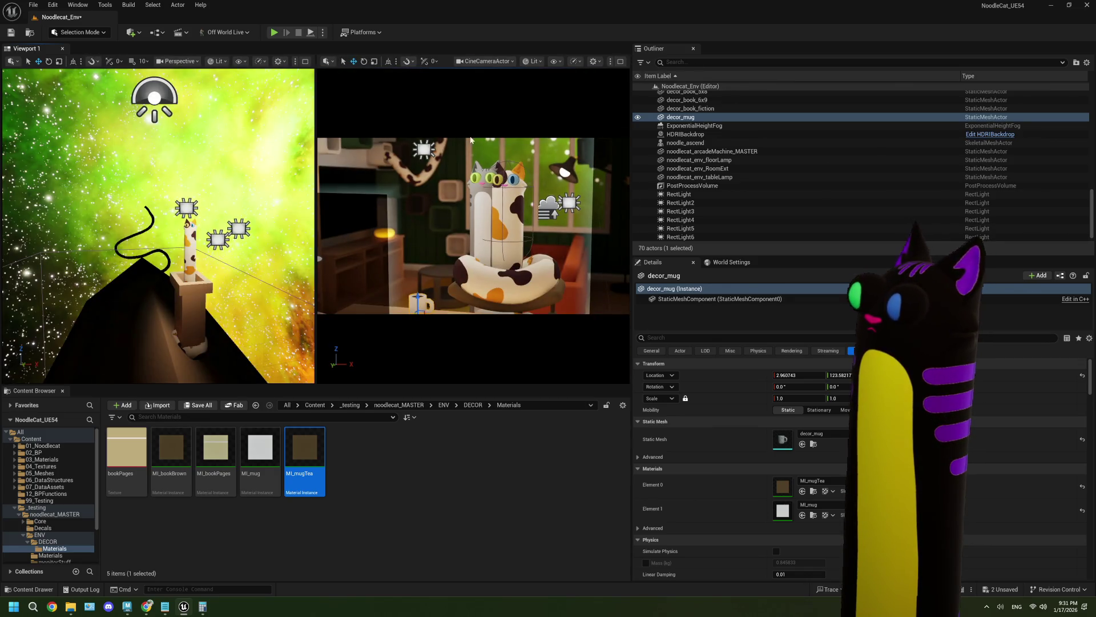
pyautogui.press('f')
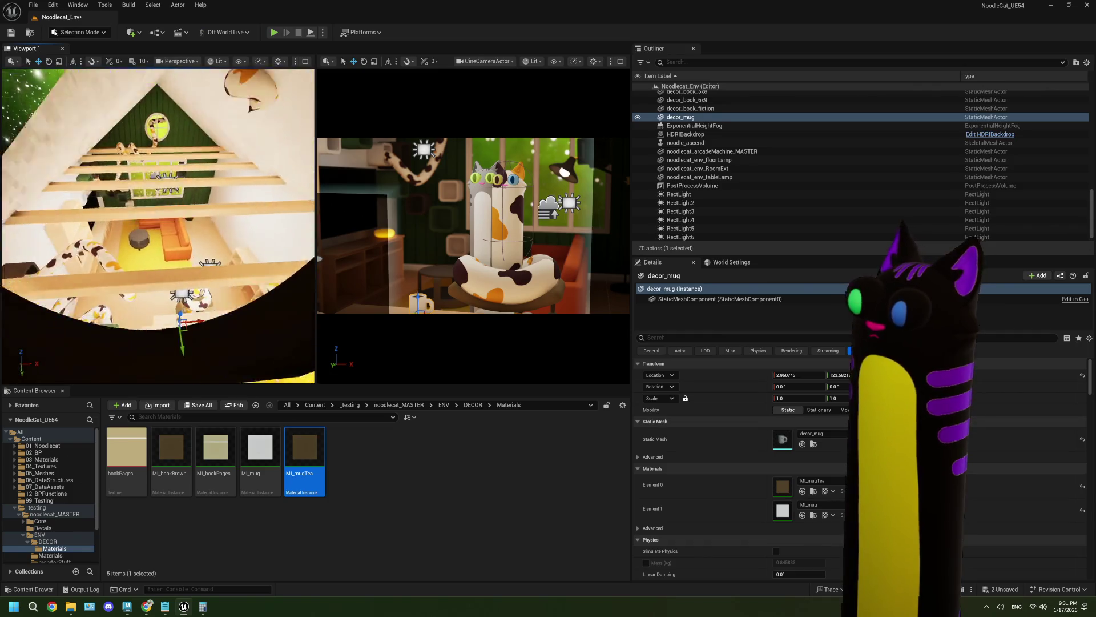
pyautogui.moveTo(221, 242)
pyautogui.keyDown('alt'); pyautogui.mouseDown()
pyautogui.moveTo(170, 238)
pyautogui.moveTo(179, 242)
pyautogui.mouseUp(); pyautogui.keyUp('alt')
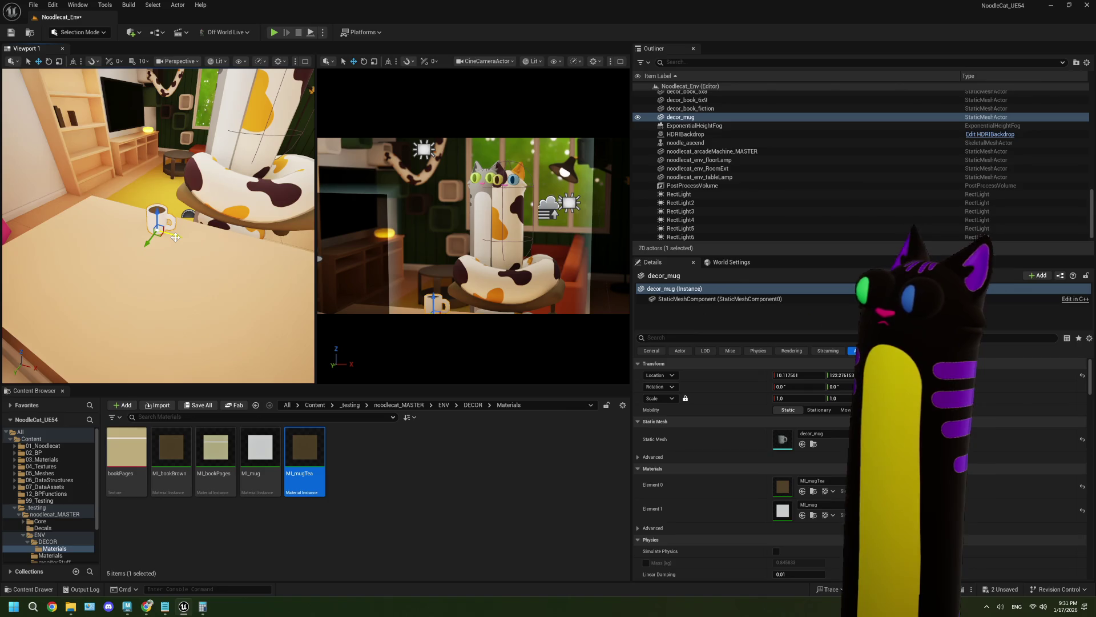
# Slide the mug back along X and rotate it on the desk.
pyautogui.moveTo(176, 237)
pyautogui.mouseDown()
pyautogui.moveTo(132, 226)
pyautogui.moveTo(153, 229)
pyautogui.mouseUp()
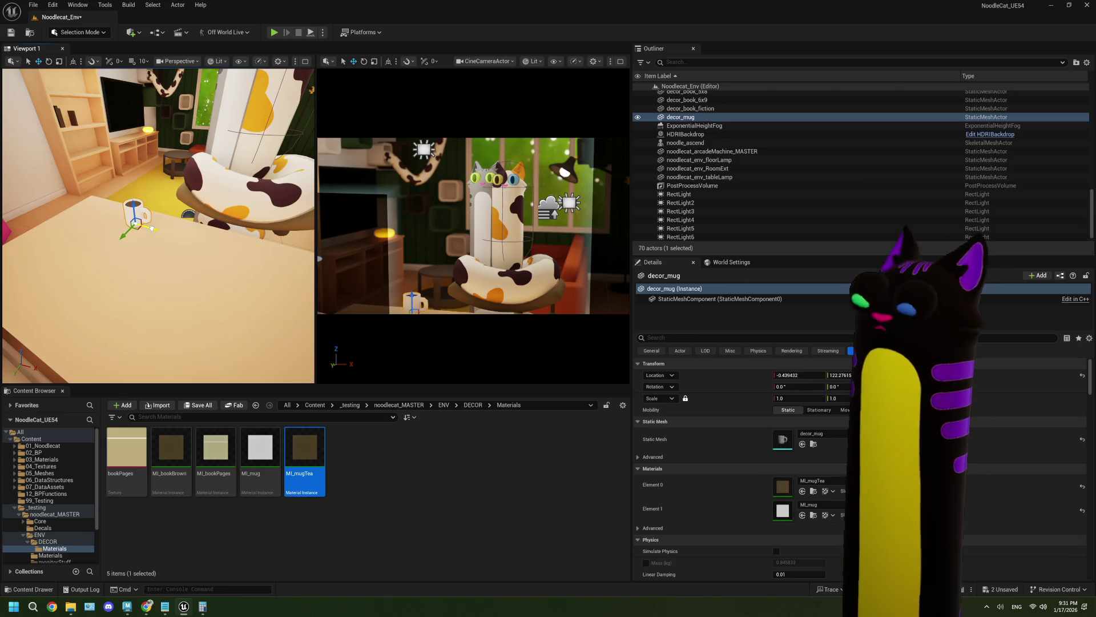
pyautogui.press('e')
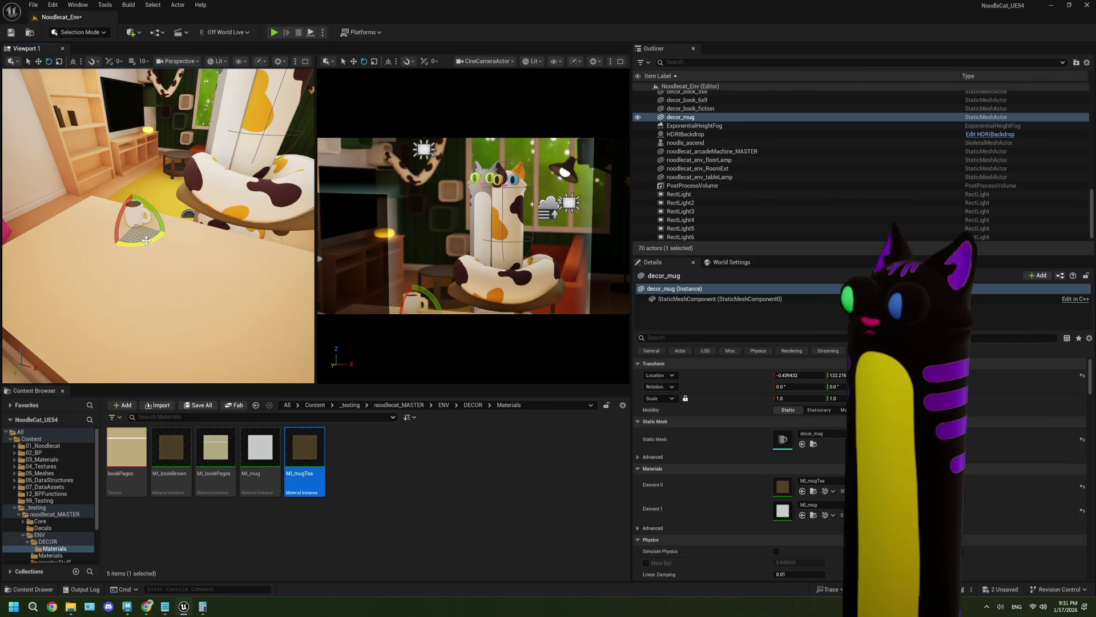
pyautogui.moveTo(147, 240)
pyautogui.mouseDown()
pyautogui.moveTo(177, 225)
pyautogui.moveTo(166, 213)
pyautogui.moveTo(151, 231)
pyautogui.mouseUp()
pyautogui.press('w')
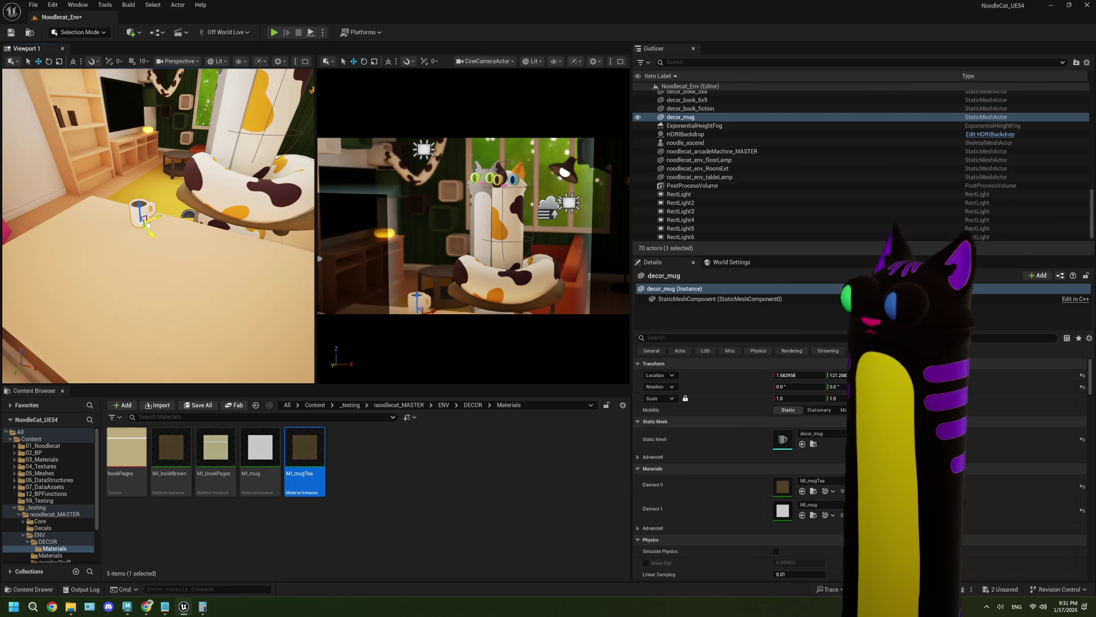
pyautogui.press('e')
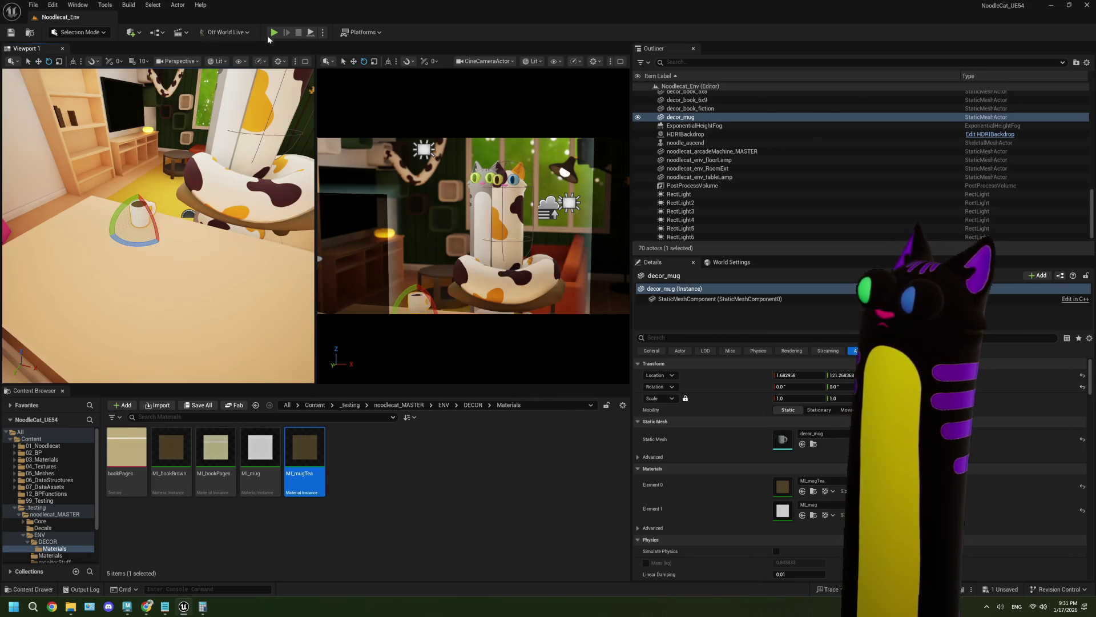
# Maximize the camera view and run a quick Play test of the scene.
pyautogui.click(621, 61)
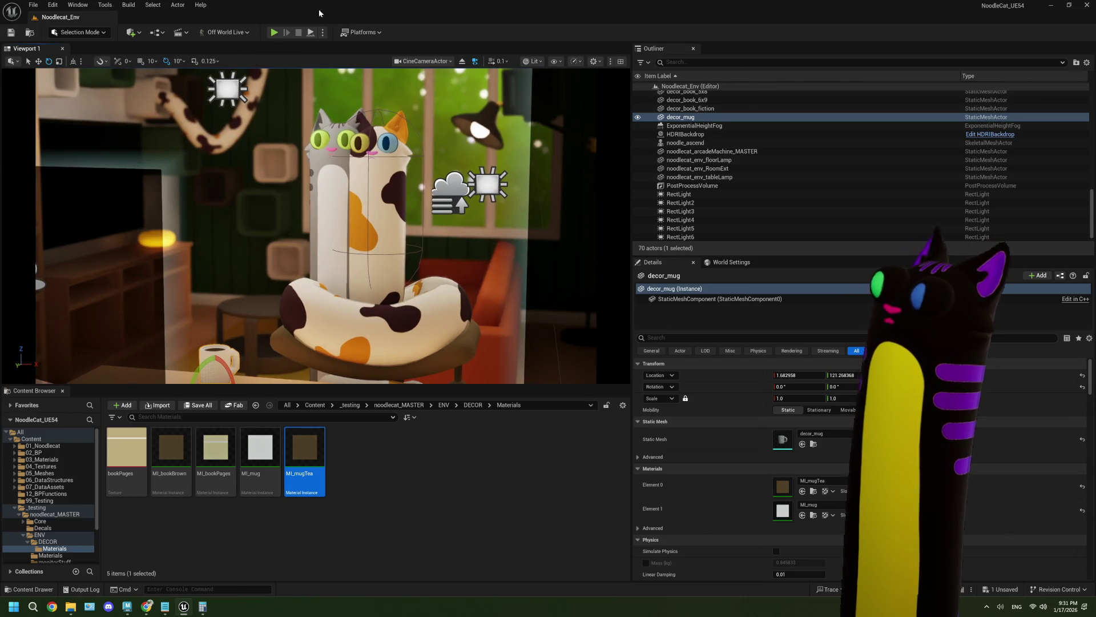
pyautogui.hotkey('alt', 'p')
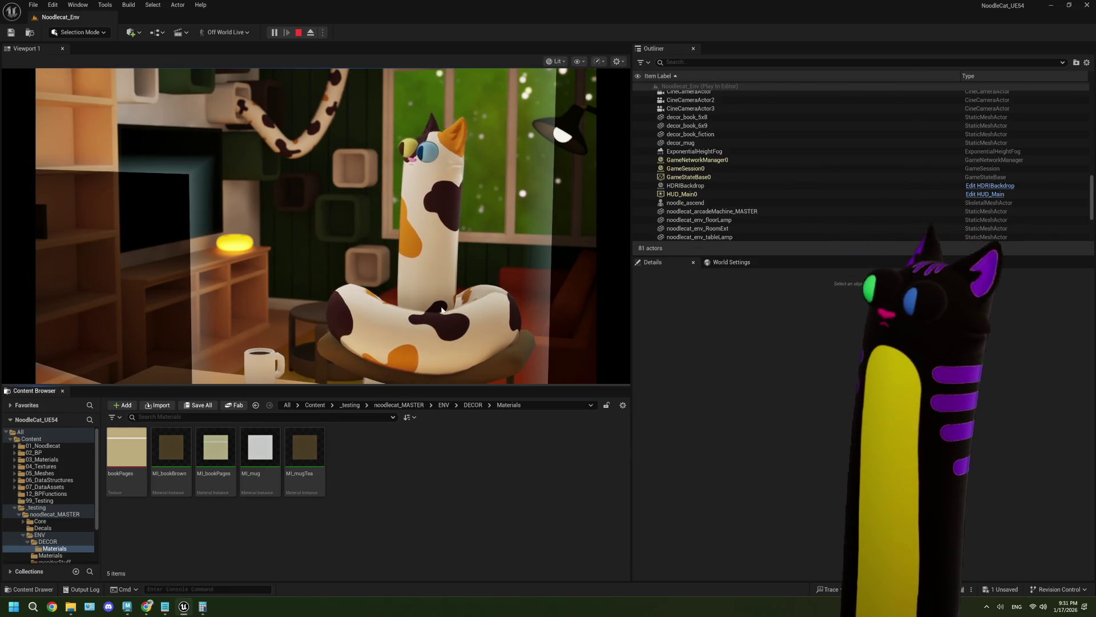
pyautogui.click(298, 32)
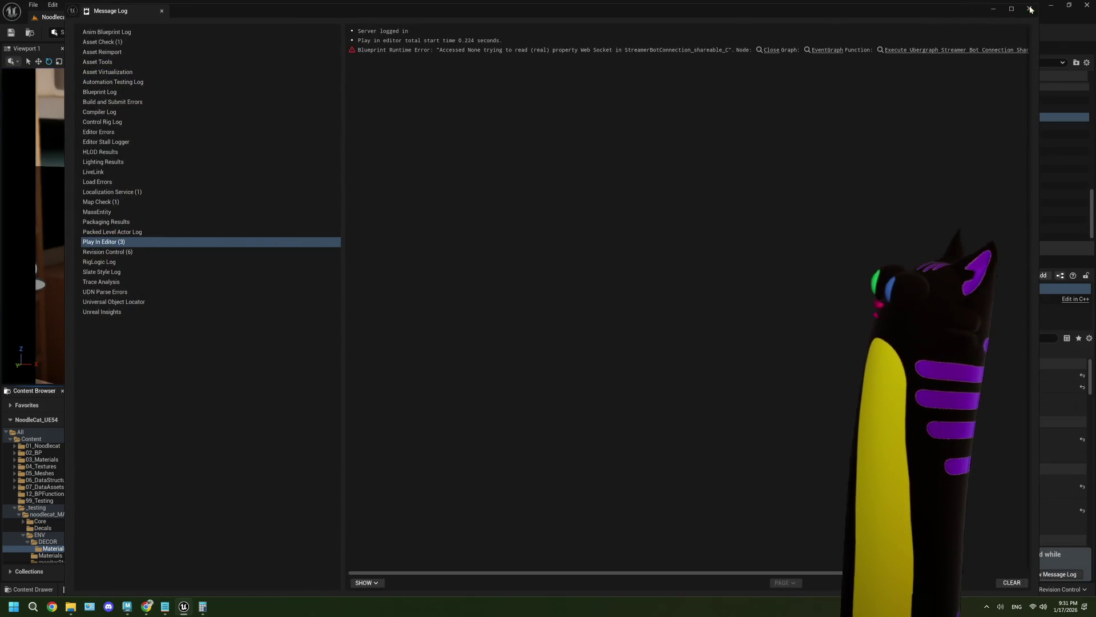
# Close the Message Log, read the Phase 2 TODO ROOM list in ThePlan.txt, then return to Unreal.
pyautogui.click(1030, 9)
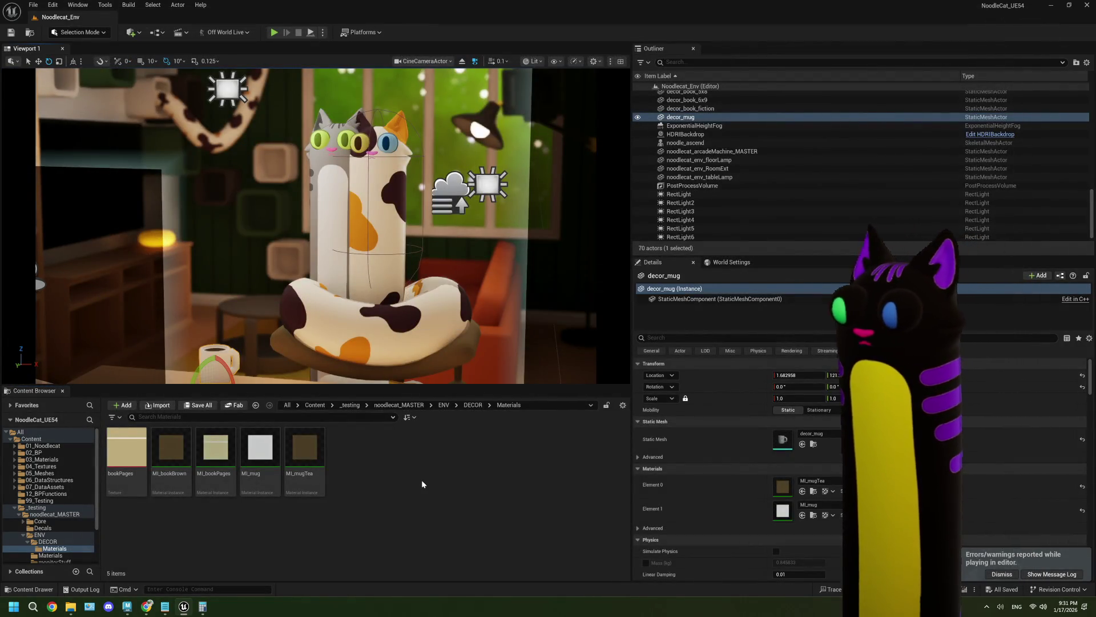
pyautogui.click(165, 606)
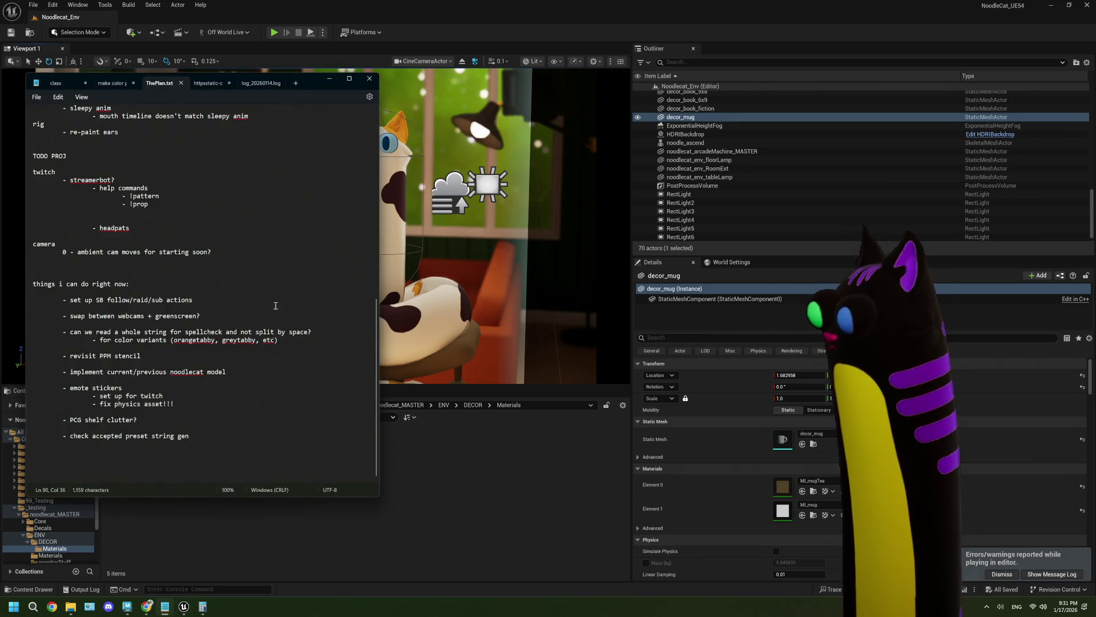
pyautogui.scroll(15, 275, 306)
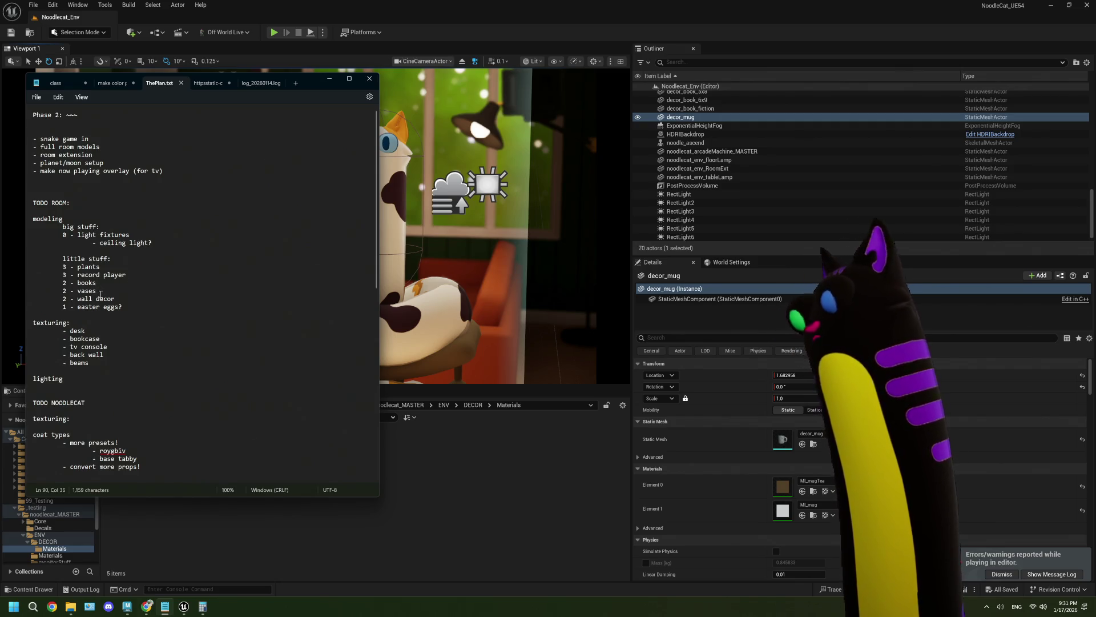
pyautogui.click(420, 376)
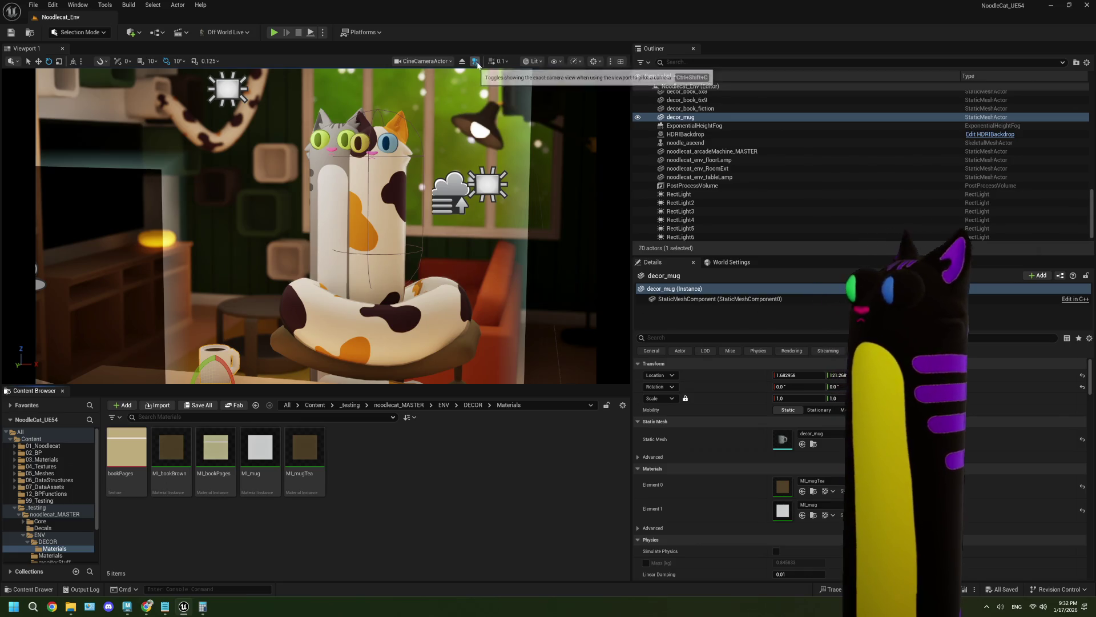
# Switch the Unreal viewport from the cine camera to Perspective and fly to the blank wall beside the lamp.
pyautogui.click(451, 61)
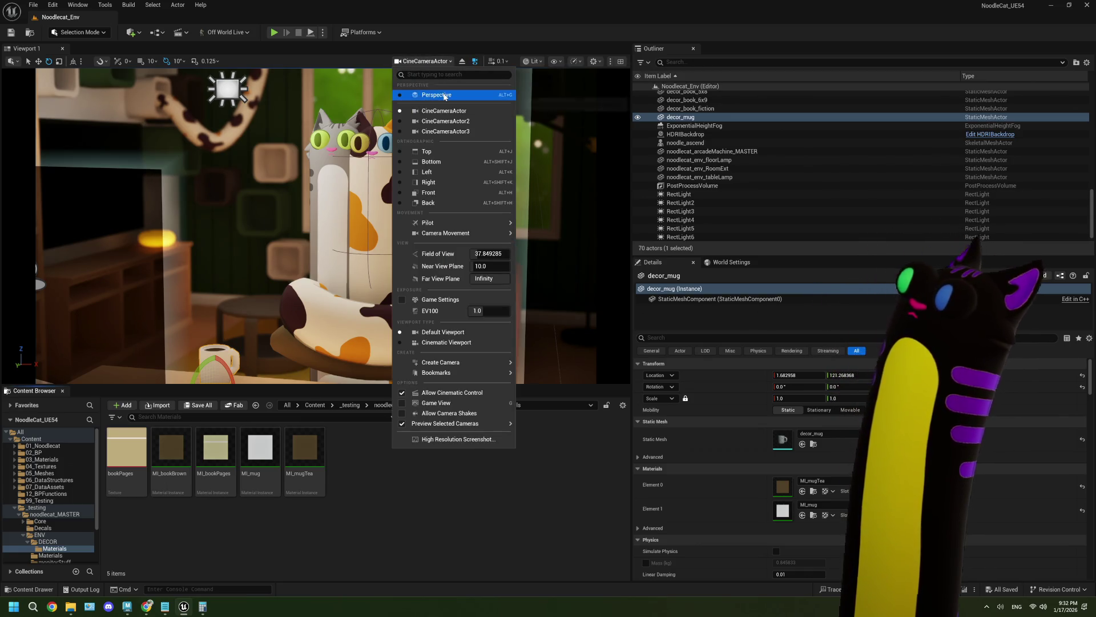
pyautogui.click(440, 94)
pyautogui.moveTo(440, 95); pyautogui.dragTo(441, 95, button='right')
pyautogui.moveTo(371, 220); pyautogui.dragTo(372, 220, button='right')
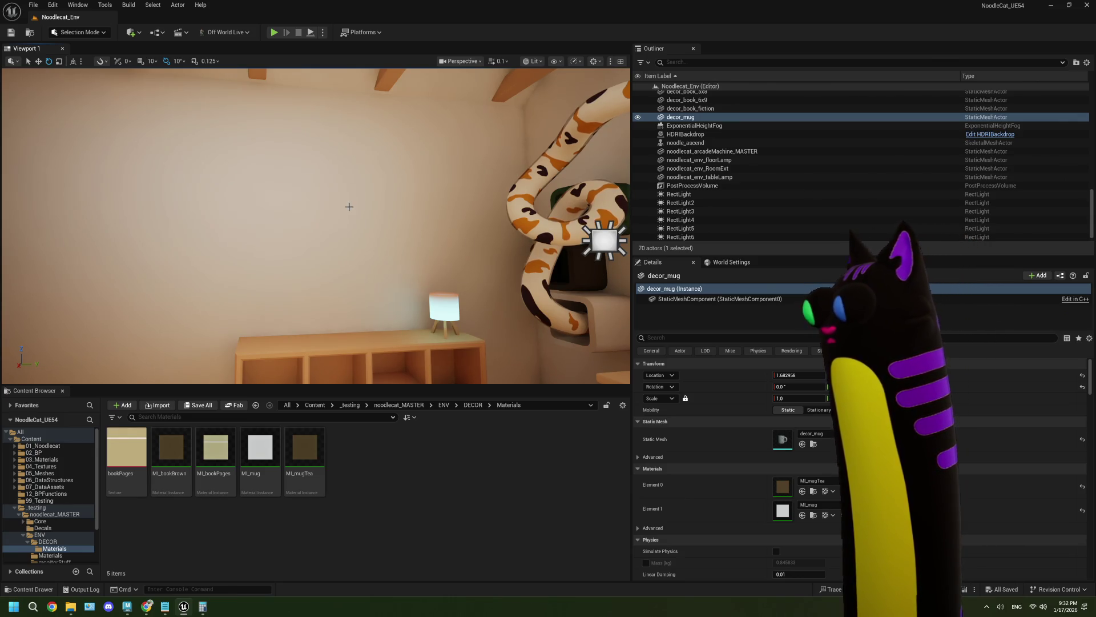
pyautogui.moveTo(363, 239); pyautogui.dragTo(362, 239, button='right')
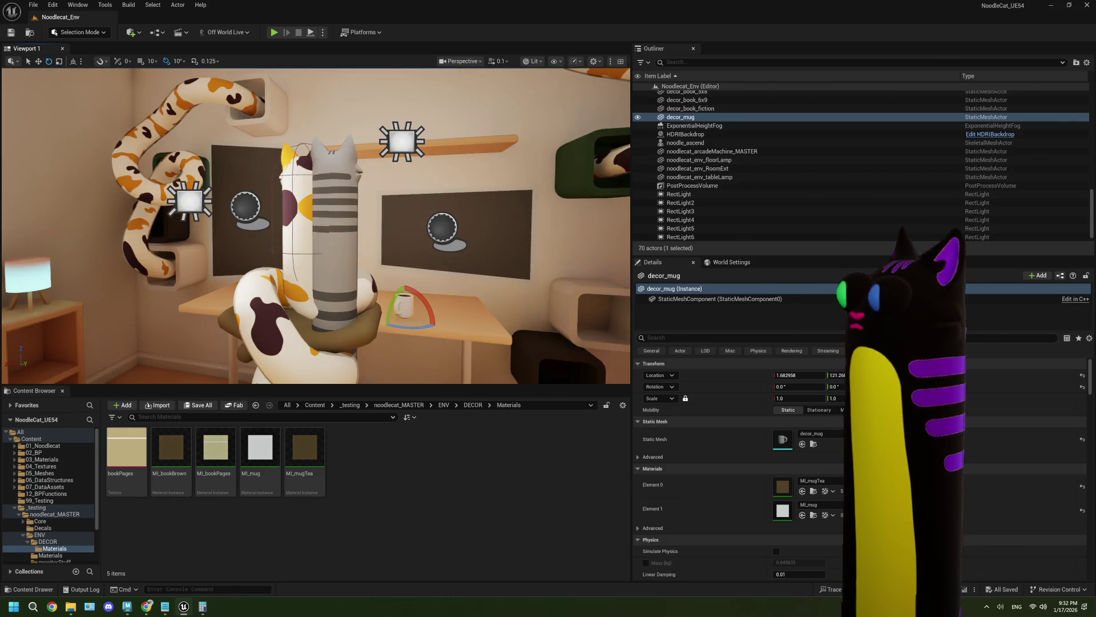
pyautogui.moveTo(398, 377); pyautogui.dragTo(398, 377, button='right')
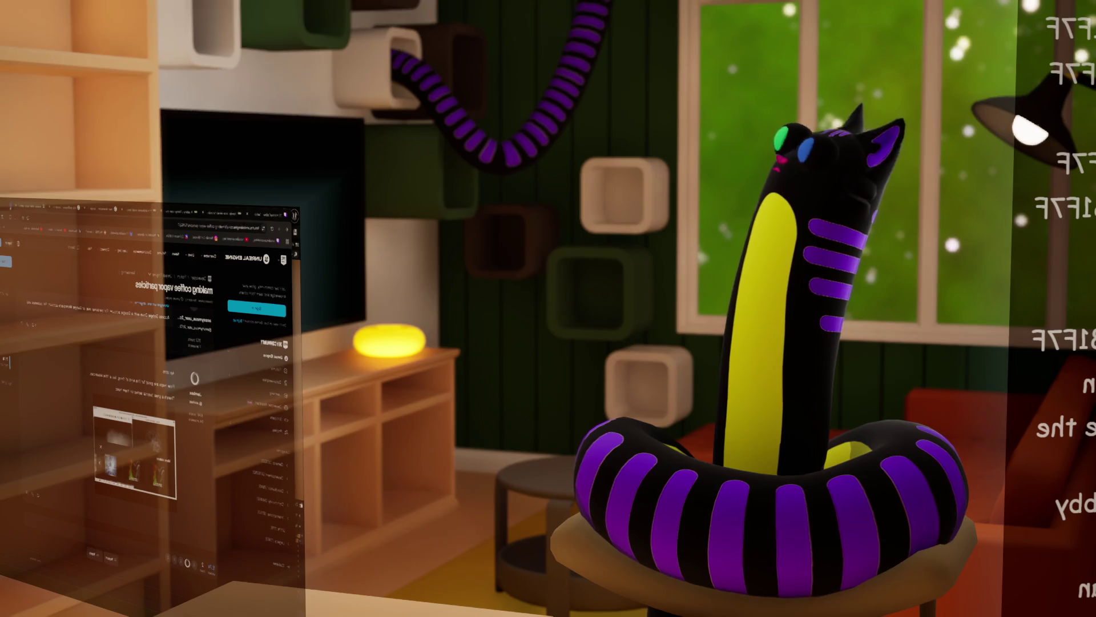
# Go to the IKEA living room inspiration page in a new Chrome tab.
pyautogui.hotkey('ctrl', 't')
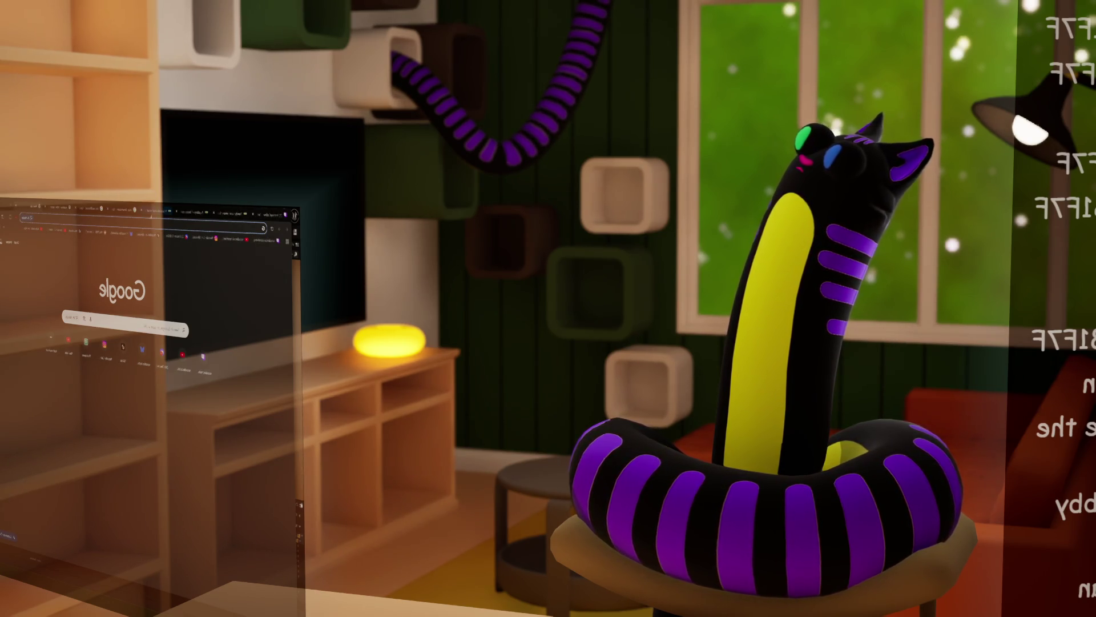
pyautogui.press('Return')
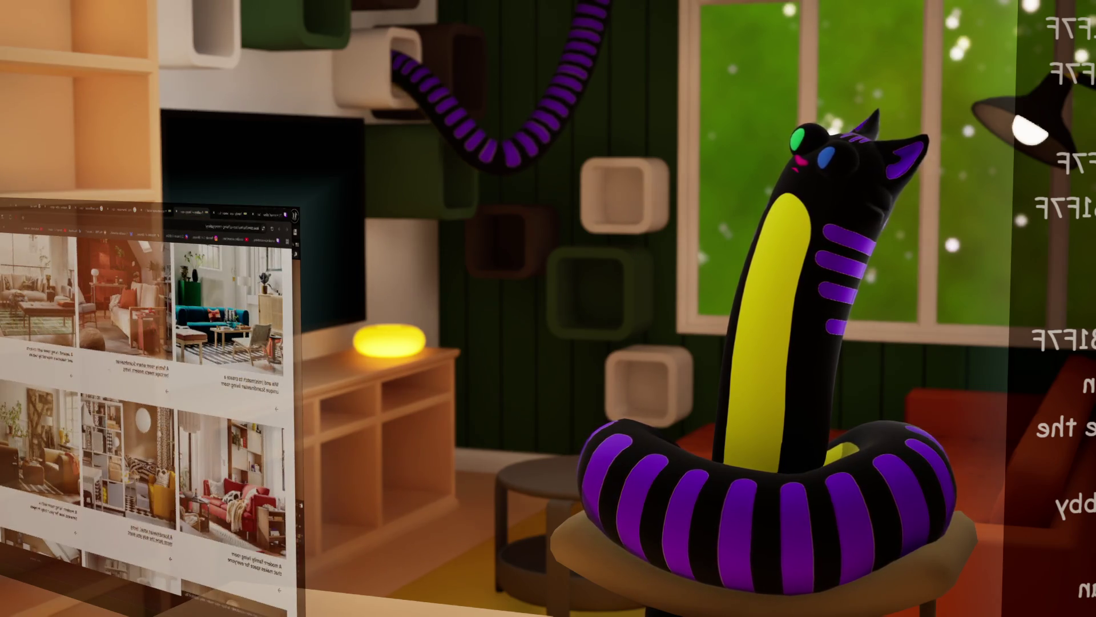
pyautogui.scroll(15, 142, 400)
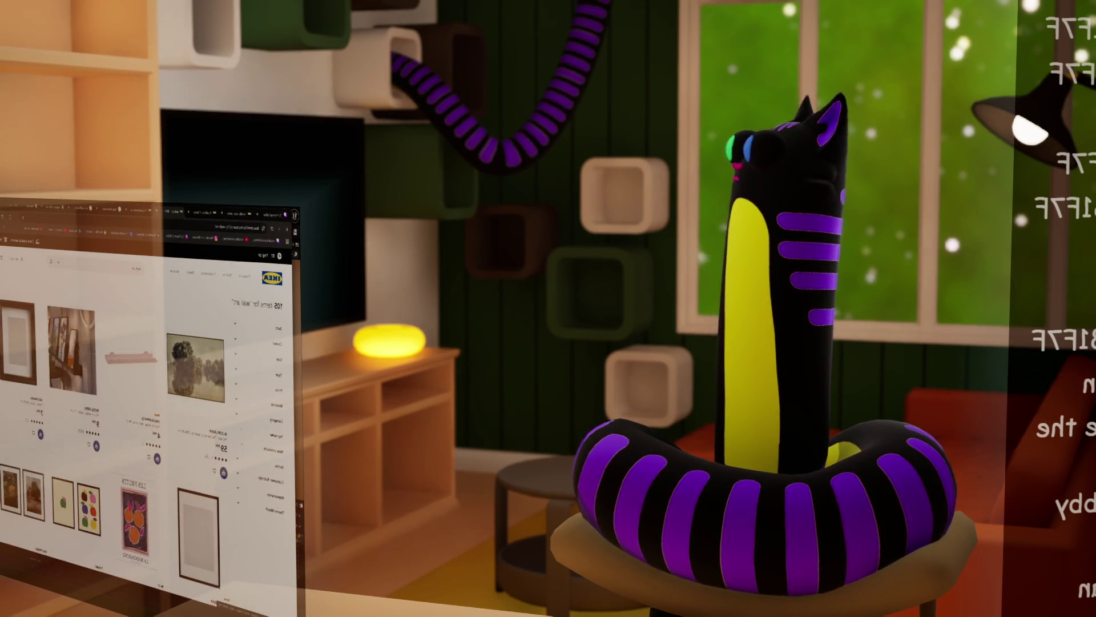
# Scroll the KNOPPÄNG product page and show its framed-prints gallery image.
pyautogui.scroll(-3, 147, 400)
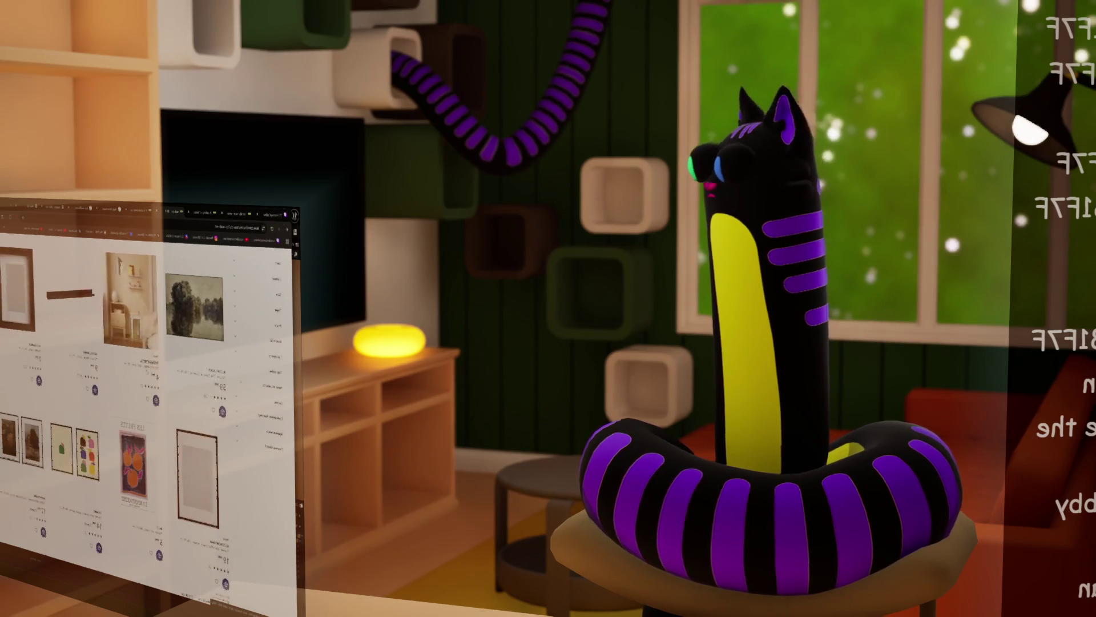
pyautogui.scroll(-5, 146, 399)
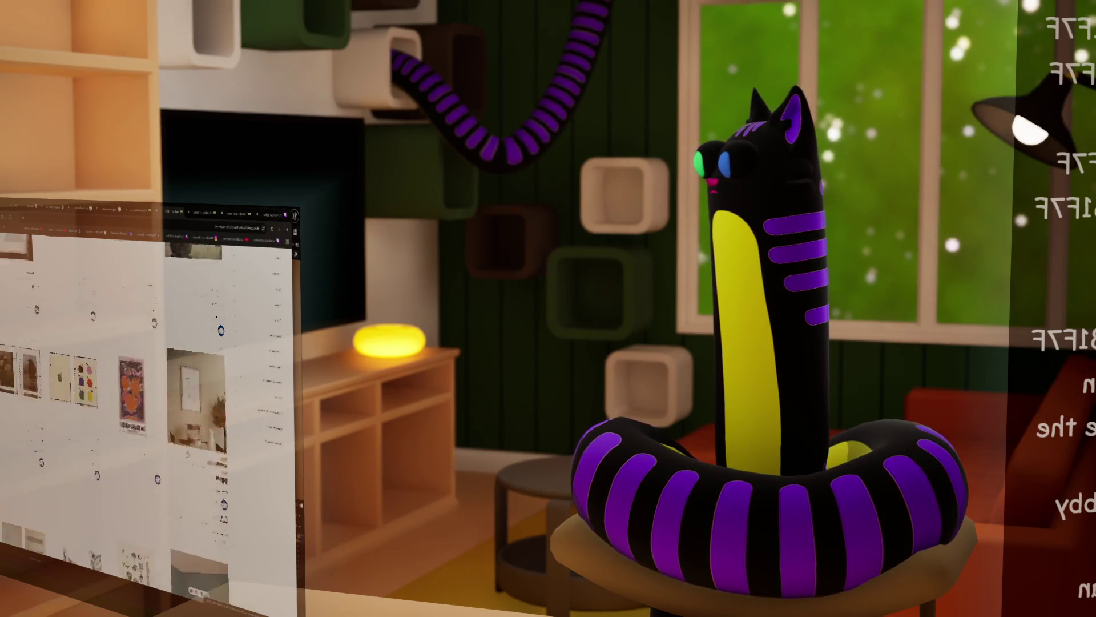
pyautogui.scroll(-3, 146, 399)
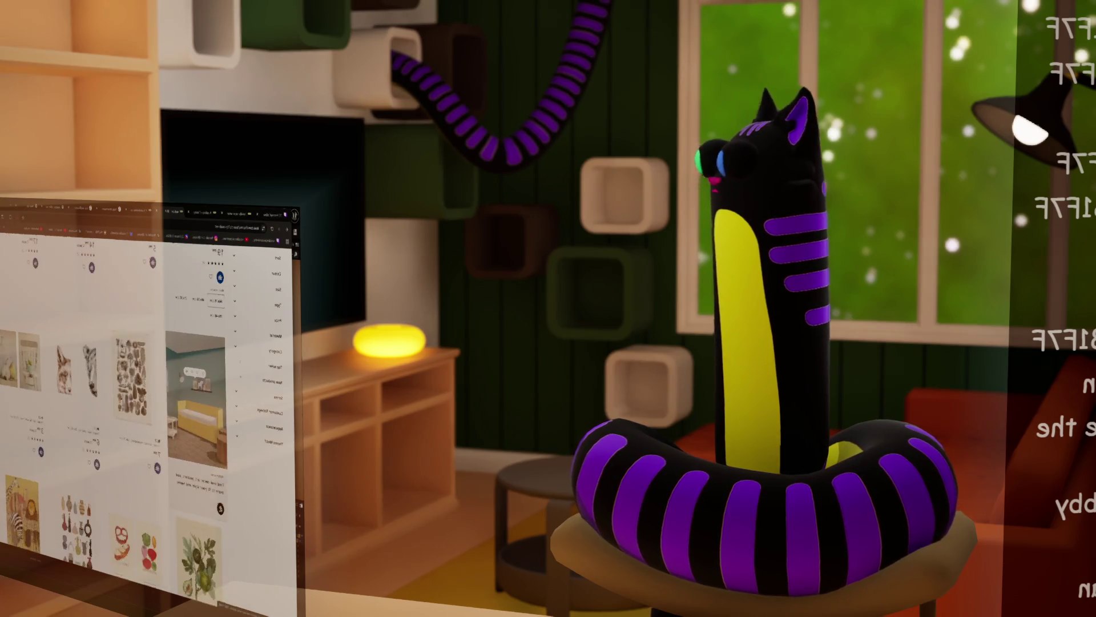
pyautogui.scroll(-3, 146, 399)
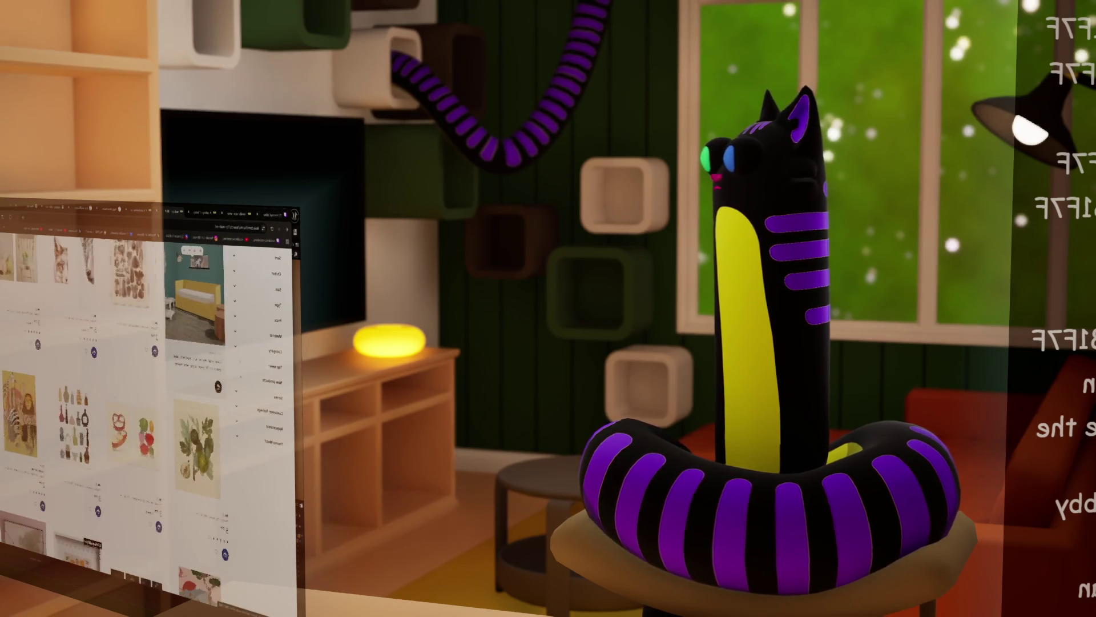
pyautogui.scroll(-2, 146, 400)
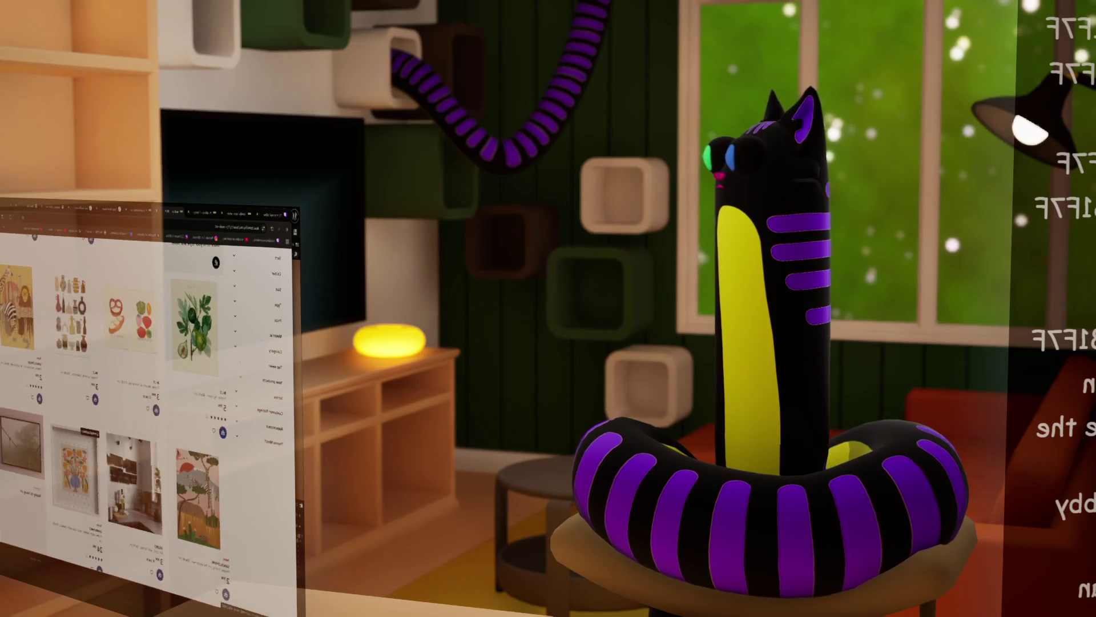
pyautogui.scroll(-2, 146, 399)
pyautogui.scroll(-3, 146, 400)
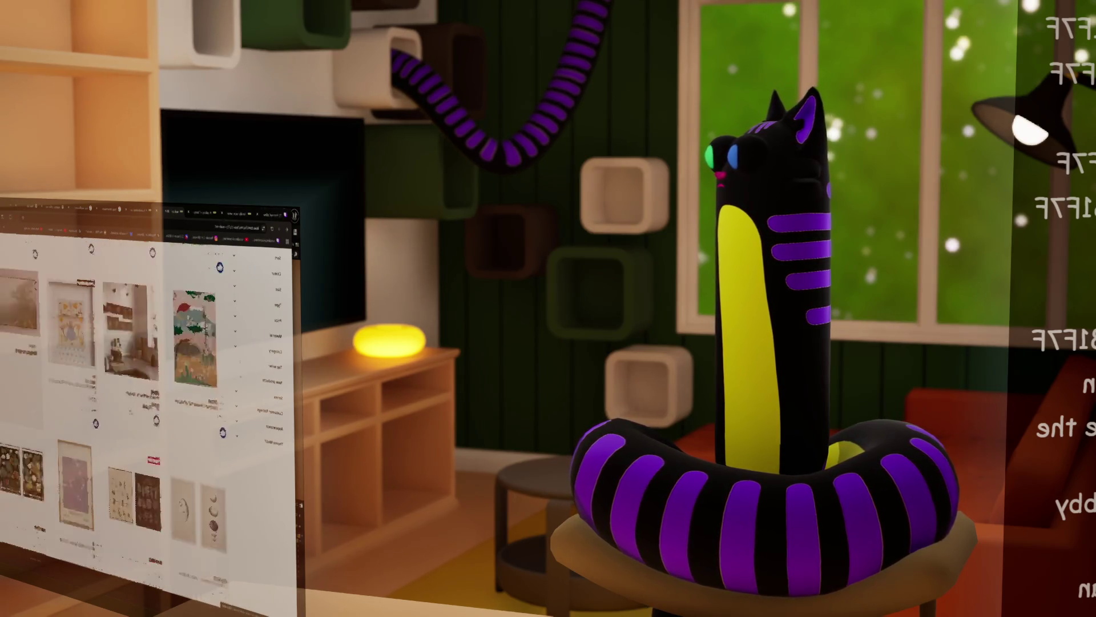
pyautogui.scroll(-2, 146, 400)
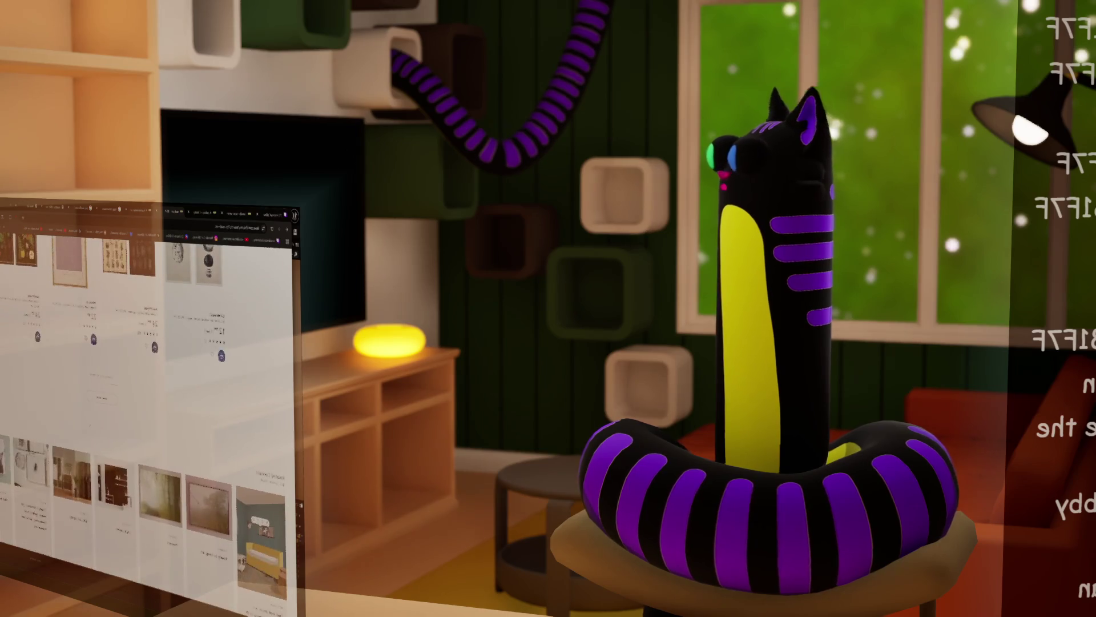
pyautogui.scroll(-2, 146, 400)
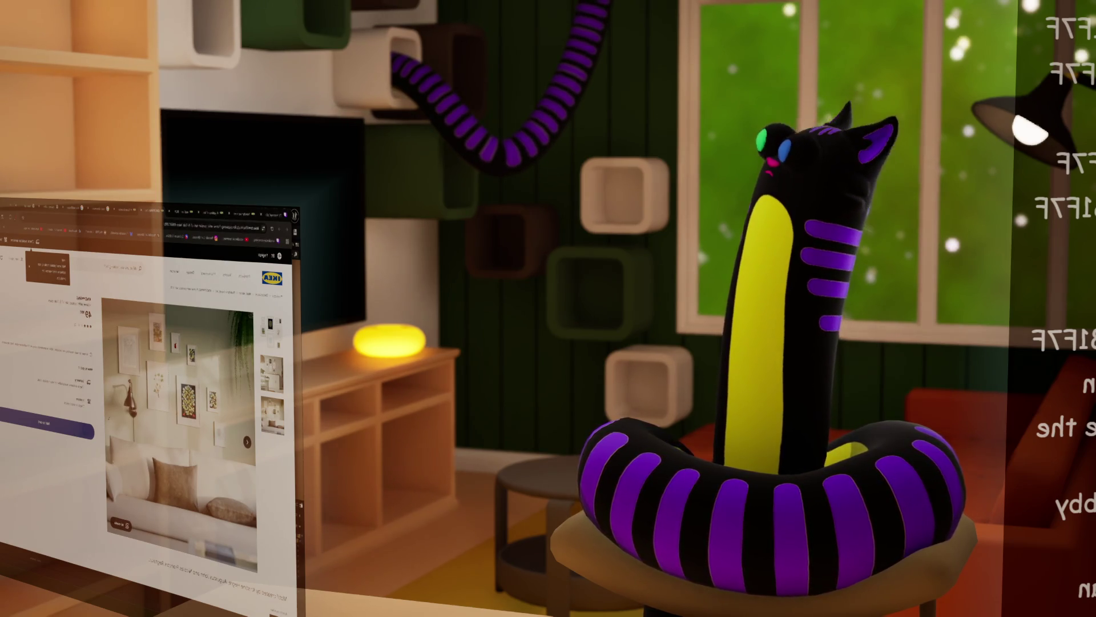
pyautogui.scroll(-5, 148, 399)
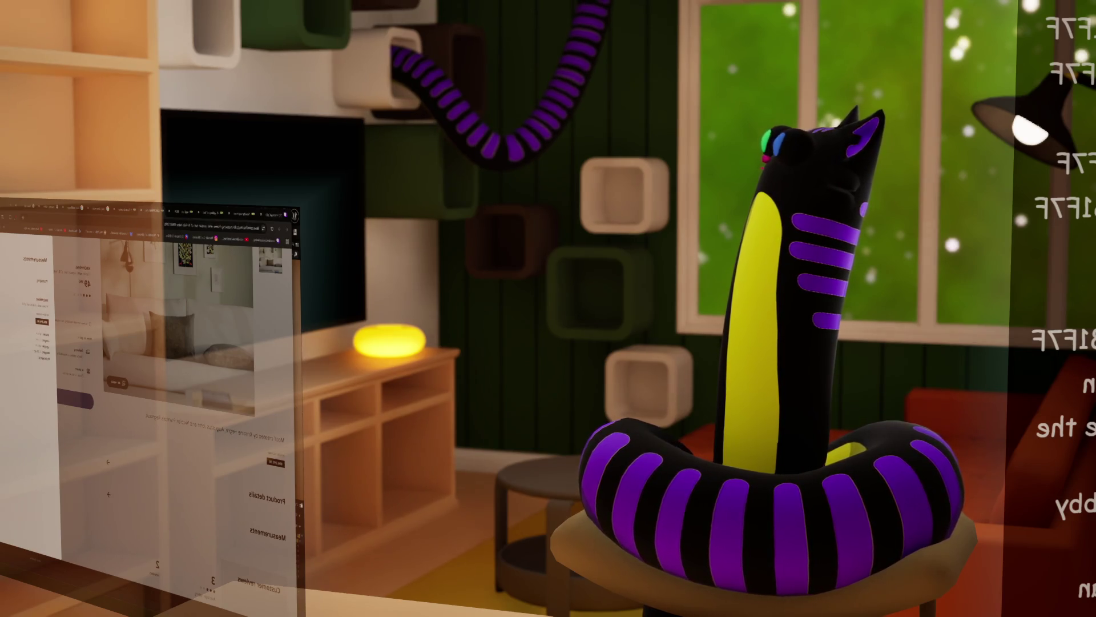
pyautogui.scroll(5, 148, 400)
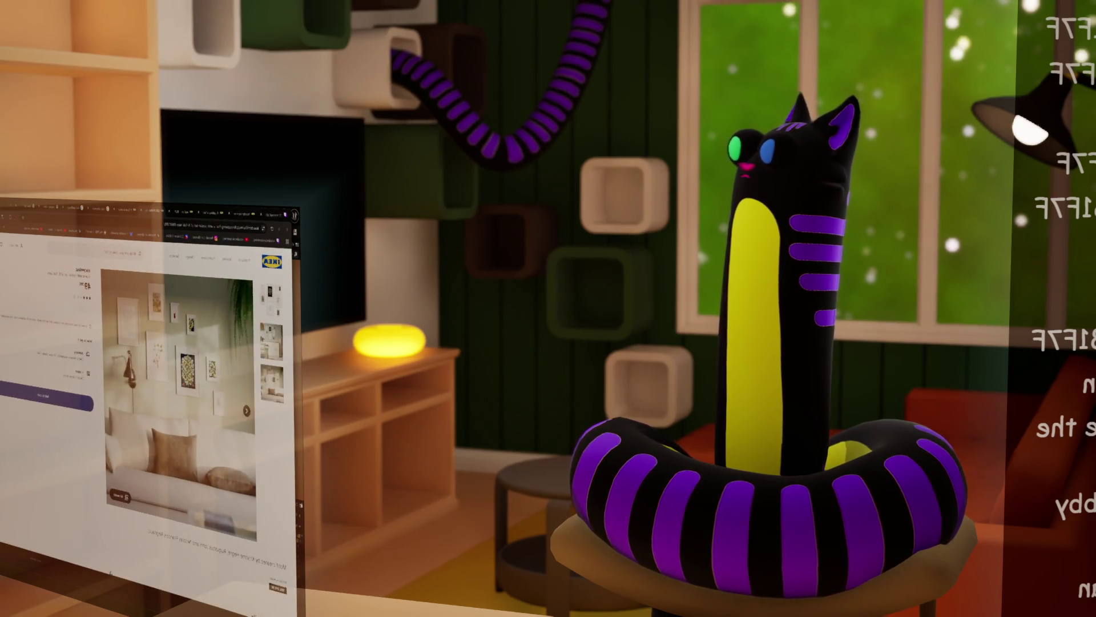
pyautogui.click(271, 295)
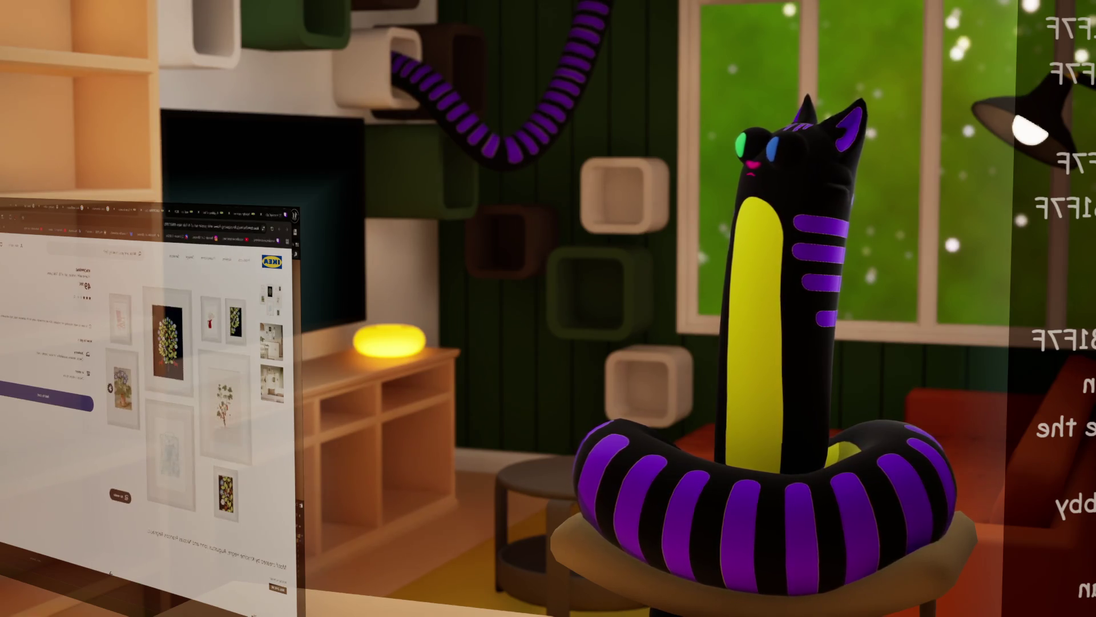
# Check the KNOPPÄNG frame's measurements panel, then dismiss it.
pyautogui.scroll(-10, 148, 399)
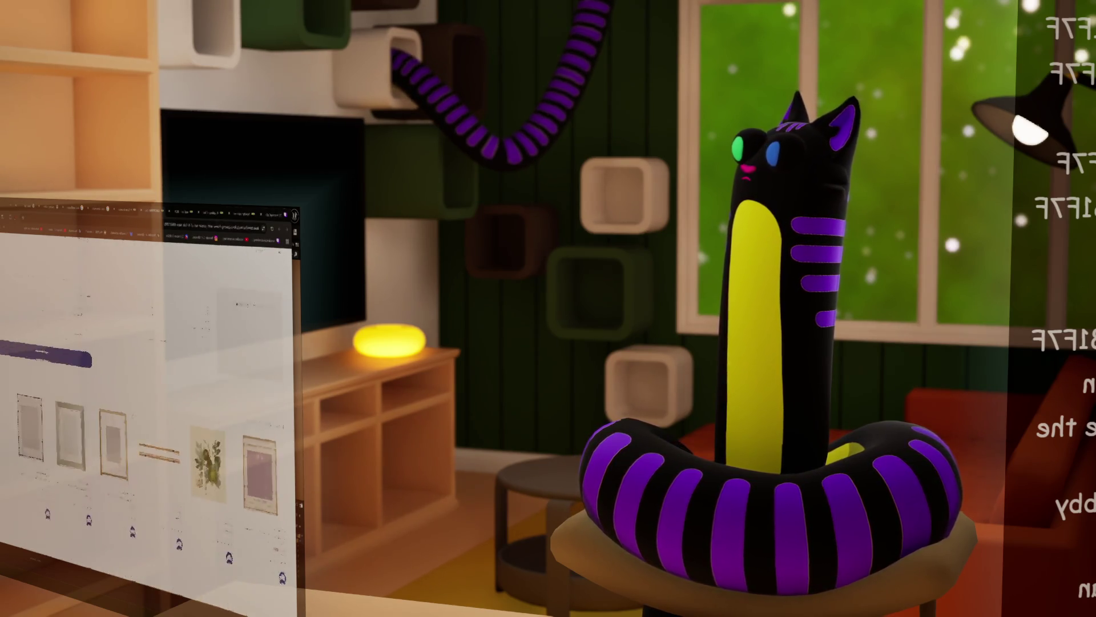
pyautogui.scroll(-2, 148, 400)
pyautogui.scroll(5, 148, 400)
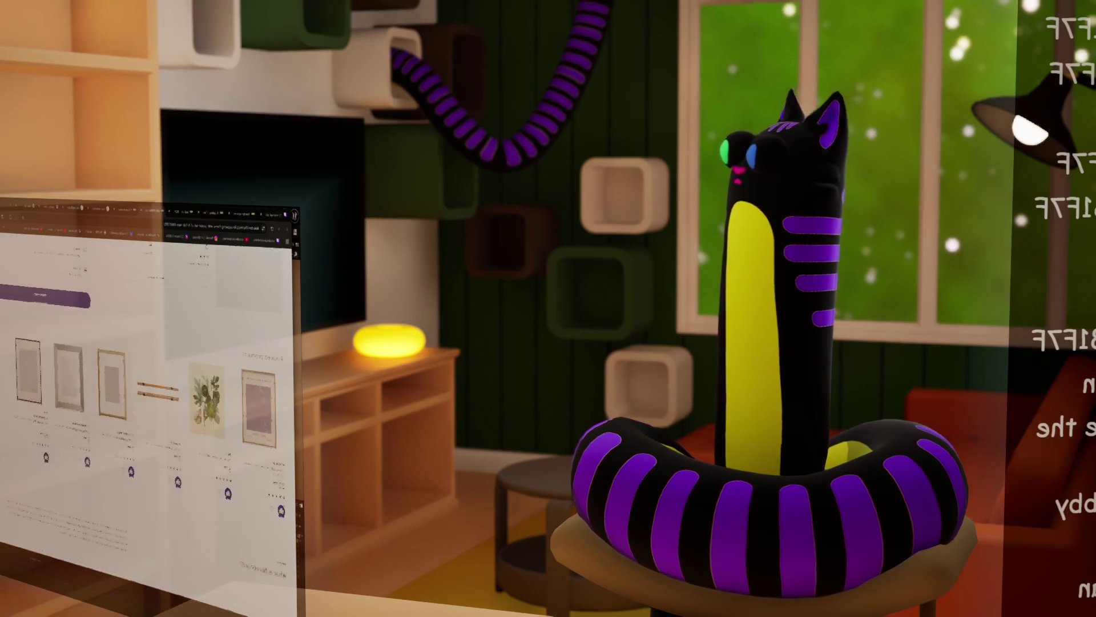
pyautogui.scroll(10, 149, 400)
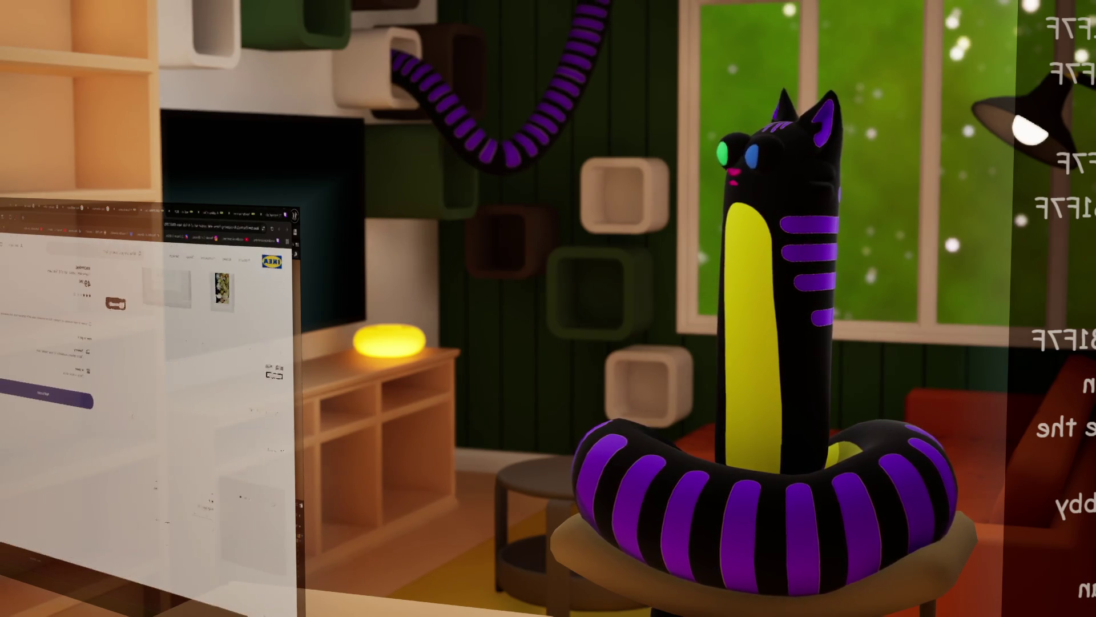
pyautogui.click(267, 535)
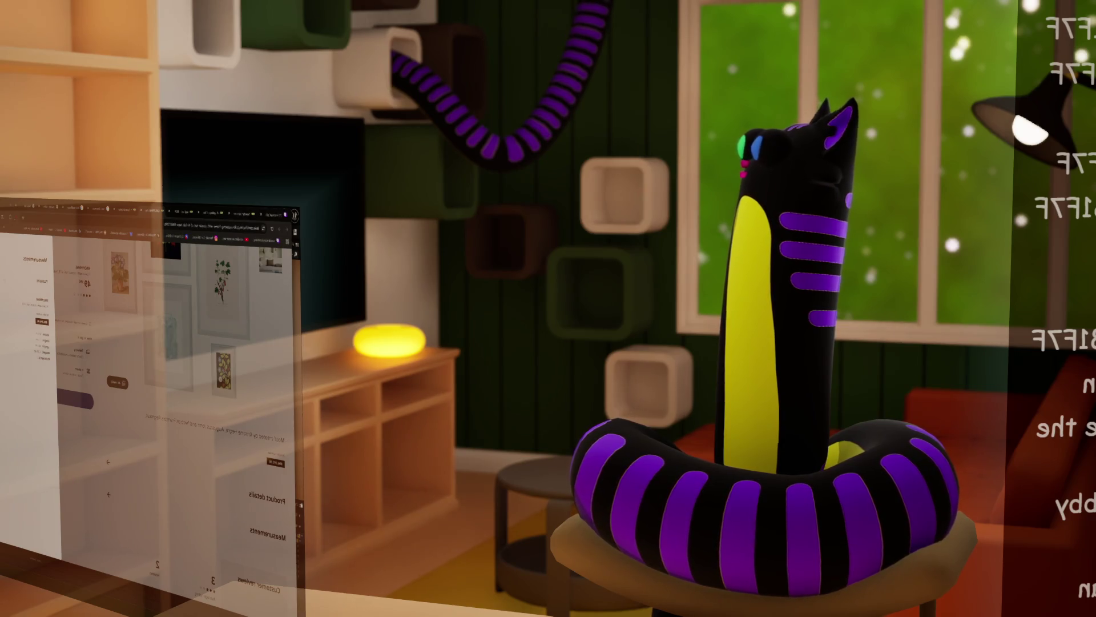
pyautogui.press('Escape')
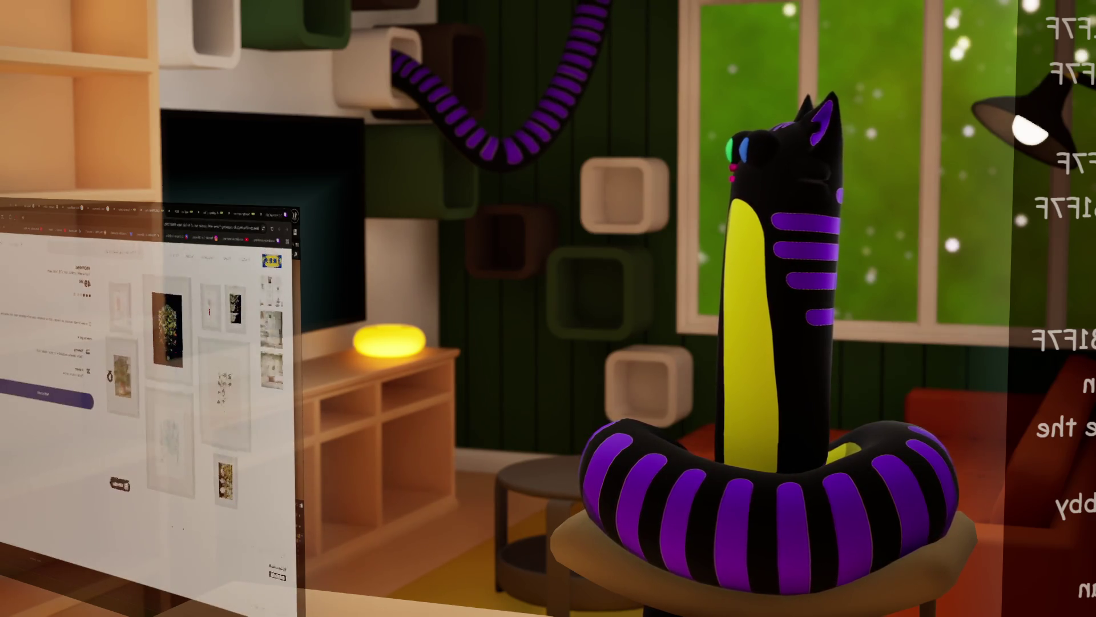
# Open the product details and the KNOPPÄNG assembly-instructions PDF.
pyautogui.scroll(-3, 194, 394)
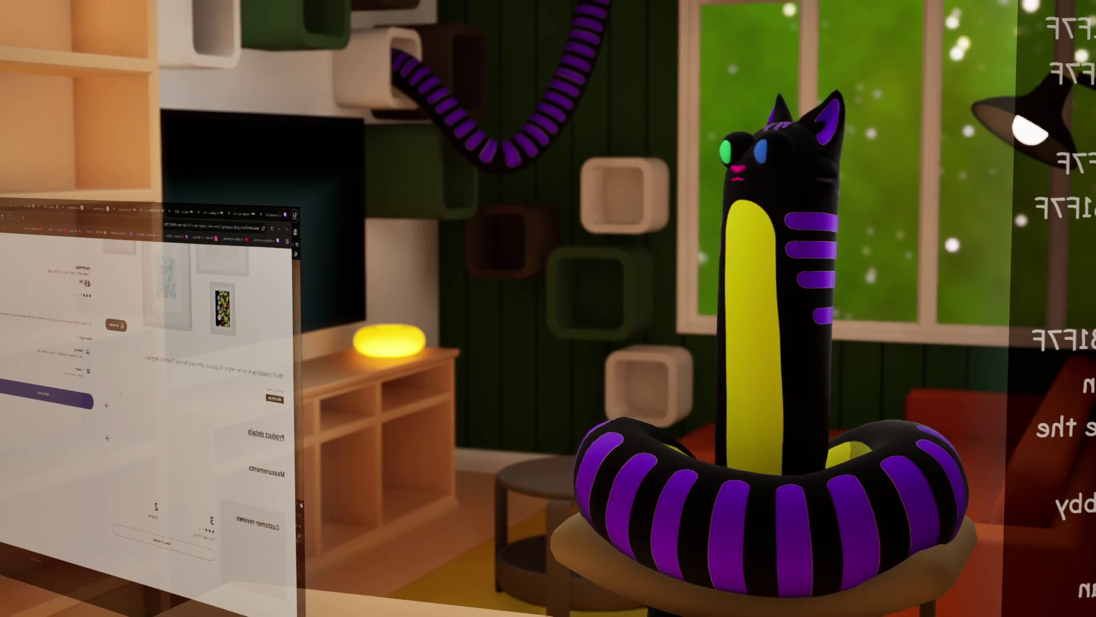
pyautogui.click(215, 403)
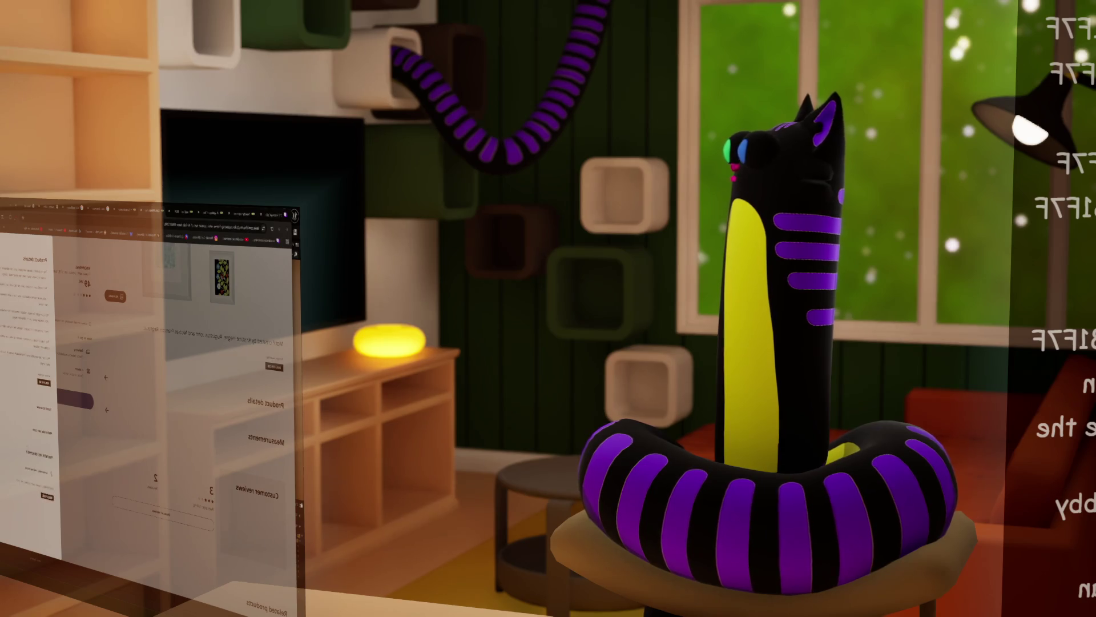
pyautogui.click(34, 469)
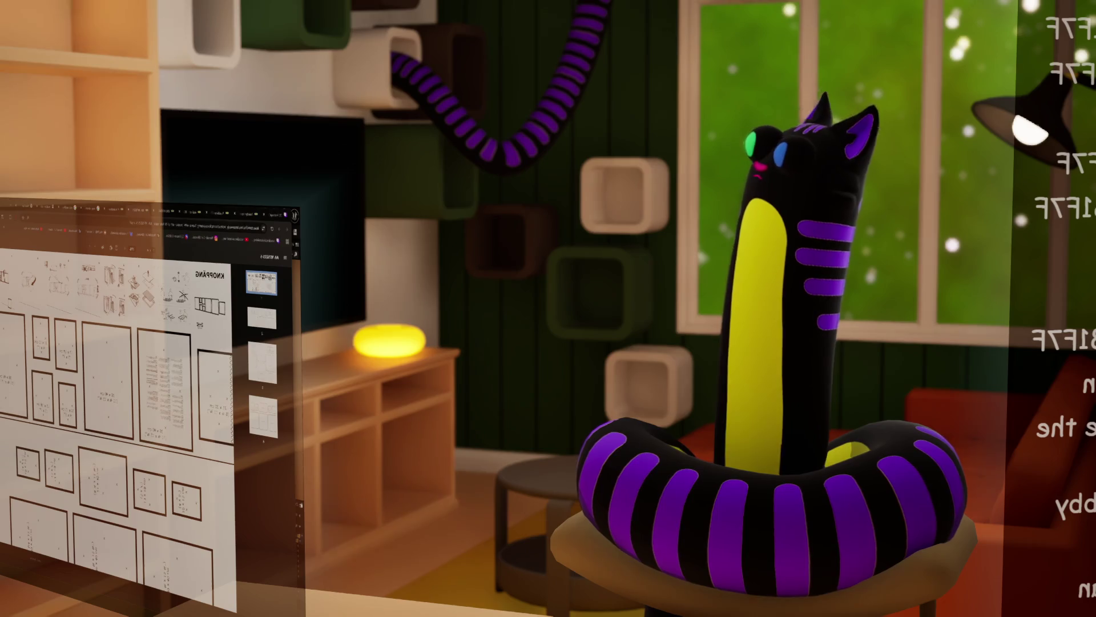
# Flip through instruction pages 4, 2 and 1, then scroll down to the multi-frame wall layouts.
pyautogui.scroll(-5, 117, 399)
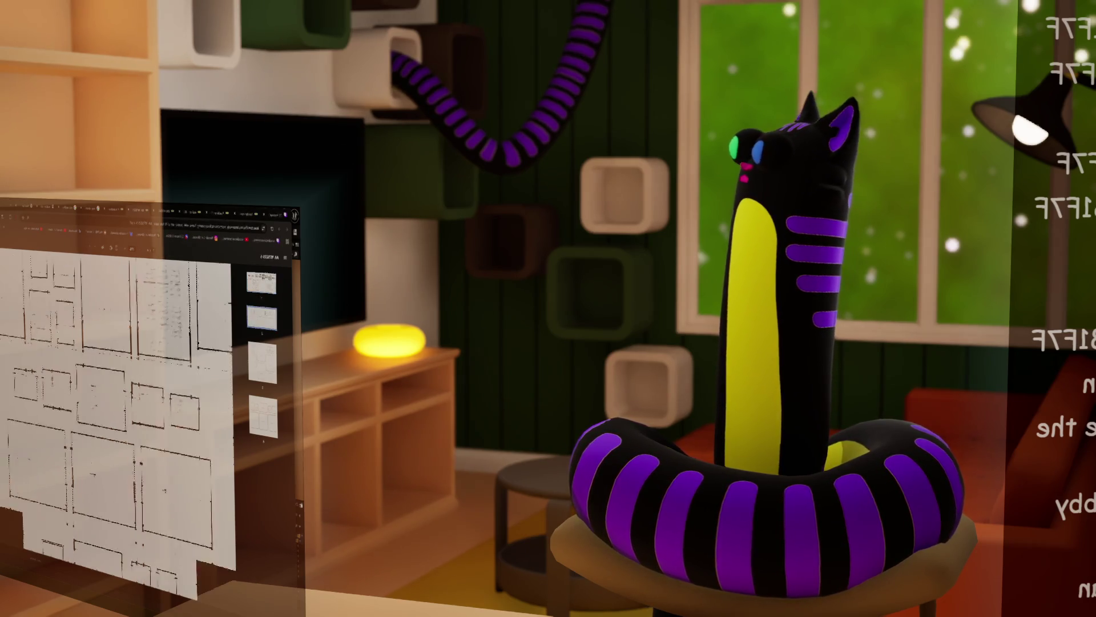
pyautogui.scroll(-5, 117, 400)
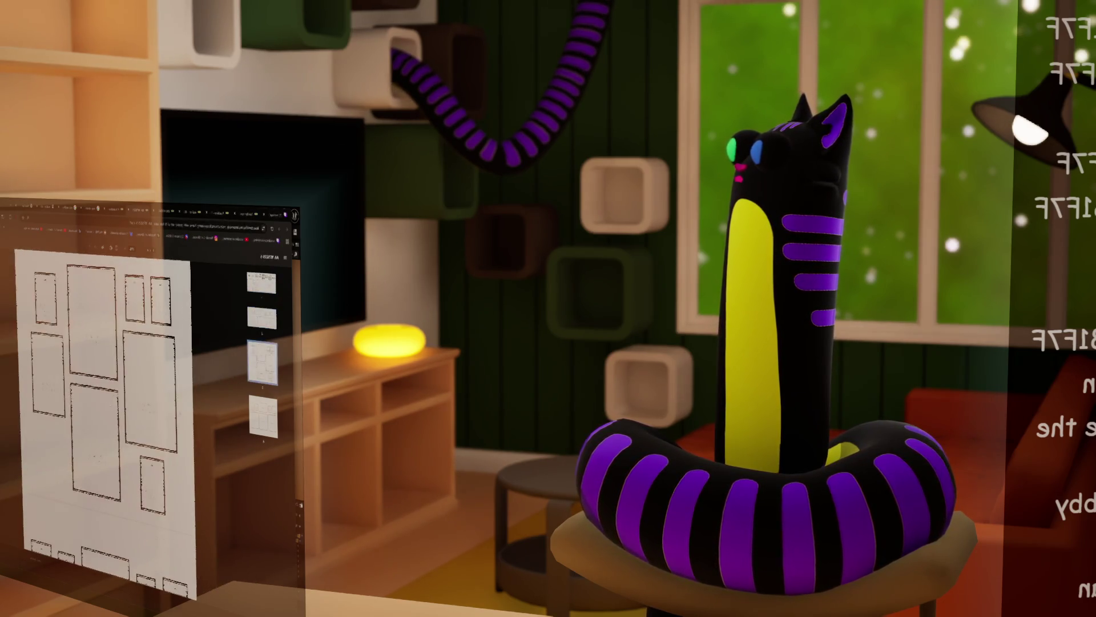
pyautogui.scroll(1, 108, 400)
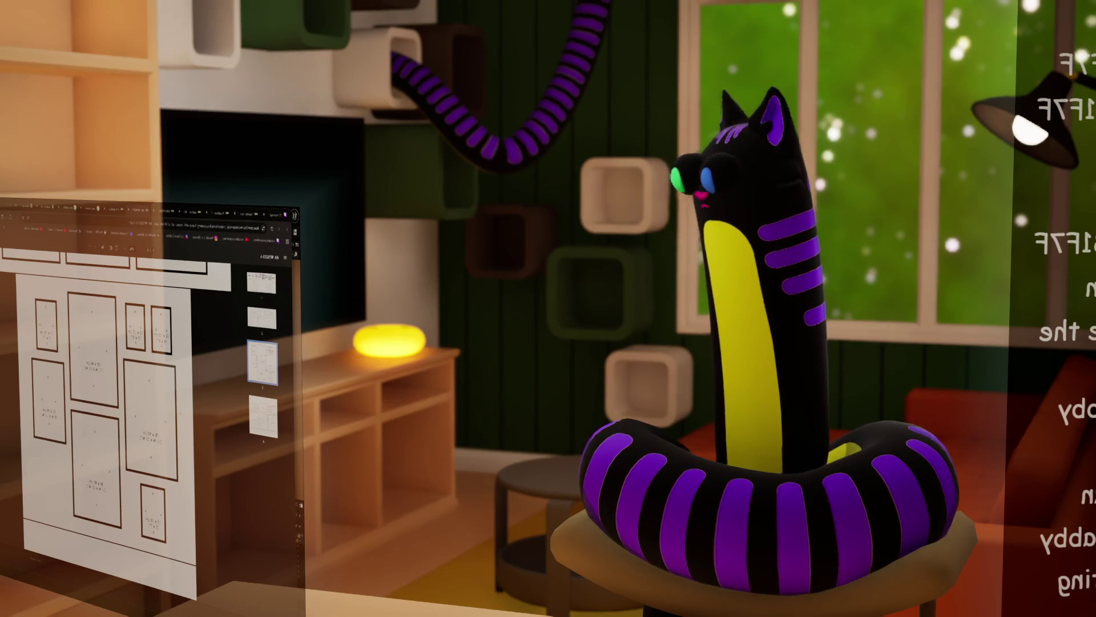
pyautogui.click(264, 416)
pyautogui.click(262, 318)
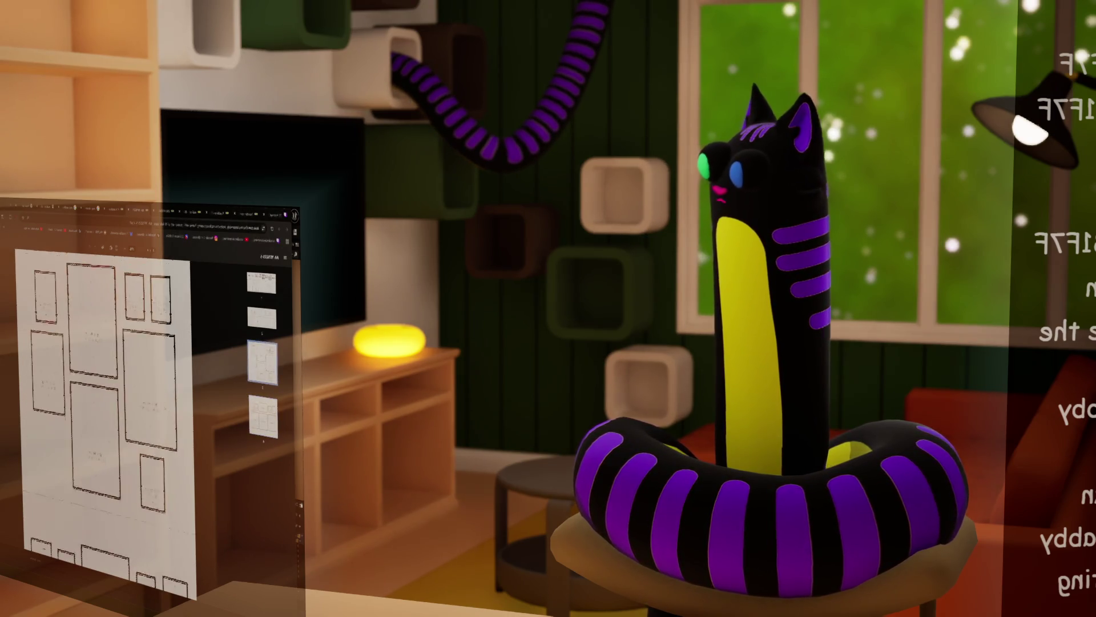
pyautogui.click(261, 282)
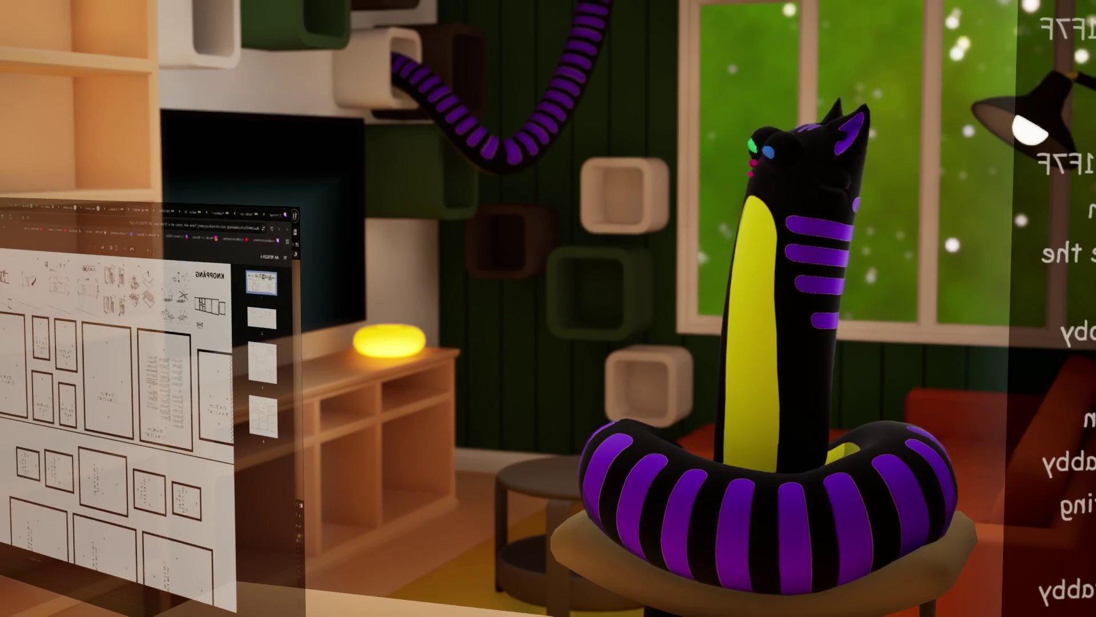
pyautogui.scroll(-5, 117, 400)
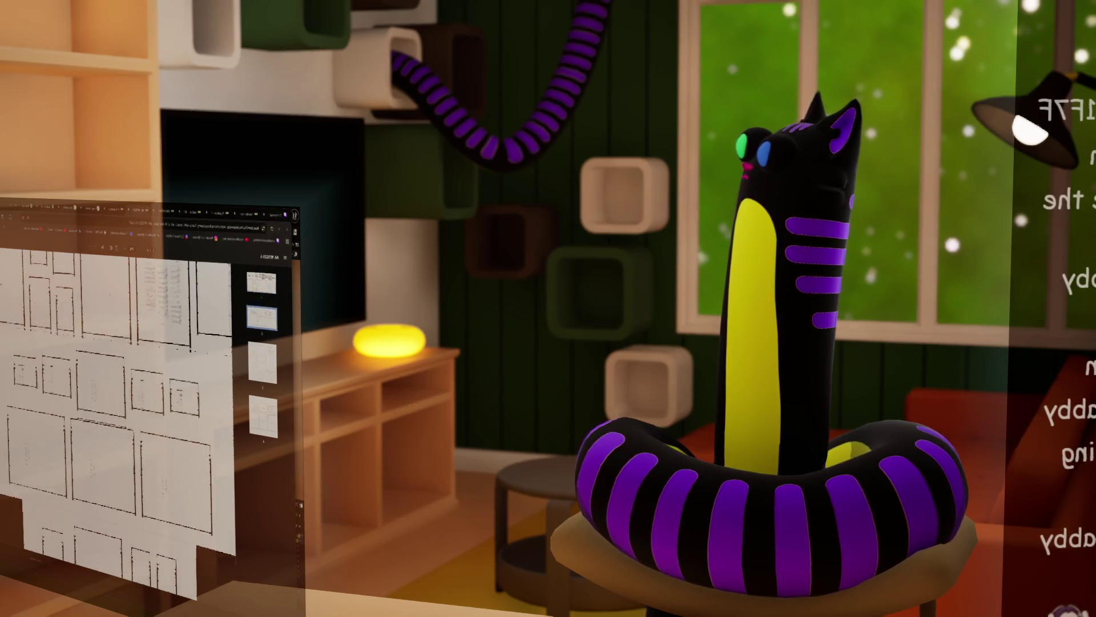
pyautogui.scroll(-5, 117, 400)
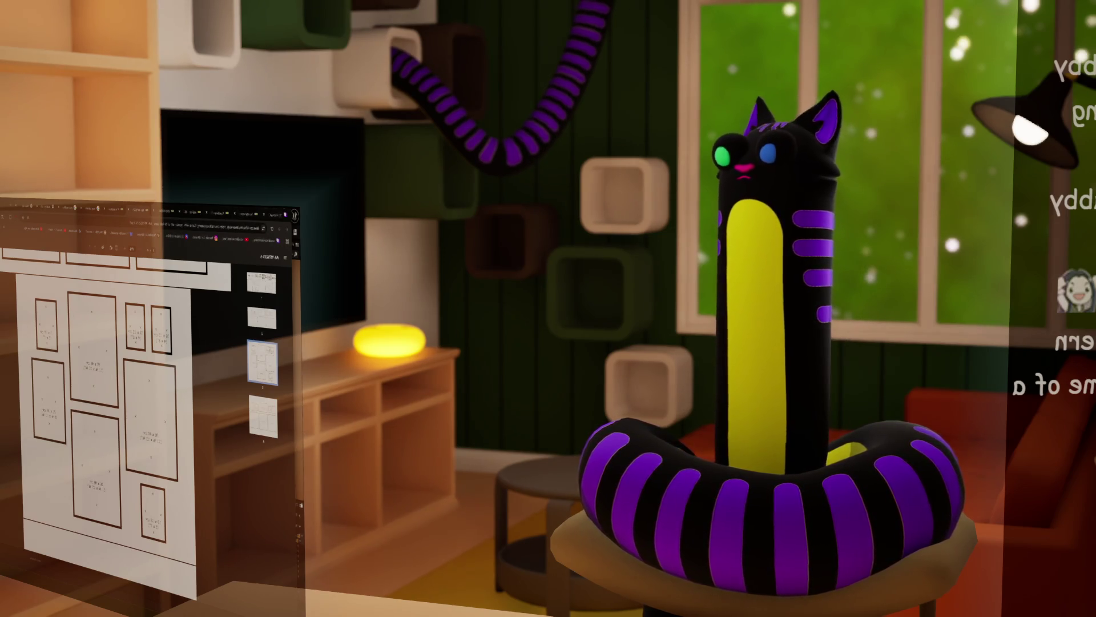
# Switch from the instructions PDF to the Maya scene with the mug using Alt+Tab.
pyautogui.hotkey('alt', 'Tab')
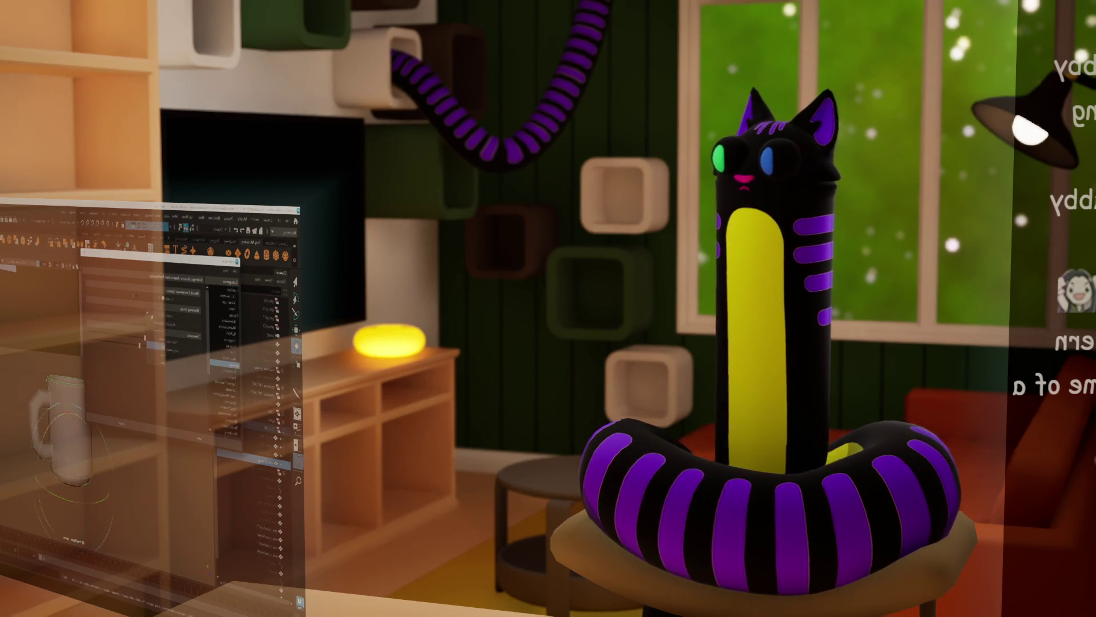
# Dismiss the open Maya dialog and return to the KNOPPÄNG instructions PDF.
pyautogui.click(178, 435)
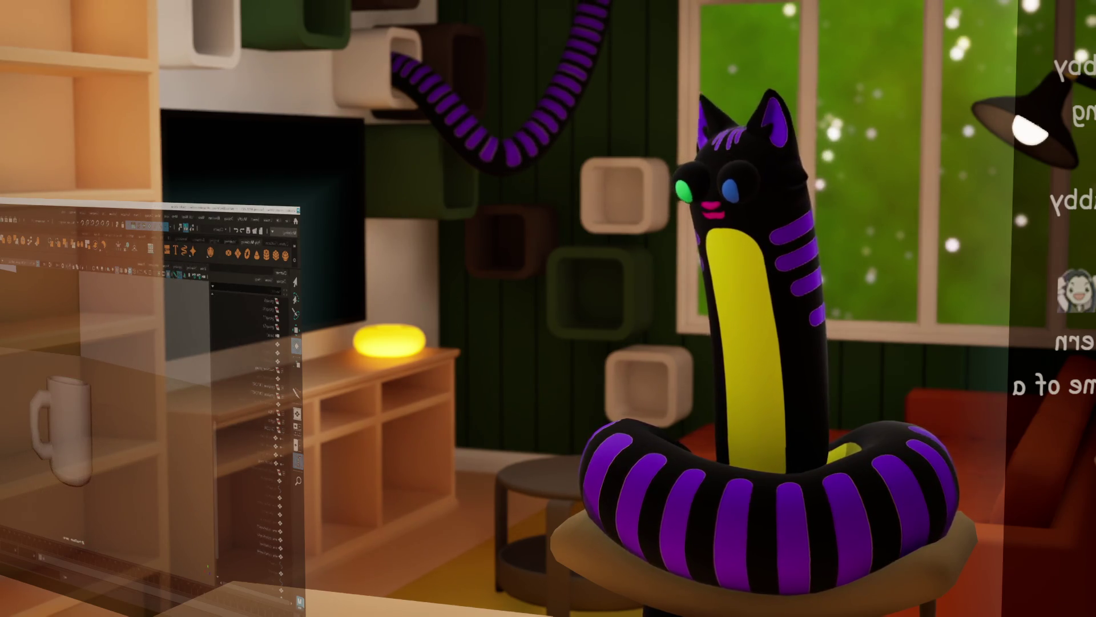
pyautogui.hotkey('alt', 'Tab')
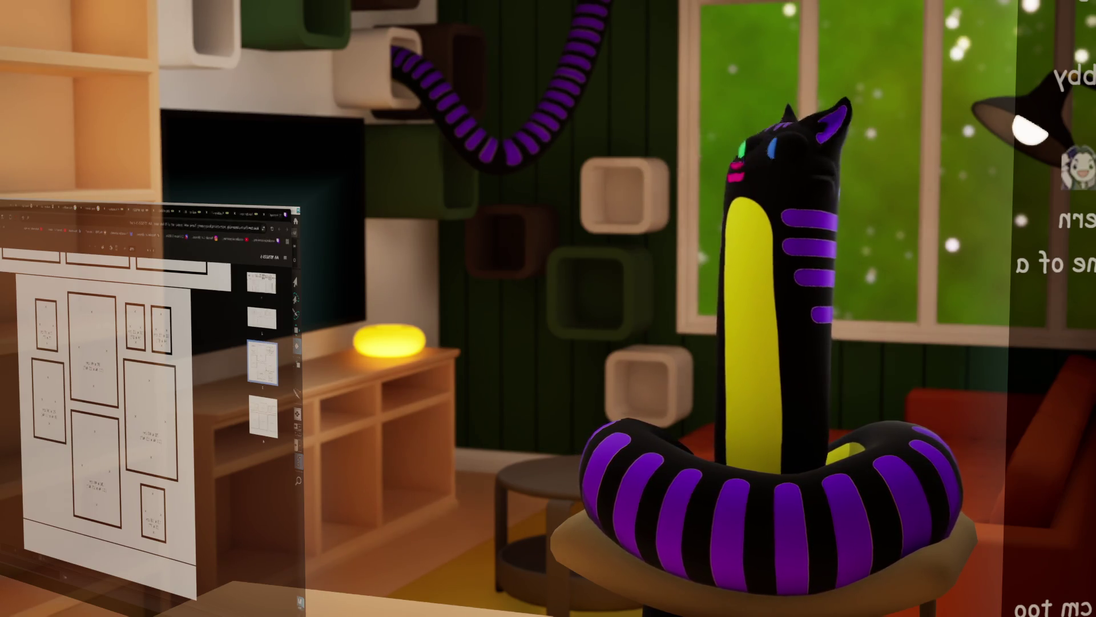
# Switch from the instructions PDF back to the Maya room scene.
pyautogui.hotkey('alt', 'Tab')
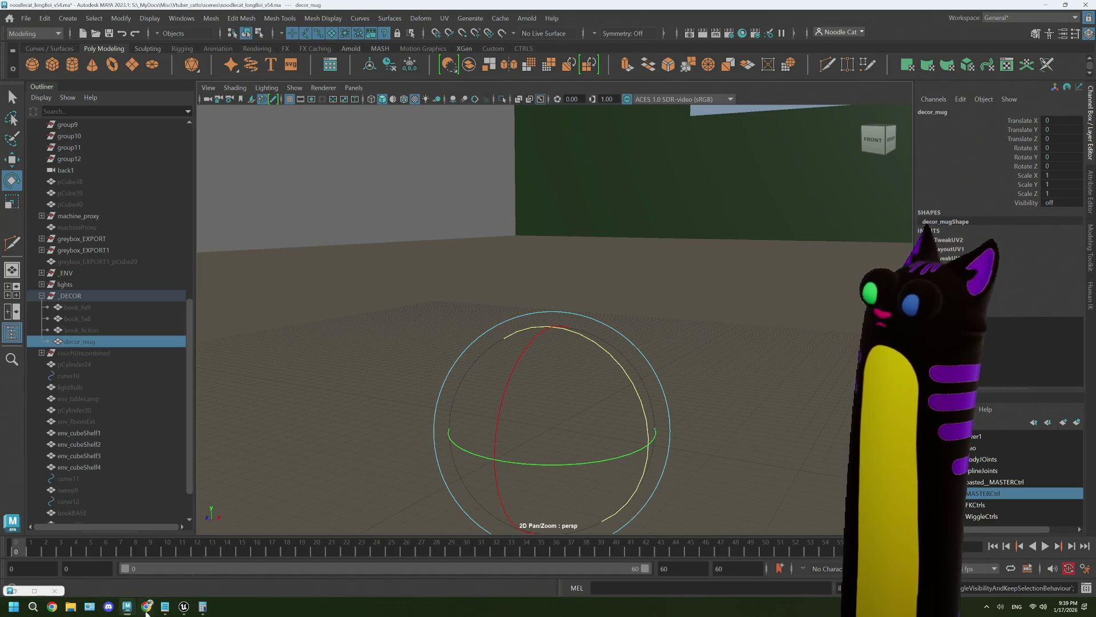
# Bring the Chrome window with the page-3 layouts of 30 x 40 cm frames over Maya.
pyautogui.moveTo(147, 610)
pyautogui.click(182, 556)
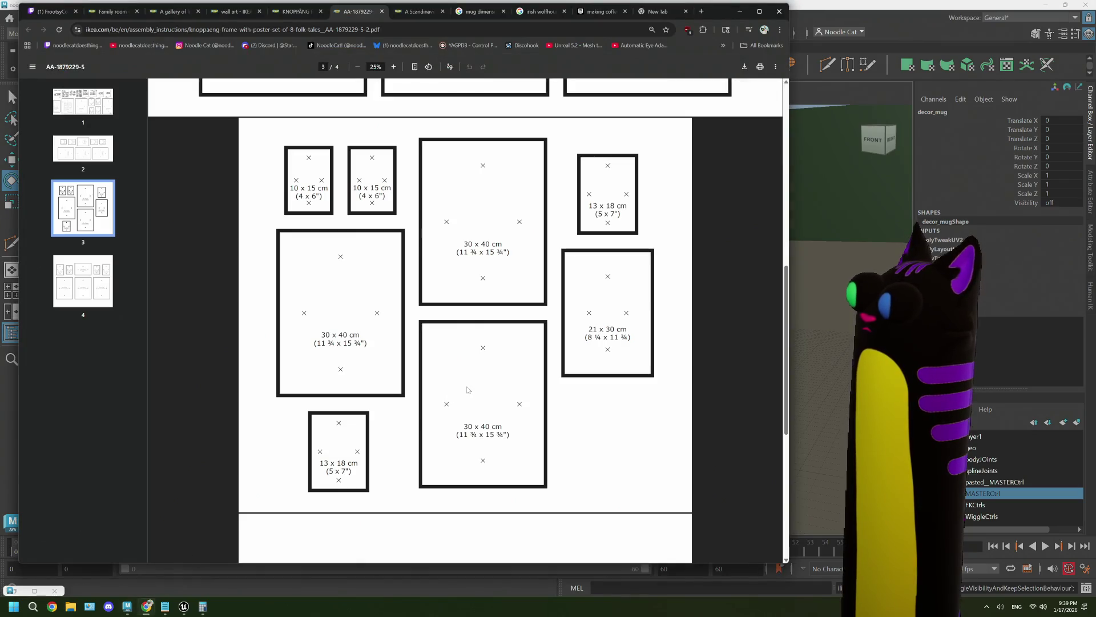
# Show the KNOPPÄNG set-of-8 folk tales product tab with the Product details overlay closed.
pyautogui.scroll(15, 467, 390)
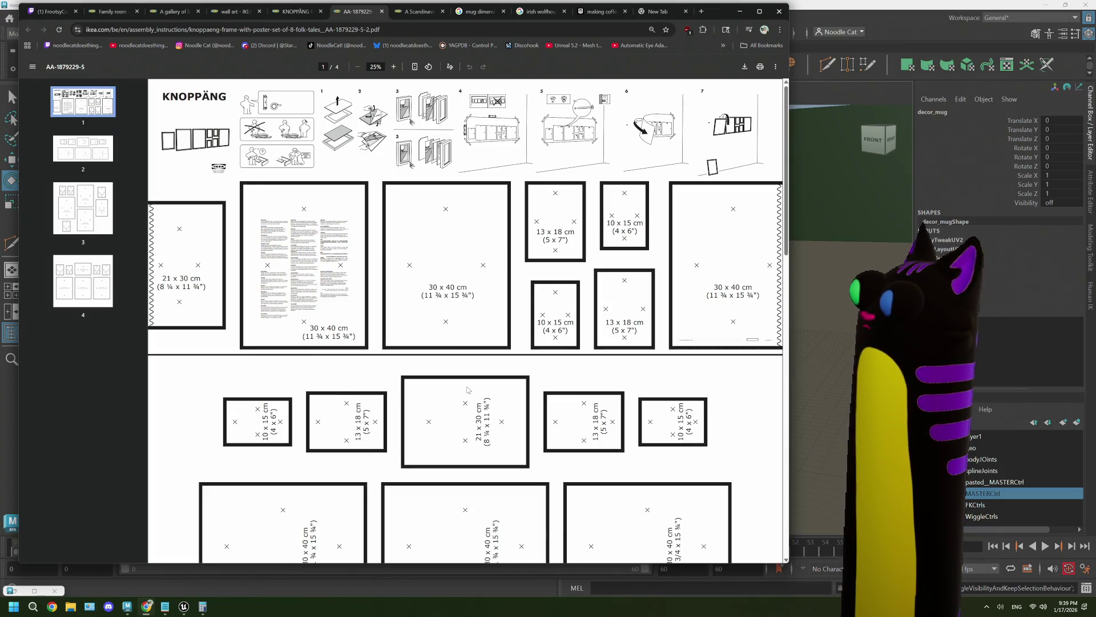
pyautogui.click(307, 15)
pyautogui.click(410, 308)
pyautogui.scroll(5, 410, 308)
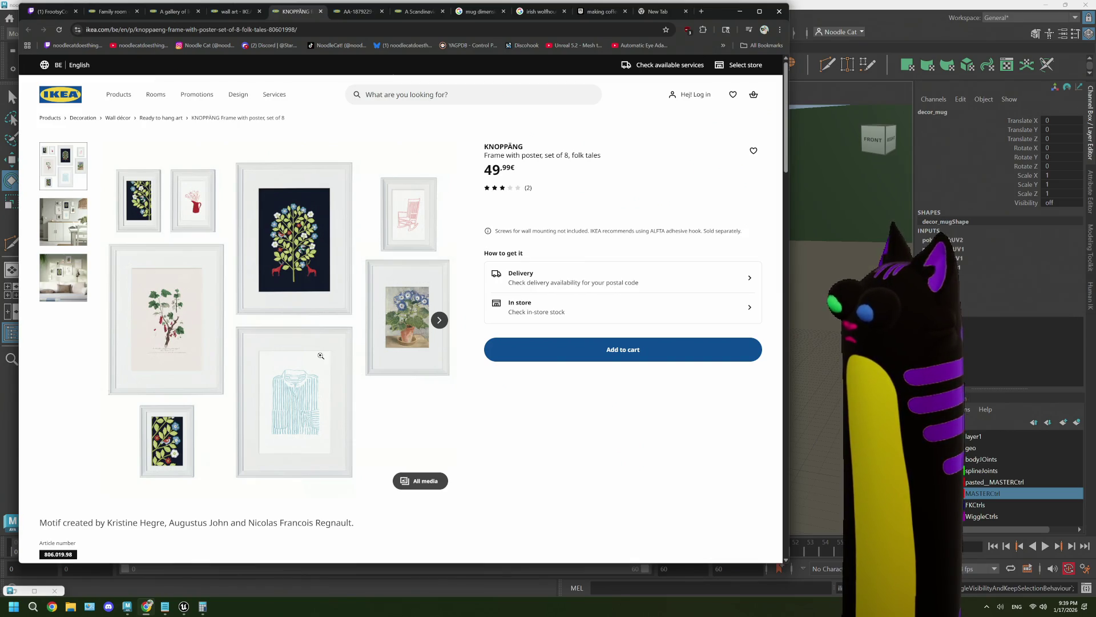
# Open the KNOPPÄNG eight-frame folk-tale gallery image in a new tab and view it.
pyautogui.scroll(-5, 321, 356)
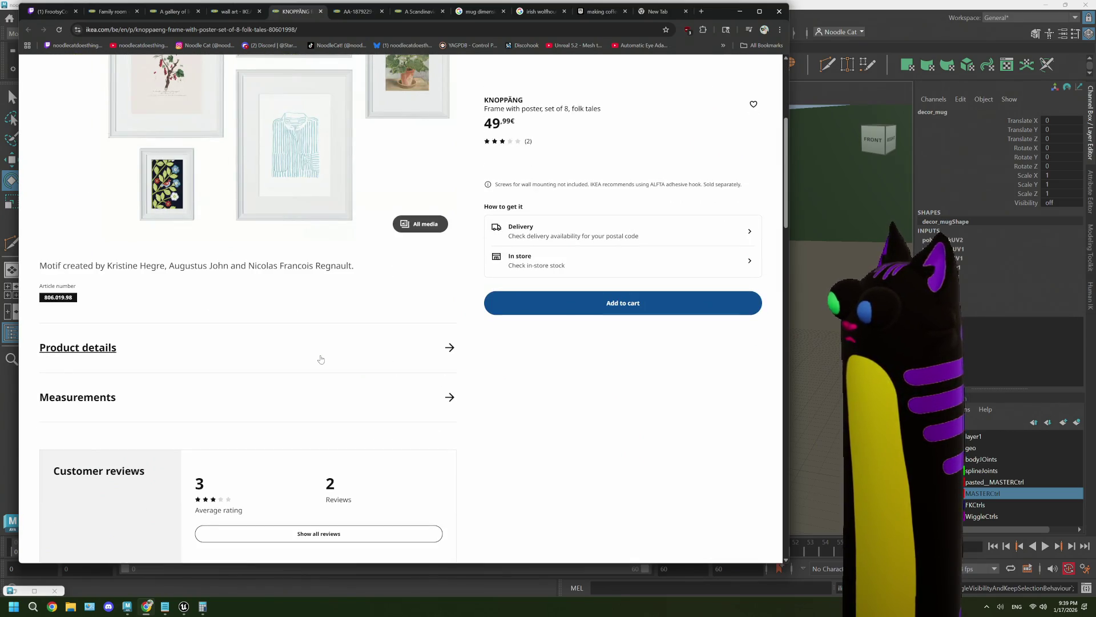
pyautogui.scroll(5, 321, 356)
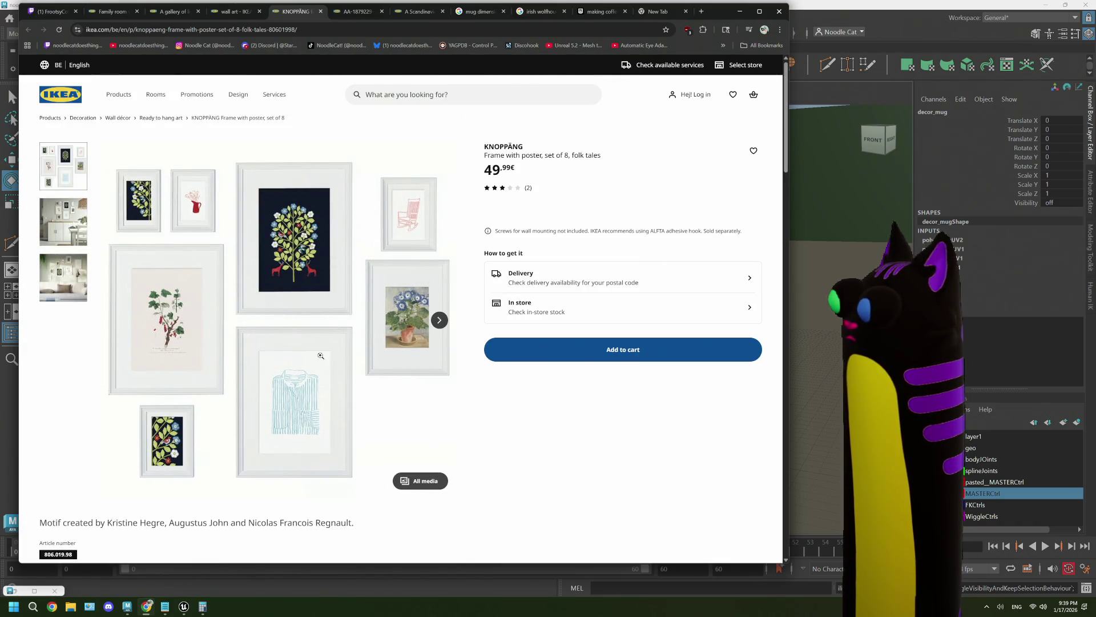
pyautogui.scroll(-10, 321, 355)
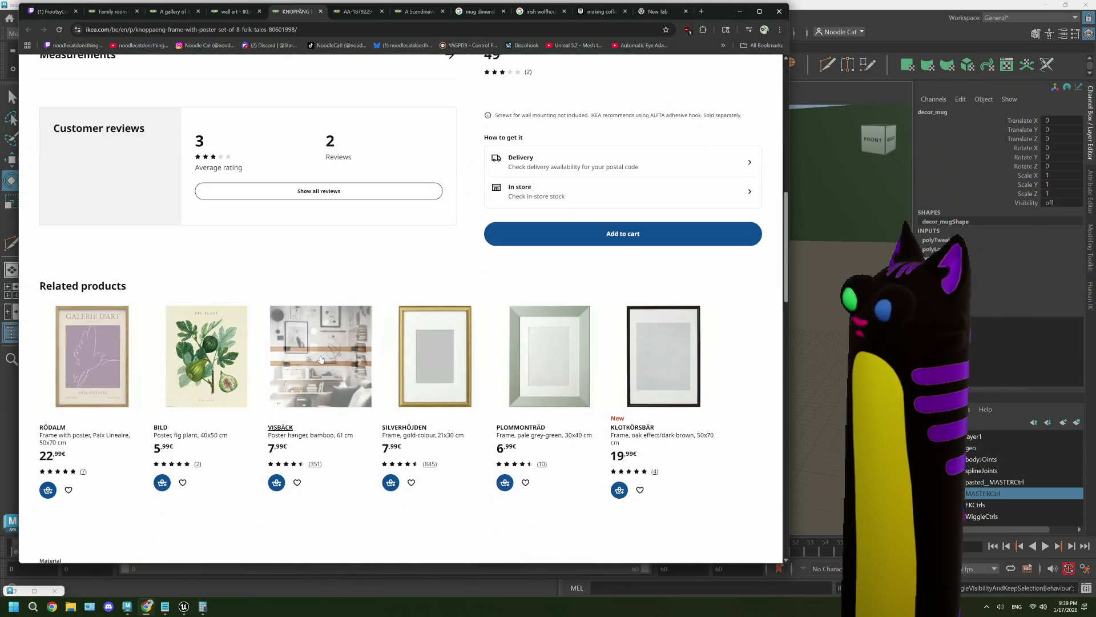
pyautogui.scroll(-3, 321, 359)
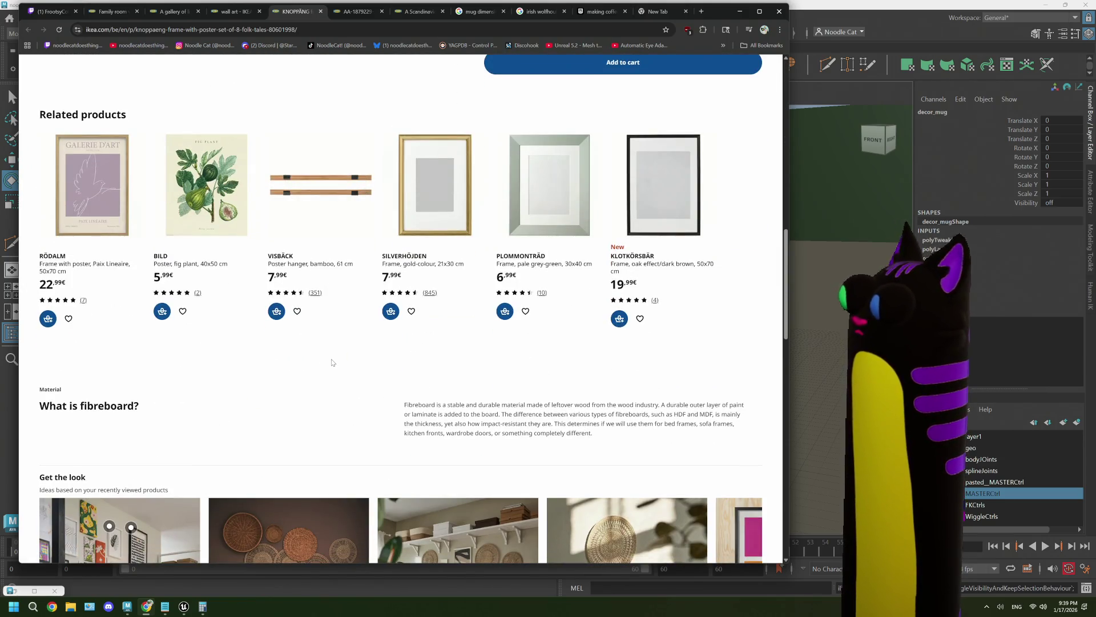
pyautogui.scroll(15, 331, 363)
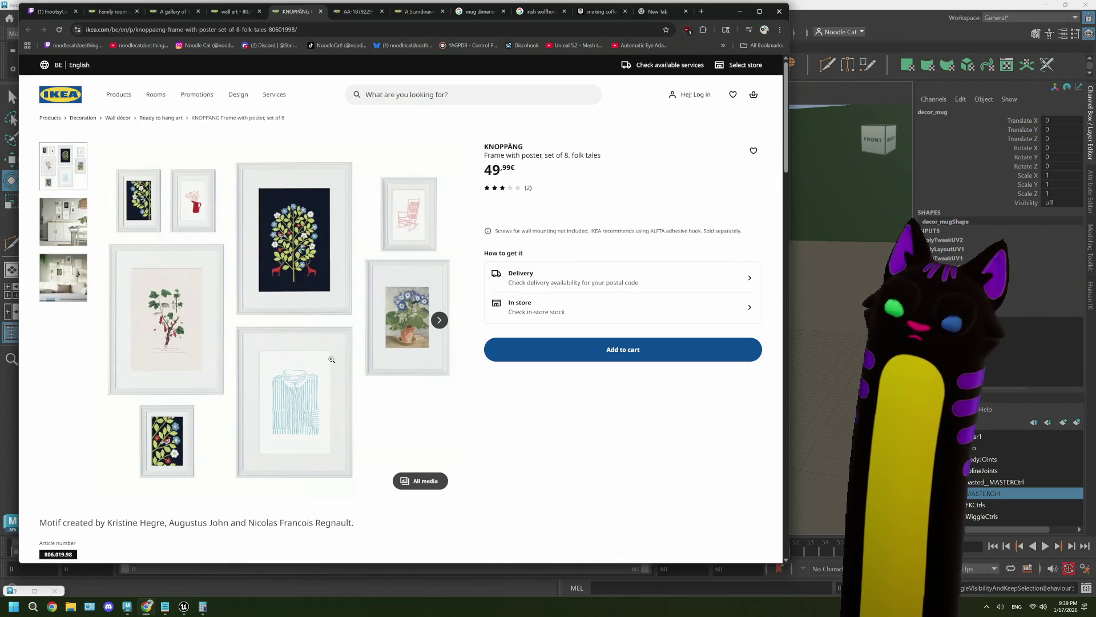
pyautogui.scroll(-15, 332, 359)
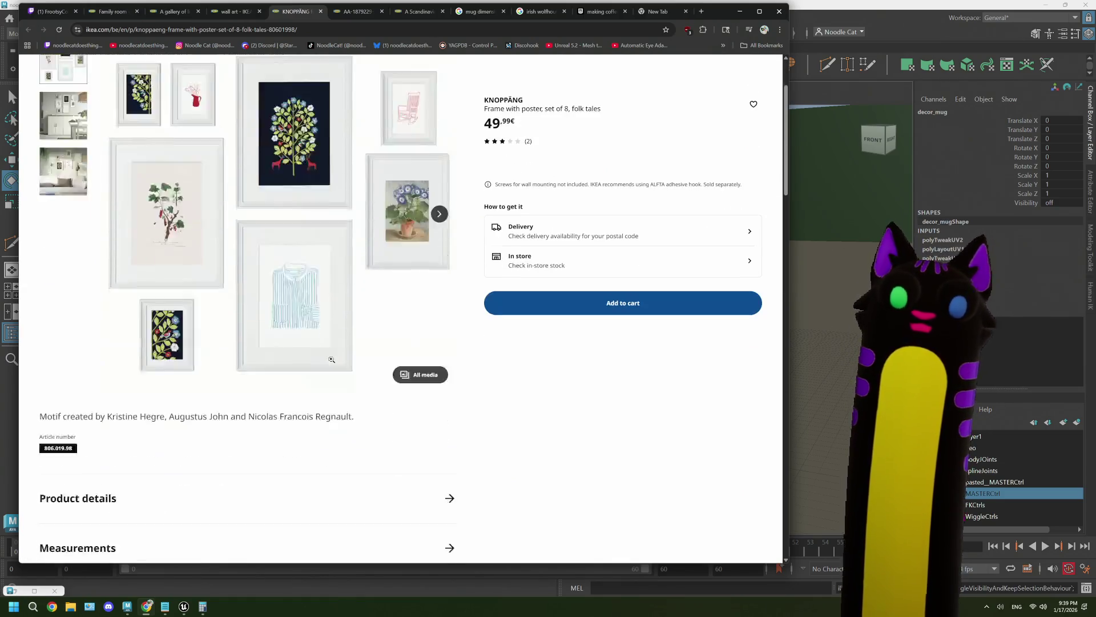
pyautogui.scroll(-6, 331, 360)
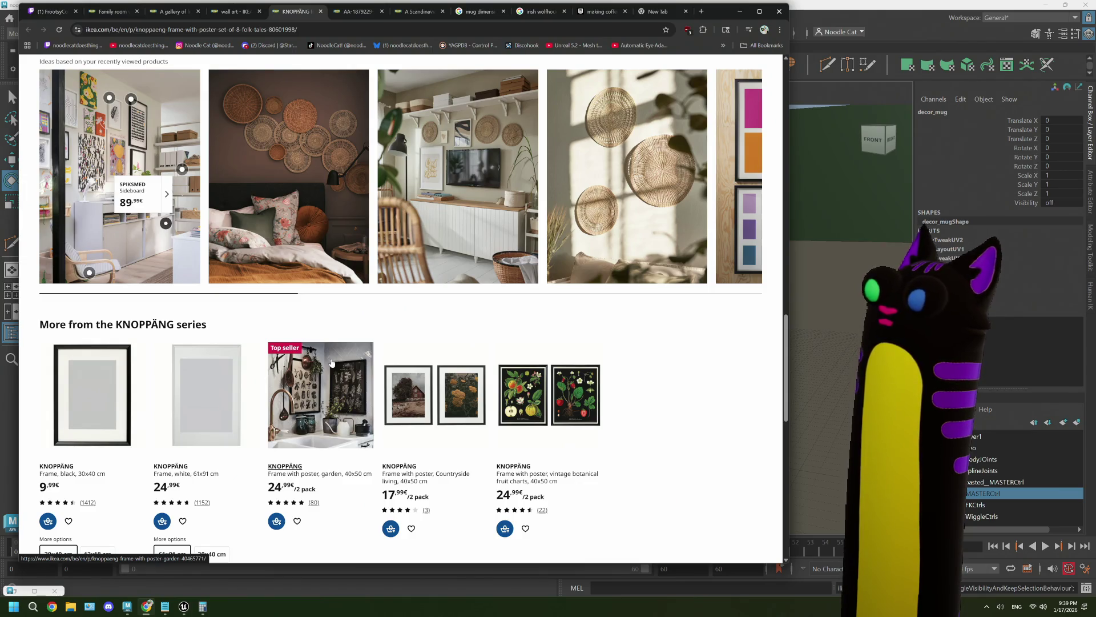
pyautogui.scroll(20, 332, 363)
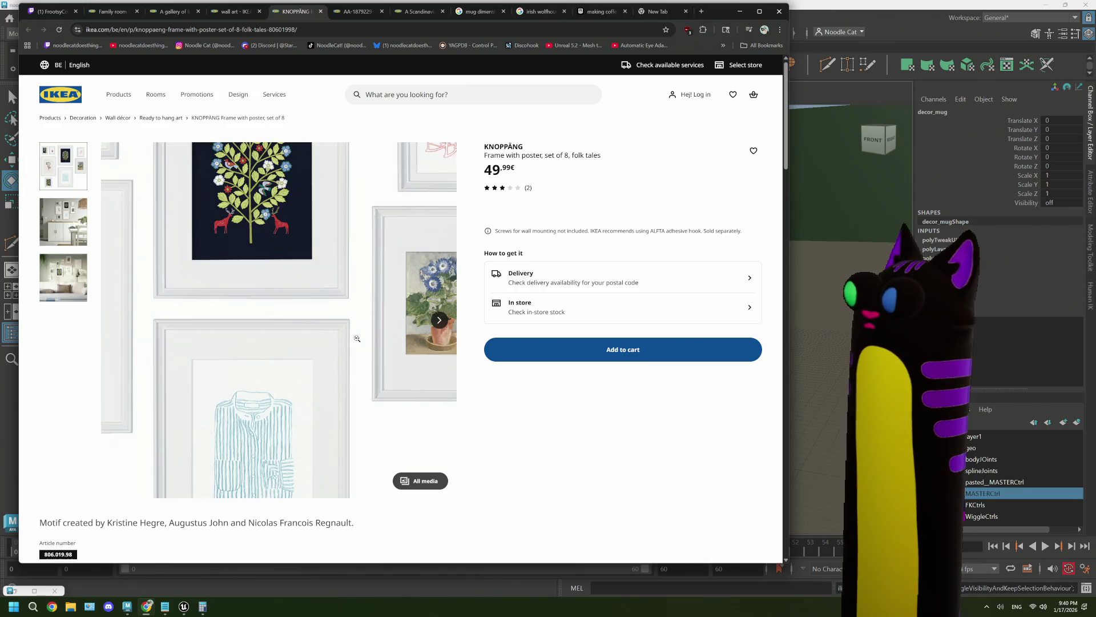
pyautogui.rightClick(357, 341)
pyautogui.click(406, 349)
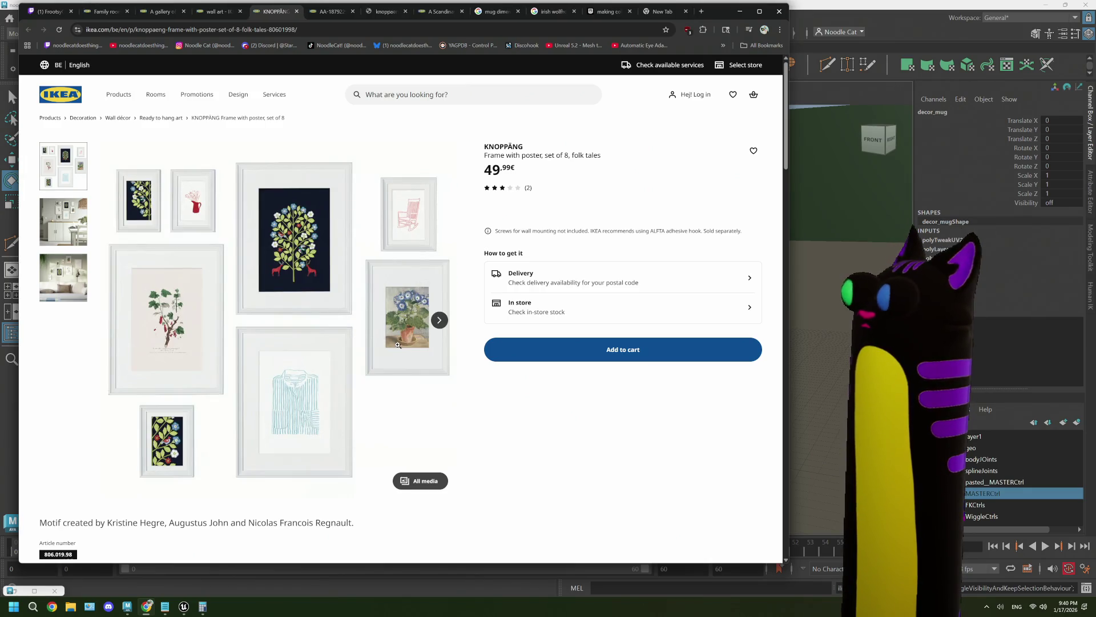
pyautogui.click(329, 12)
pyautogui.click(386, 11)
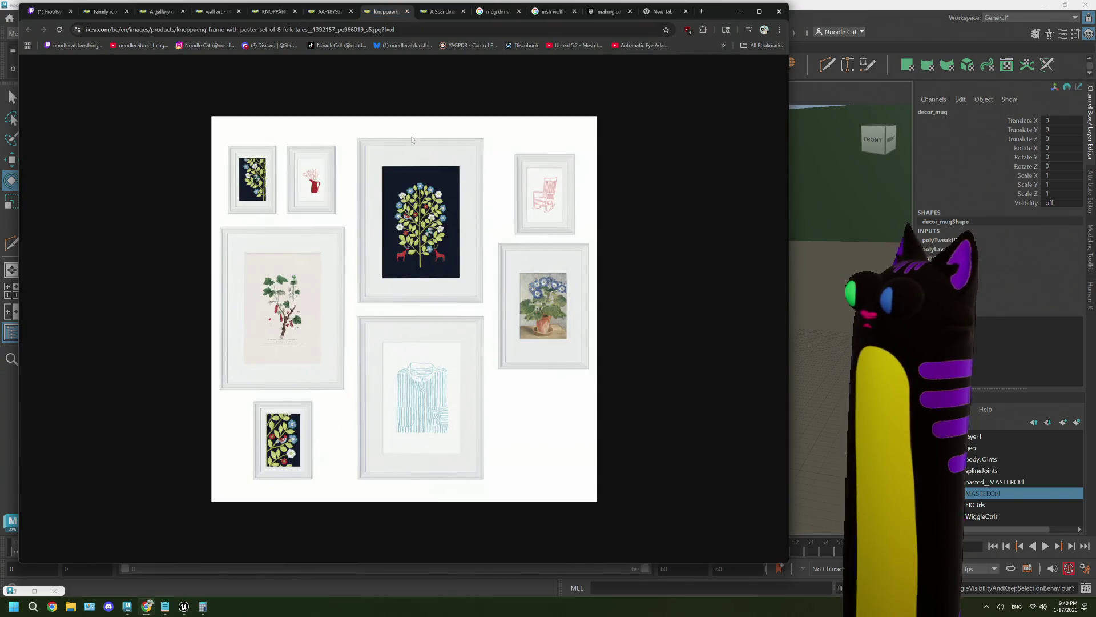
# Bring up the save options for the full-size KNOPPÄNG eight-frame gallery image.
pyautogui.rightClick(417, 261)
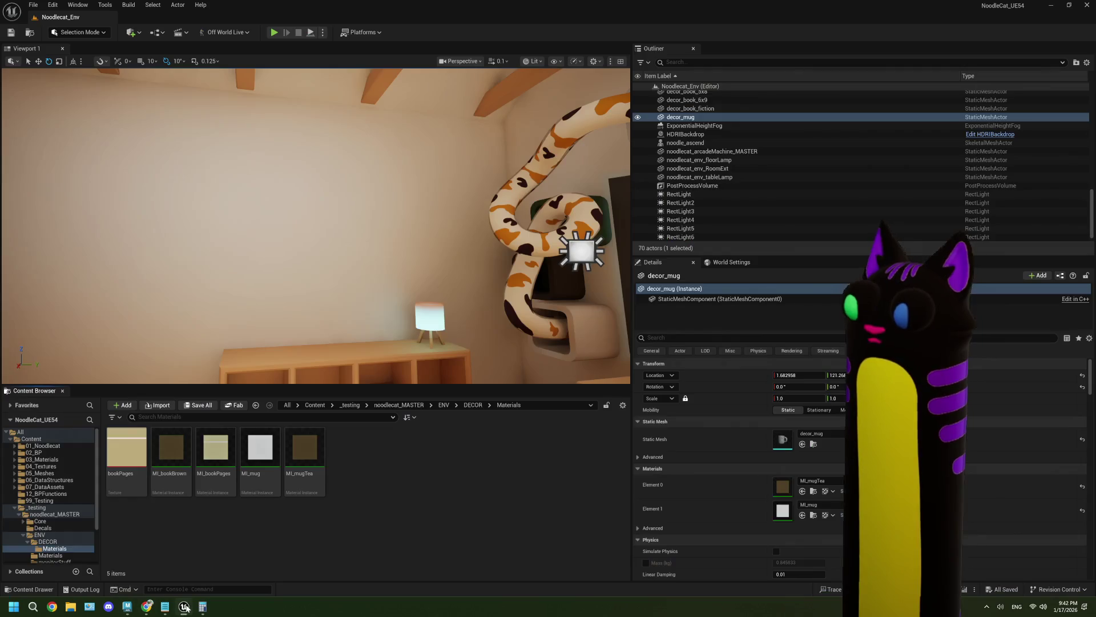
# Pan the Noodlecat_Env view to the bookshelf and TV wall, then return to Maya.
pyautogui.moveTo(351, 292)
pyautogui.mouseDown(button='right')
pyautogui.moveTo(320, 289)
pyautogui.moveTo(394, 292)
pyautogui.moveTo(342, 310)
pyautogui.mouseUp(button='right')
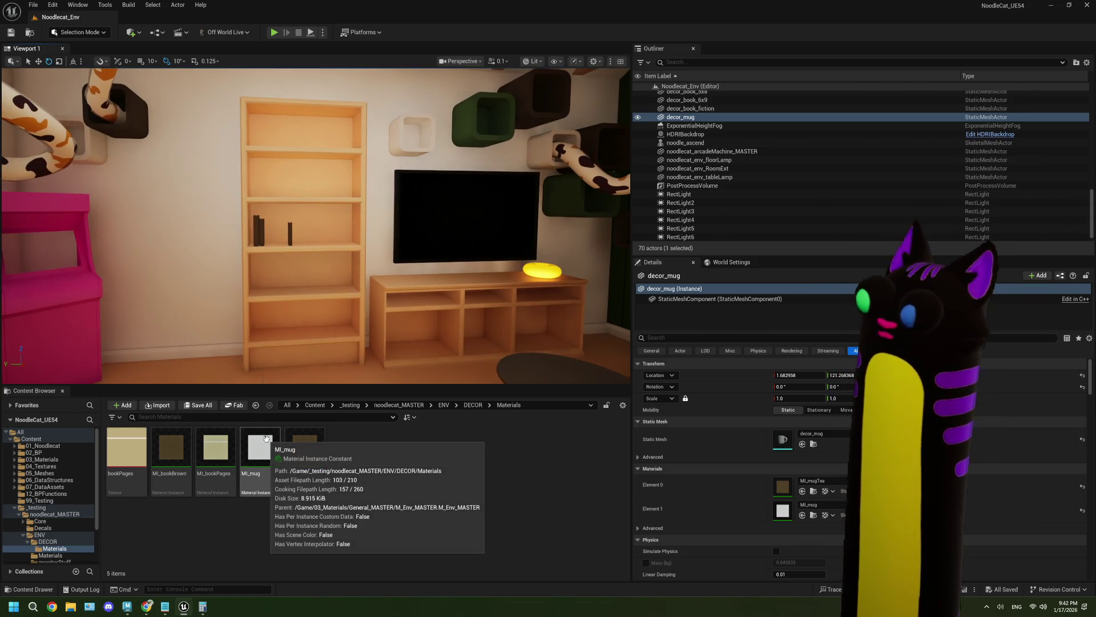
pyautogui.moveTo(202, 606)
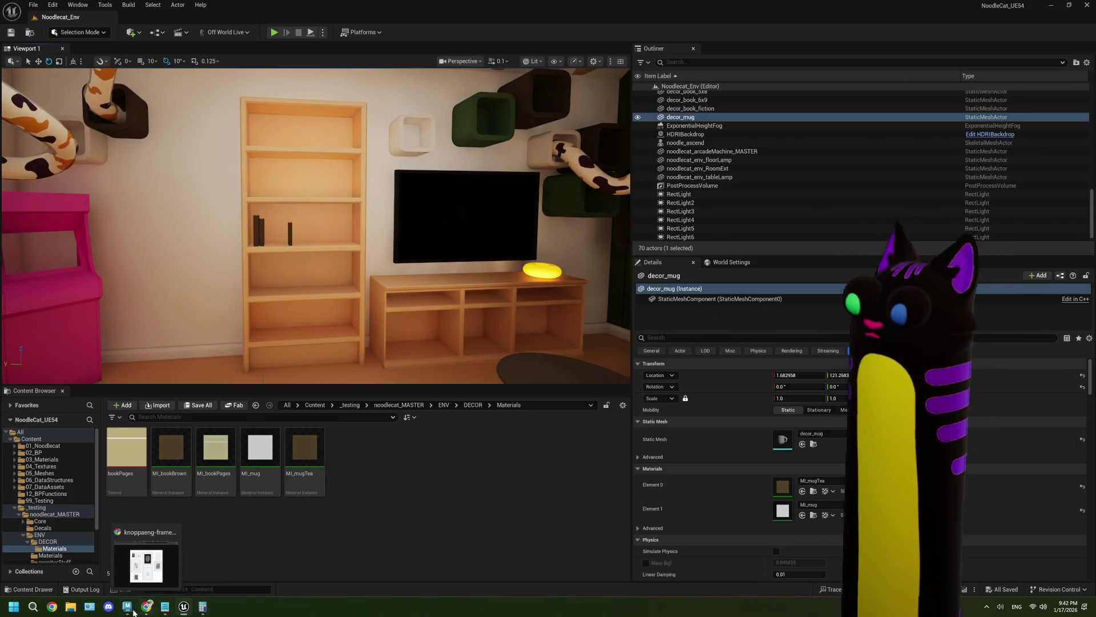
pyautogui.click(127, 607)
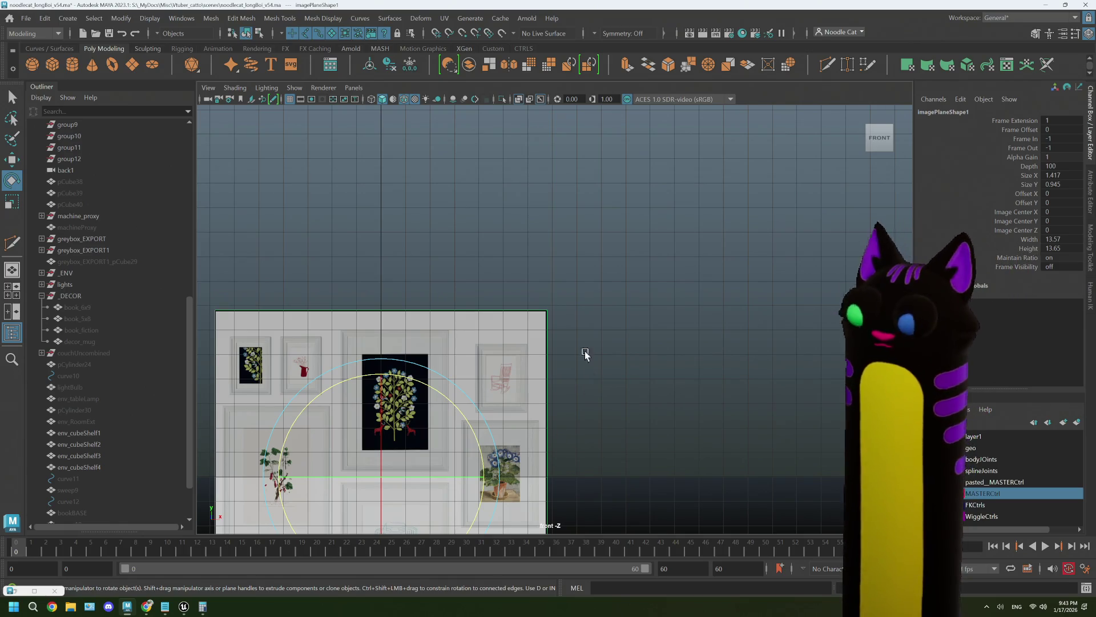
# Deselect the image plane, create a new polygon cube and show its polyCube1 size settings.
pyautogui.scroll(-3, 499, 341)
pyautogui.scroll(2, 501, 343)
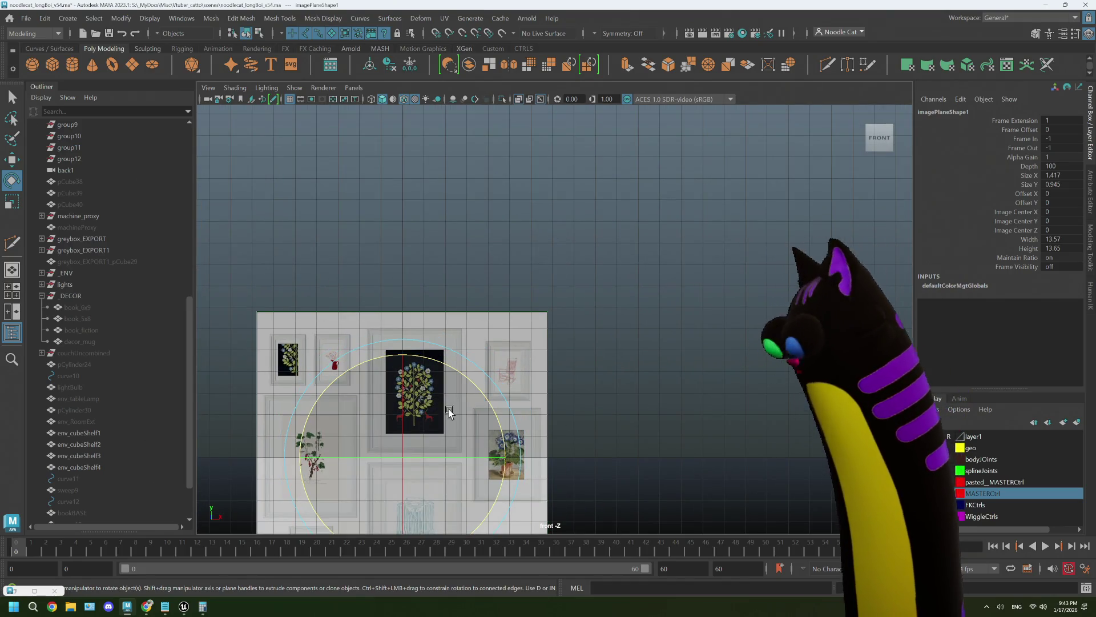
pyautogui.scroll(-2, 514, 459)
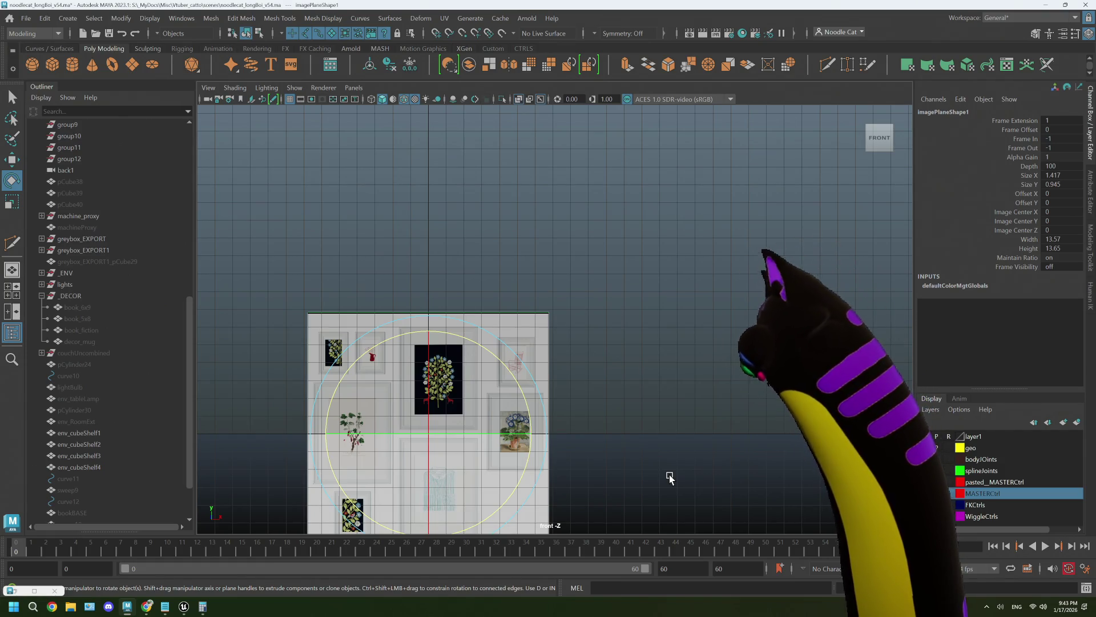
pyautogui.click(665, 473)
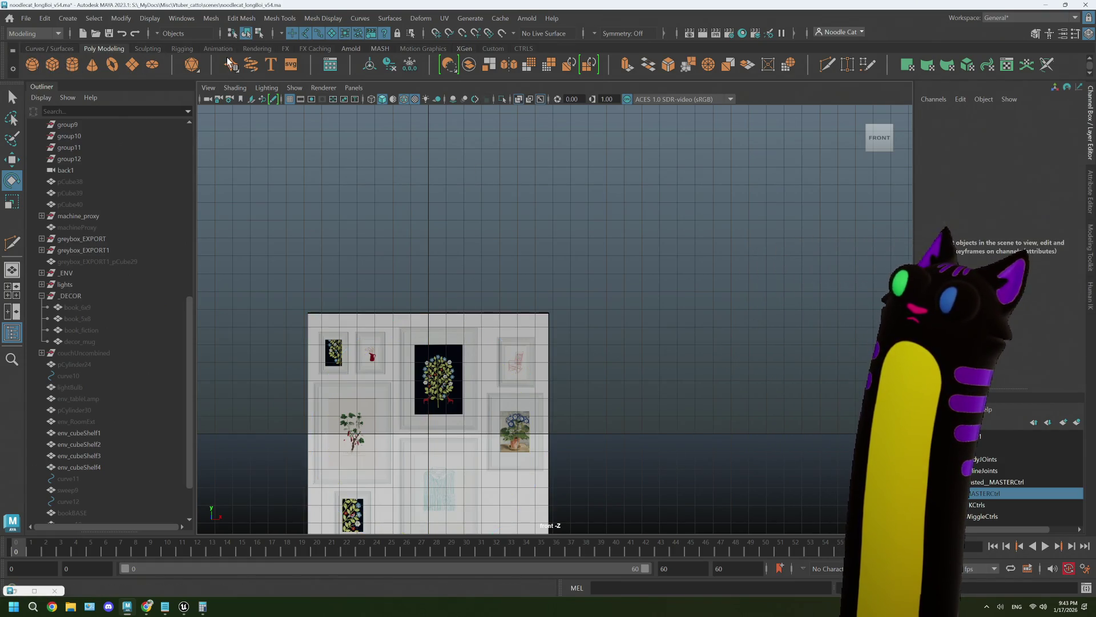
pyautogui.click(50, 65)
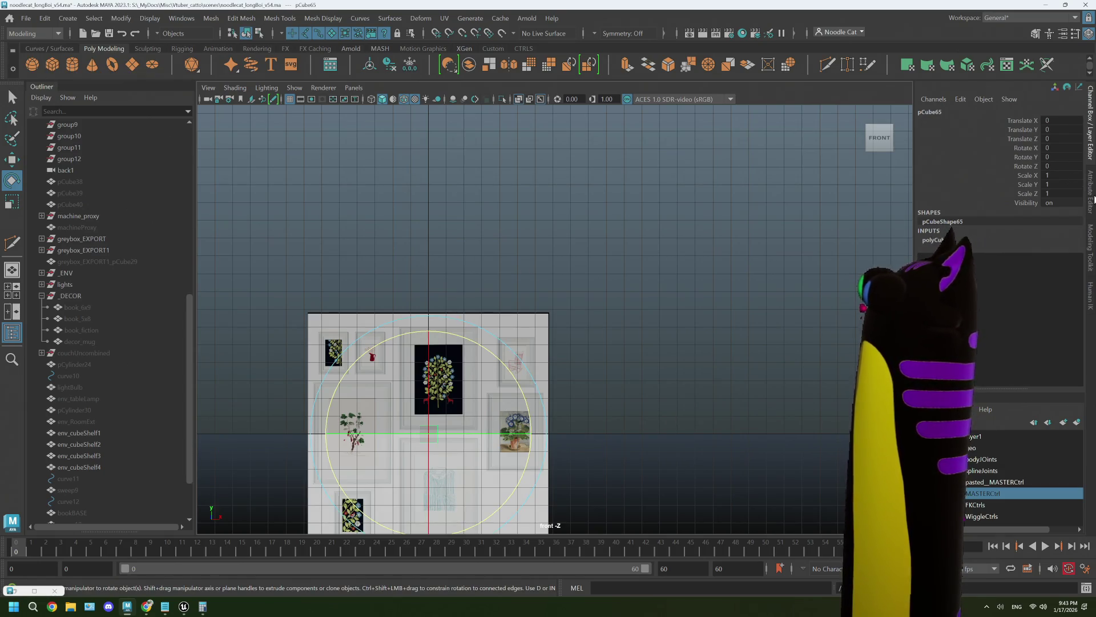
pyautogui.hotkey('ctrl', 'a')
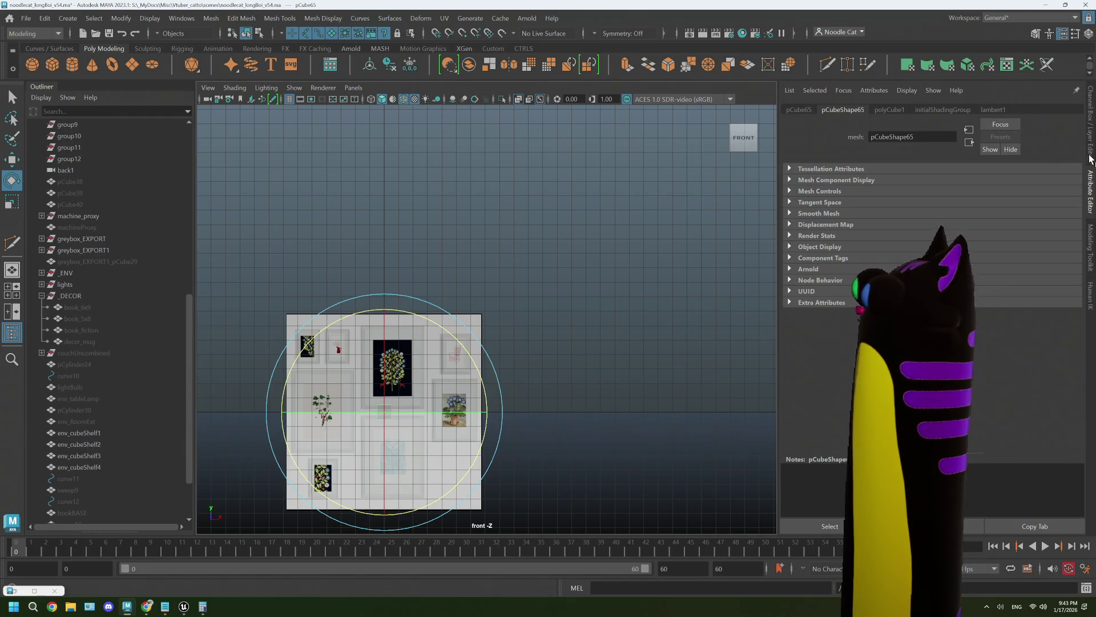
pyautogui.click(890, 108)
# Size the cube to width 30 and height 40, then frame it in the view.
pyautogui.moveTo(895, 182); pyautogui.dragTo(861, 179)
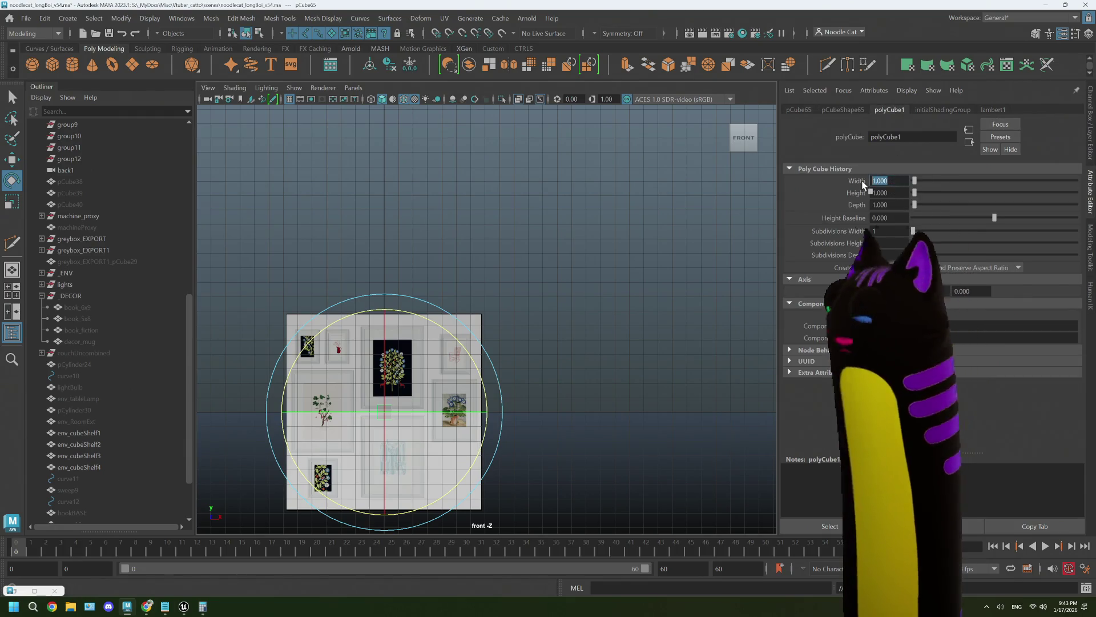
pyautogui.write('30')
pyautogui.press('Tab')
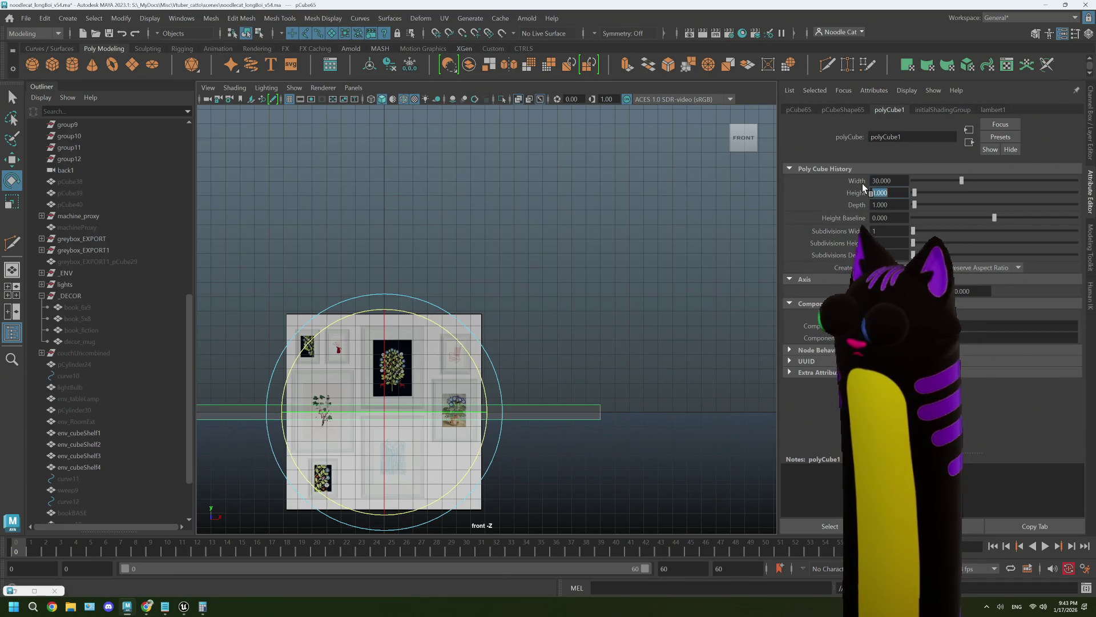
pyautogui.write('40')
pyautogui.press('Tab')
pyautogui.press('f')
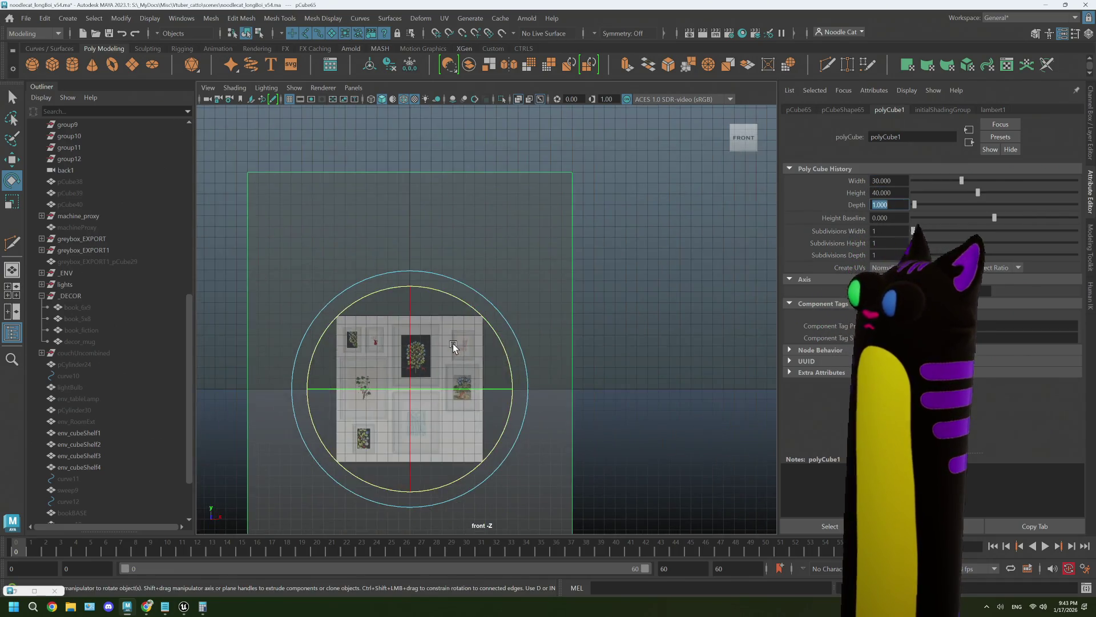
pyautogui.press('f')
pyautogui.click(98, 467)
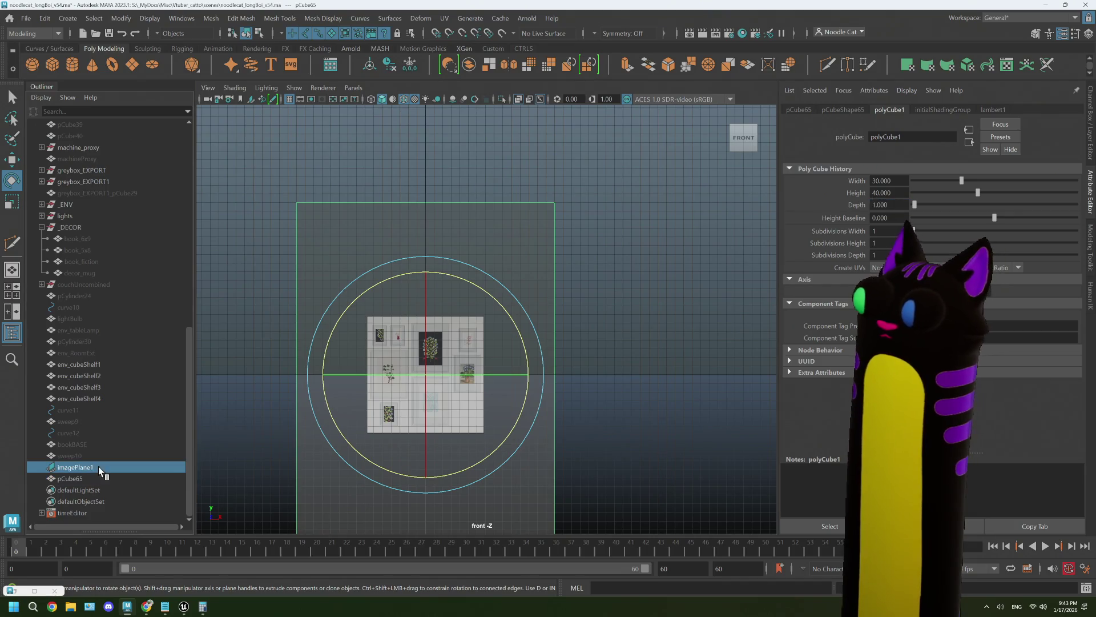
# Scale the gallery image plane up, with the box shown solid and the grid hidden.
pyautogui.scroll(-3, 330, 409)
pyautogui.press('r')
pyautogui.moveTo(447, 358); pyautogui.dragTo(656, 334)
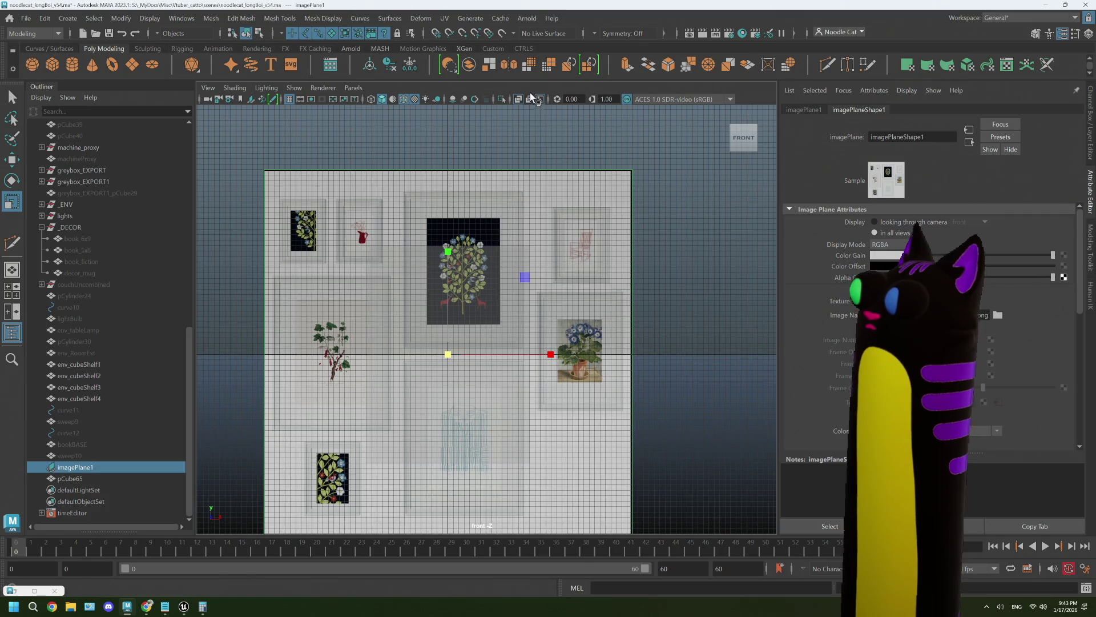
pyautogui.click(519, 99)
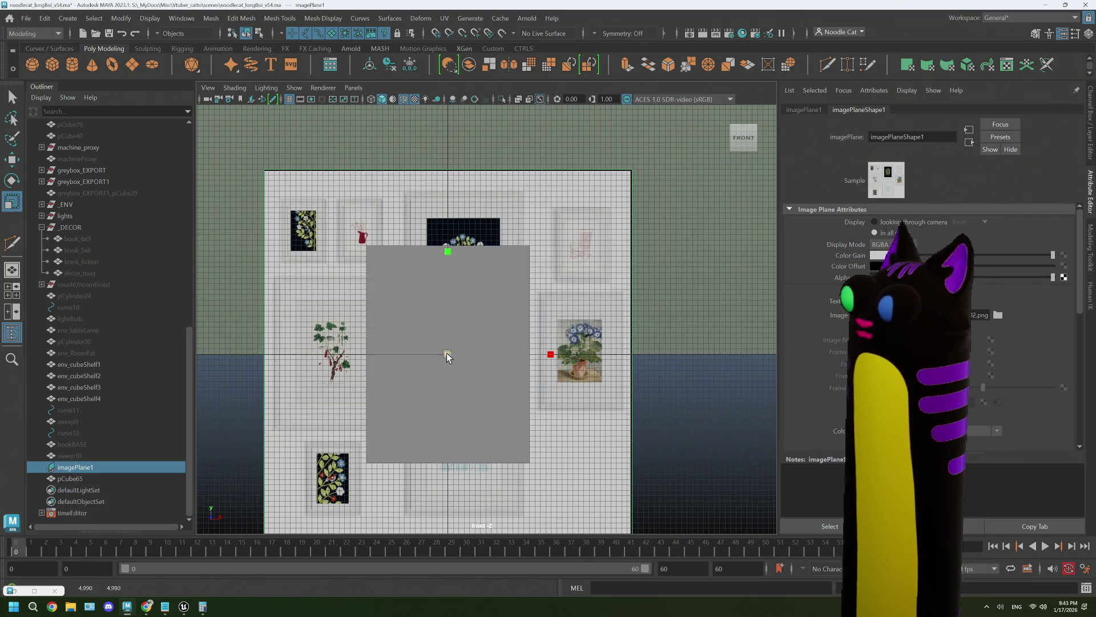
pyautogui.moveTo(448, 355); pyautogui.dragTo(482, 344)
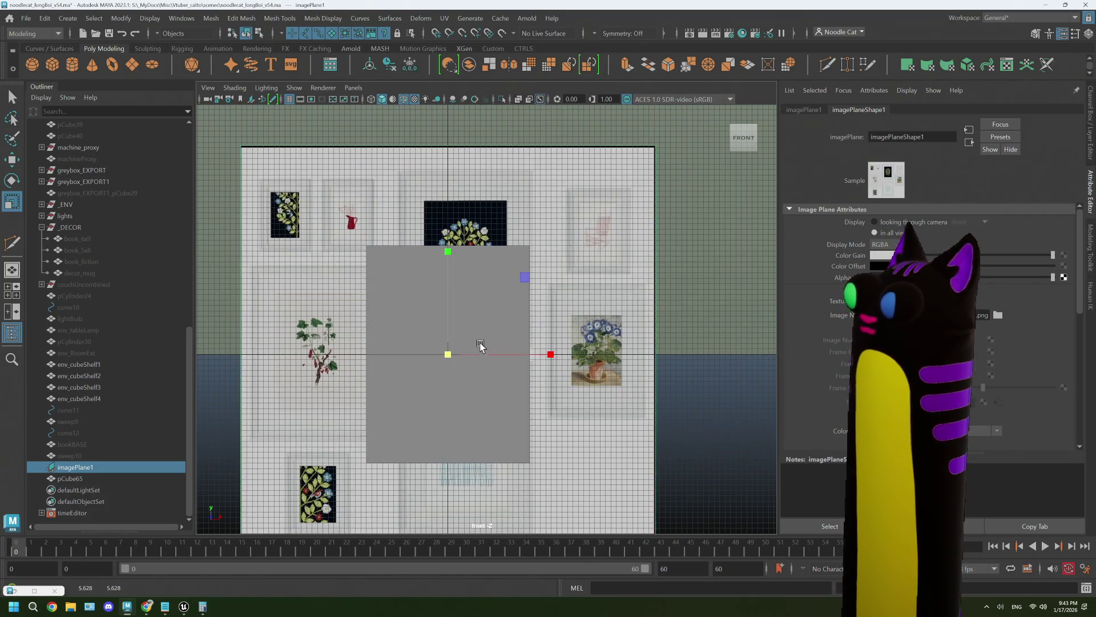
pyautogui.click(300, 100)
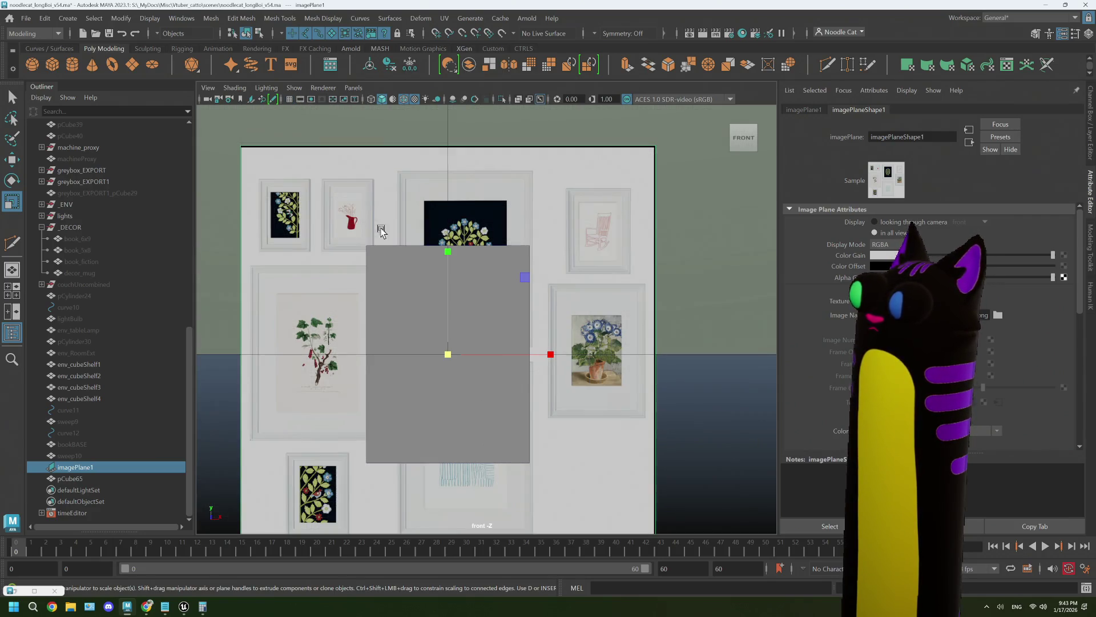
pyautogui.moveTo(447, 354)
pyautogui.mouseDown()
pyautogui.moveTo(583, 355)
pyautogui.moveTo(524, 354)
pyautogui.moveTo(533, 355)
pyautogui.mouseUp()
# Fine-tune the image plane's scale and slide it down so the tree frame sits behind the box.
pyautogui.press('w')
pyautogui.press('r')
pyautogui.moveTo(422, 357)
pyautogui.mouseDown()
pyautogui.moveTo(434, 354)
pyautogui.moveTo(400, 359)
pyautogui.mouseUp()
pyautogui.press('e')
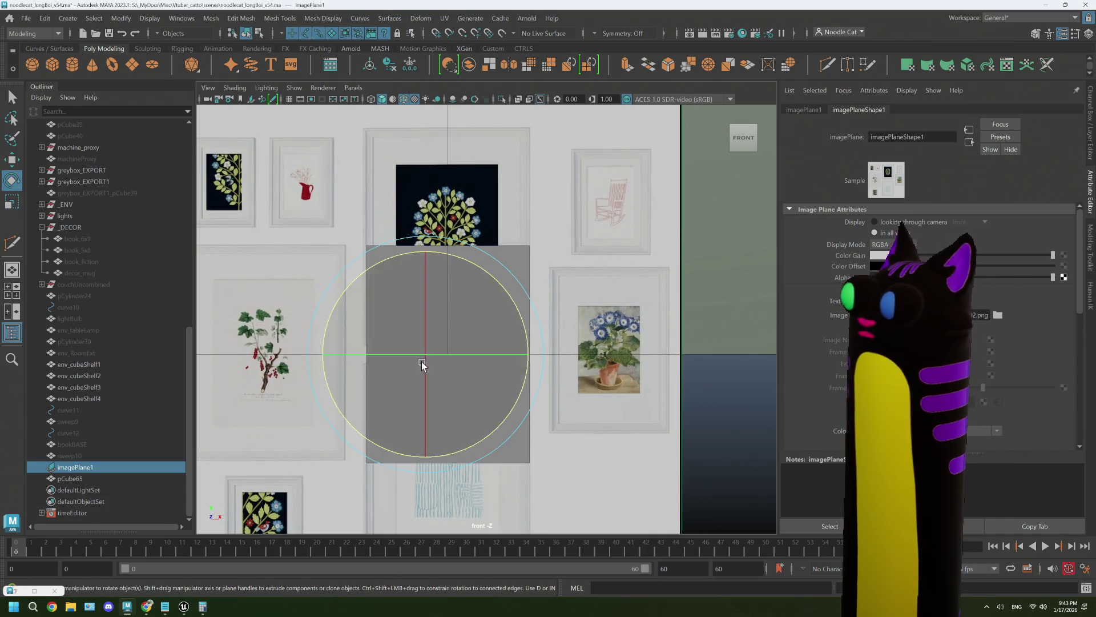
pyautogui.press('w')
pyautogui.moveTo(530, 355); pyautogui.dragTo(531, 354)
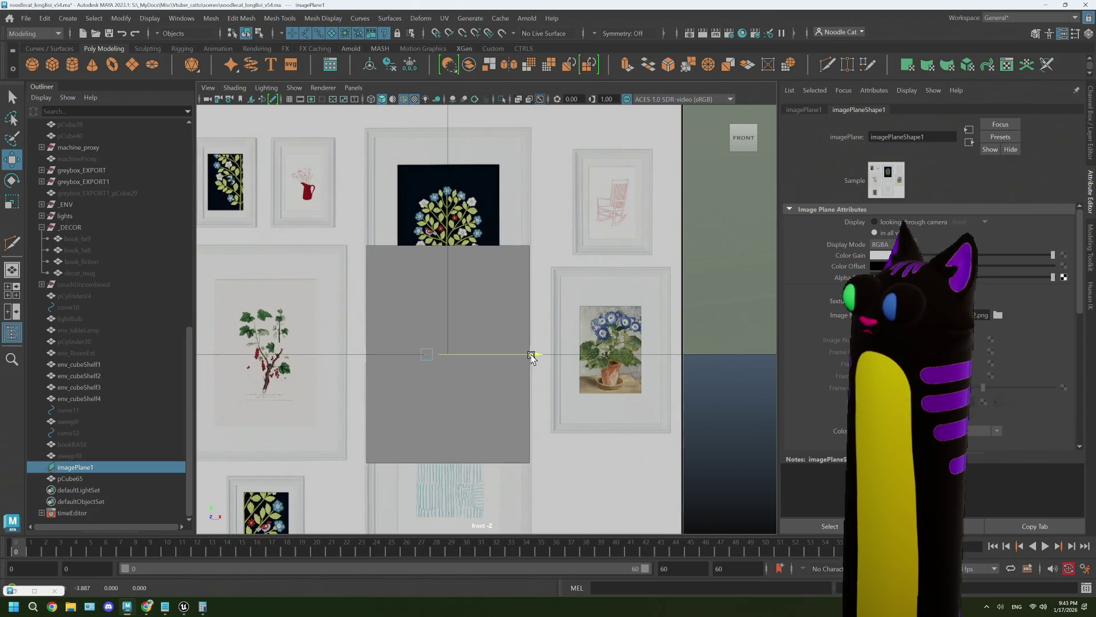
pyautogui.press('r')
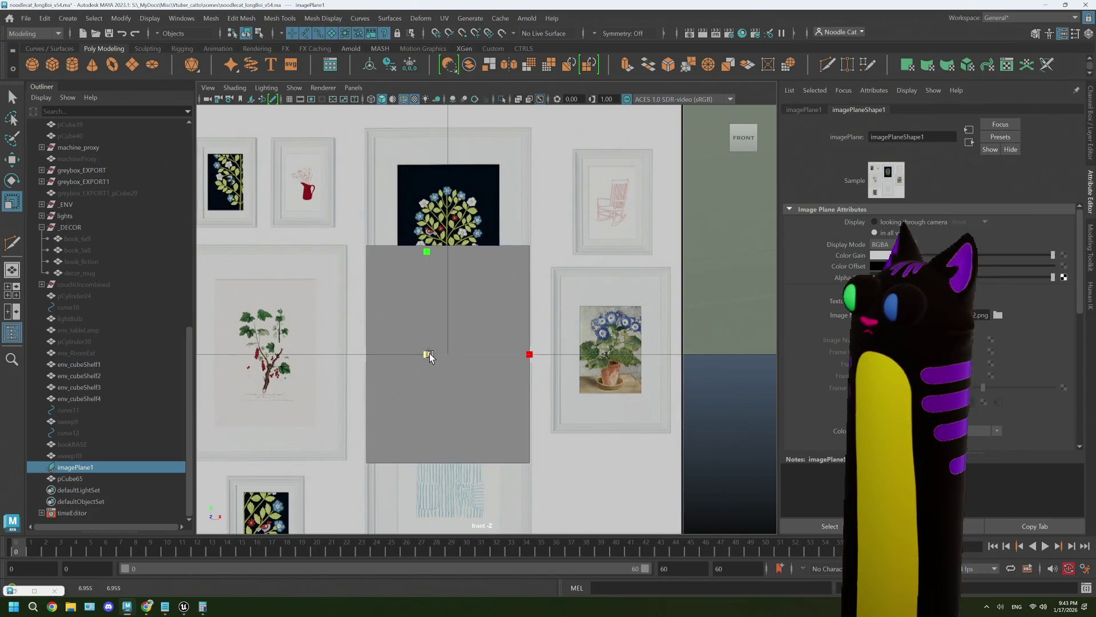
pyautogui.moveTo(428, 355); pyautogui.dragTo(427, 355)
pyautogui.press('e')
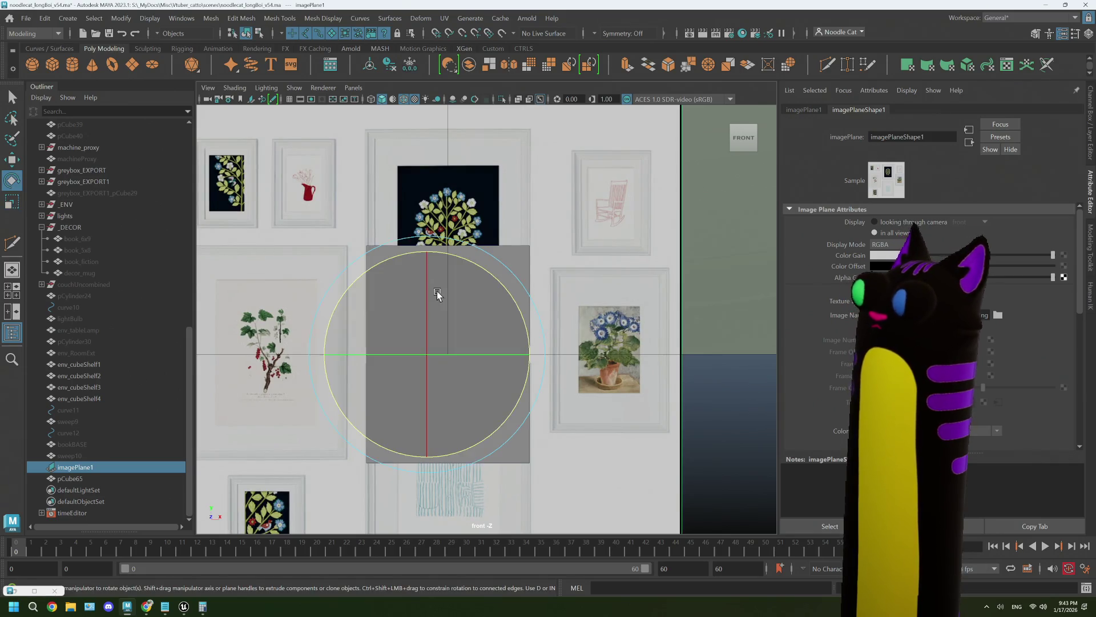
pyautogui.press('w')
pyautogui.moveTo(425, 257)
pyautogui.mouseDown()
pyautogui.moveTo(423, 373)
pyautogui.moveTo(421, 364)
pyautogui.mouseUp()
pyautogui.scroll(-4, 631, 355)
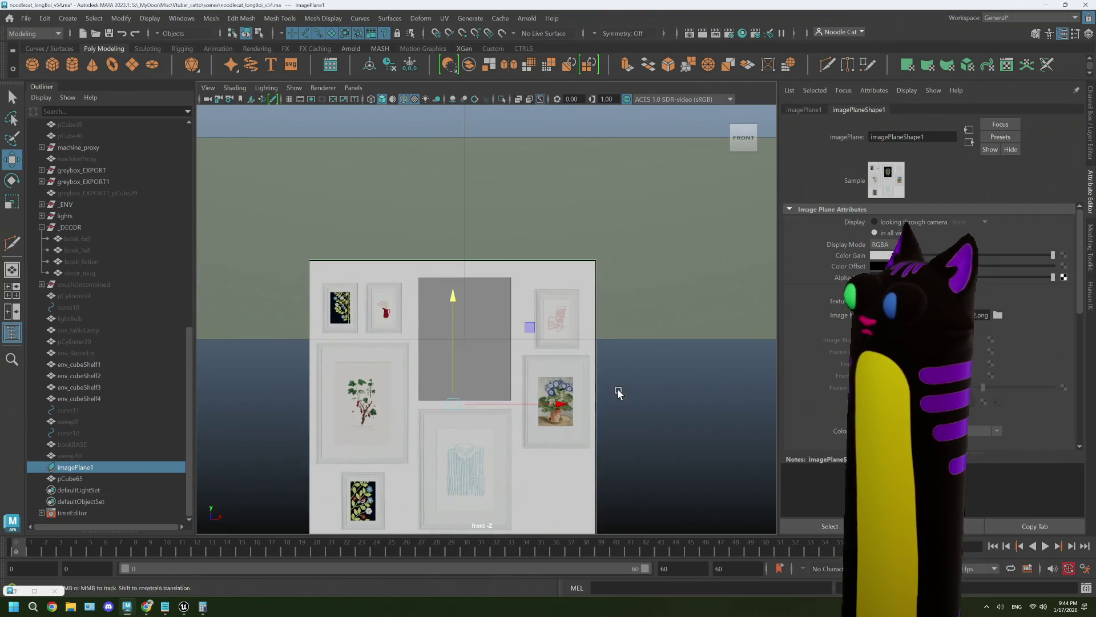
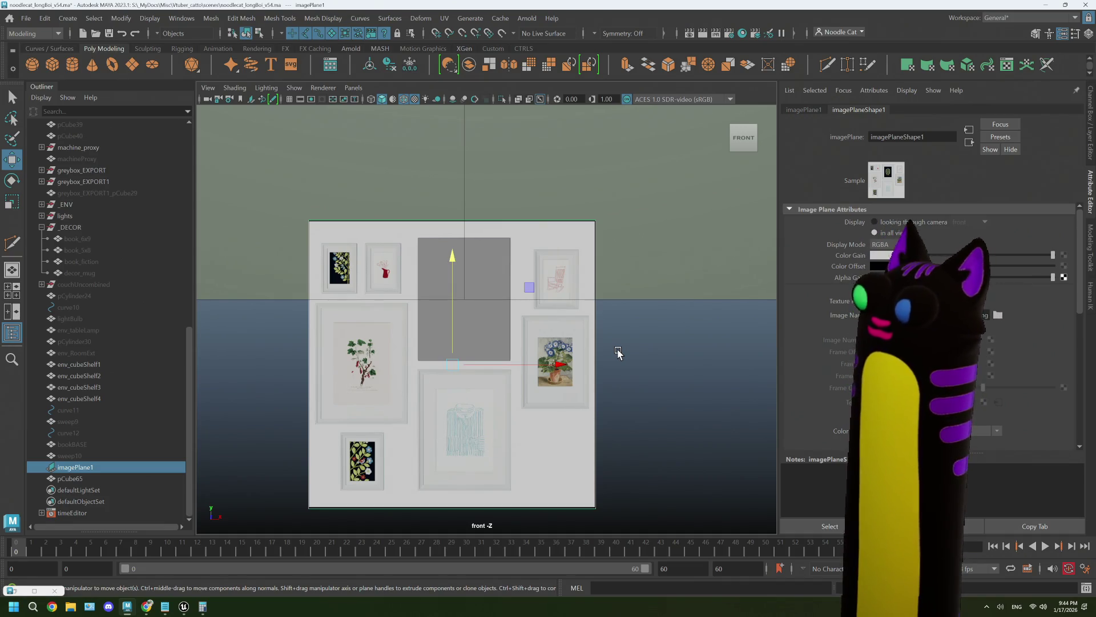
# Rename pCube65 to frameBASE in the Outliner.
pyautogui.scroll(3, 533, 372)
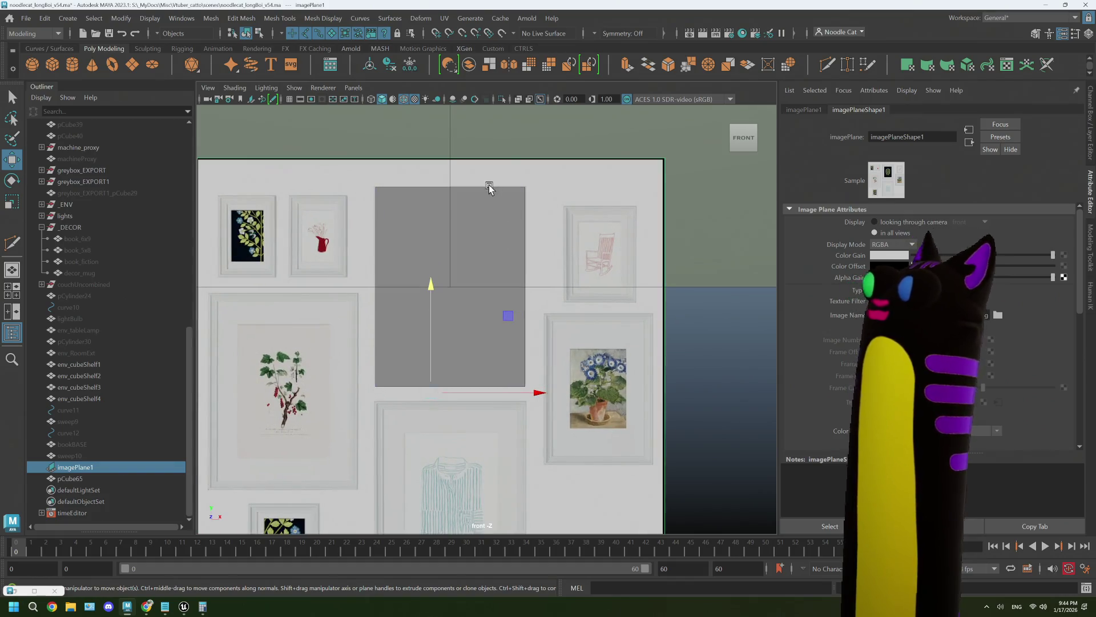
pyautogui.scroll(1, 538, 112)
pyautogui.scroll(1, 512, 227)
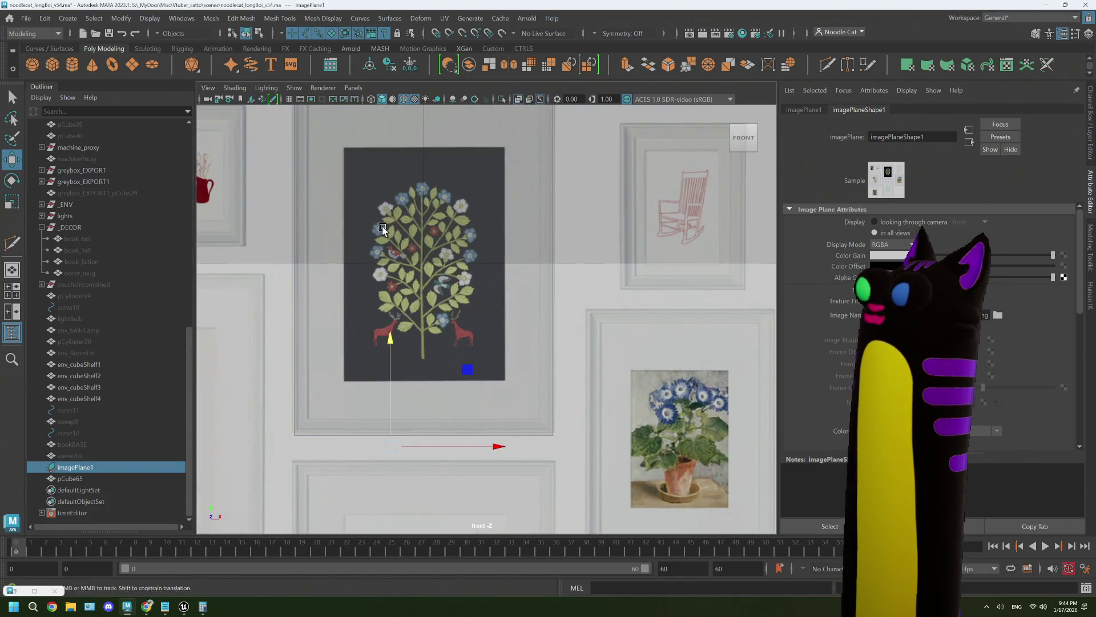
pyautogui.scroll(1, 443, 281)
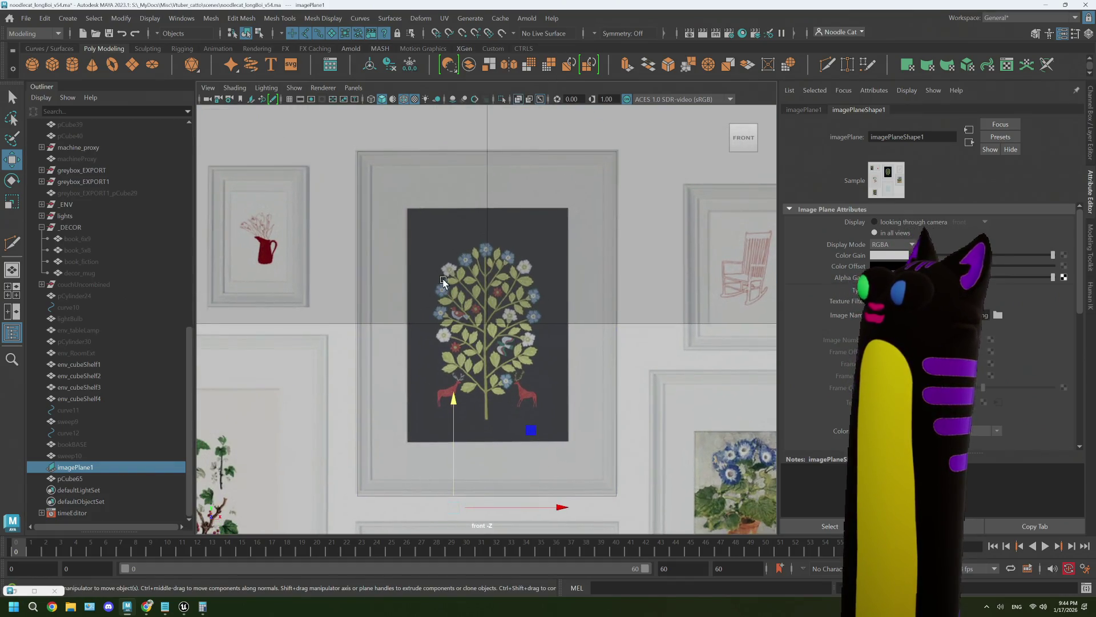
pyautogui.doubleClick(89, 477)
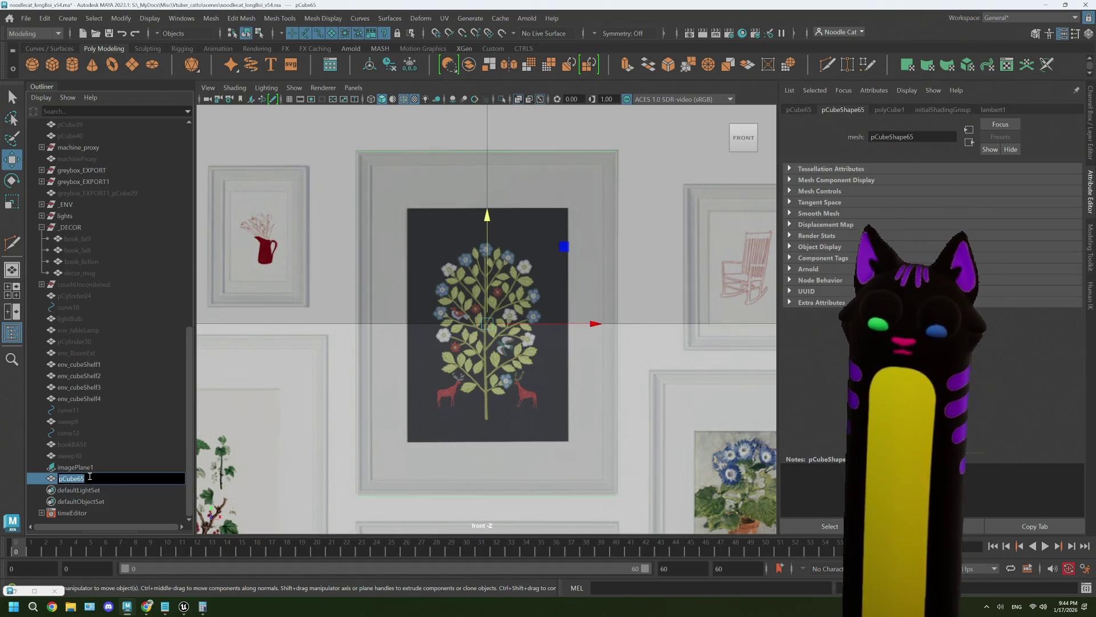
pyautogui.write('frameBASE')
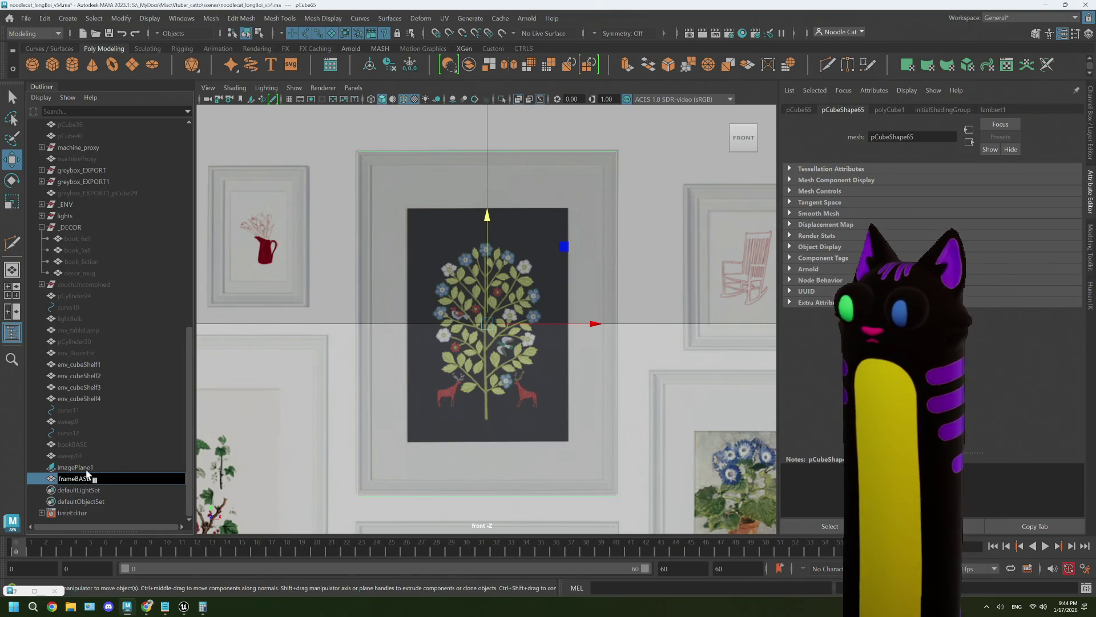
pyautogui.press('Return')
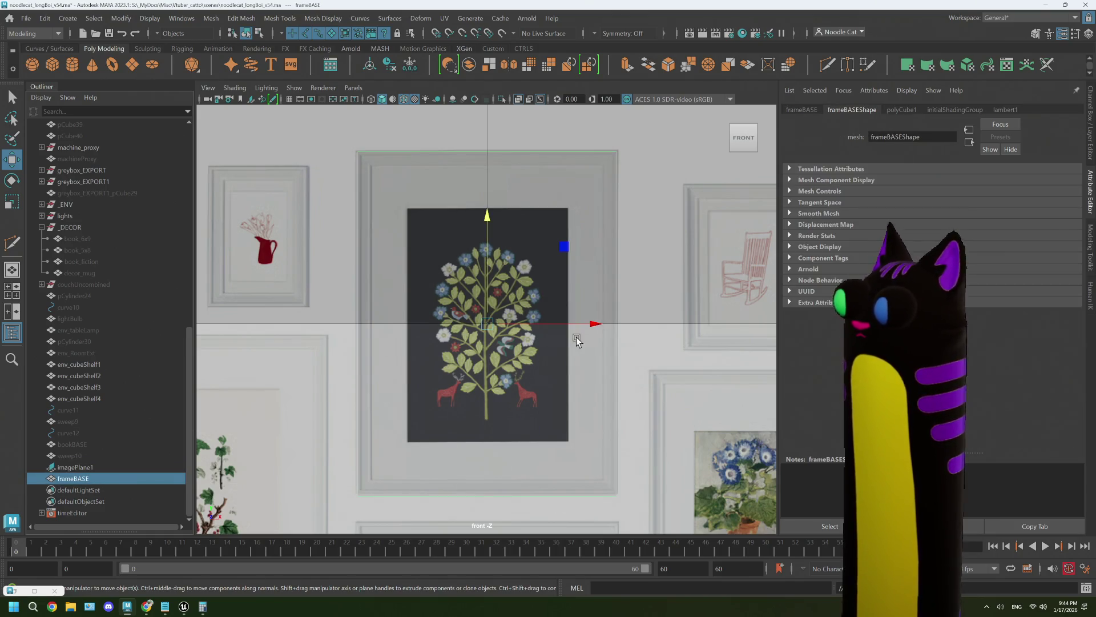
# Frame frameBASE in the front view, reselect it and extrude its front face.
pyautogui.press('f')
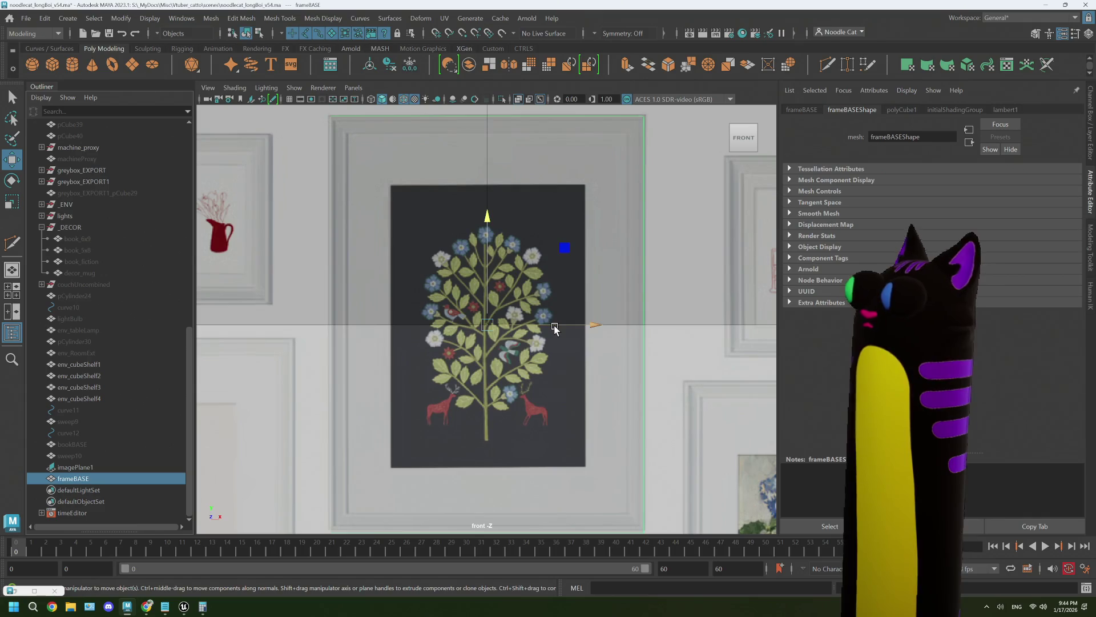
pyautogui.rightClick(612, 172)
pyautogui.click(575, 177)
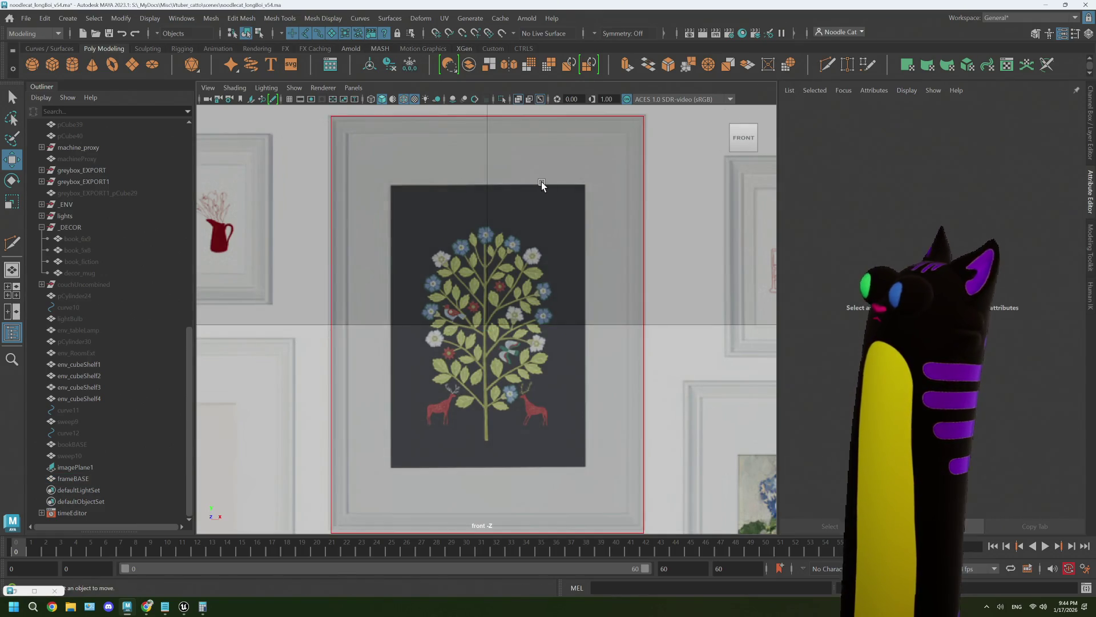
pyautogui.click(541, 181)
pyautogui.hotkey('ctrl', 'e')
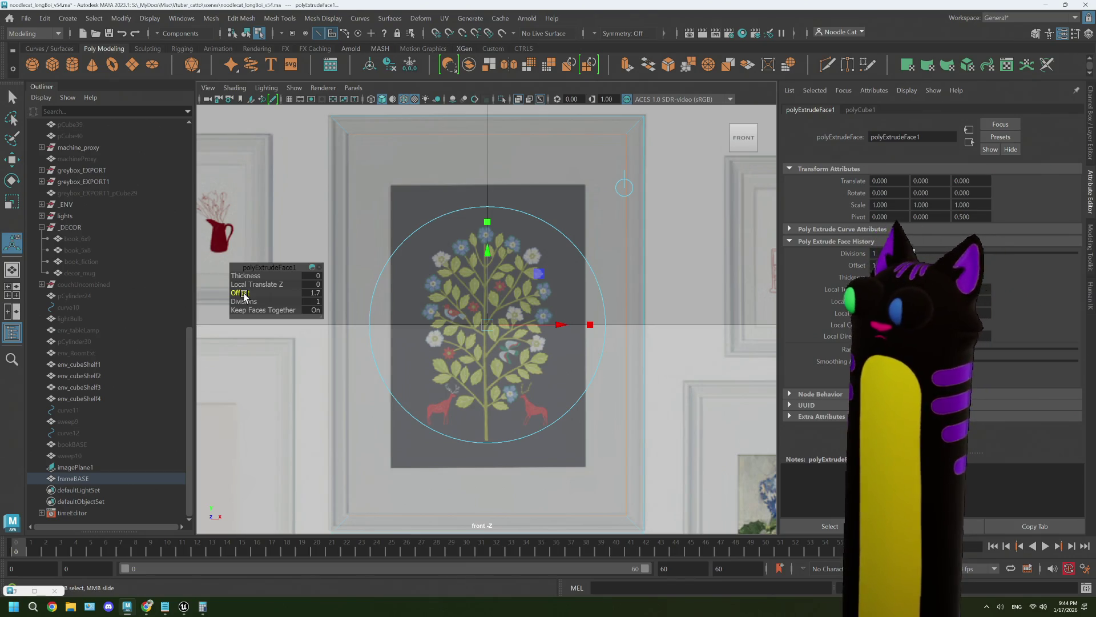
# Switch to the four-view layout and frame the whole wall in the perspective view.
pyautogui.press('space')
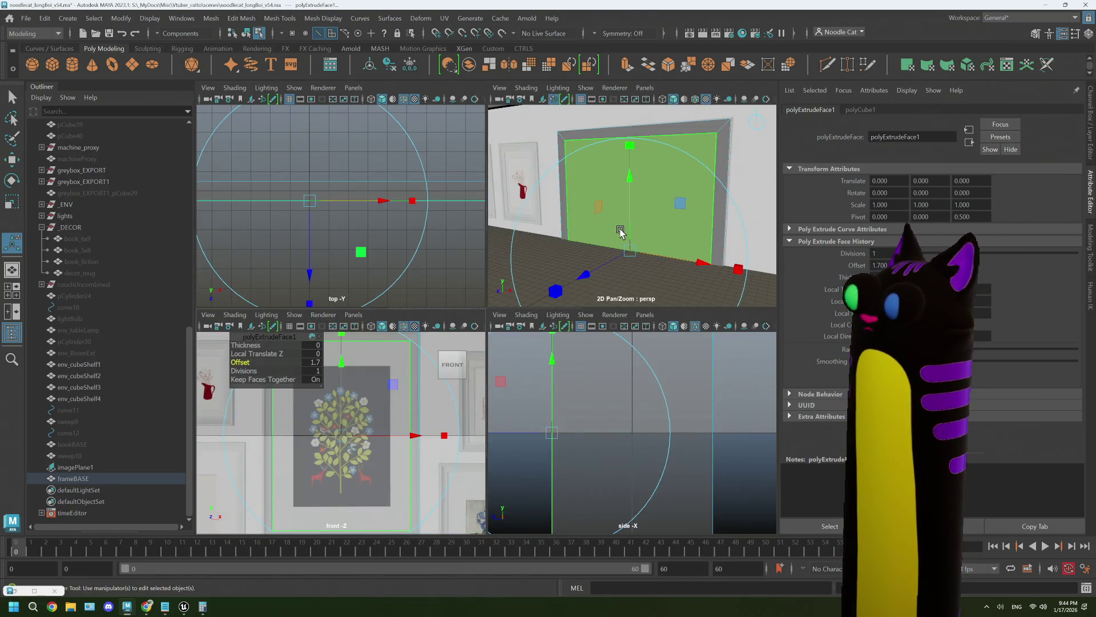
pyautogui.moveTo(587, 139)
pyautogui.mouseDown(button='right')
pyautogui.moveTo(535, 133)
pyautogui.moveTo(522, 181)
pyautogui.mouseUp(button='right')
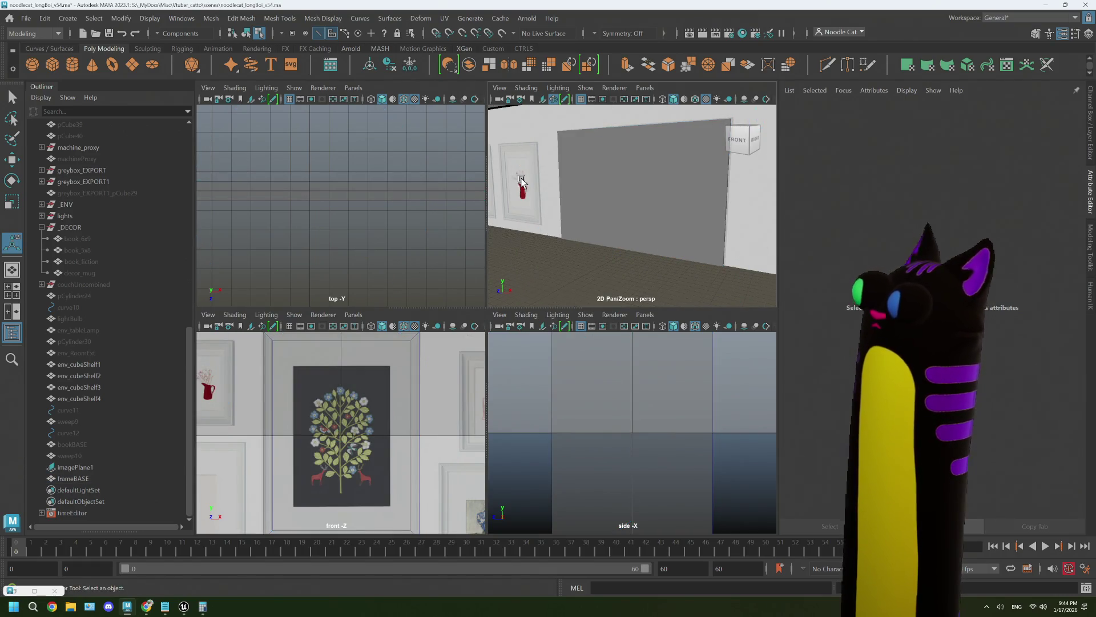
pyautogui.press('a')
# Select the reference image plane imagePlane1 in the front view, ready to move it.
pyautogui.click(420, 426)
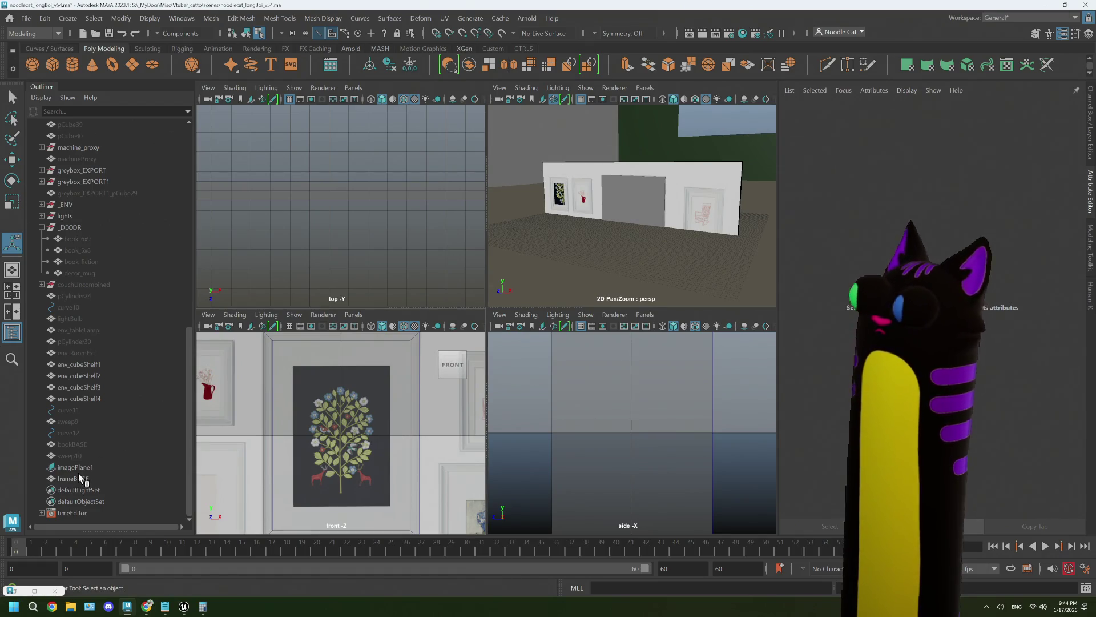
pyautogui.click(75, 467)
pyautogui.press('e')
pyautogui.scroll(-3, 583, 264)
# Slide imagePlane1 back along Z with the Move tool, then deselect it.
pyautogui.press('w')
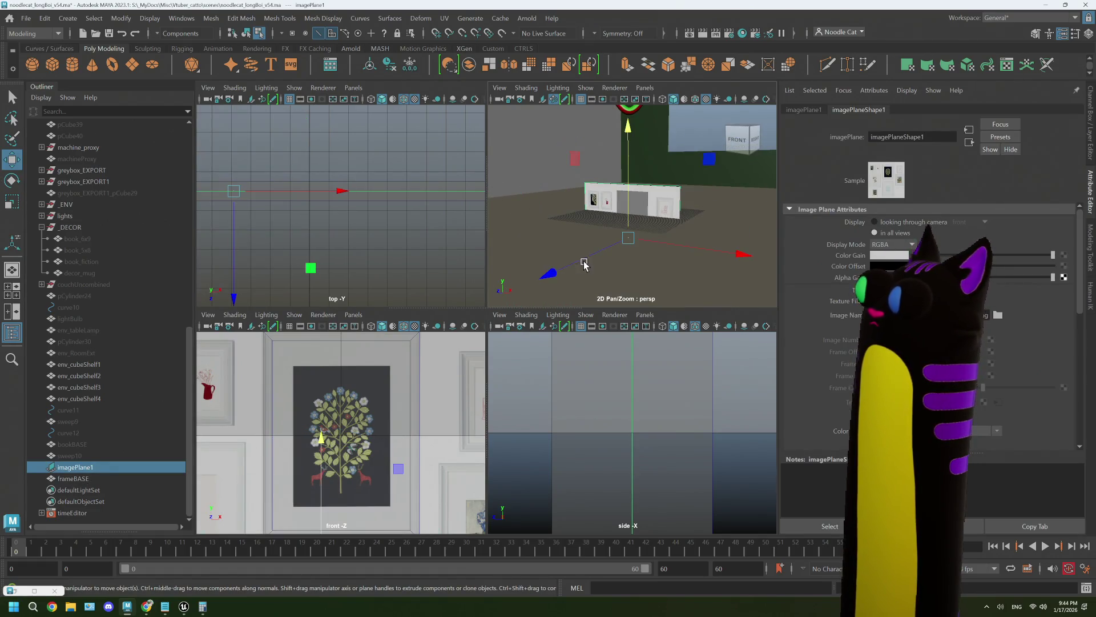
pyautogui.moveTo(584, 264)
pyautogui.mouseDown()
pyautogui.moveTo(551, 272)
pyautogui.moveTo(592, 264)
pyautogui.moveTo(580, 268)
pyautogui.moveTo(710, 196)
pyautogui.moveTo(623, 239)
pyautogui.mouseUp()
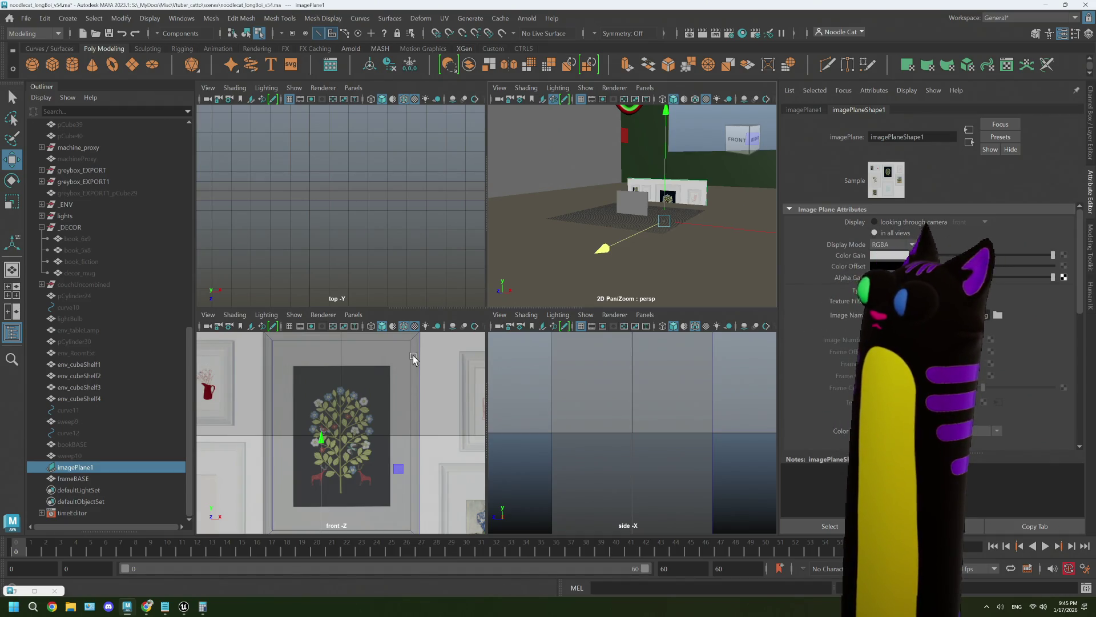
pyautogui.click(559, 251)
pyautogui.press('f')
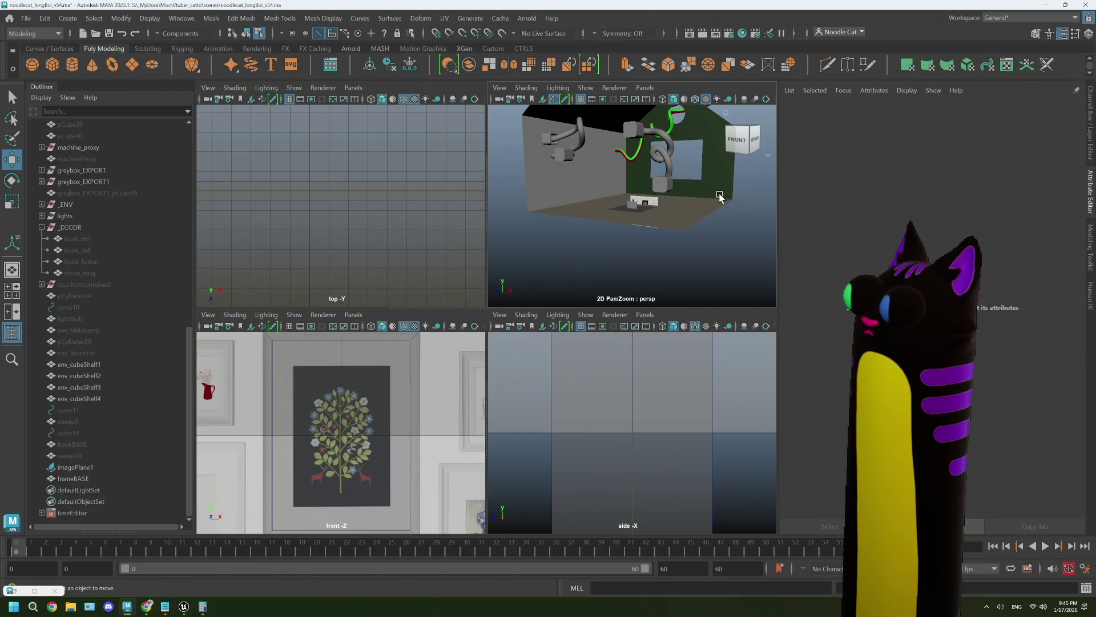
# Show frameBASE's transform channels, orbit to its side in full perspective, then bring up the browser.
pyautogui.click(1093, 138)
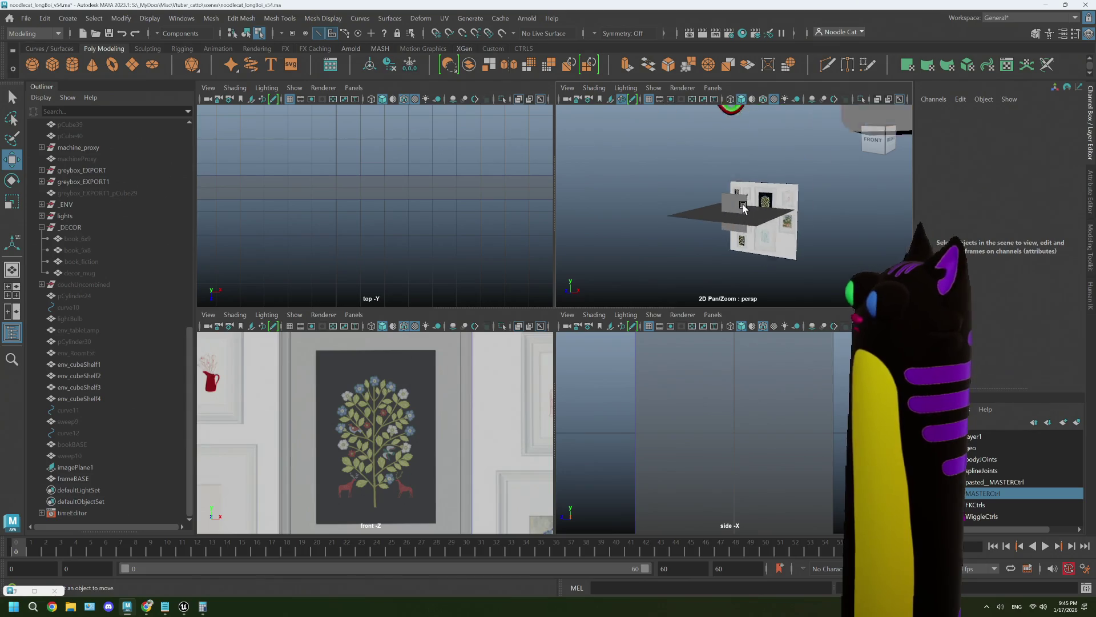
pyautogui.click(743, 207)
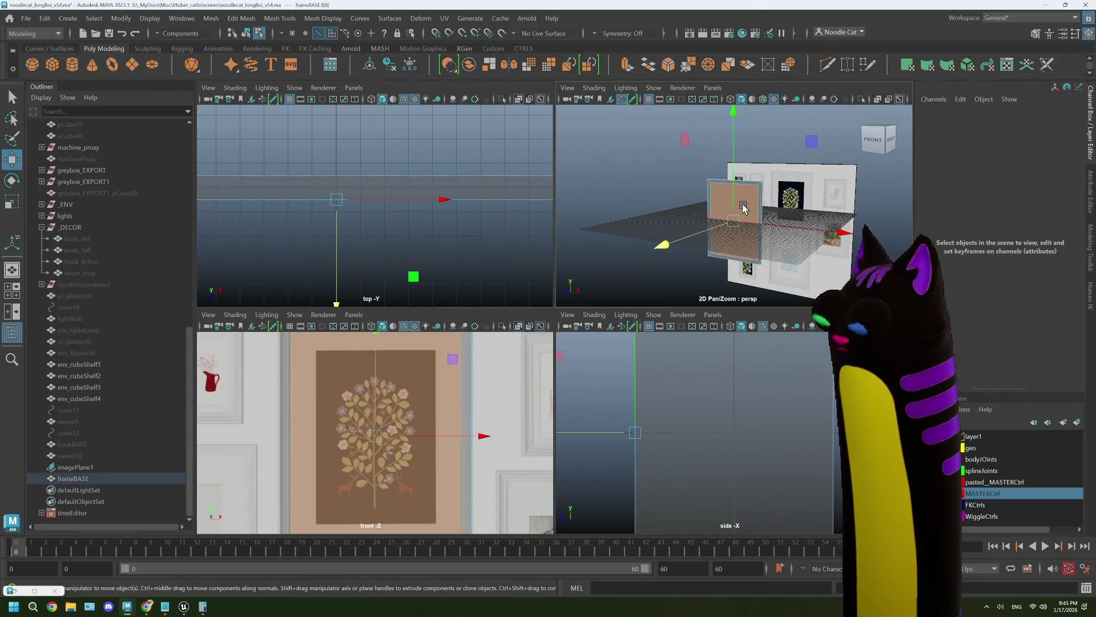
pyautogui.press('space')
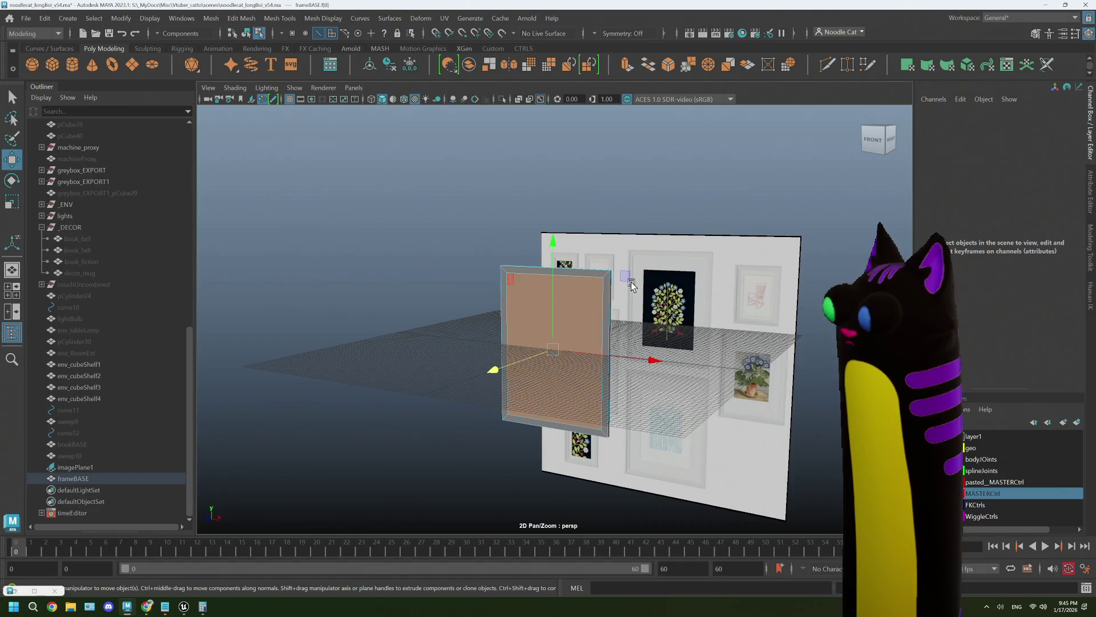
pyautogui.scroll(4, 631, 276)
pyautogui.moveTo(578, 327)
pyautogui.keyDown('alt'); pyautogui.mouseDown()
pyautogui.moveTo(619, 318)
pyautogui.moveTo(566, 311)
pyautogui.moveTo(500, 387)
pyautogui.mouseUp(); pyautogui.keyUp('alt')
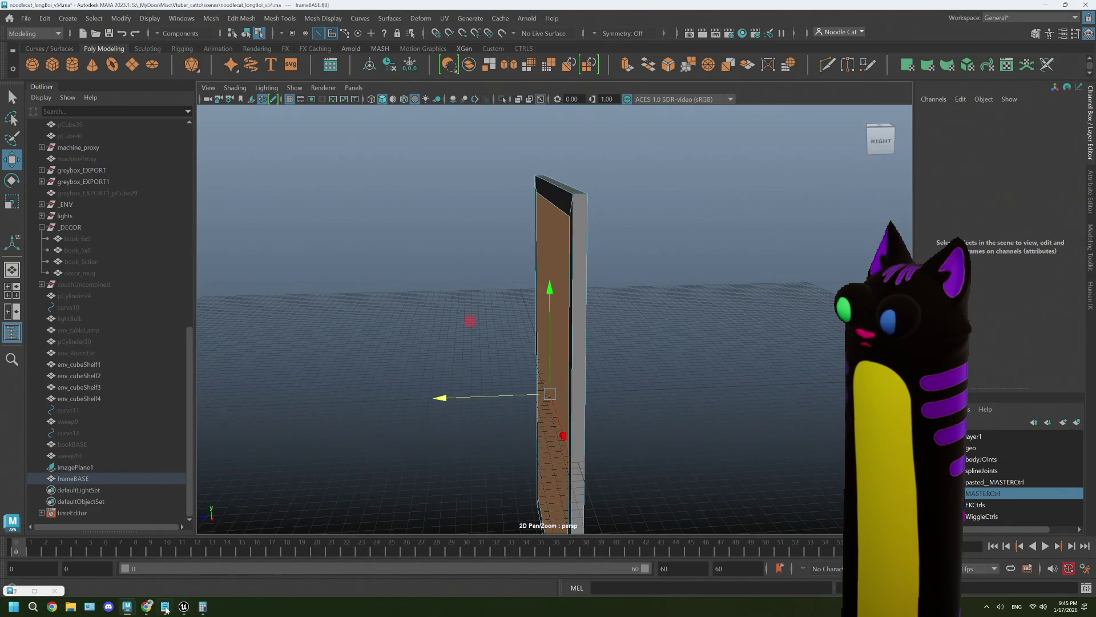
pyautogui.moveTo(148, 611)
pyautogui.click(153, 564)
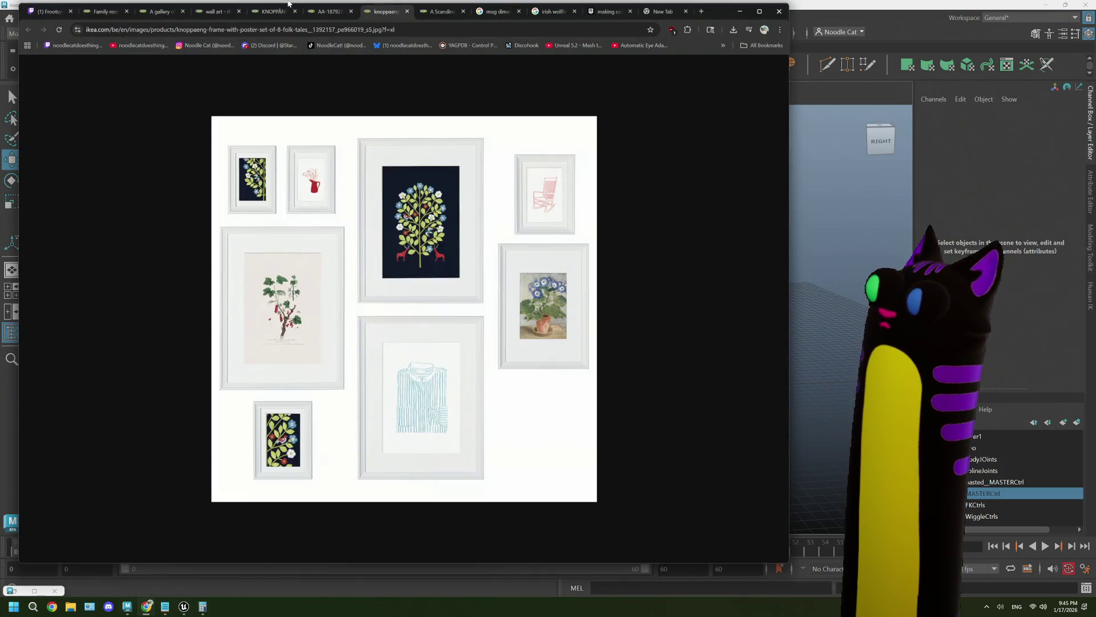
# Check the KNOPPÄNG frame set's measurements (34 × 11 × 45 cm) on IKEA's page, then return to Maya.
pyautogui.click(330, 12)
pyautogui.click(274, 12)
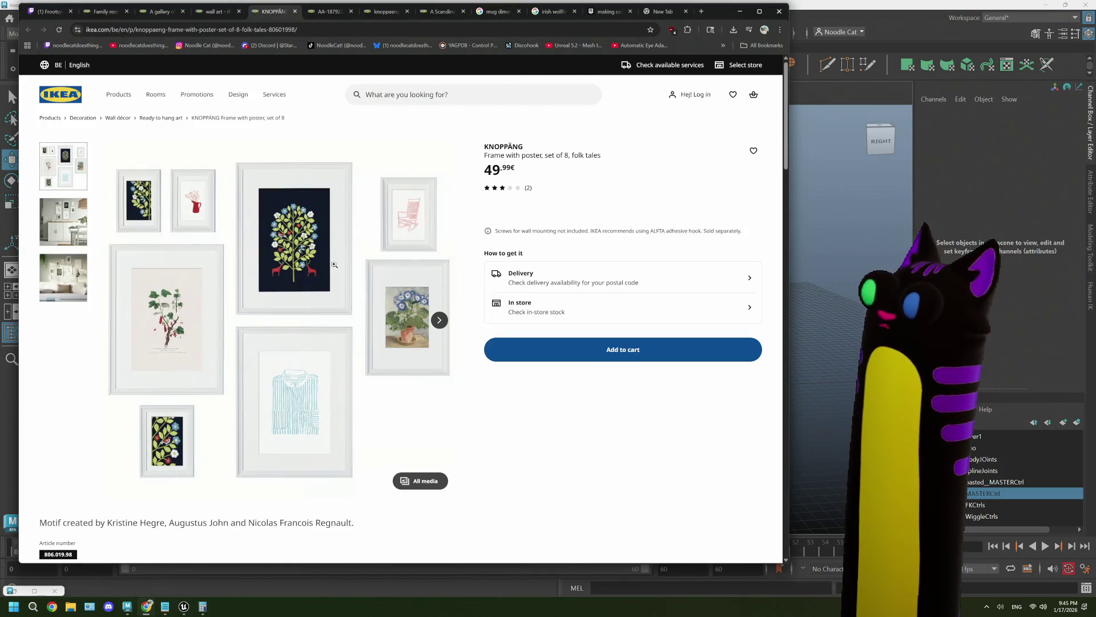
pyautogui.scroll(-3, 334, 264)
pyautogui.click(114, 483)
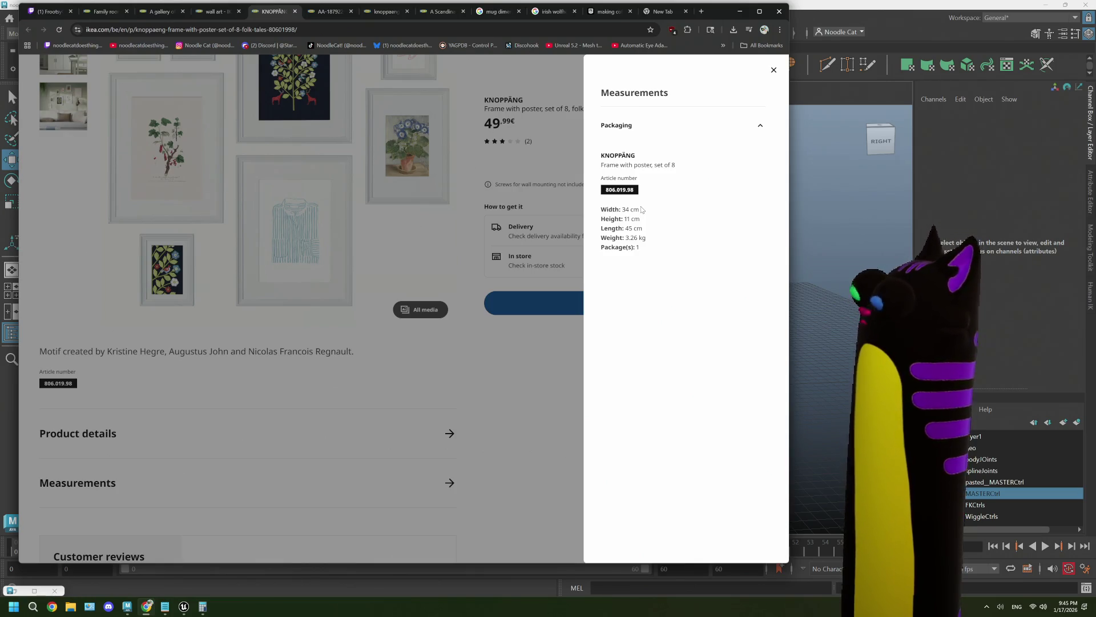
pyautogui.click(837, 14)
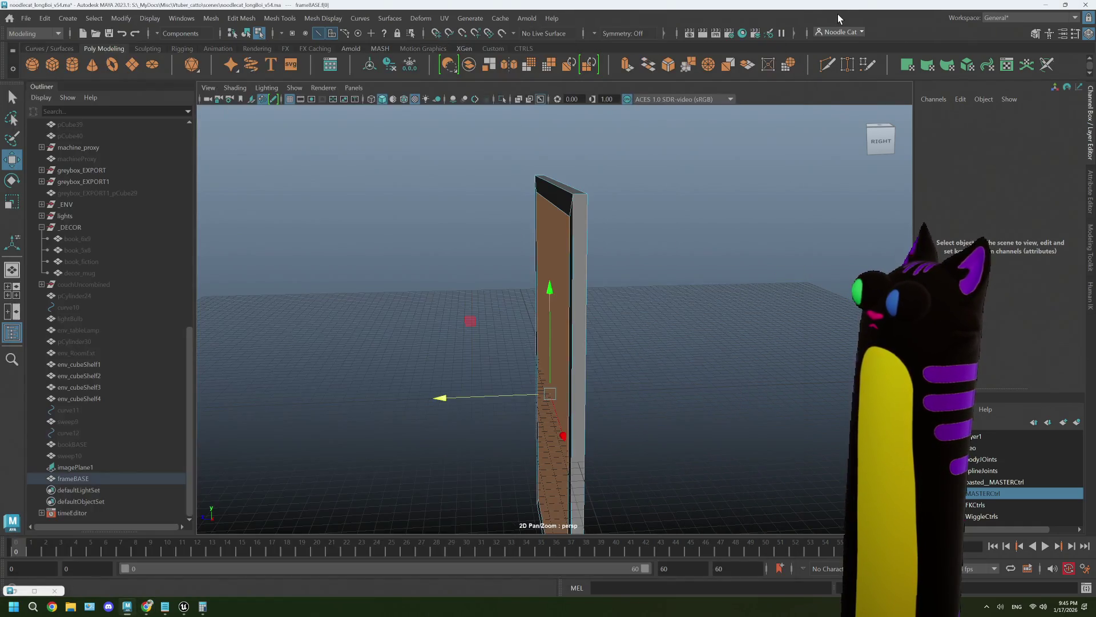
# Select the frame and orbit to a side-on view with the Scale tool active.
pyautogui.click(568, 278)
pyautogui.moveTo(568, 278)
pyautogui.keyDown('alt'); pyautogui.mouseDown()
pyautogui.moveTo(637, 323)
pyautogui.moveTo(595, 331)
pyautogui.moveTo(627, 333)
pyautogui.moveTo(599, 326)
pyautogui.mouseUp(); pyautogui.keyUp('alt')
pyautogui.moveTo(666, 326)
pyautogui.keyDown('alt'); pyautogui.mouseDown()
pyautogui.moveTo(599, 326)
pyautogui.moveTo(571, 277)
pyautogui.mouseUp(); pyautogui.keyUp('alt')
pyautogui.moveTo(571, 277); pyautogui.dragTo(628, 258, button='right')
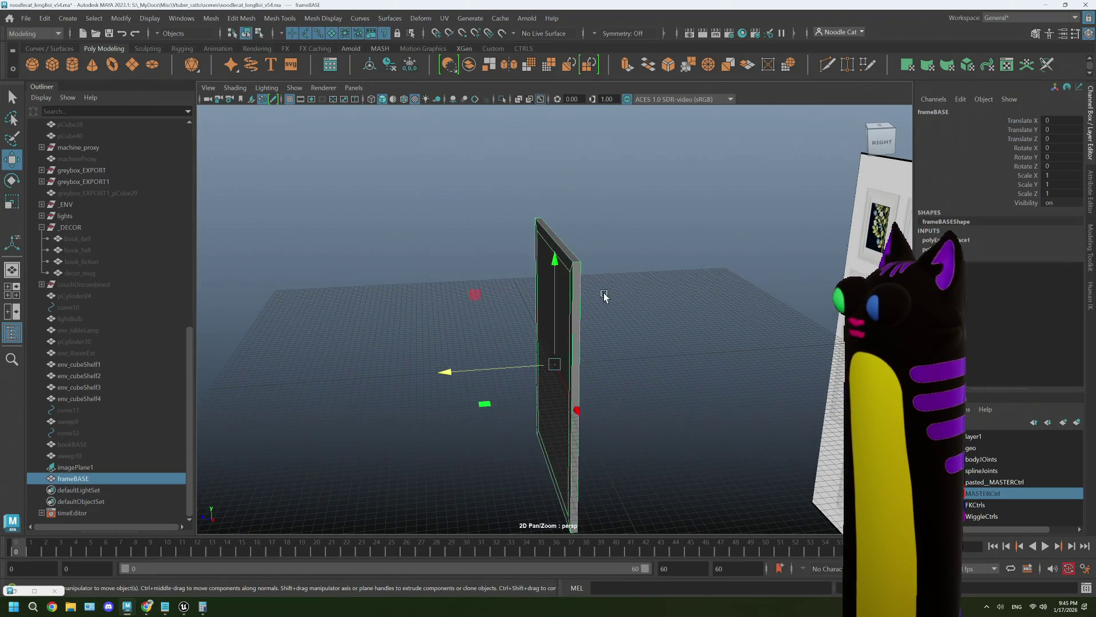
pyautogui.press('r')
pyautogui.moveTo(557, 364)
pyautogui.keyDown('alt'); pyautogui.mouseDown()
pyautogui.moveTo(571, 365)
pyautogui.moveTo(556, 367)
pyautogui.mouseUp(); pyautogui.keyUp('alt')
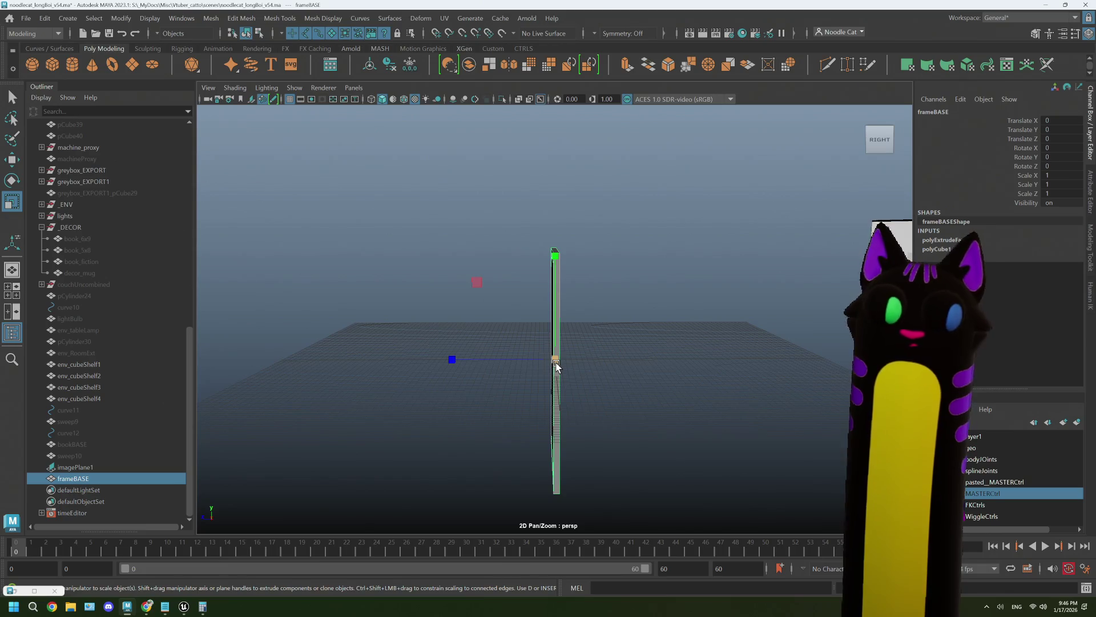
pyautogui.scroll(5, 557, 366)
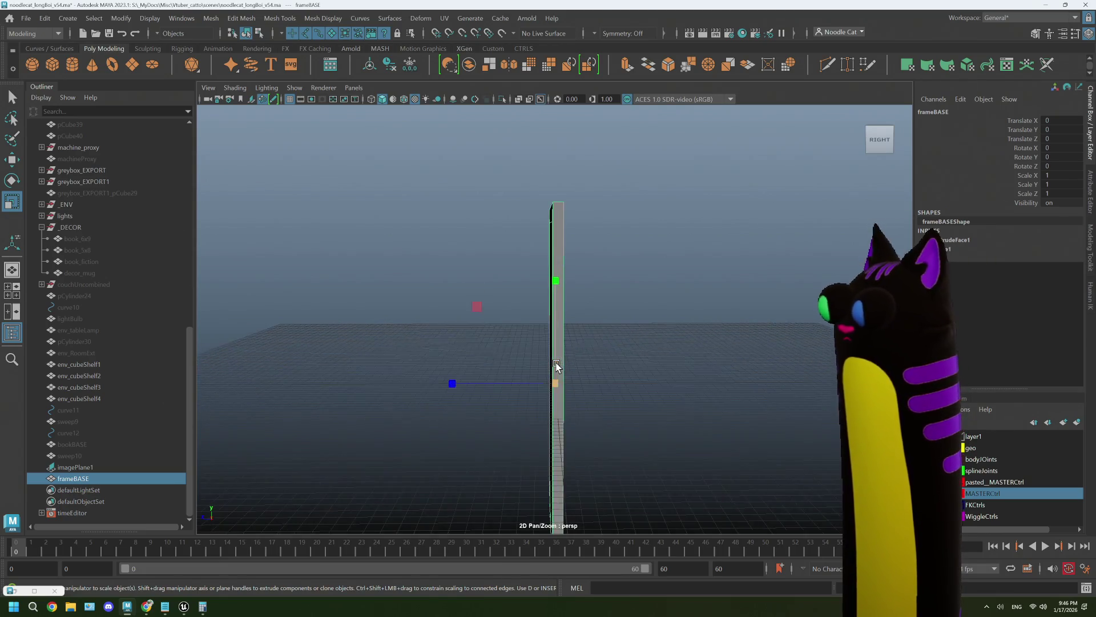
# Scale frameBASE's depth along Z into a thin slab, then reselect it facing front.
pyautogui.press('space')
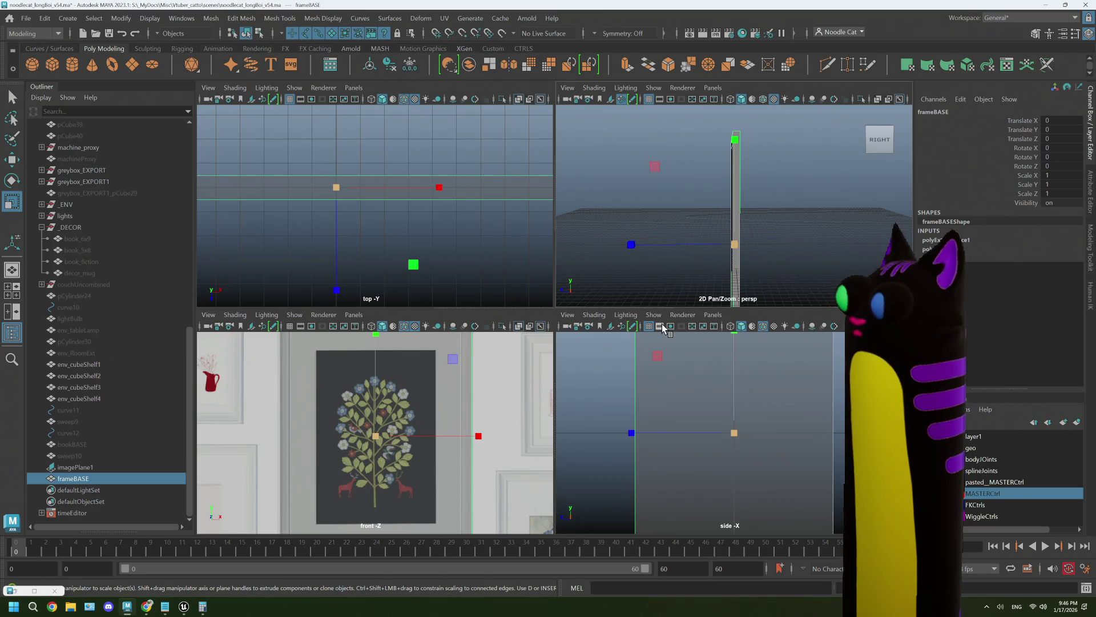
pyautogui.click(337, 292)
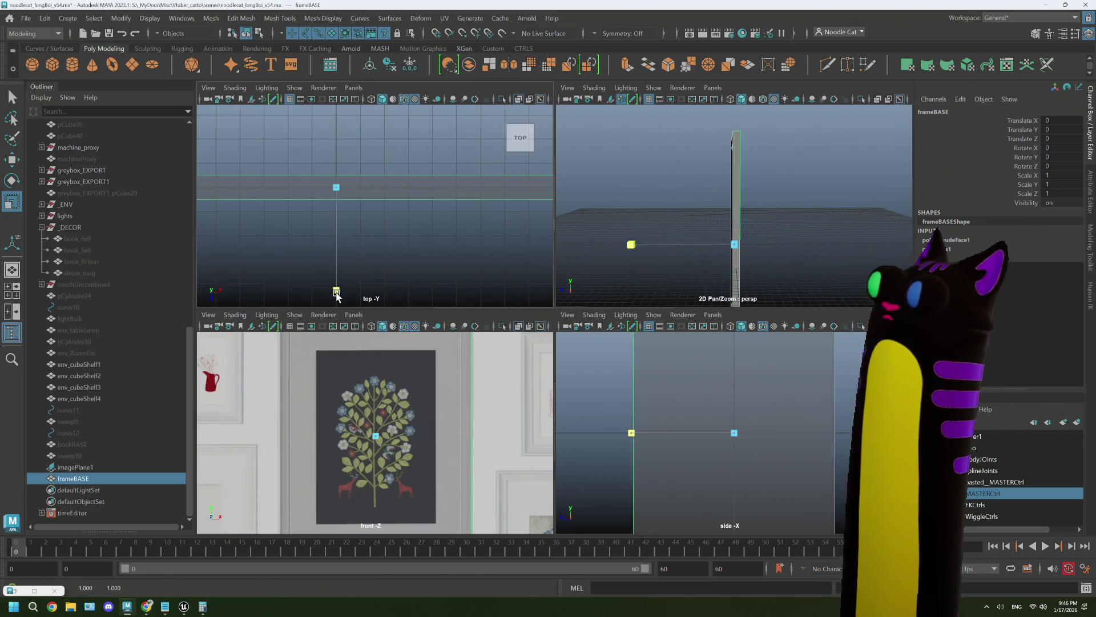
pyautogui.moveTo(336, 294); pyautogui.dragTo(321, 386)
pyautogui.moveTo(742, 245)
pyautogui.keyDown('alt'); pyautogui.mouseDown()
pyautogui.moveTo(825, 242)
pyautogui.moveTo(766, 258)
pyautogui.mouseUp(); pyautogui.keyUp('alt')
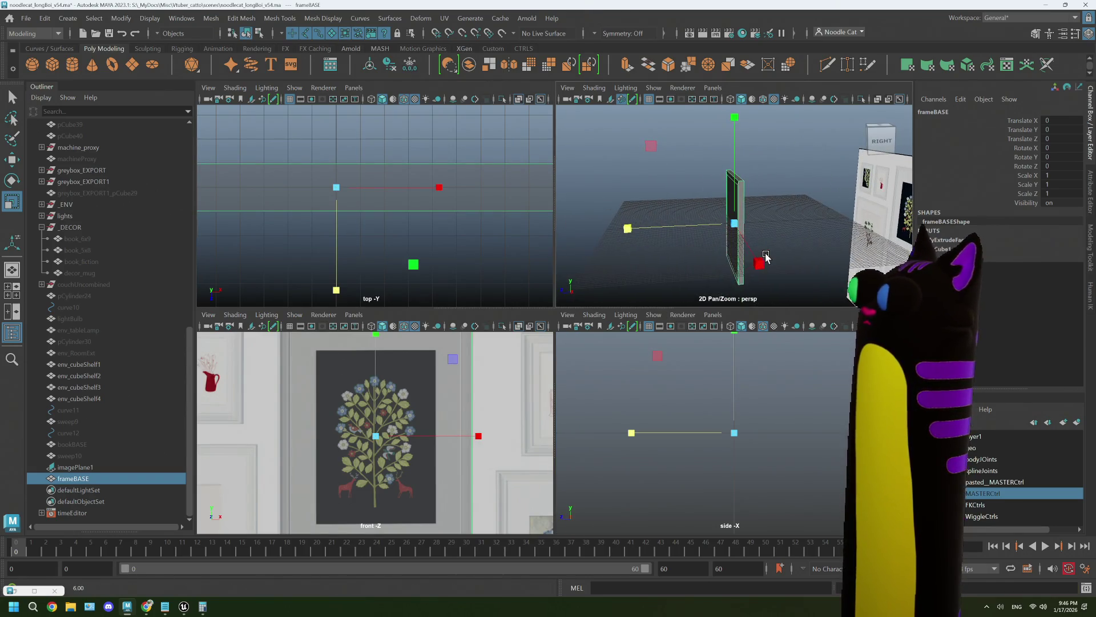
pyautogui.click(640, 232)
pyautogui.moveTo(643, 234); pyautogui.dragTo(647, 239)
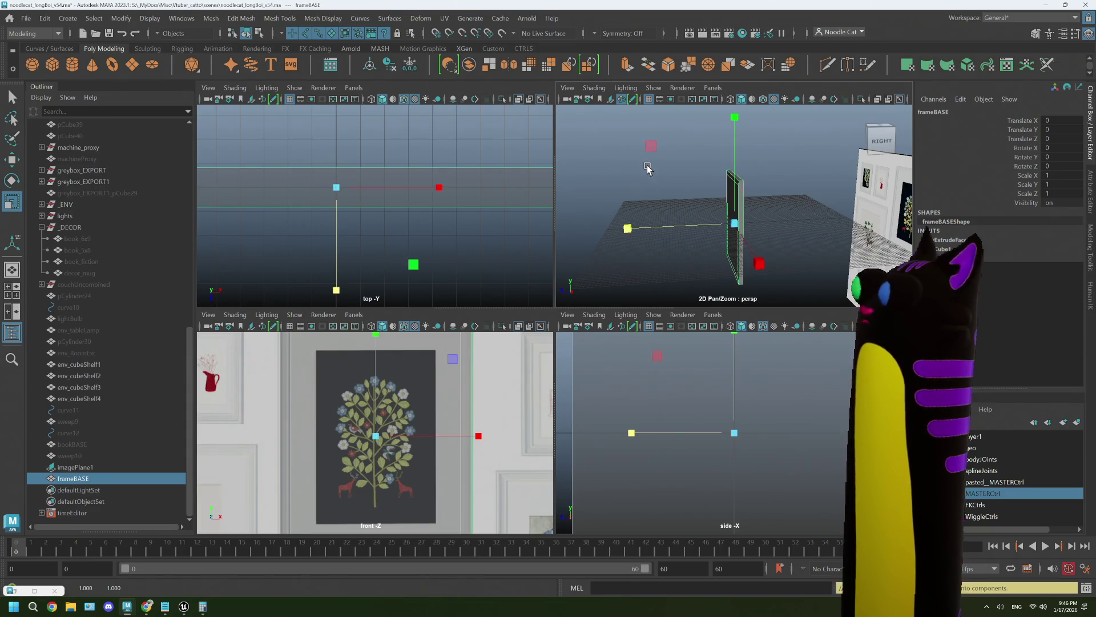
pyautogui.click(647, 169)
pyautogui.keyDown('alt'); pyautogui.moveTo(647, 169); pyautogui.dragTo(692, 240); pyautogui.keyUp('alt')
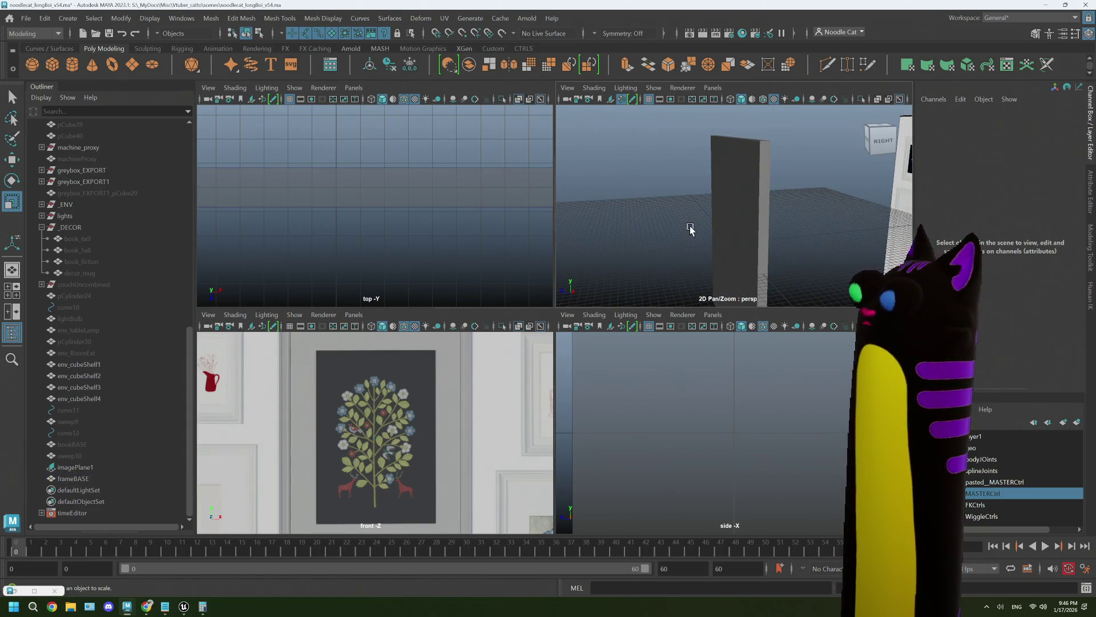
pyautogui.moveTo(710, 195); pyautogui.dragTo(711, 163, button='right')
# Extrude frameBASE's front face twice, pushing it back and insetting a 3.9 border.
pyautogui.rightClick(734, 191)
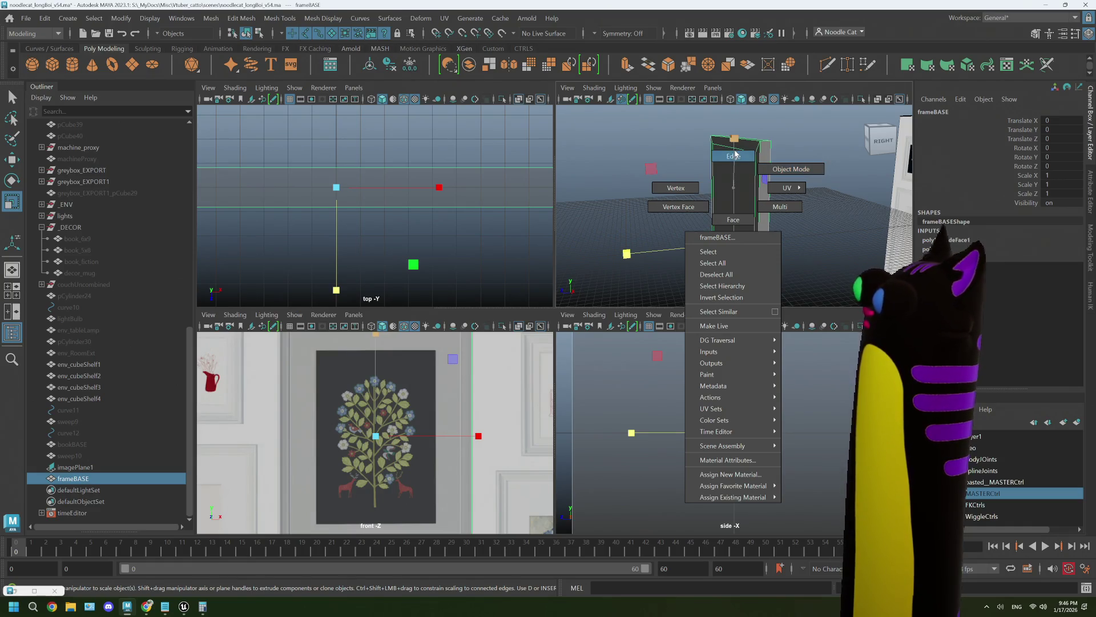
pyautogui.click(746, 197)
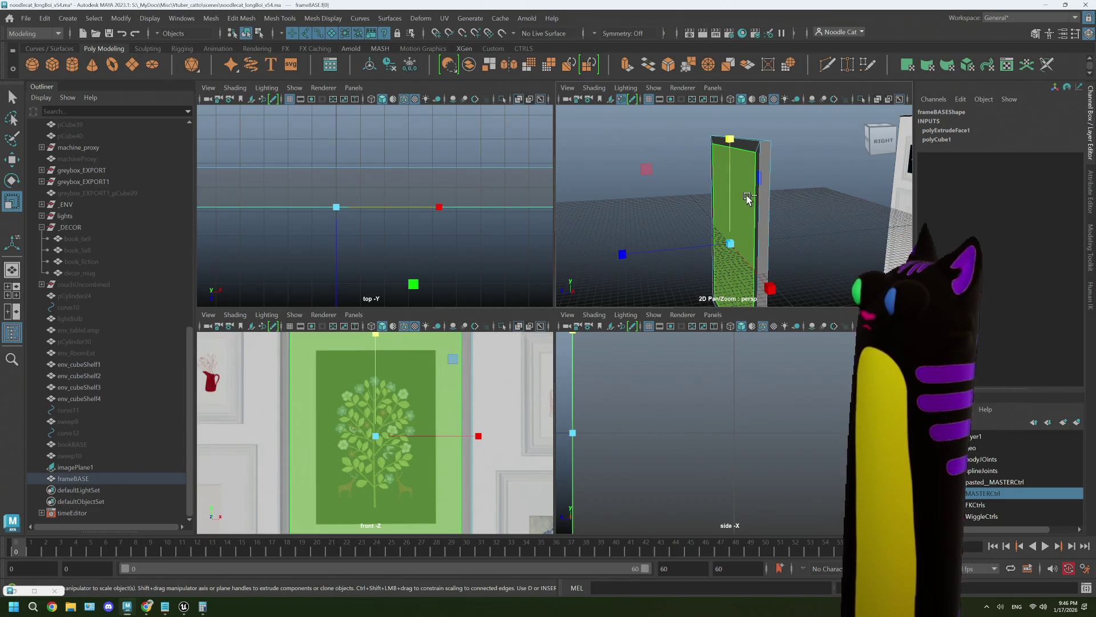
pyautogui.hotkey('ctrl', 'e')
pyautogui.moveTo(662, 251); pyautogui.dragTo(664, 254)
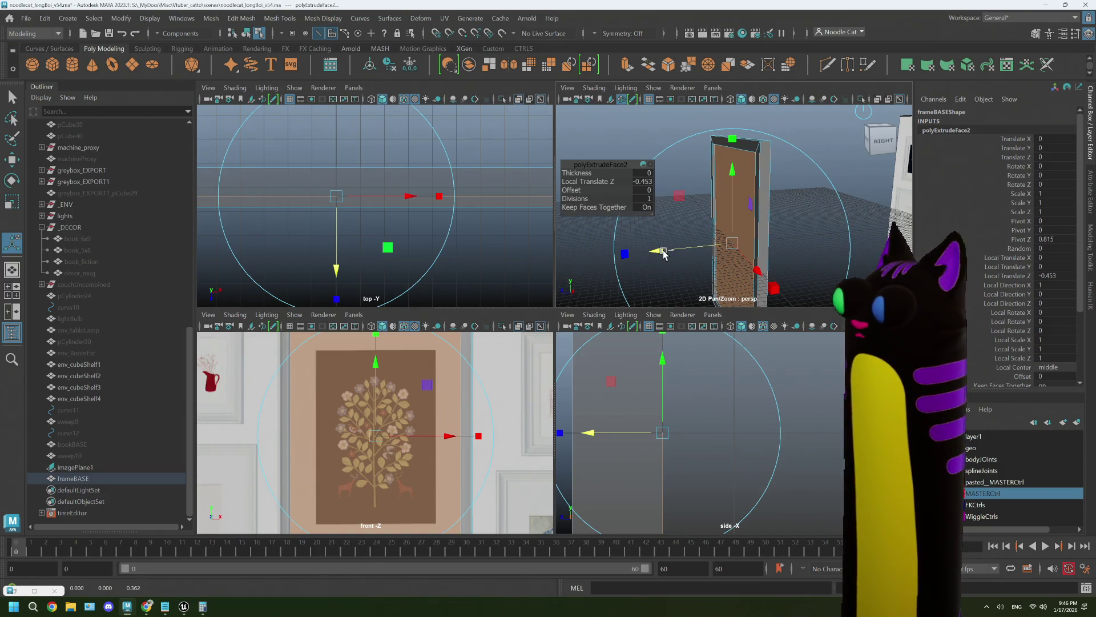
pyautogui.hotkey('ctrl', 'e')
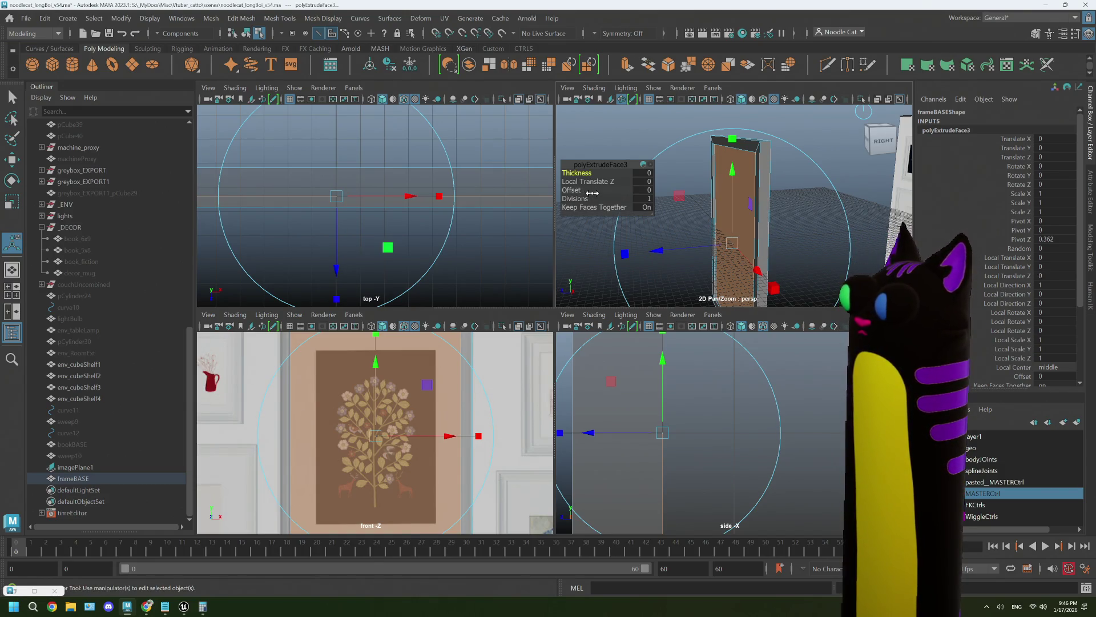
pyautogui.moveTo(581, 193); pyautogui.dragTo(585, 190)
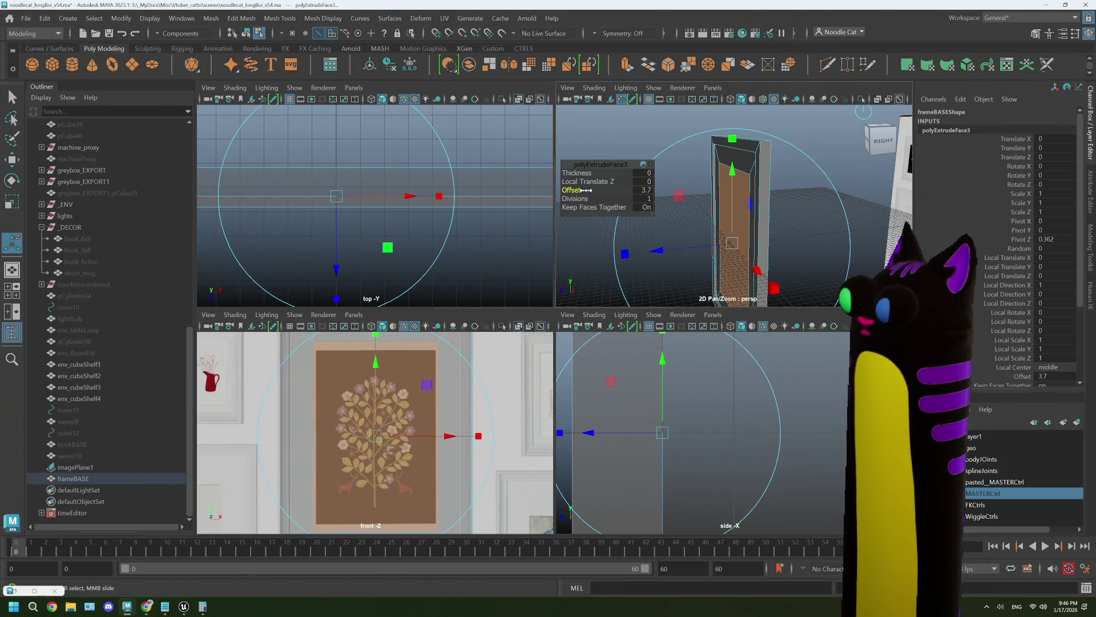
pyautogui.moveTo(587, 192); pyautogui.dragTo(587, 193)
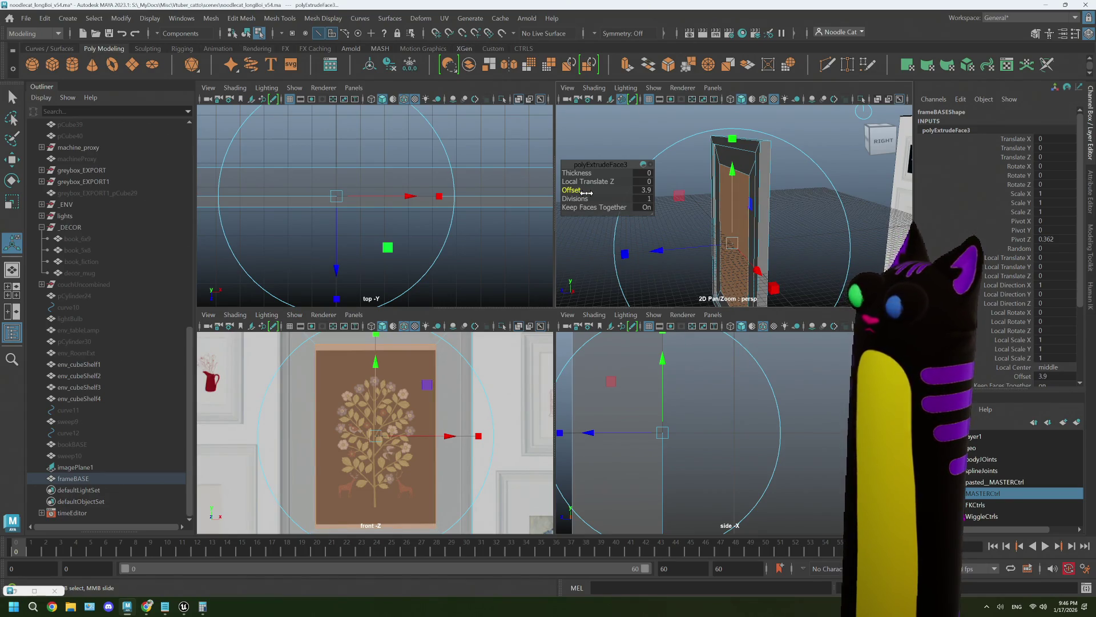
# Scale the inner opening's vertices vertically to fit the picture.
pyautogui.press('space')
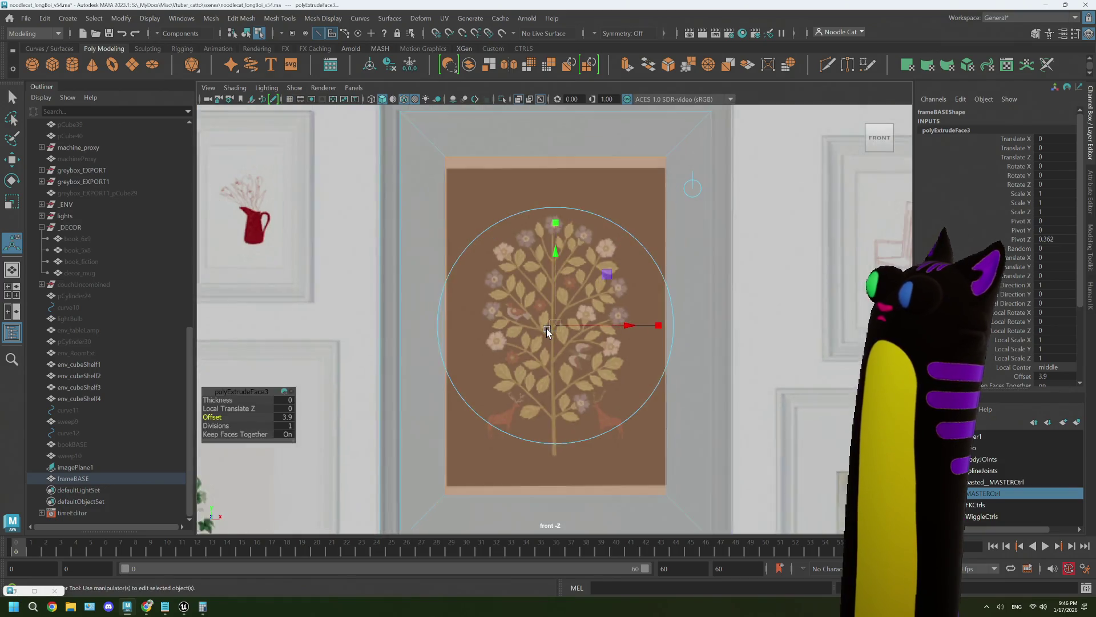
pyautogui.scroll(-2, 546, 328)
pyautogui.scroll(4, 546, 328)
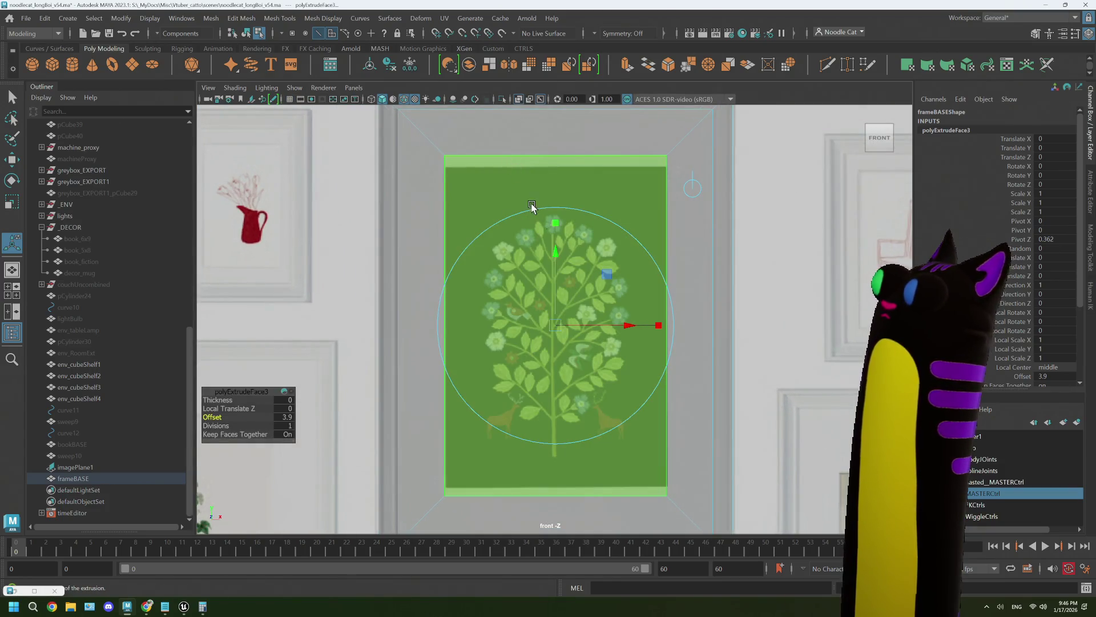
pyautogui.moveTo(517, 159); pyautogui.dragTo(484, 159, button='right')
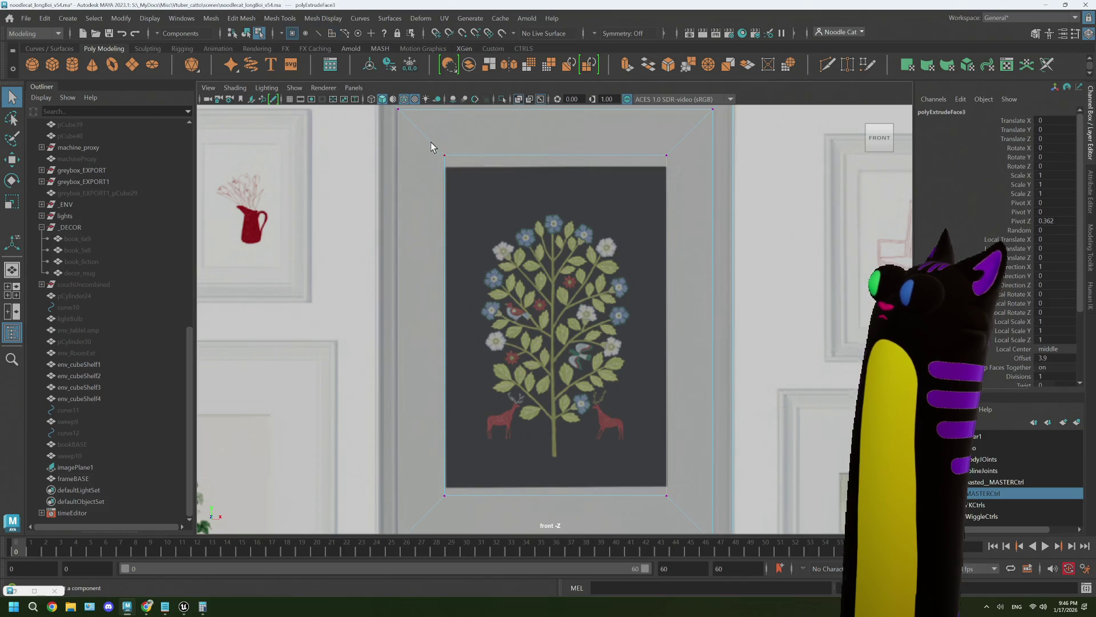
pyautogui.keyDown('shift'); pyautogui.moveTo(425, 484); pyautogui.dragTo(713, 524); pyautogui.keyUp('shift')
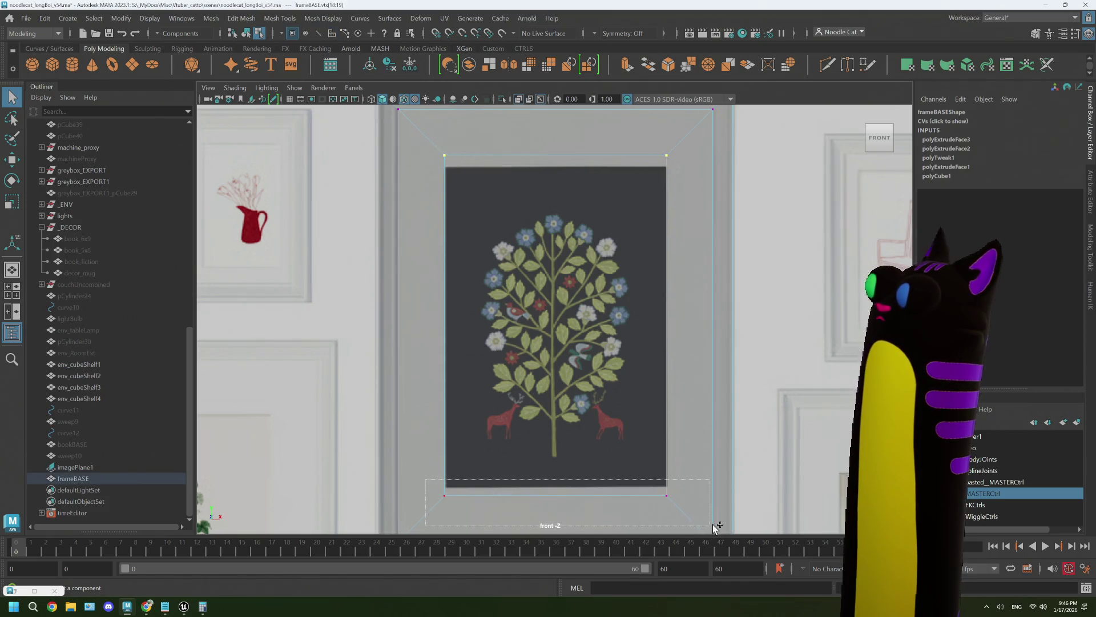
pyautogui.press('r')
pyautogui.moveTo(556, 230); pyautogui.dragTo(552, 232)
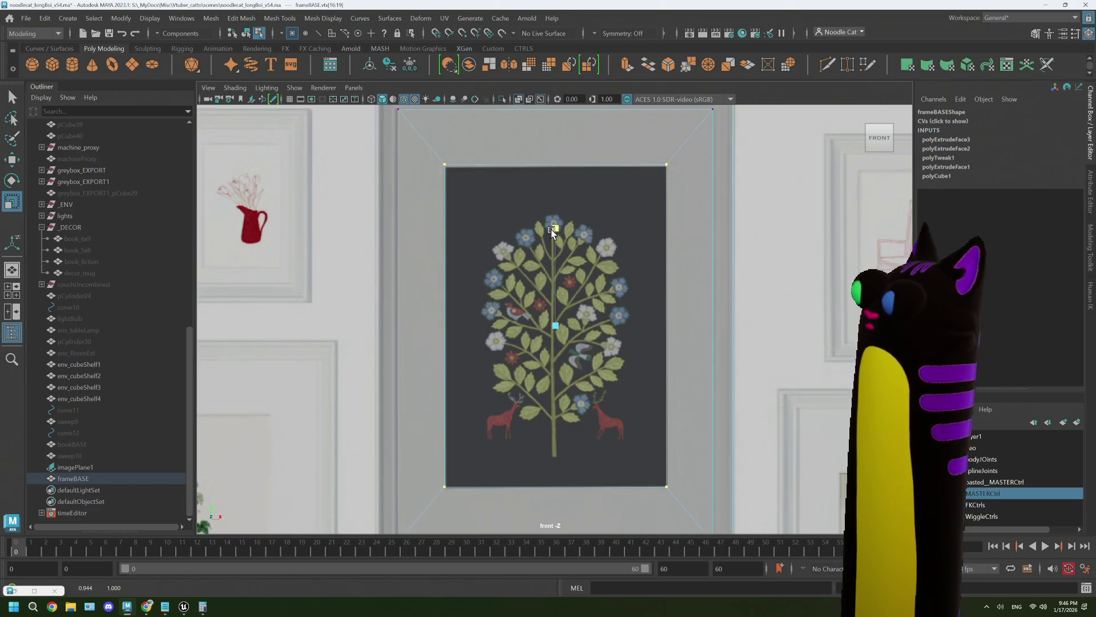
# Return to four views and select frameBASE's inner panel face.
pyautogui.press('space')
pyautogui.press('space')
pyautogui.moveTo(720, 255)
pyautogui.keyDown('alt'); pyautogui.mouseDown()
pyautogui.moveTo(640, 268)
pyautogui.moveTo(692, 277)
pyautogui.mouseUp(); pyautogui.keyUp('alt')
pyautogui.moveTo(593, 294); pyautogui.dragTo(593, 317, button='right')
pyautogui.click(562, 316)
# Extrude the inner panel and push it back into the frame, then return to Object Mode.
pyautogui.hotkey('ctrl', 'e')
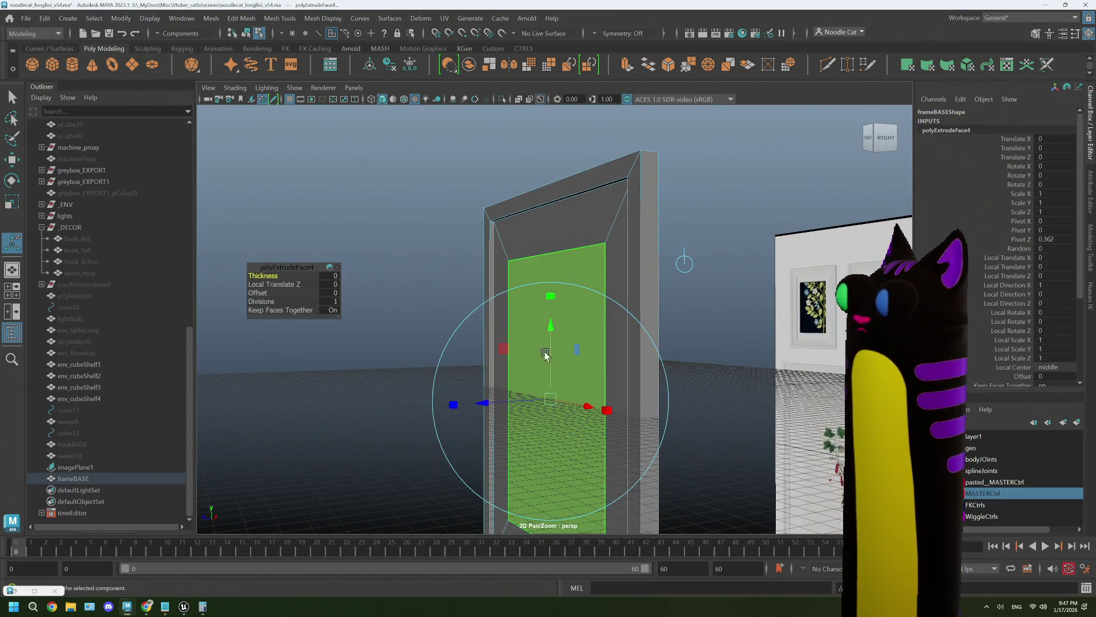
pyautogui.moveTo(449, 408)
pyautogui.mouseDown()
pyautogui.moveTo(656, 364)
pyautogui.moveTo(727, 367)
pyautogui.moveTo(679, 370)
pyautogui.mouseUp()
pyautogui.moveTo(402, 260); pyautogui.dragTo(406, 245, button='right')
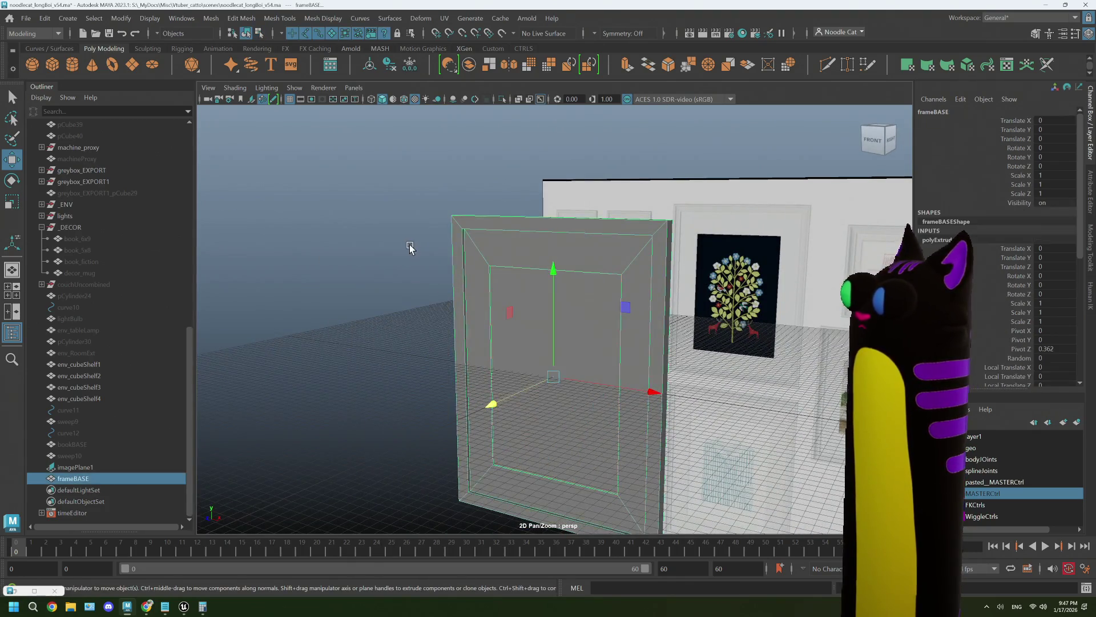
pyautogui.click(406, 244)
# Orbit to a front view of the frame and reselect frameBASE for component editing.
pyautogui.moveTo(406, 245)
pyautogui.keyDown('alt'); pyautogui.mouseDown()
pyautogui.moveTo(428, 338)
pyautogui.moveTo(640, 349)
pyautogui.moveTo(634, 362)
pyautogui.moveTo(558, 363)
pyautogui.moveTo(562, 348)
pyautogui.mouseUp(); pyautogui.keyUp('alt')
pyautogui.scroll(3, 563, 348)
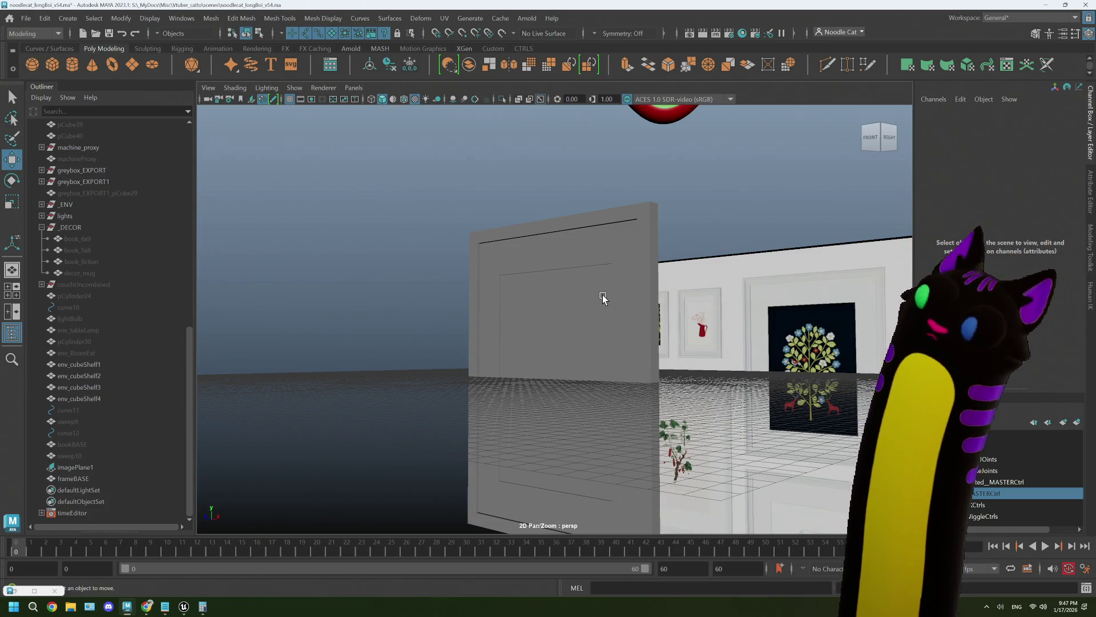
pyautogui.moveTo(596, 313)
pyautogui.keyDown('alt'); pyautogui.mouseDown()
pyautogui.moveTo(435, 277)
pyautogui.moveTo(571, 259)
pyautogui.moveTo(594, 308)
pyautogui.moveTo(619, 305)
pyautogui.moveTo(536, 205)
pyautogui.moveTo(327, 306)
pyautogui.moveTo(239, 310)
pyautogui.moveTo(502, 296)
pyautogui.moveTo(539, 274)
pyautogui.moveTo(494, 282)
pyautogui.moveTo(469, 237)
pyautogui.mouseUp(); pyautogui.keyUp('alt')
pyautogui.click(469, 236)
pyautogui.moveTo(469, 237)
pyautogui.mouseDown(button='right')
pyautogui.moveTo(470, 222)
pyautogui.moveTo(531, 199)
pyautogui.mouseUp(button='right')
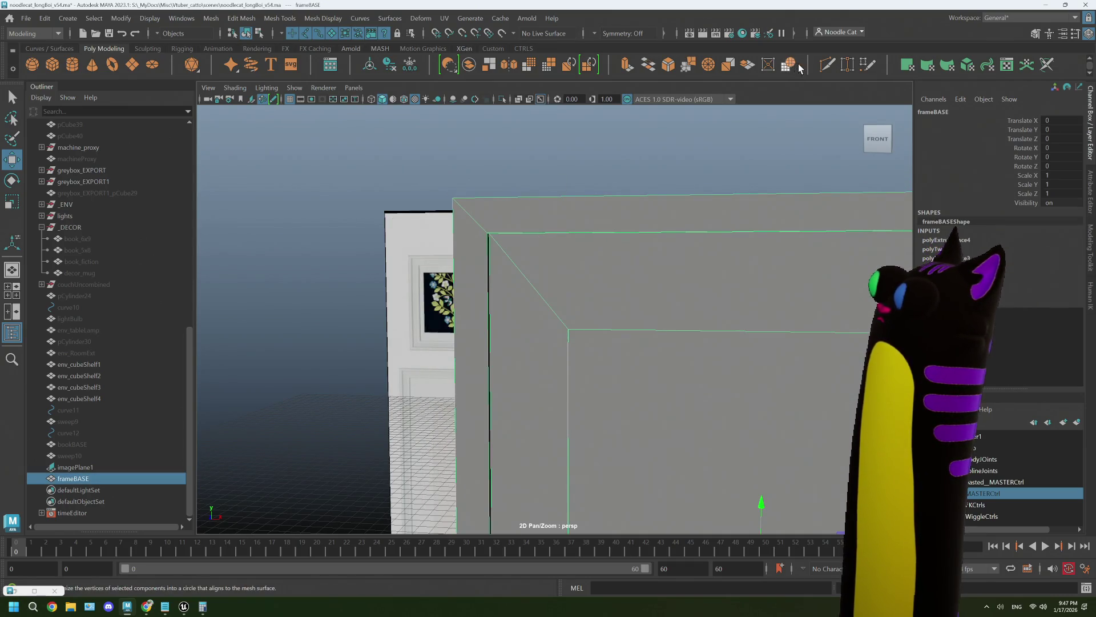
# Multi-Cut an edge loop near frameBASE's outer corner, then select the frame's top edge.
pyautogui.click(827, 64)
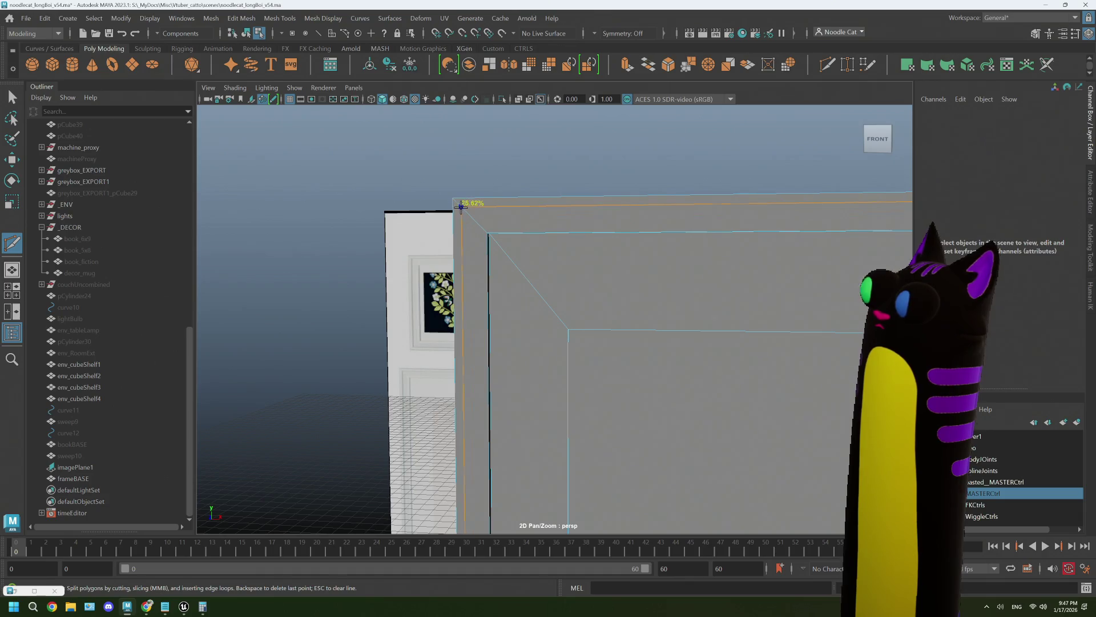
pyautogui.keyDown('ctrl'); pyautogui.click(460, 204); pyautogui.keyUp('ctrl')
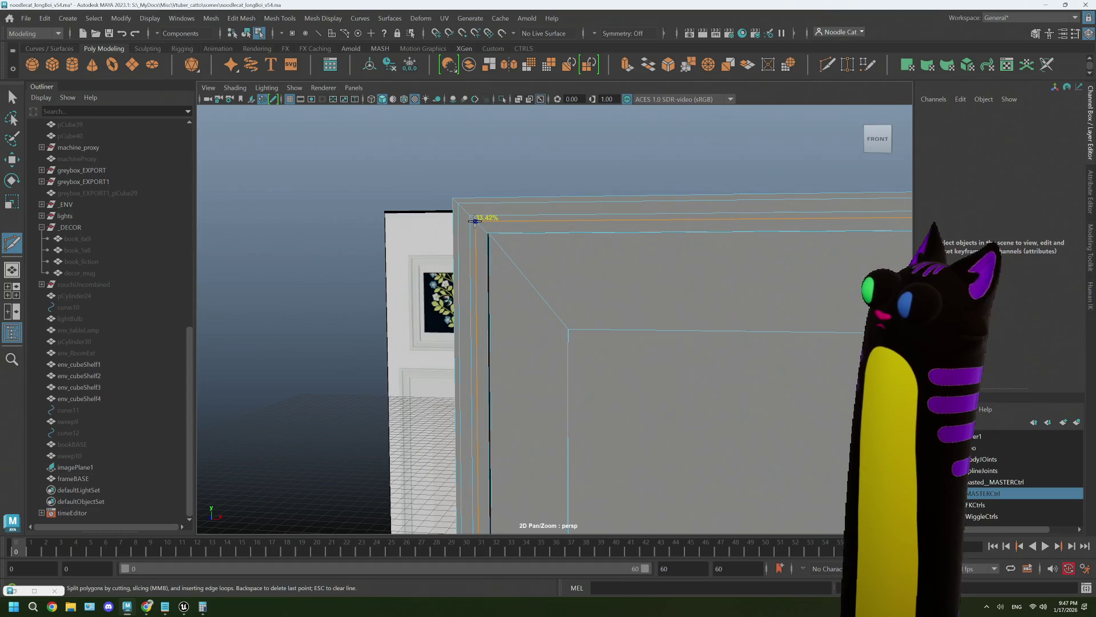
pyautogui.scroll(2, 466, 214)
pyautogui.moveTo(453, 201); pyautogui.dragTo(455, 174, button='right')
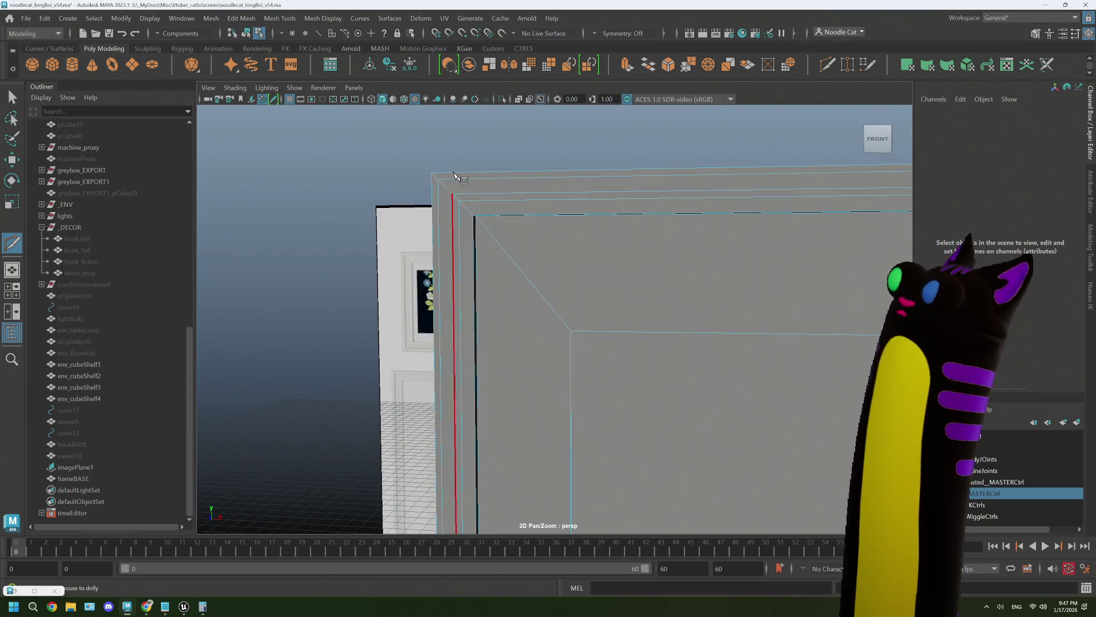
pyautogui.press('w')
pyautogui.click(470, 193)
pyautogui.press('space')
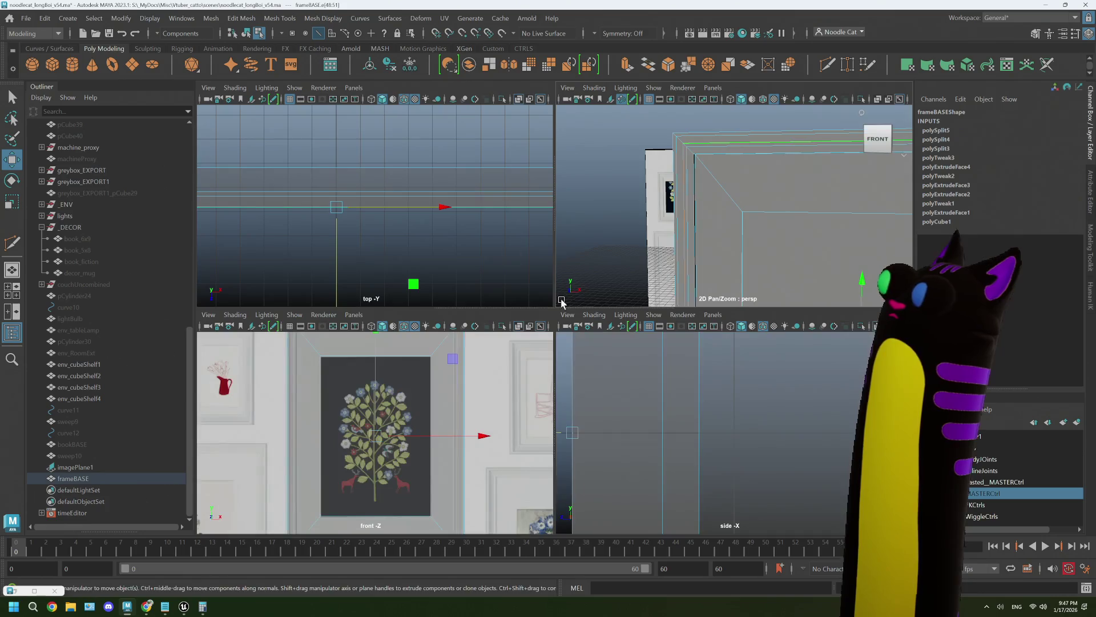
# Frame the selected top edge in the side view and slide it slightly back.
pyautogui.scroll(-5, 694, 215)
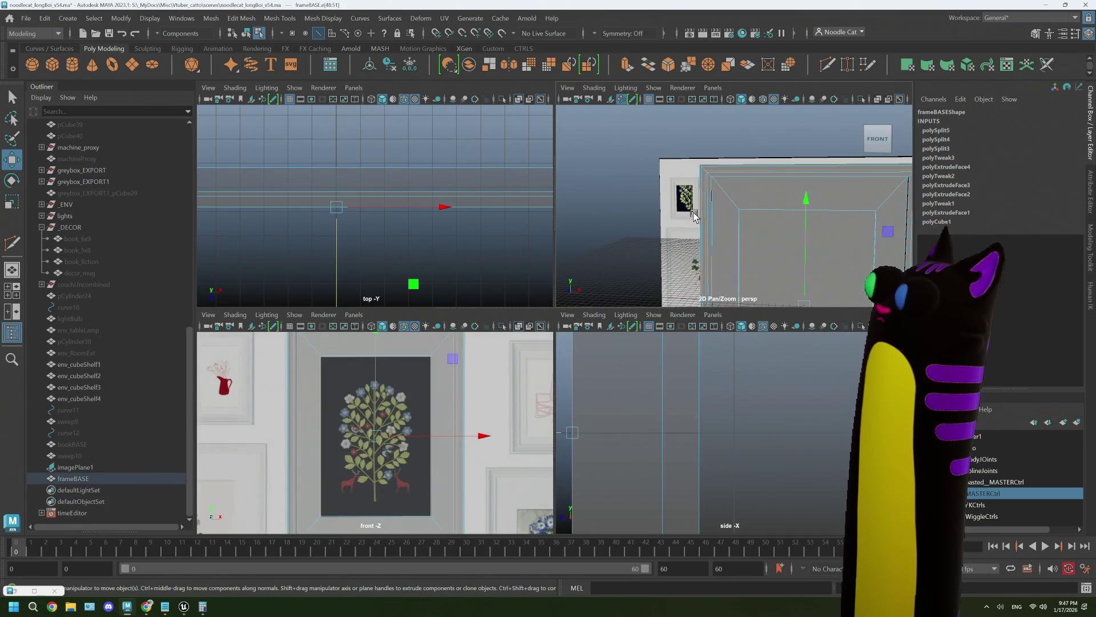
pyautogui.scroll(-2, 694, 215)
pyautogui.press('f')
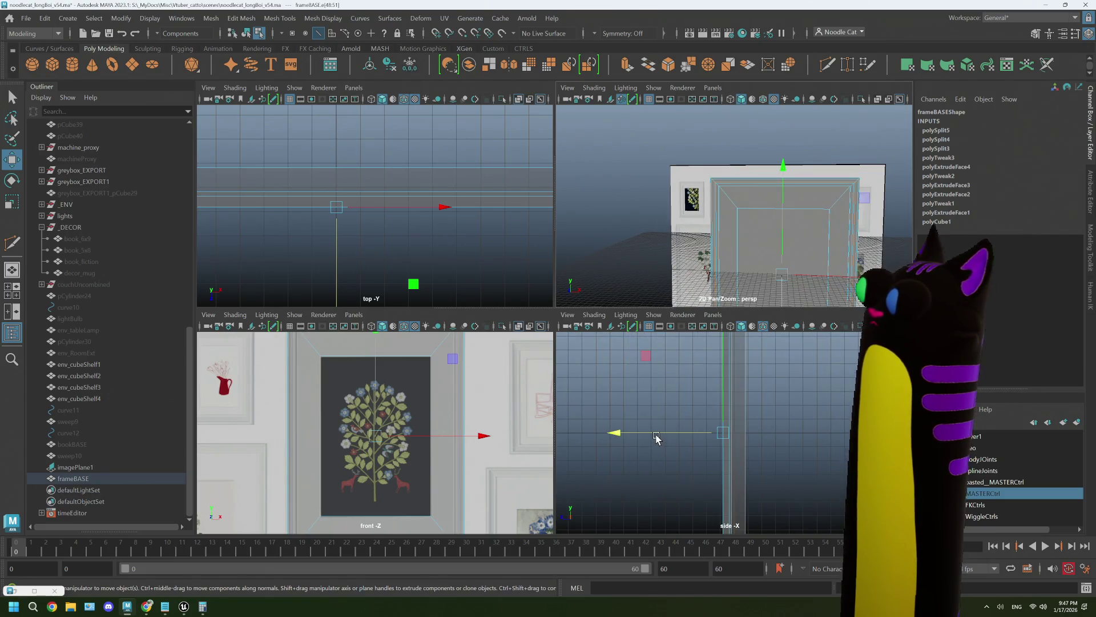
pyautogui.keyDown('alt'); pyautogui.moveTo(657, 437); pyautogui.dragTo(676, 437, button='middle'); pyautogui.keyUp('alt')
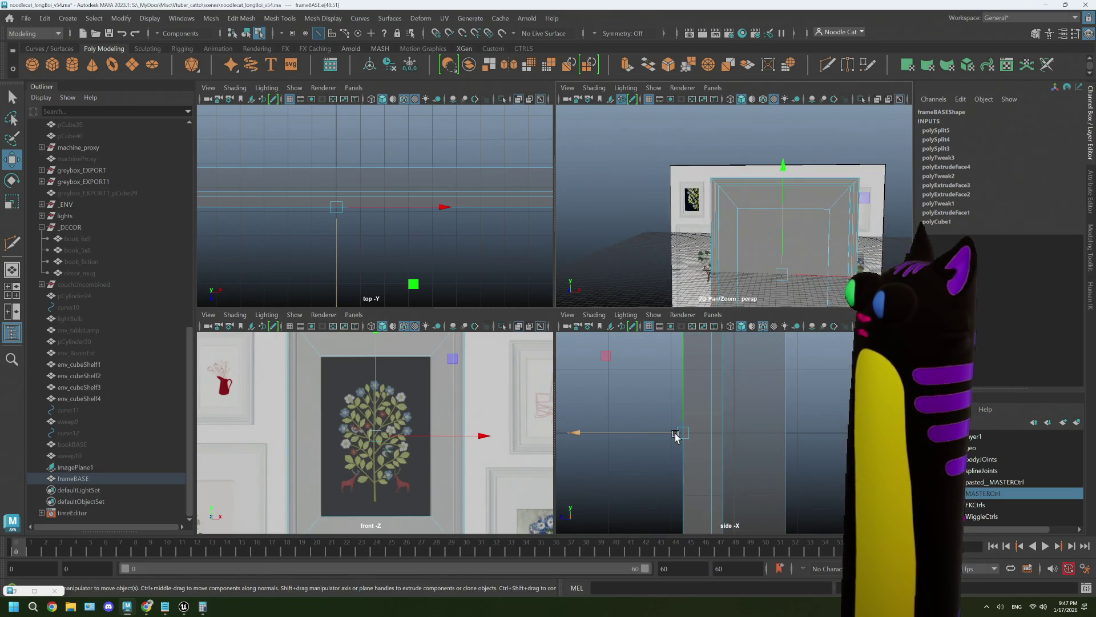
pyautogui.moveTo(661, 437); pyautogui.dragTo(657, 437)
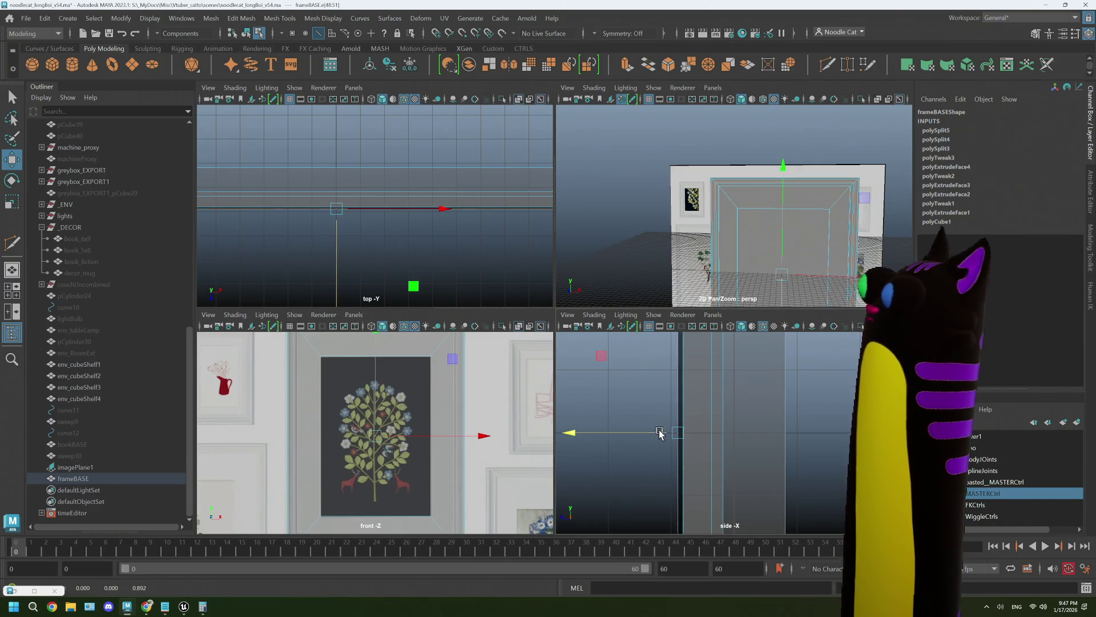
# Shift the frame's top outer edge along its depth, check the rim loop, then switch to Chrome.
pyautogui.moveTo(771, 257)
pyautogui.keyDown('alt'); pyautogui.mouseDown()
pyautogui.moveTo(788, 245)
pyautogui.moveTo(720, 220)
pyautogui.moveTo(782, 194)
pyautogui.mouseUp(); pyautogui.keyUp('alt')
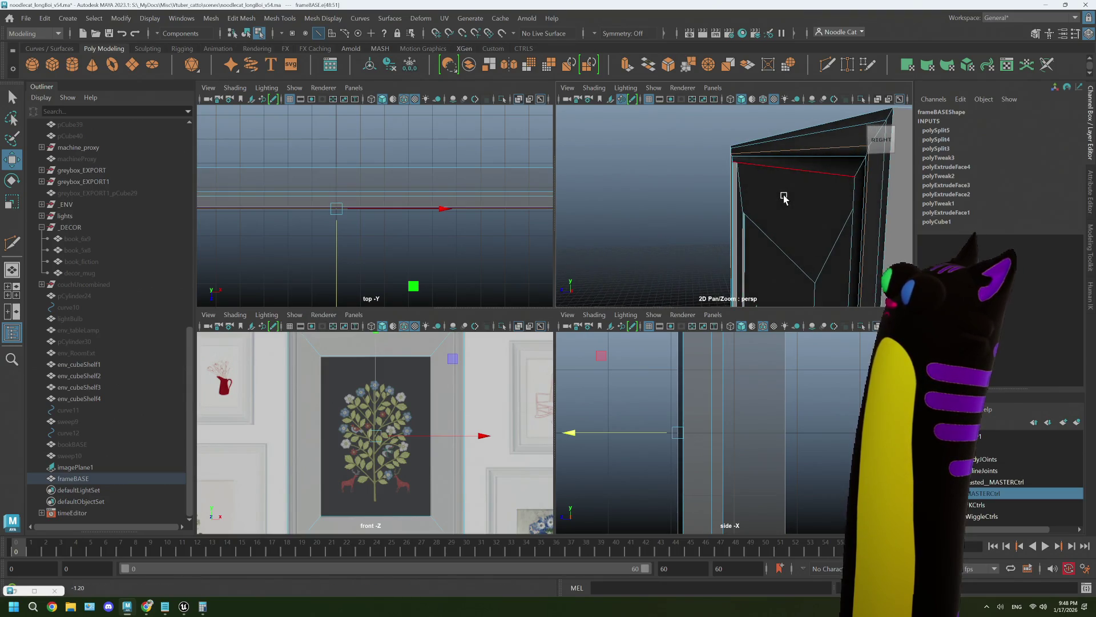
pyautogui.click(826, 177)
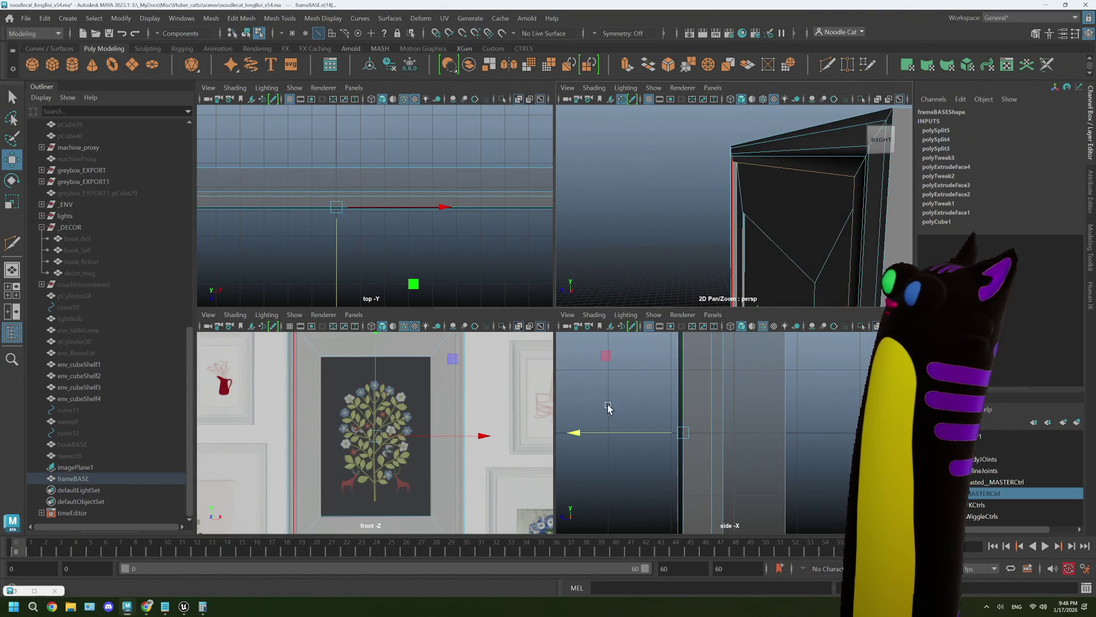
pyautogui.moveTo(573, 434); pyautogui.dragTo(573, 433)
pyautogui.click(877, 125)
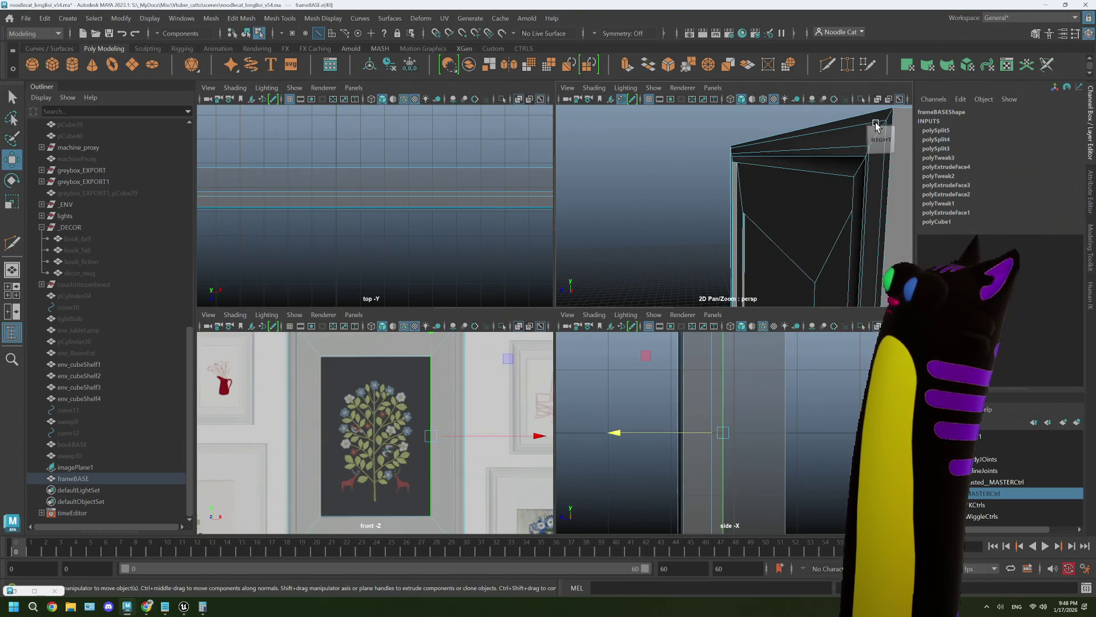
pyautogui.rightClick(869, 127)
pyautogui.moveTo(838, 132)
pyautogui.keyDown('alt'); pyautogui.mouseDown()
pyautogui.moveTo(754, 177)
pyautogui.moveTo(837, 181)
pyautogui.mouseUp(); pyautogui.keyUp('alt')
pyautogui.doubleClick(837, 182)
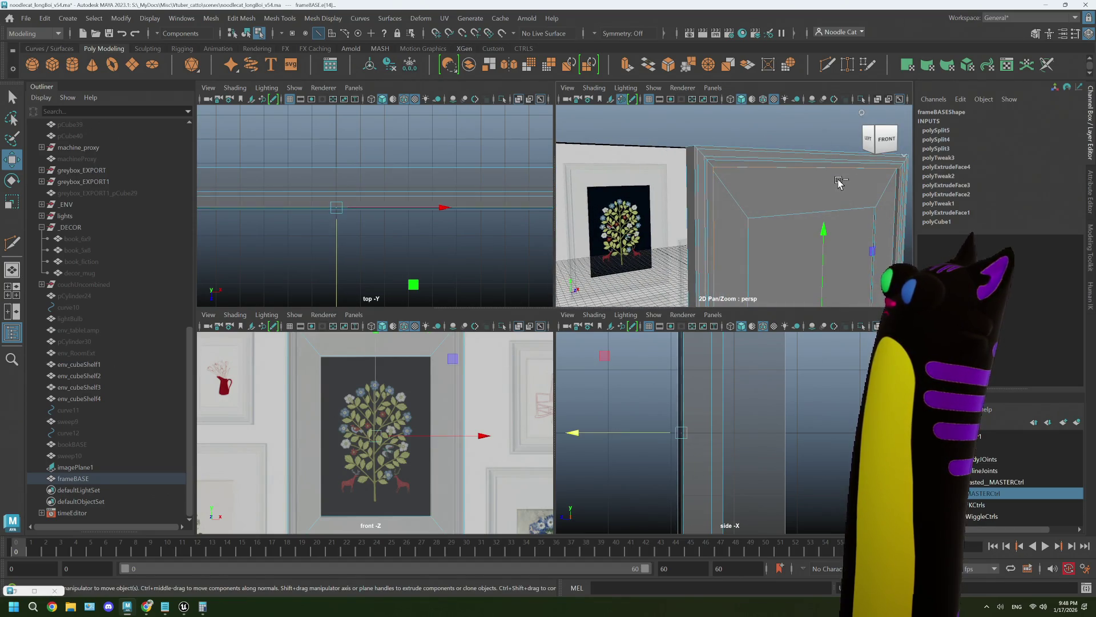
pyautogui.click(837, 182)
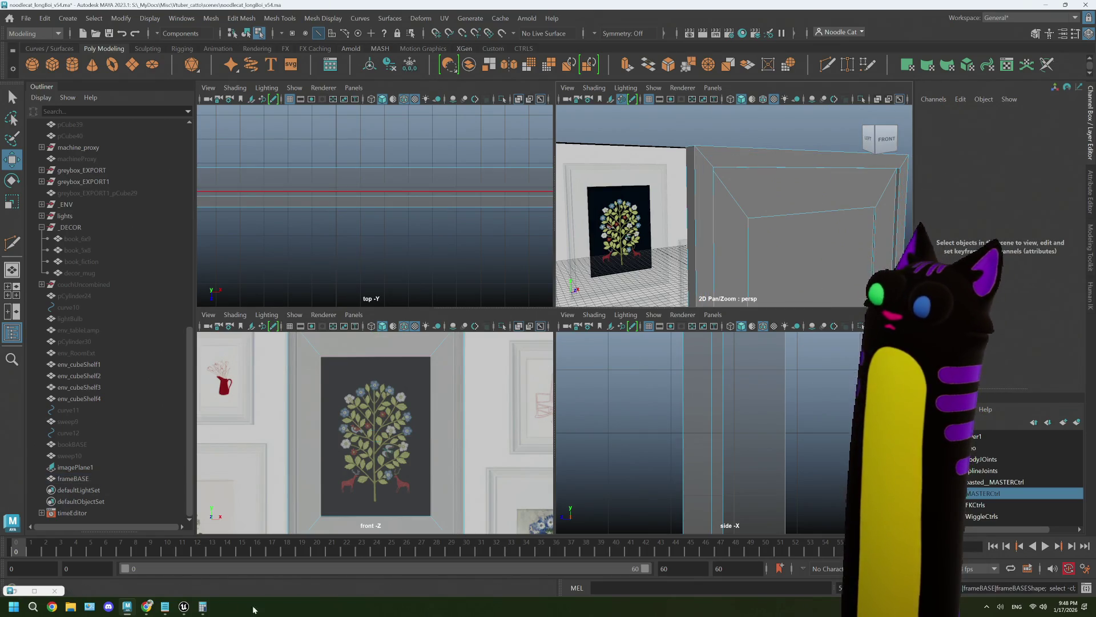
pyautogui.click(147, 606)
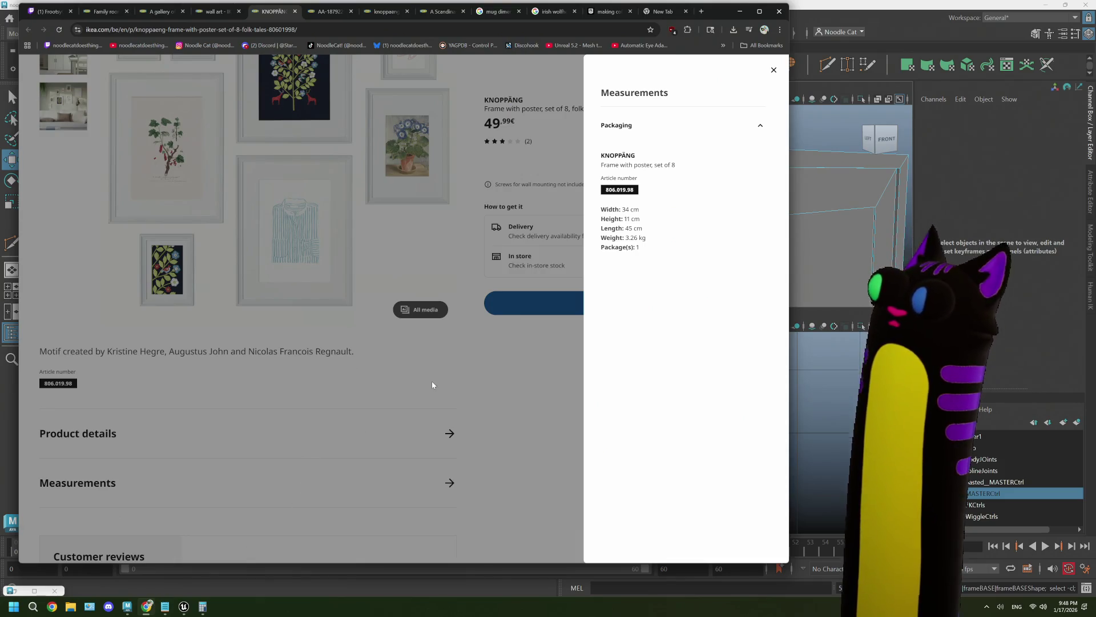
# Close the KNOPPÄNG measurements panel, scroll up to the product photos, and return to Maya.
pyautogui.click(432, 383)
pyautogui.scroll(2, 354, 320)
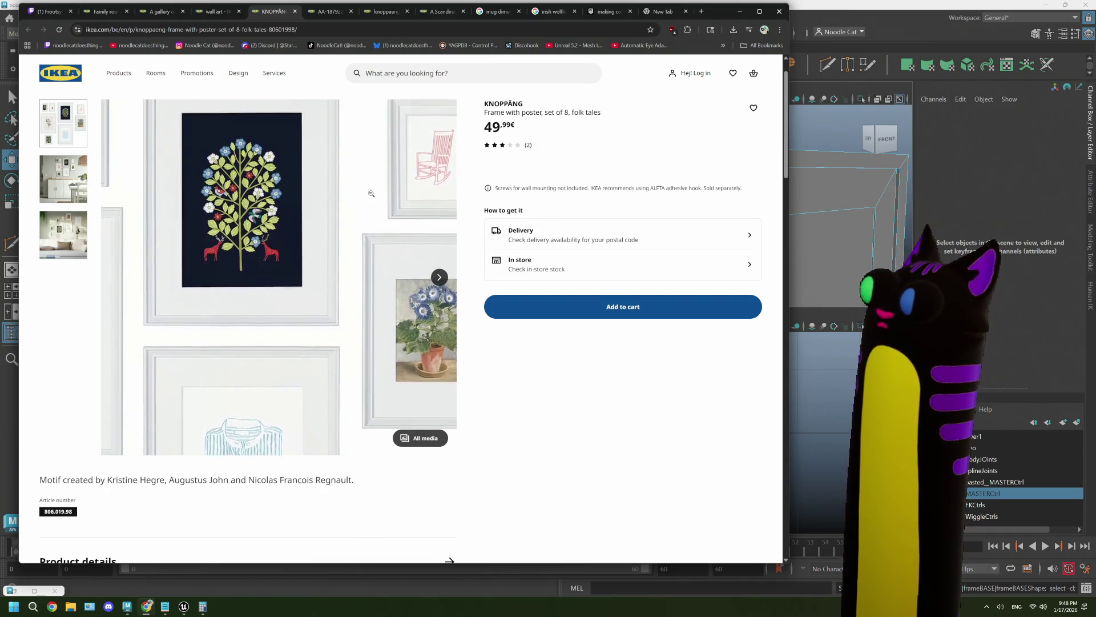
pyautogui.click(896, 12)
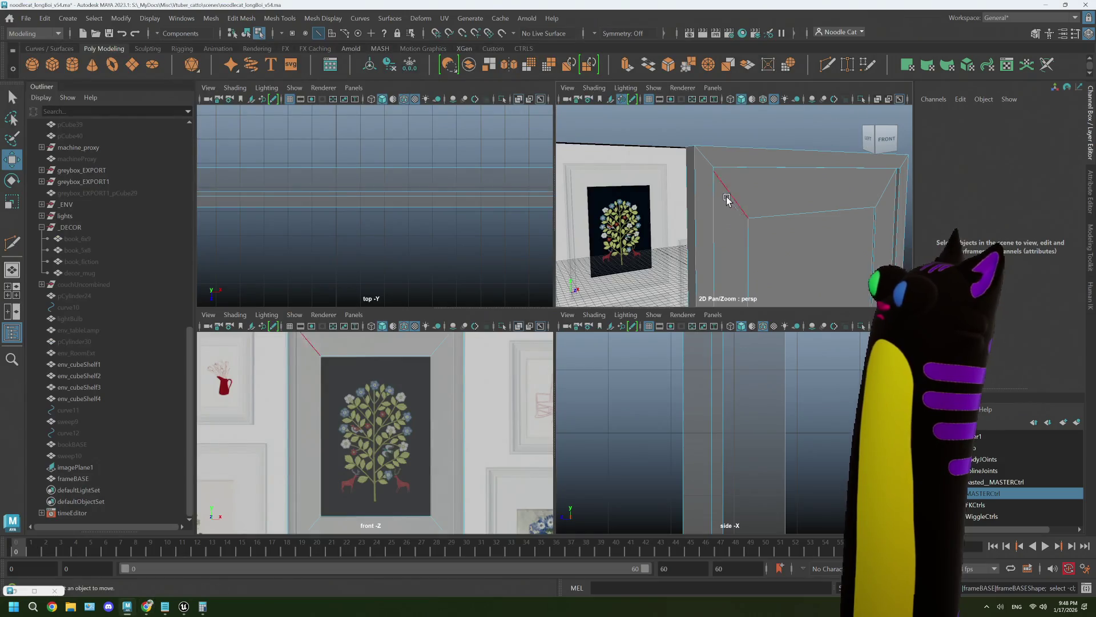
# Use Multi-Cut to insert an edge loop close to the frame's outer rim.
pyautogui.click(833, 67)
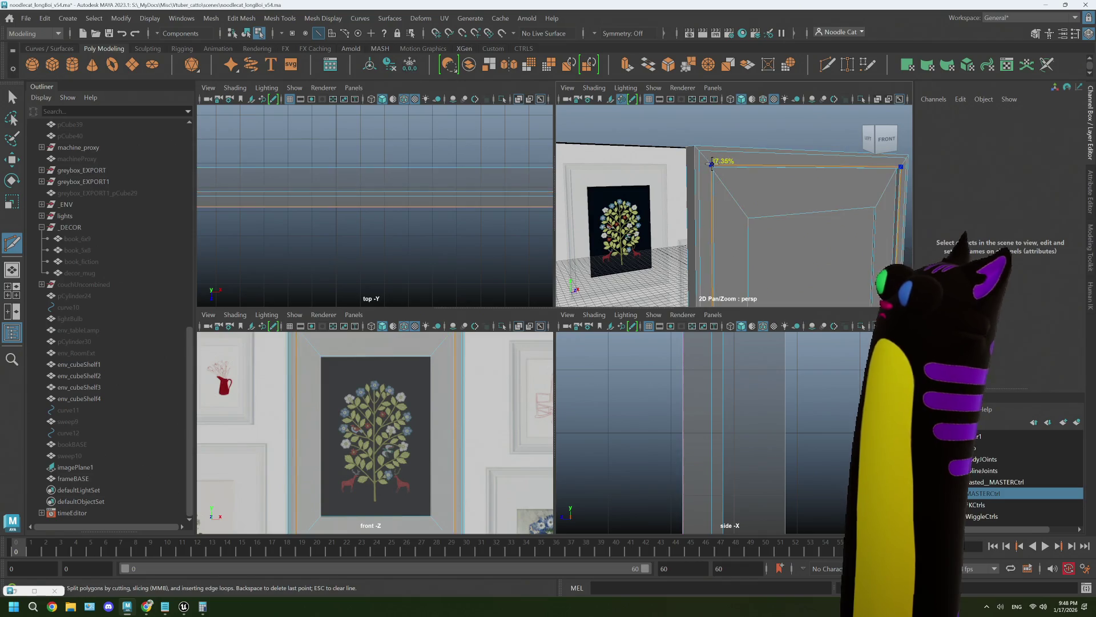
pyautogui.keyDown('ctrl'); pyautogui.click(711, 162); pyautogui.keyUp('ctrl')
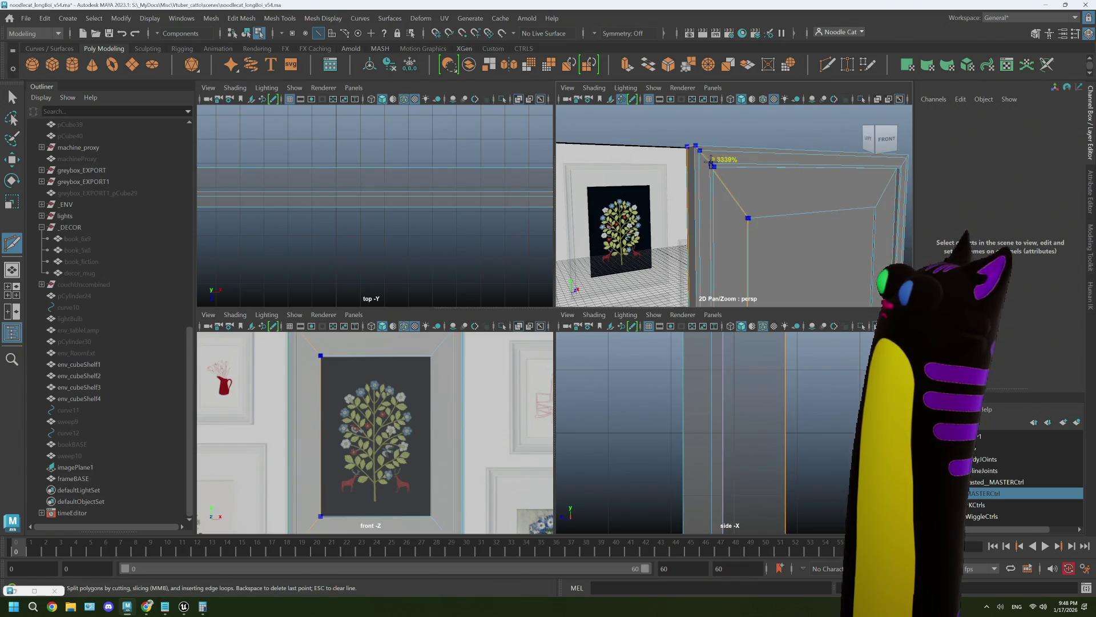
pyautogui.scroll(3, 697, 163)
pyautogui.keyDown('alt'); pyautogui.moveTo(695, 163); pyautogui.dragTo(643, 175, button='middle'); pyautogui.keyUp('alt')
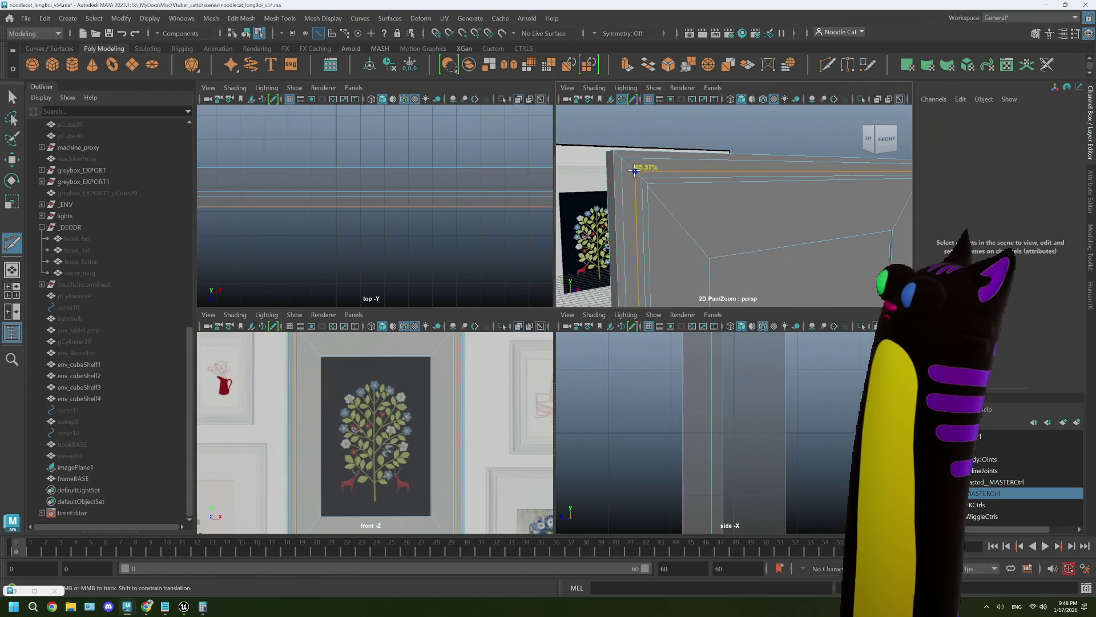
# Select rim edges e[16] and e[18:19] on the frame border, then clear the selection.
pyautogui.moveTo(638, 172); pyautogui.dragTo(640, 161, button='right')
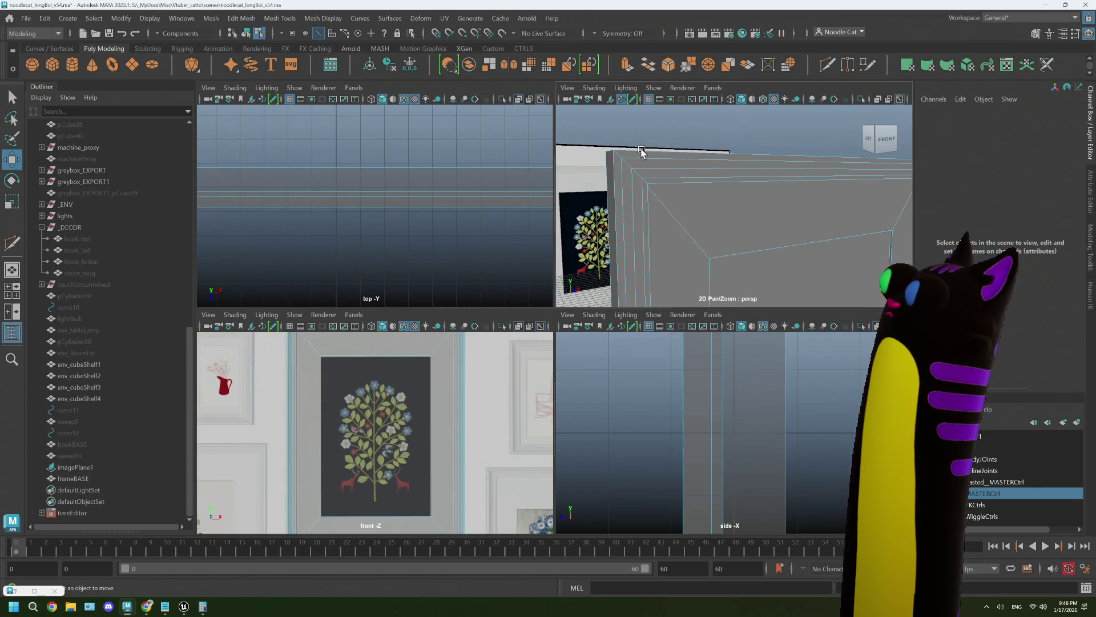
pyautogui.press('w')
pyautogui.click(639, 159)
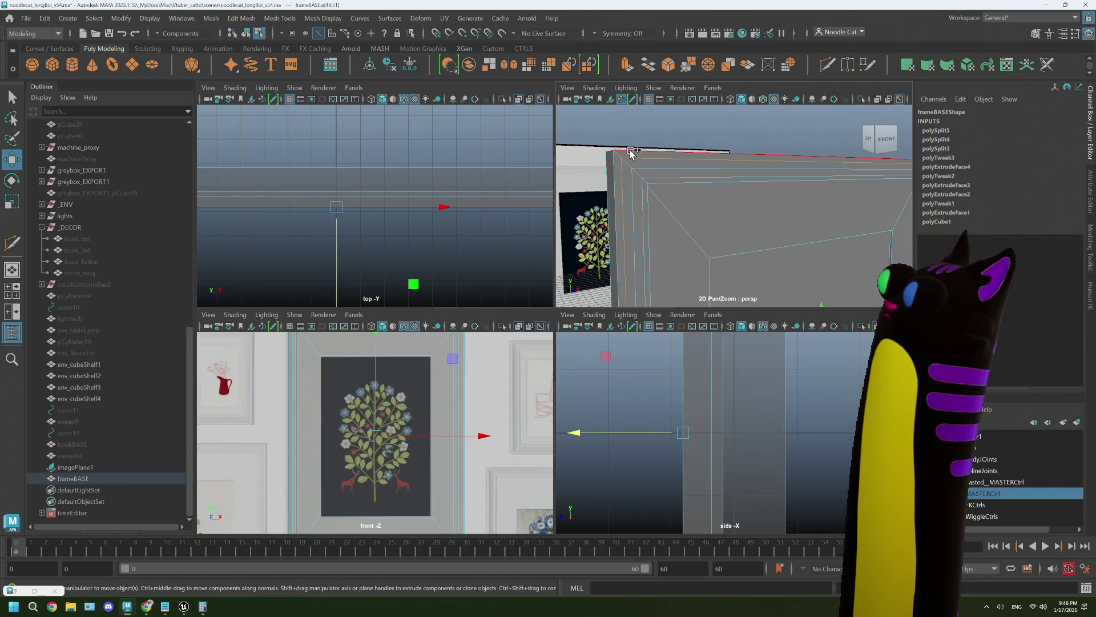
pyautogui.click(631, 153)
pyautogui.click(655, 175)
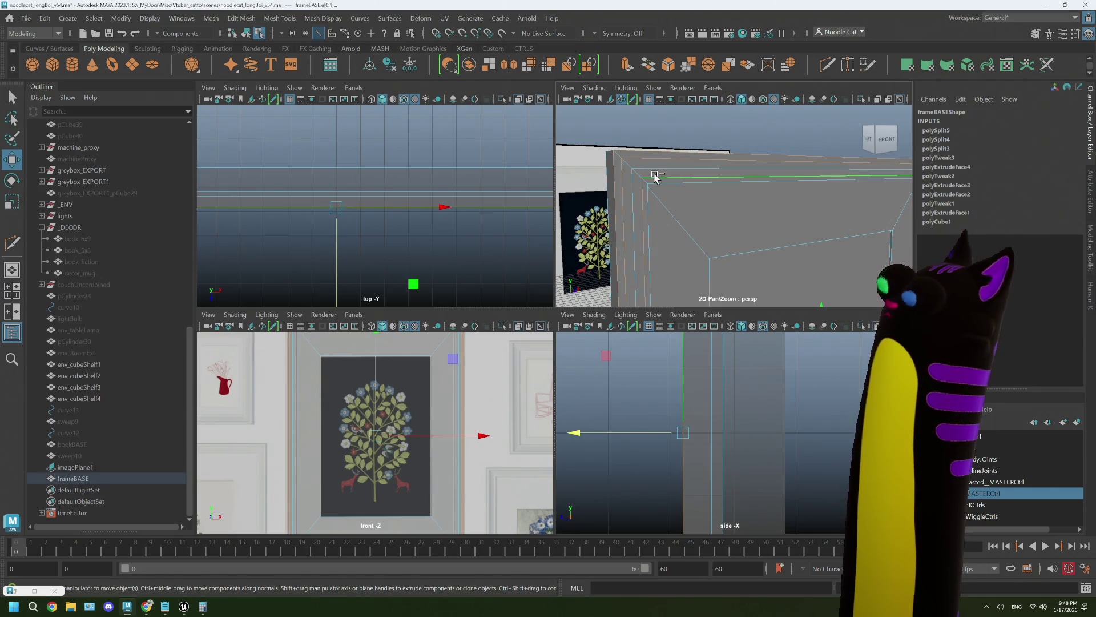
pyautogui.click(658, 181)
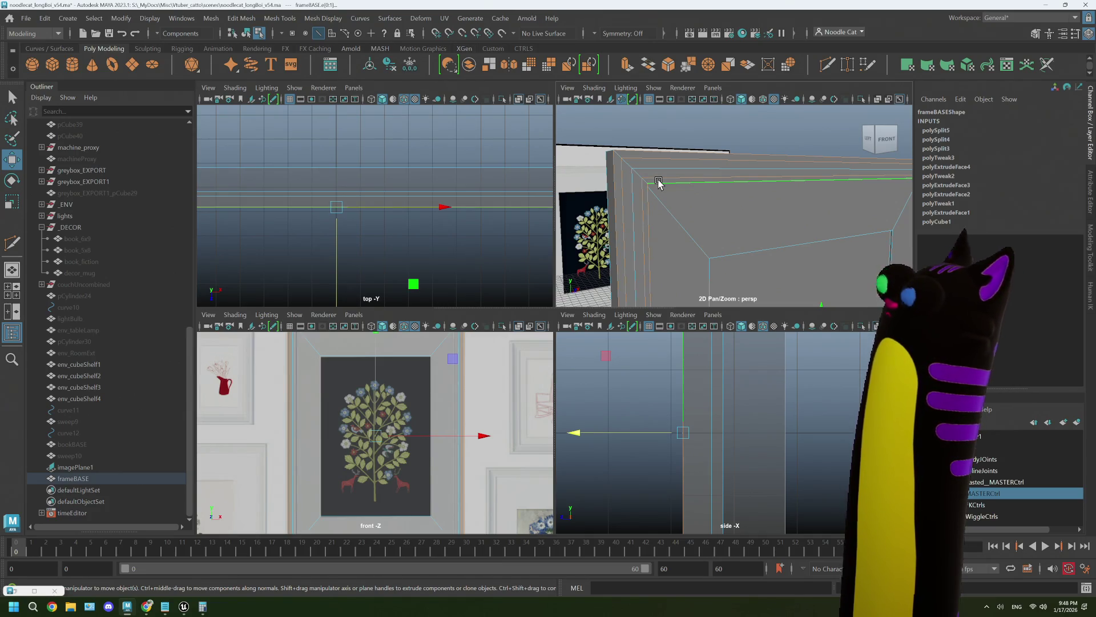
pyautogui.click(658, 182)
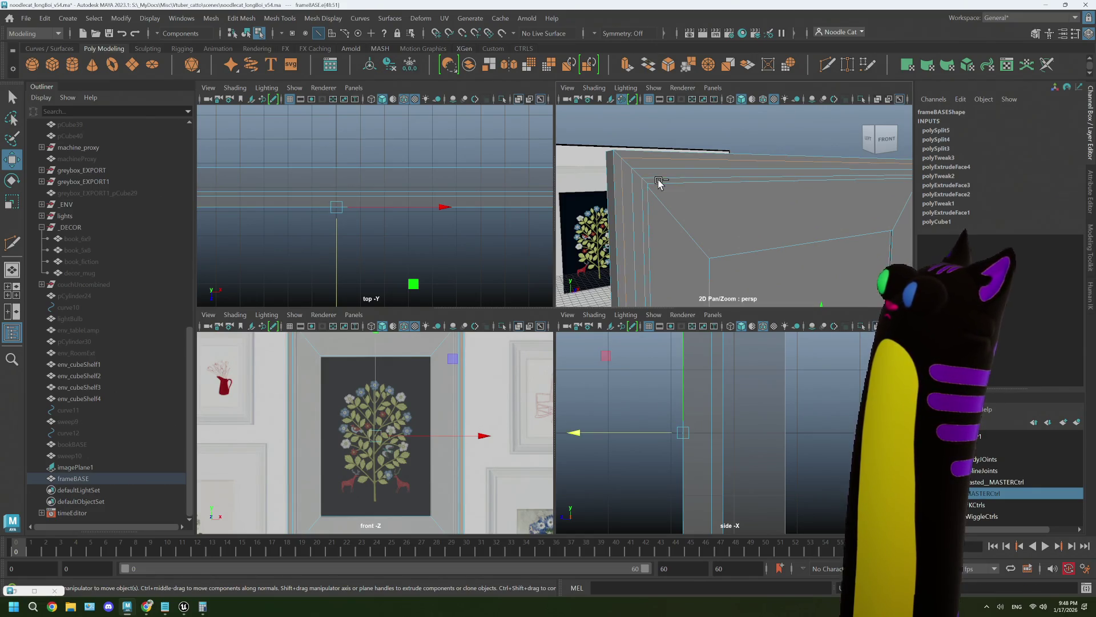
pyautogui.click(658, 181)
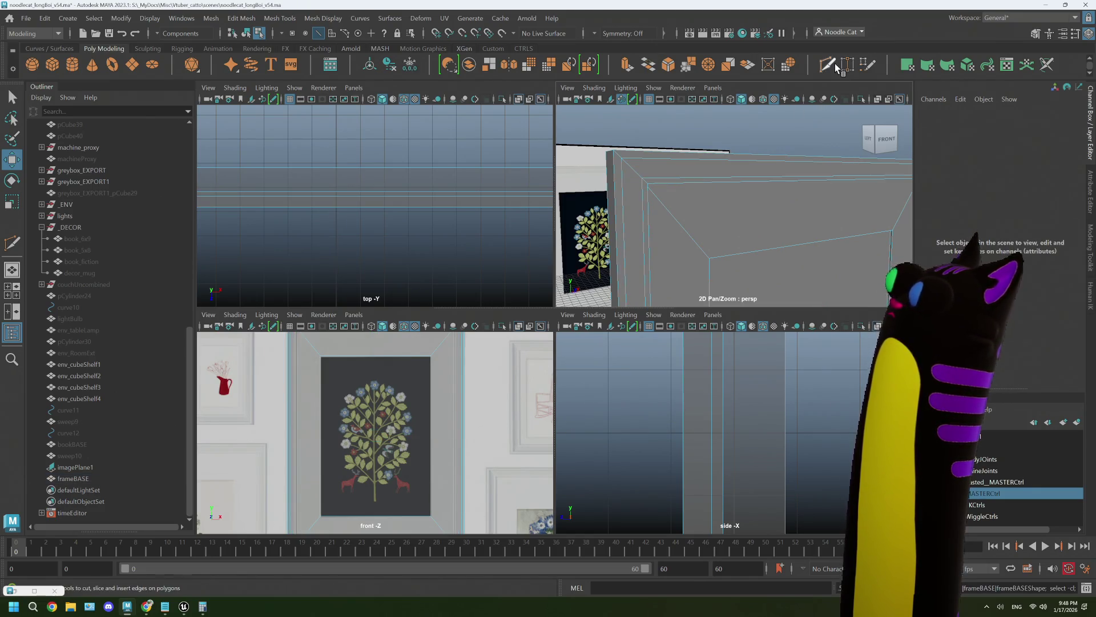
# Restart the edge cutter briefly, then exit it back to plain selection.
pyautogui.hotkey('ctrl', 'shift', 'x')
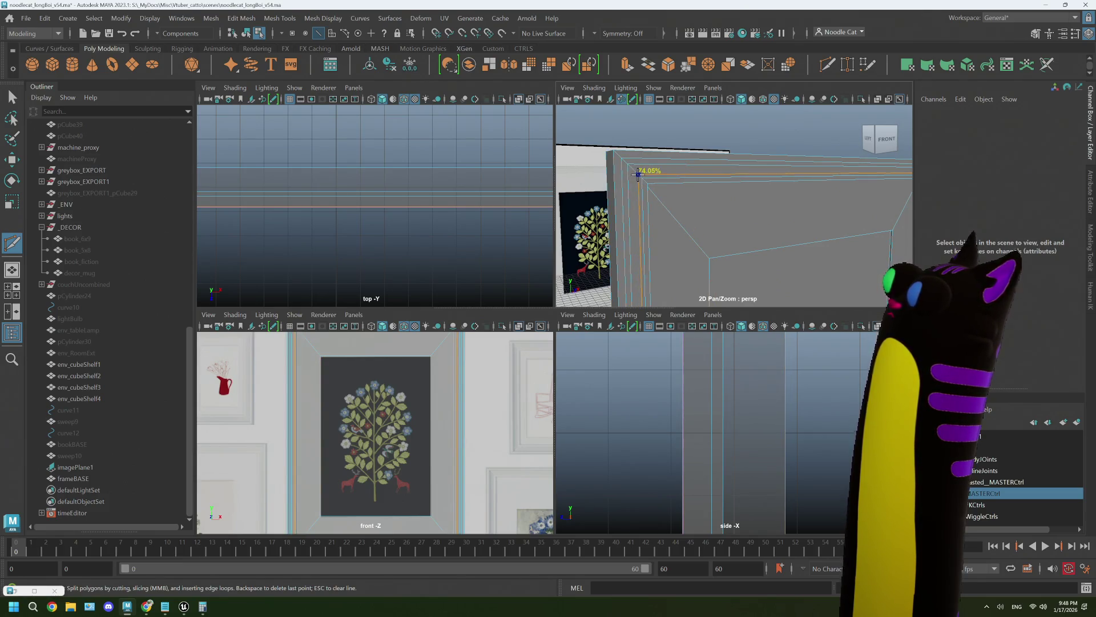
pyautogui.press('q')
pyautogui.rightClick(678, 175)
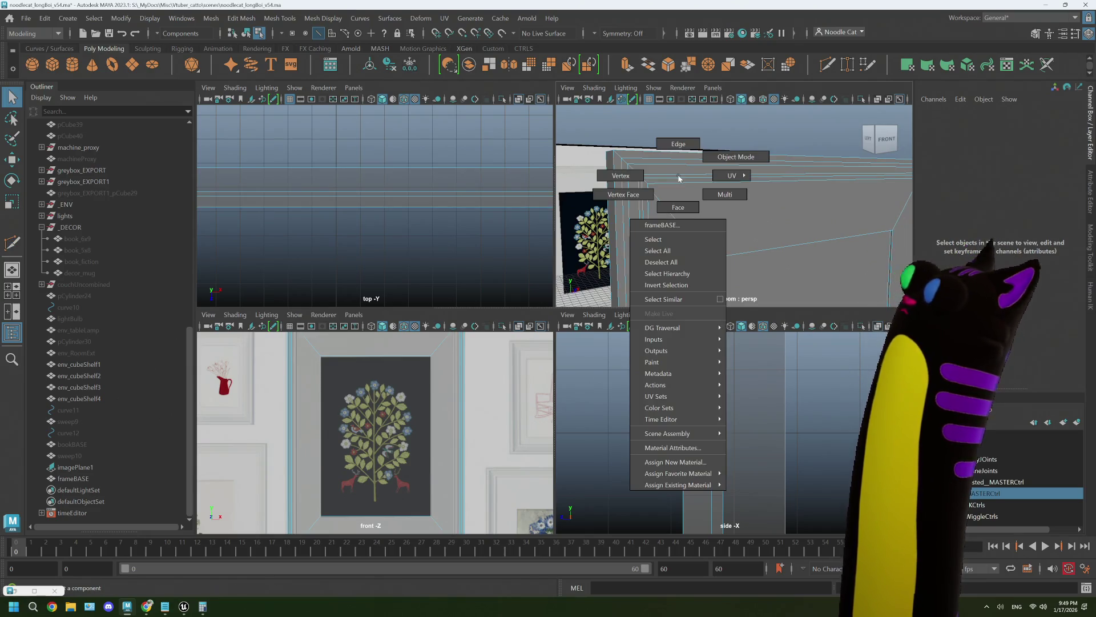
# In Edge mode, select a new rim edge and nudge it slightly along the frame's depth.
pyautogui.moveTo(679, 178); pyautogui.dragTo(678, 158, button='right')
pyautogui.click(628, 149)
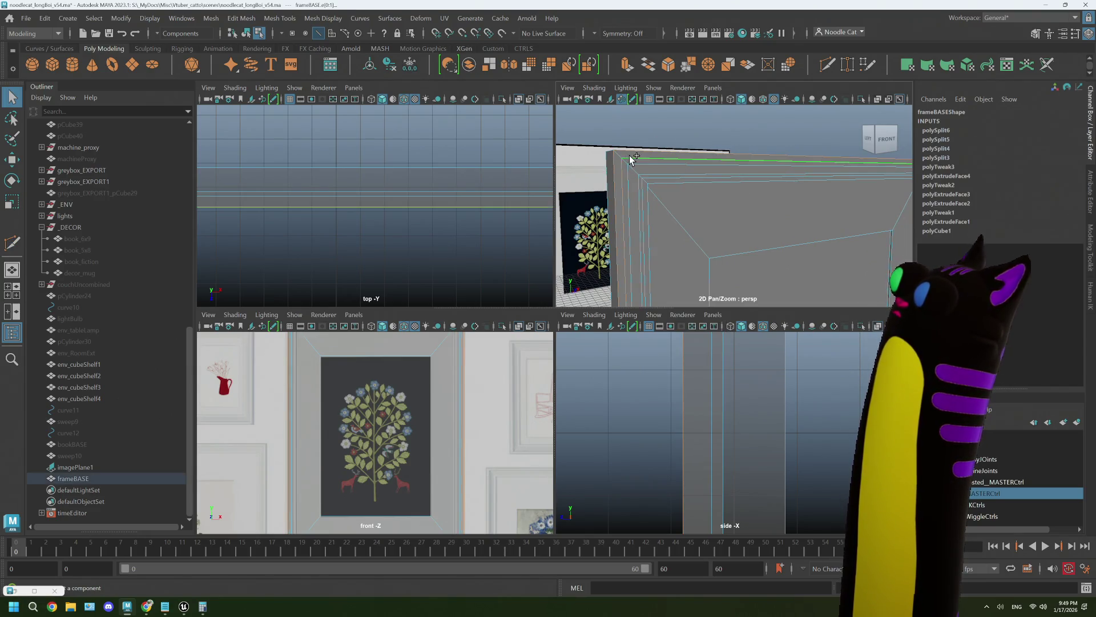
pyautogui.keyDown('alt'); pyautogui.moveTo(657, 184); pyautogui.dragTo(640, 174); pyautogui.keyUp('alt')
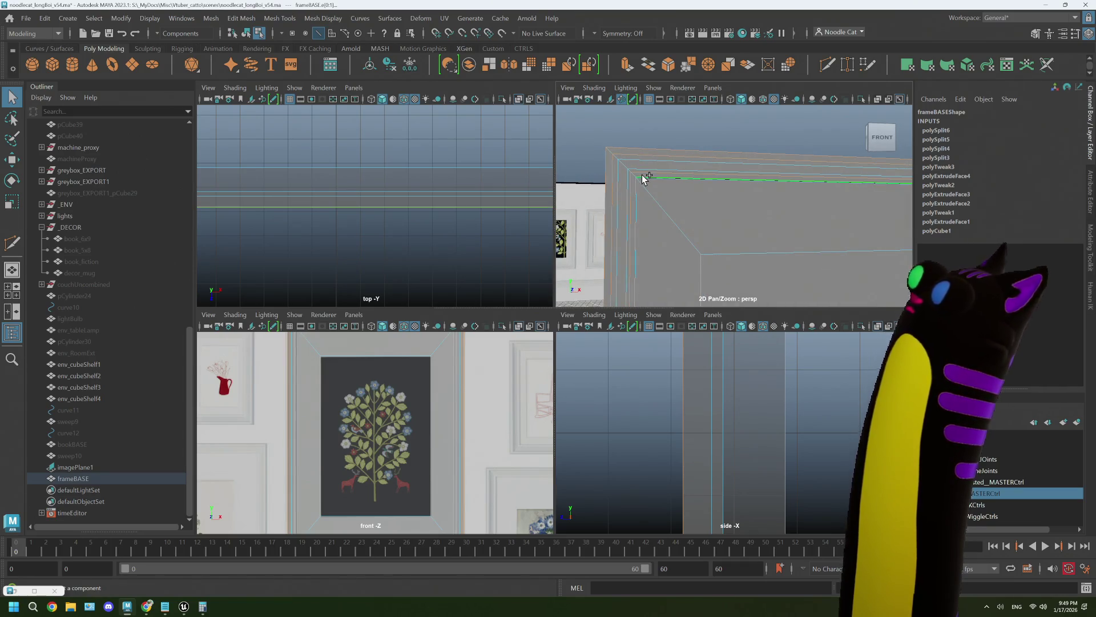
pyautogui.press('w')
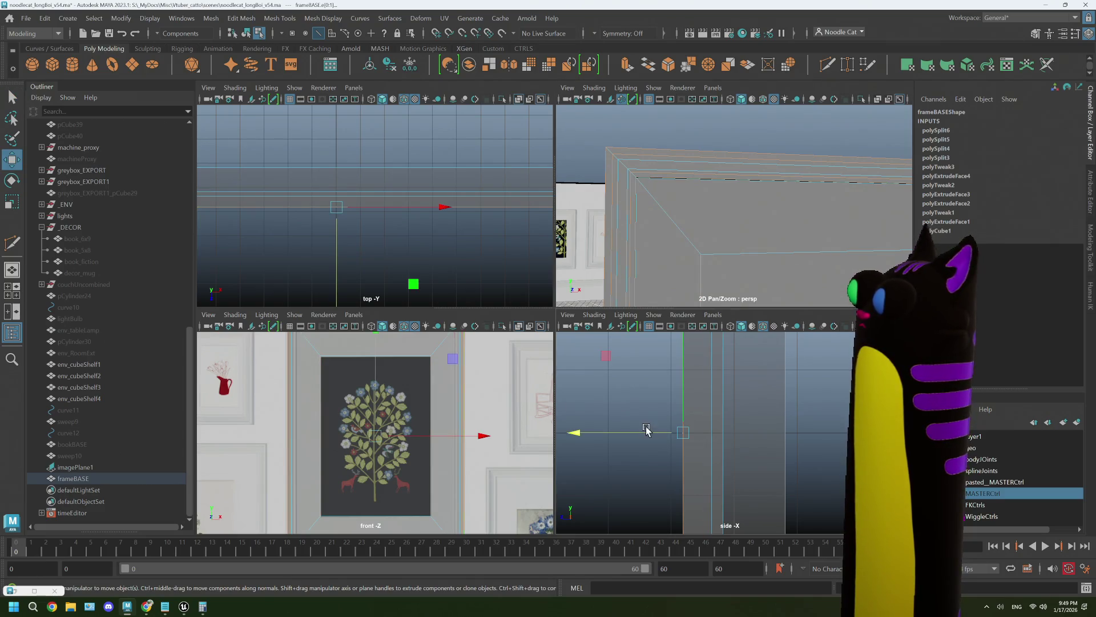
pyautogui.moveTo(639, 435); pyautogui.dragTo(632, 433)
pyautogui.moveTo(680, 245)
pyautogui.keyDown('alt'); pyautogui.mouseDown()
pyautogui.moveTo(656, 252)
pyautogui.moveTo(736, 258)
pyautogui.mouseUp(); pyautogui.keyUp('alt')
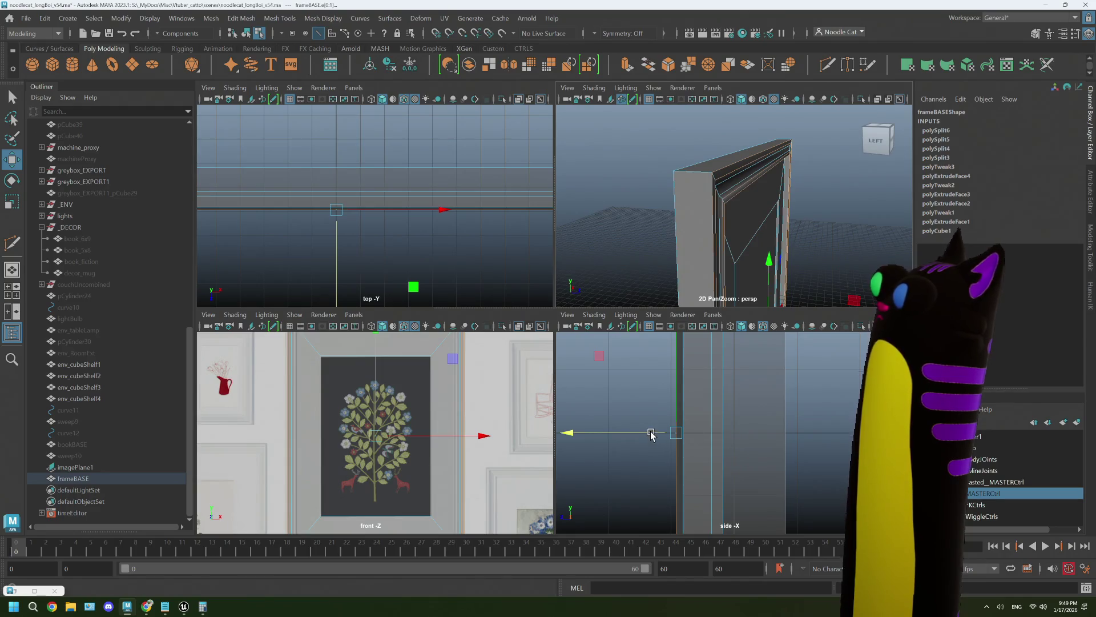
pyautogui.moveTo(651, 435); pyautogui.dragTo(651, 434)
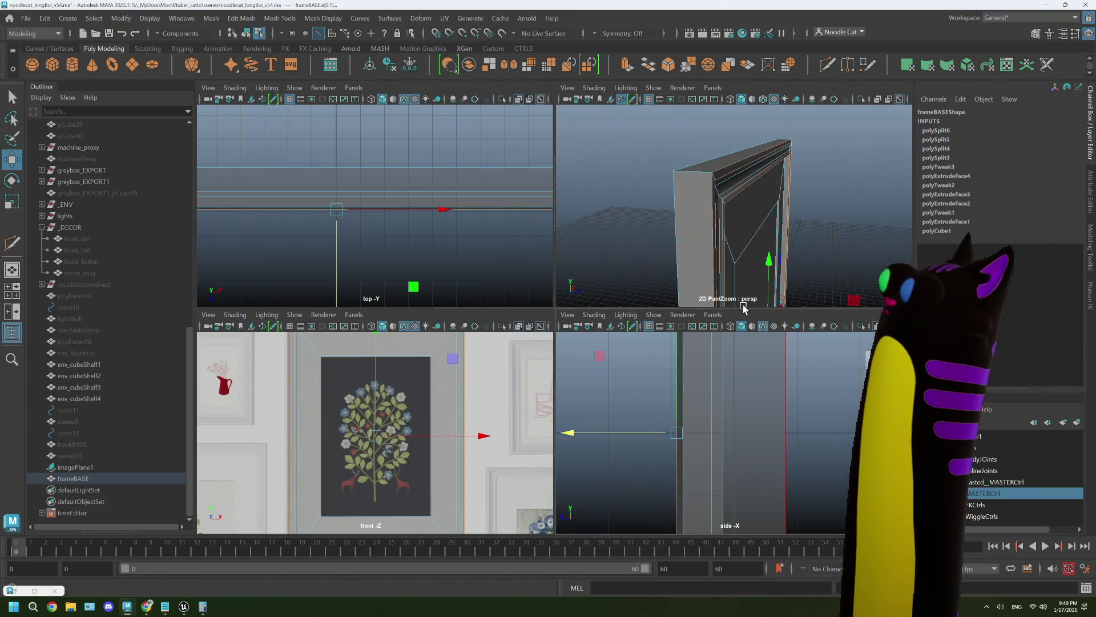
# Pick another inner rim edge, fine-tune its depth offset, and maximize the perspective view.
pyautogui.moveTo(744, 308)
pyautogui.keyDown('alt'); pyautogui.mouseDown()
pyautogui.moveTo(738, 225)
pyautogui.moveTo(718, 208)
pyautogui.moveTo(753, 208)
pyautogui.moveTo(734, 238)
pyautogui.mouseUp(); pyautogui.keyUp('alt')
pyautogui.click(730, 192)
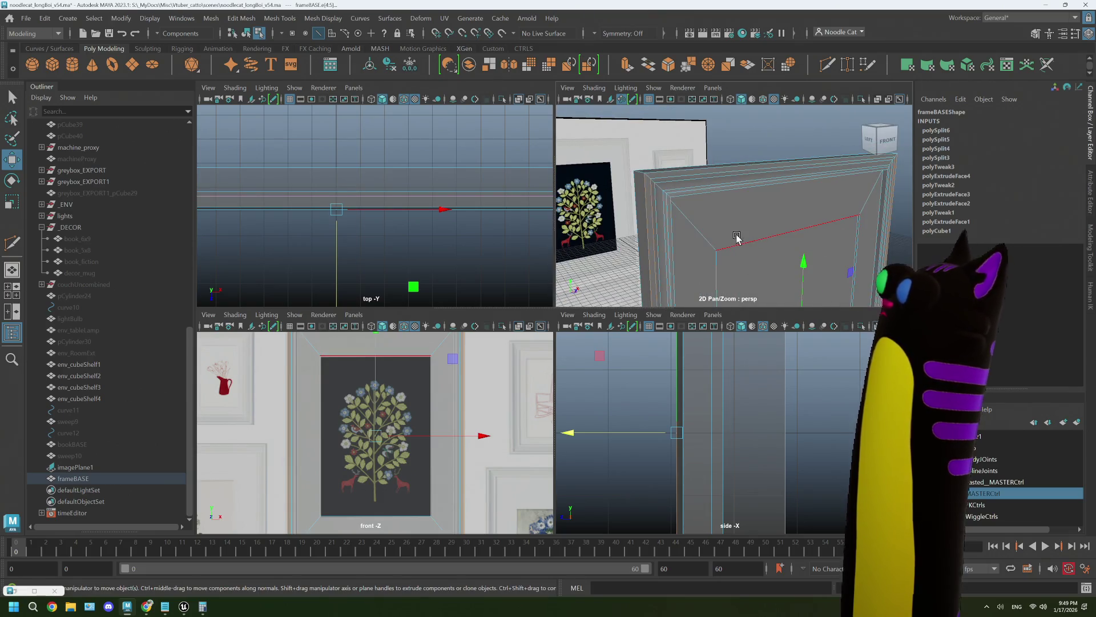
pyautogui.click(570, 437)
pyautogui.moveTo(568, 437); pyautogui.dragTo(571, 437)
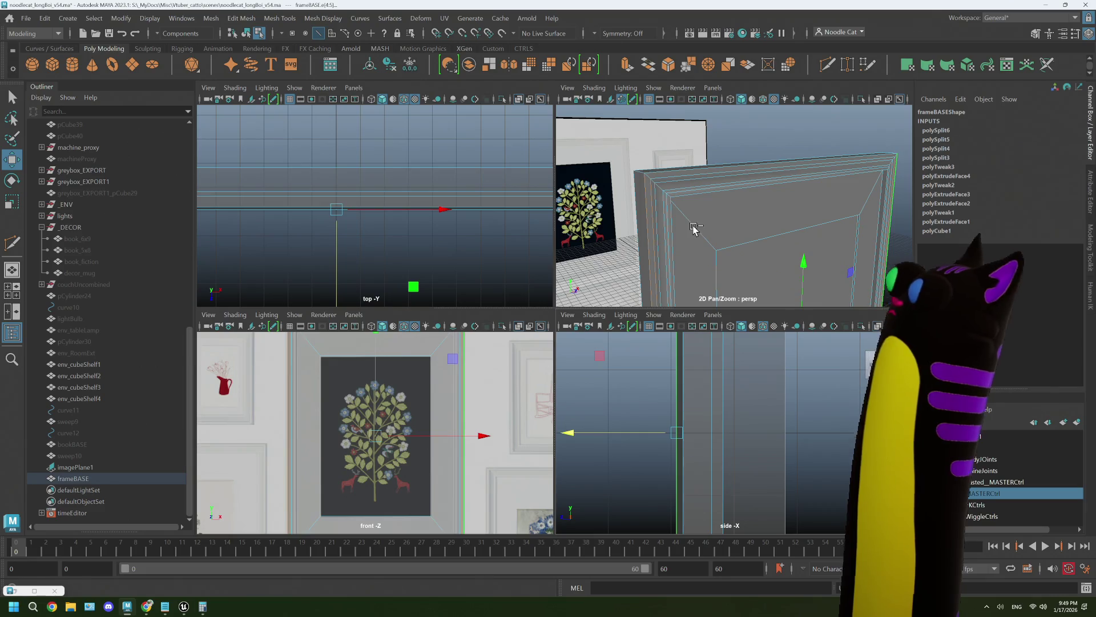
pyautogui.scroll(3, 696, 228)
pyautogui.moveTo(657, 172)
pyautogui.keyDown('alt'); pyautogui.mouseDown()
pyautogui.moveTo(742, 177)
pyautogui.moveTo(674, 188)
pyautogui.mouseUp(); pyautogui.keyUp('alt')
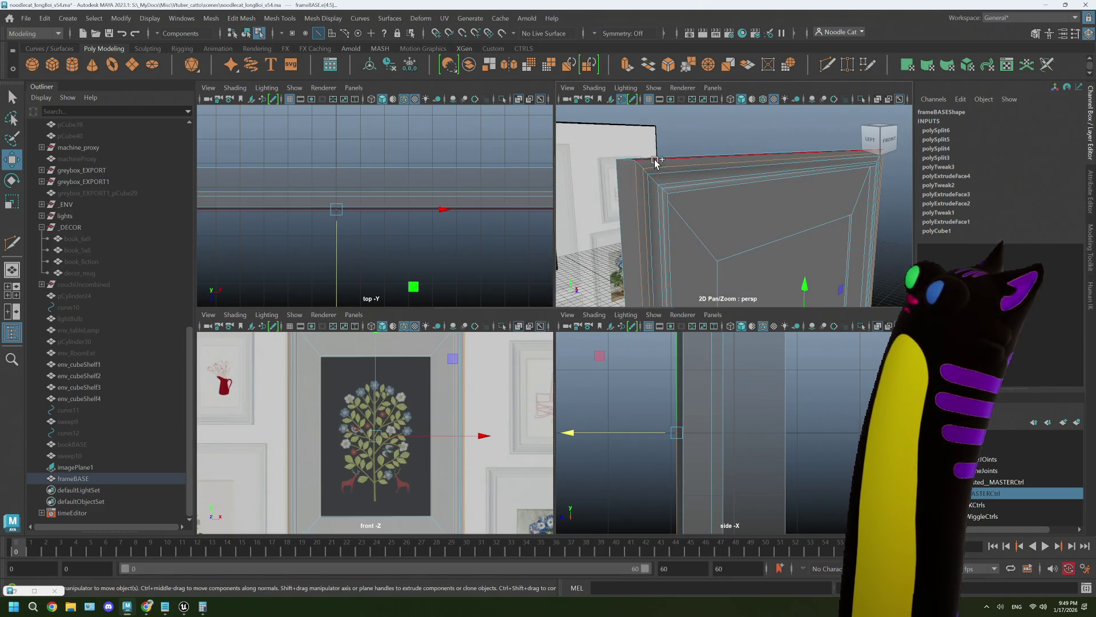
pyautogui.scroll(-4, 714, 206)
pyautogui.click(755, 228)
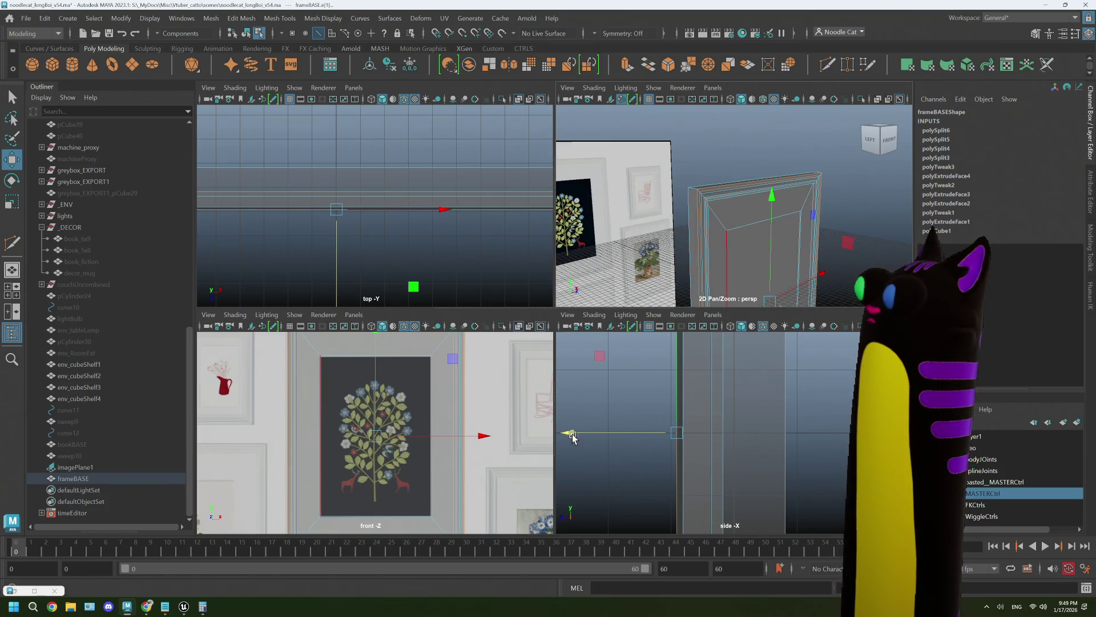
pyautogui.moveTo(573, 437)
pyautogui.keyDown('alt'); pyautogui.mouseDown(button='middle')
pyautogui.moveTo(644, 429)
pyautogui.moveTo(648, 514)
pyautogui.moveTo(646, 399)
pyautogui.moveTo(629, 417)
pyautogui.mouseUp(button='middle'); pyautogui.keyUp('alt')
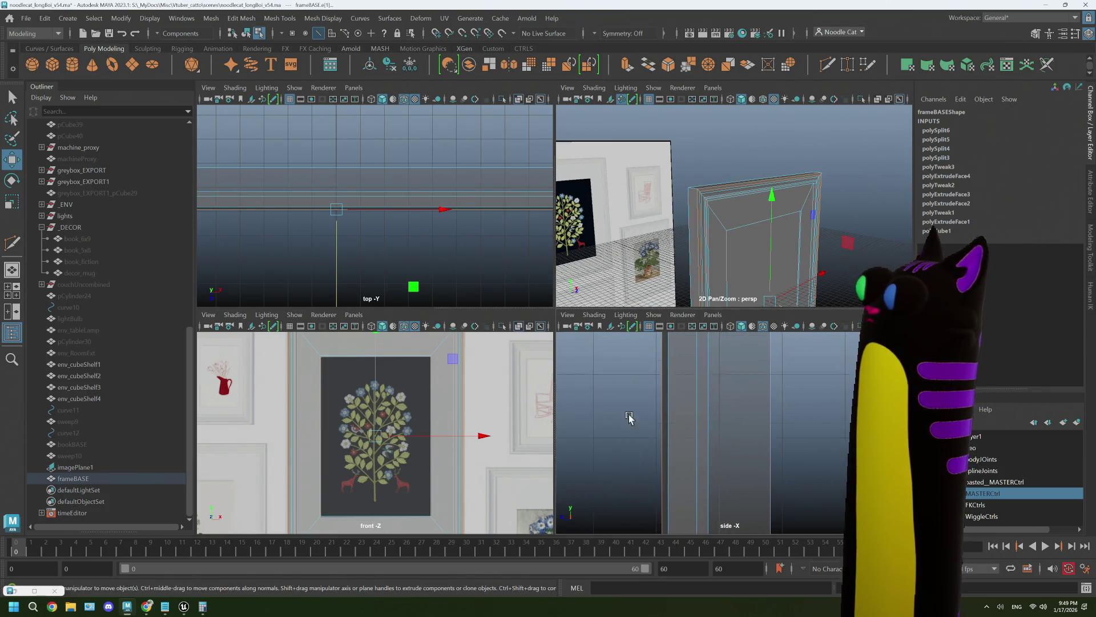
pyautogui.moveTo(629, 417)
pyautogui.keyDown('alt'); pyautogui.mouseDown(button='right')
pyautogui.moveTo(632, 517)
pyautogui.moveTo(641, 411)
pyautogui.moveTo(648, 451)
pyautogui.mouseUp(button='right'); pyautogui.keyUp('alt')
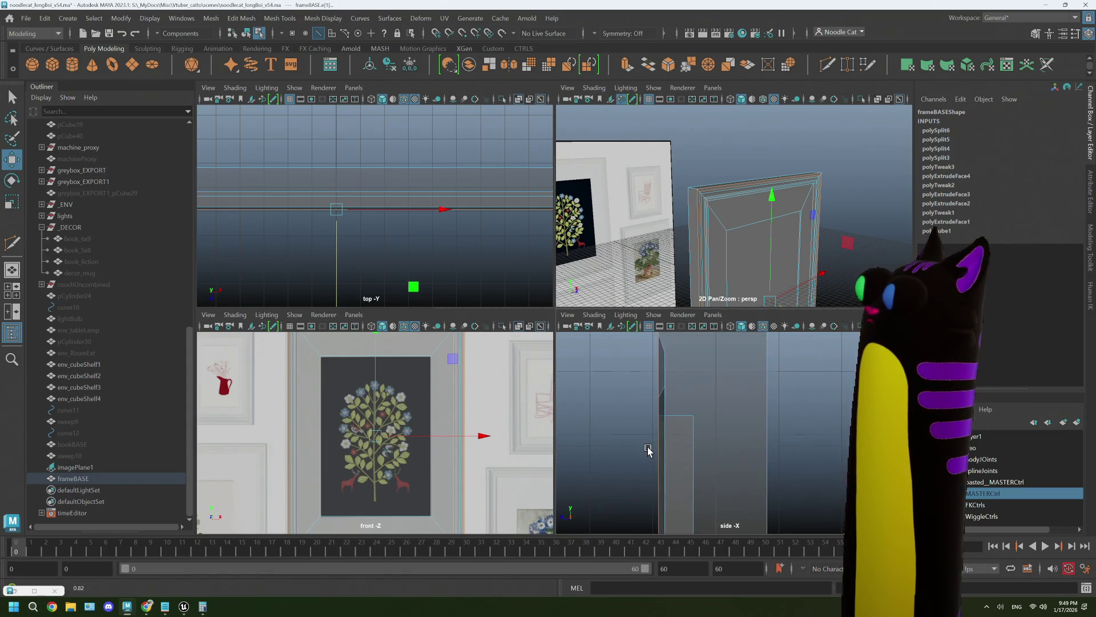
pyautogui.moveTo(648, 451)
pyautogui.keyDown('alt'); pyautogui.mouseDown(button='middle')
pyautogui.moveTo(661, 404)
pyautogui.moveTo(697, 477)
pyautogui.mouseUp(button='middle'); pyautogui.keyUp('alt')
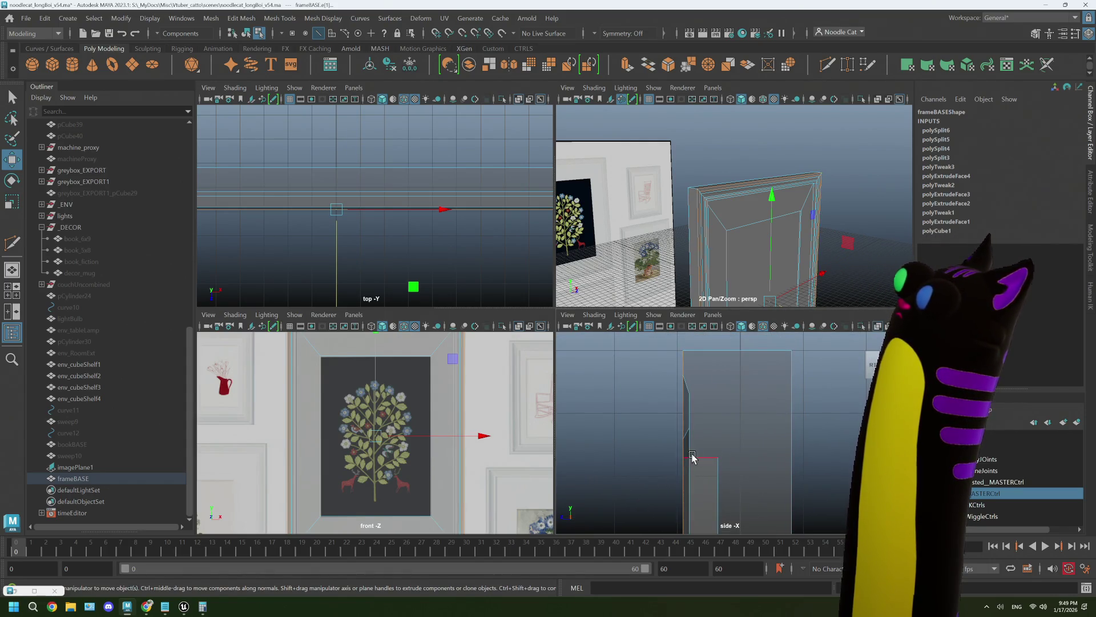
pyautogui.keyDown('alt'); pyautogui.moveTo(817, 282); pyautogui.dragTo(853, 280); pyautogui.keyUp('alt')
pyautogui.press('space')
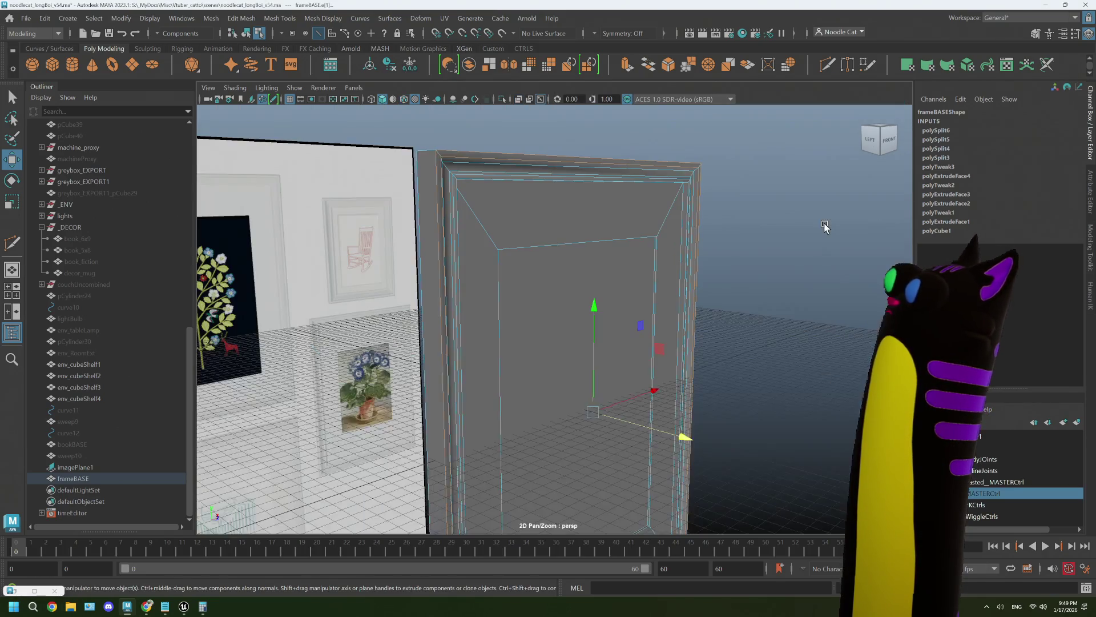
# Return to object mode and select frameBASE, turning the camera to face it head-on.
pyautogui.moveTo(833, 220); pyautogui.dragTo(849, 213, button='right')
pyautogui.moveTo(849, 212)
pyautogui.keyDown('alt'); pyautogui.mouseDown()
pyautogui.moveTo(765, 308)
pyautogui.moveTo(681, 322)
pyautogui.moveTo(685, 314)
pyautogui.moveTo(697, 321)
pyautogui.moveTo(628, 349)
pyautogui.moveTo(614, 341)
pyautogui.moveTo(708, 338)
pyautogui.moveTo(634, 343)
pyautogui.moveTo(468, 297)
pyautogui.moveTo(362, 245)
pyautogui.mouseUp(); pyautogui.keyUp('alt')
pyautogui.click(650, 343)
pyautogui.click(418, 276)
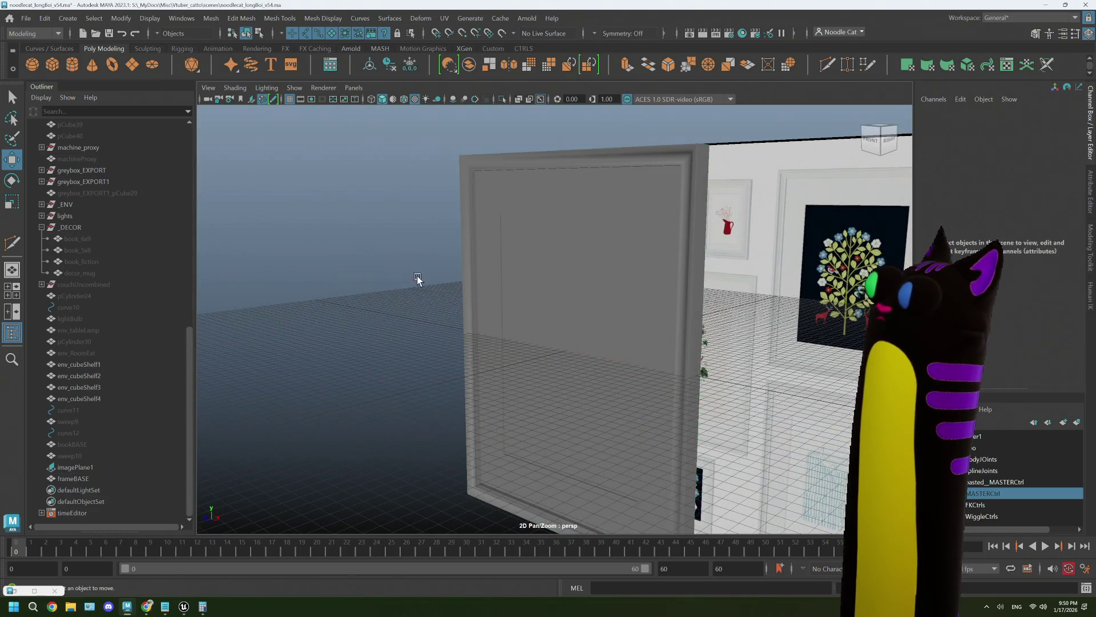
pyautogui.moveTo(449, 327)
pyautogui.keyDown('alt'); pyautogui.mouseDown()
pyautogui.moveTo(535, 329)
pyautogui.moveTo(470, 325)
pyautogui.moveTo(495, 303)
pyautogui.mouseUp(); pyautogui.keyUp('alt')
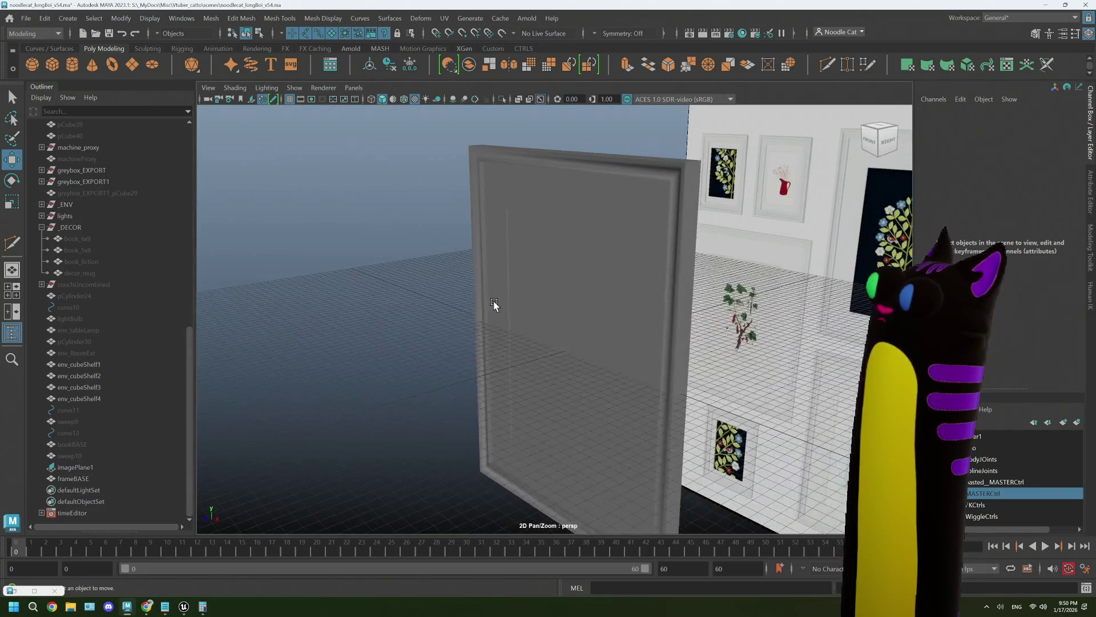
pyautogui.click(494, 303)
pyautogui.moveTo(483, 377)
pyautogui.keyDown('alt'); pyautogui.mouseDown()
pyautogui.moveTo(661, 325)
pyautogui.moveTo(607, 310)
pyautogui.mouseUp(); pyautogui.keyUp('alt')
pyautogui.moveTo(318, 217); pyautogui.dragTo(368, 201, button='right')
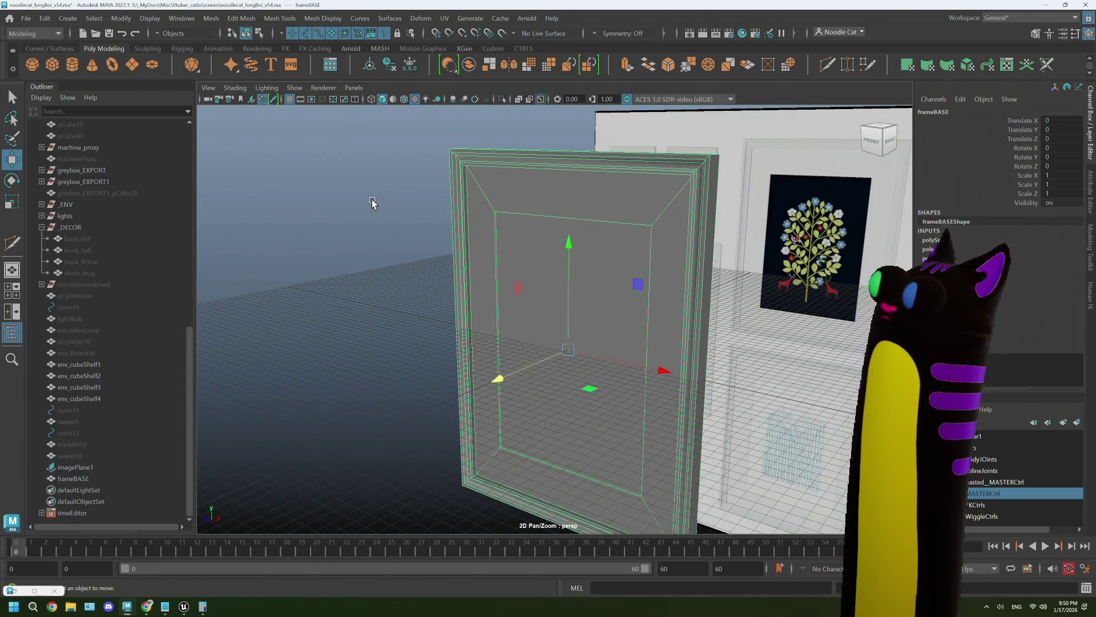
pyautogui.moveTo(368, 201)
pyautogui.keyDown('alt'); pyautogui.mouseDown()
pyautogui.moveTo(416, 248)
pyautogui.moveTo(550, 250)
pyautogui.moveTo(406, 245)
pyautogui.moveTo(485, 272)
pyautogui.moveTo(465, 227)
pyautogui.mouseUp(); pyautogui.keyUp('alt')
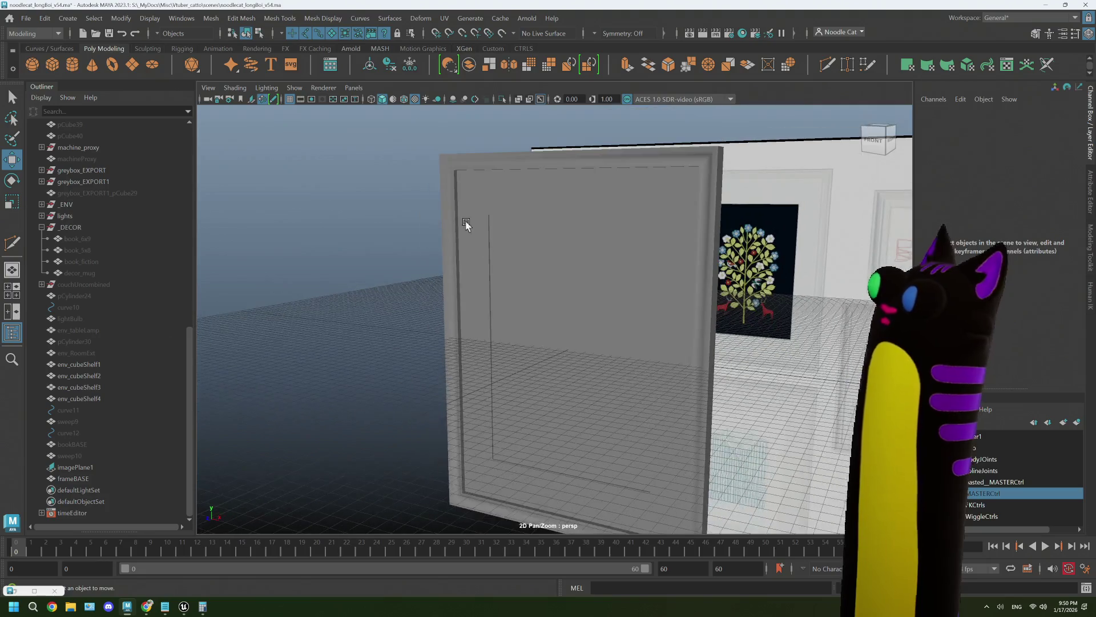
# In Face mode, select one border face and grow it twice with Shift+> around the frame.
pyautogui.rightClick(459, 210)
pyautogui.click(463, 238)
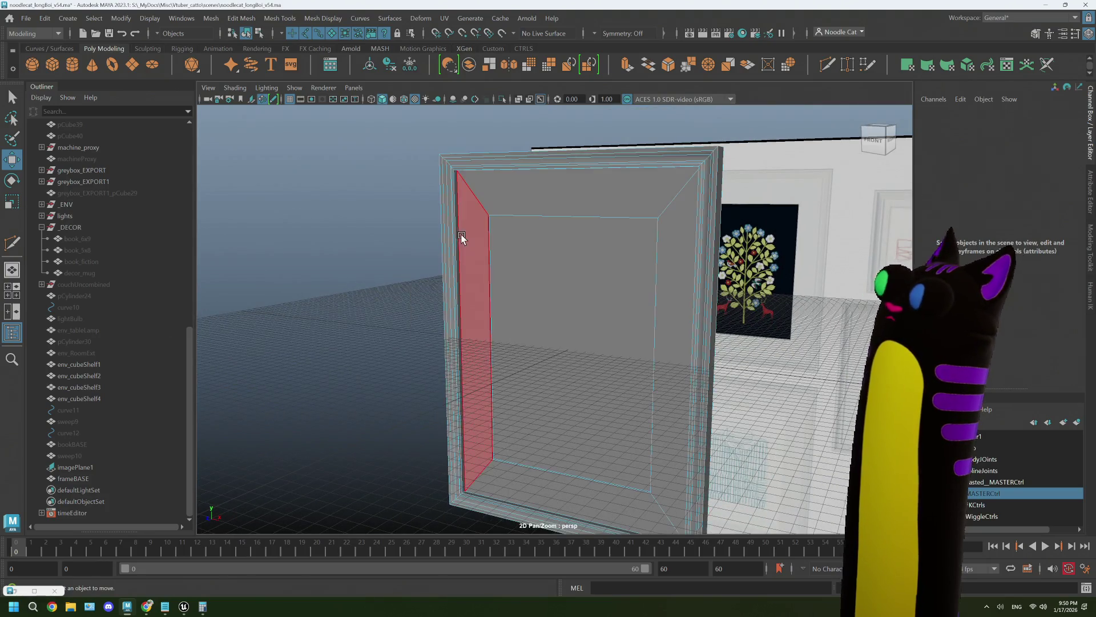
pyautogui.moveTo(642, 221)
pyautogui.keyDown('alt'); pyautogui.mouseDown()
pyautogui.moveTo(571, 223)
pyautogui.moveTo(575, 252)
pyautogui.mouseUp(); pyautogui.keyUp('alt')
pyautogui.click(571, 223)
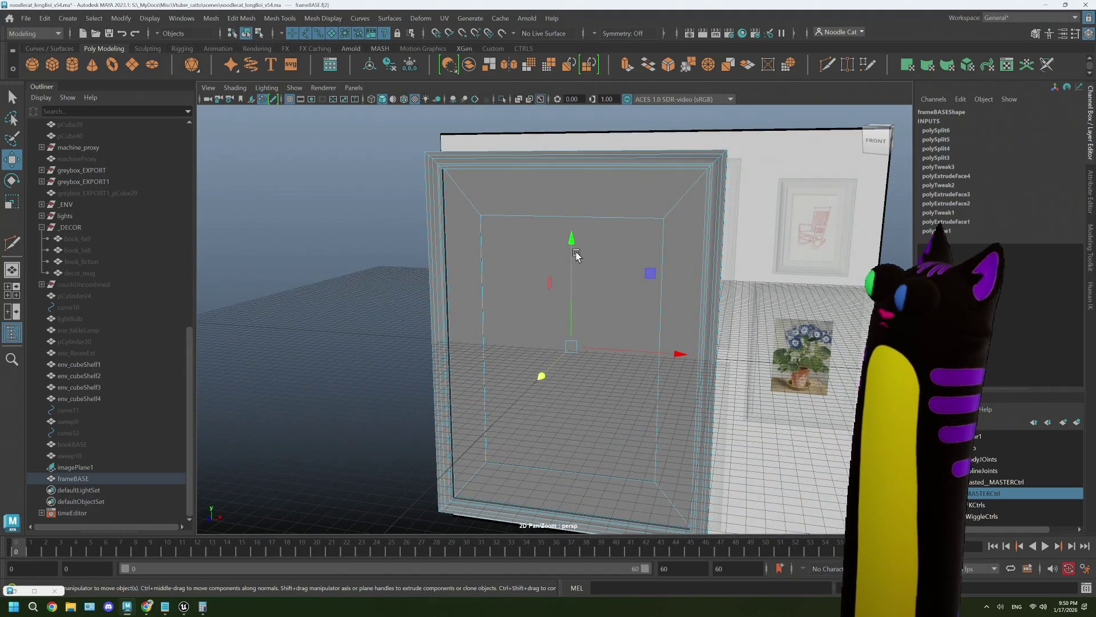
pyautogui.hotkey('shift', '.')
pyautogui.hotkey('shift', '.')
pyautogui.hotkey('shift', '.')
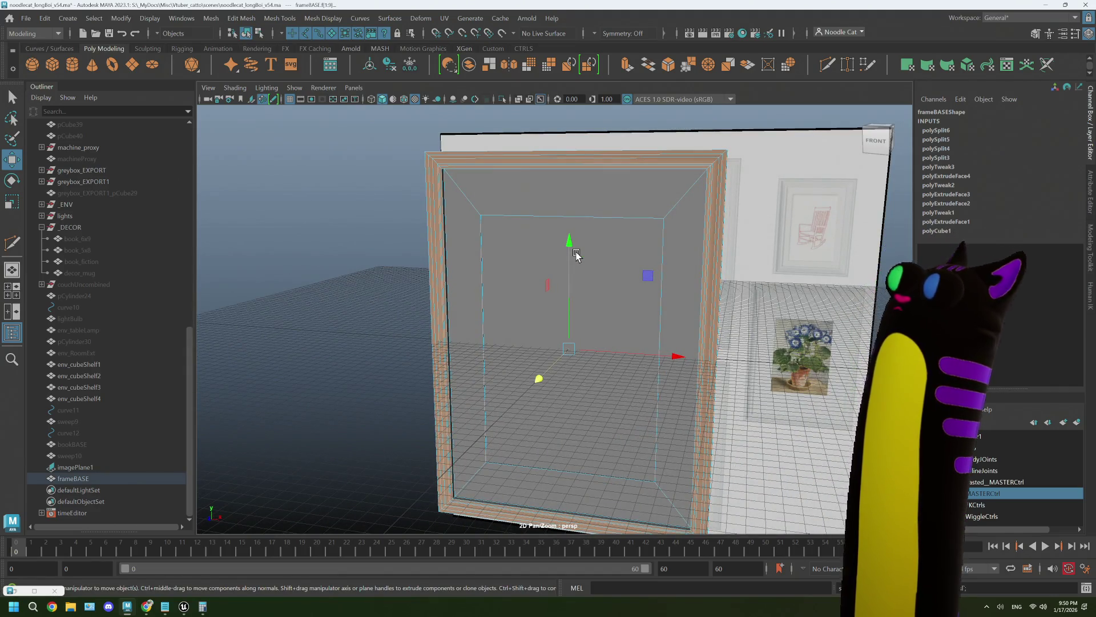
pyautogui.hotkey('shift', '.')
pyautogui.moveTo(502, 245)
pyautogui.keyDown('alt'); pyautogui.mouseDown()
pyautogui.moveTo(467, 242)
pyautogui.moveTo(482, 252)
pyautogui.mouseUp(); pyautogui.keyUp('alt')
pyautogui.rightClick(475, 252)
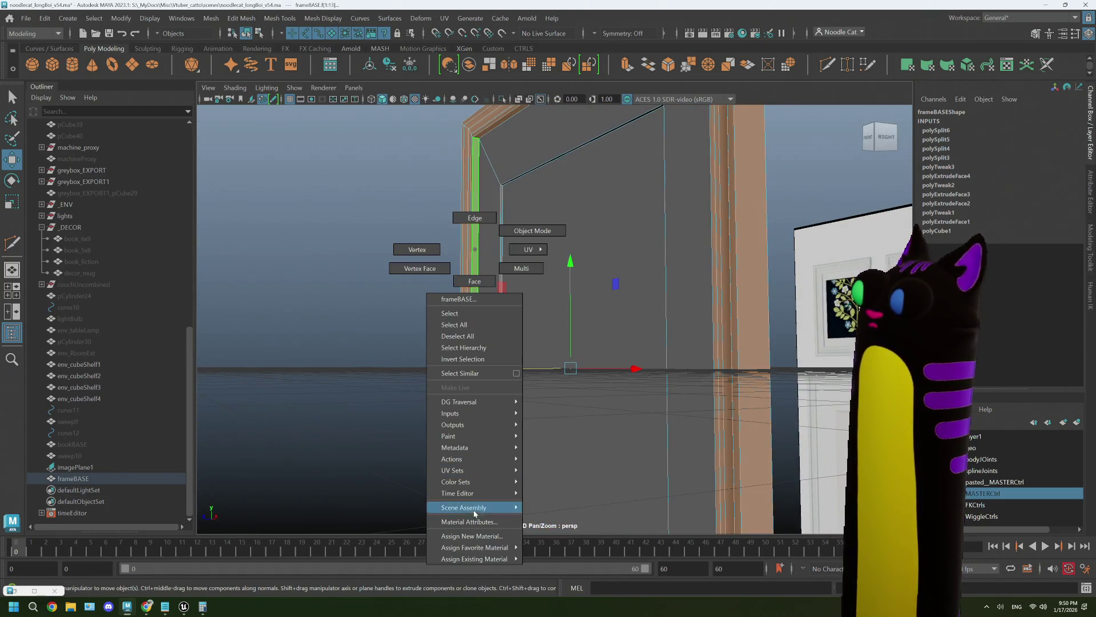
# Assign a new Lambert material (lambert7, frameWhite) to the faces and set its colour to white.
pyautogui.moveTo(484, 548)
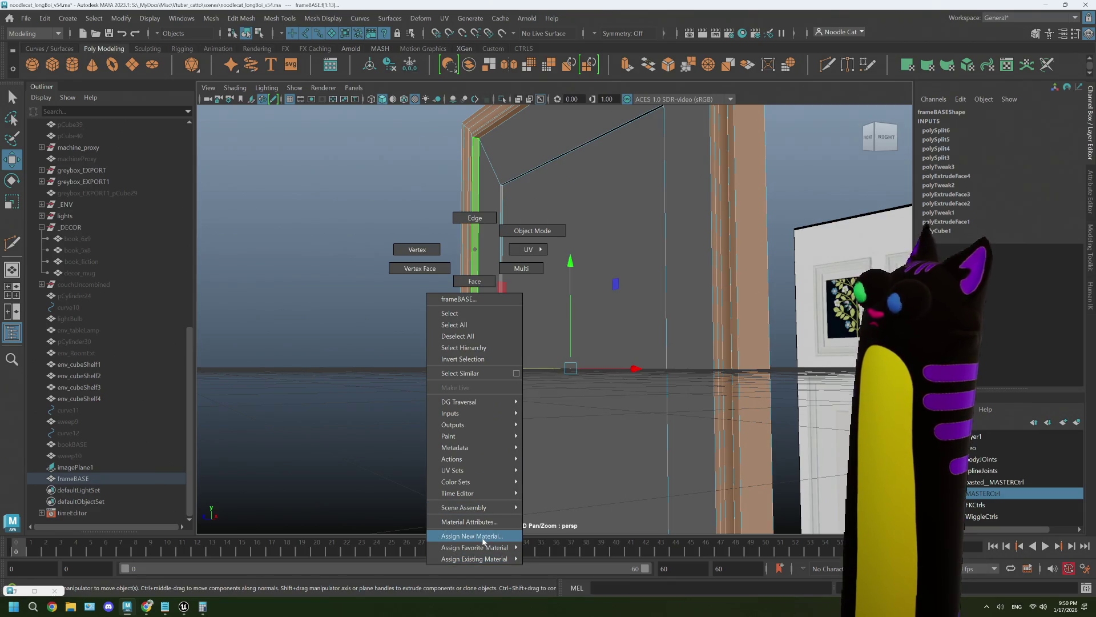
pyautogui.click(483, 536)
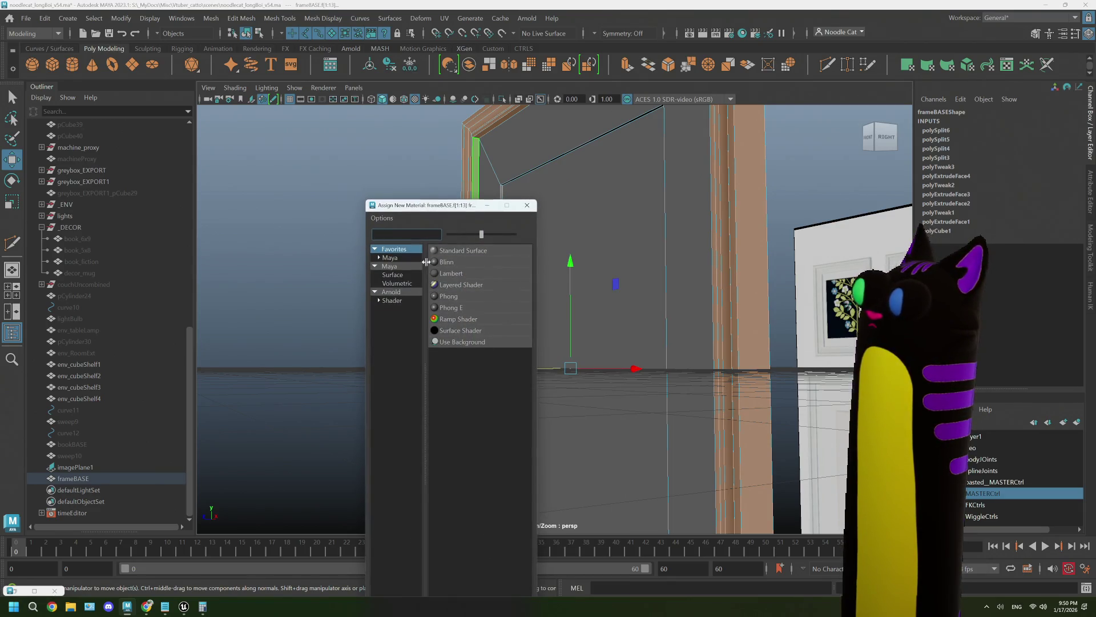
pyautogui.click(455, 272)
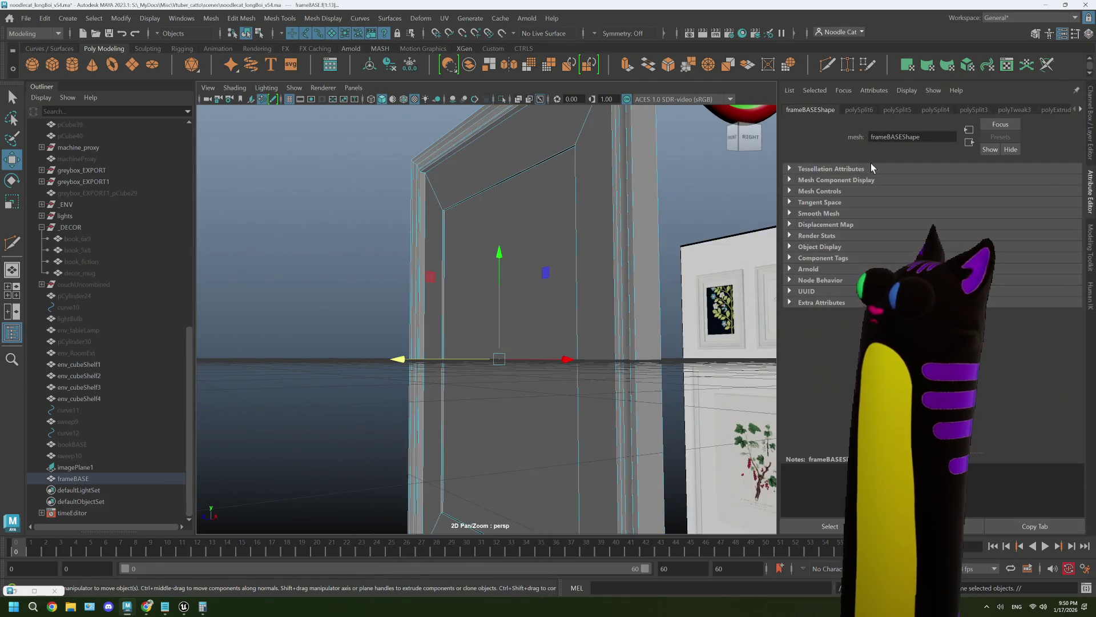
pyautogui.click(1081, 110)
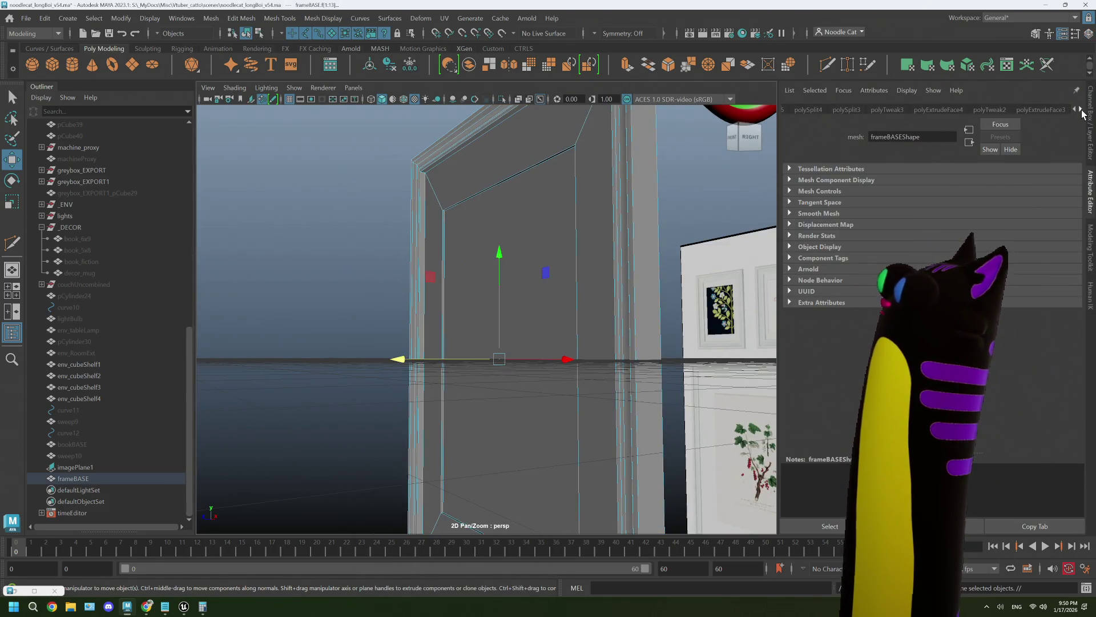
pyautogui.click(1054, 110)
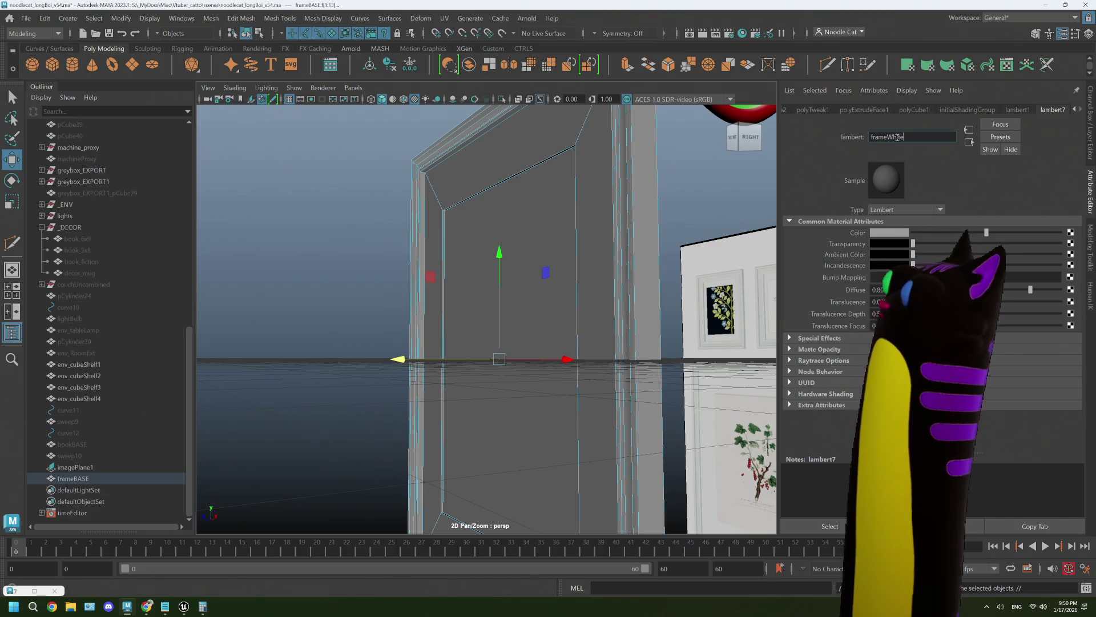
pyautogui.moveTo(971, 233); pyautogui.dragTo(1057, 233)
# Deselect, then select the frame's inner faces and zoom in on the inner corner.
pyautogui.click(355, 227)
pyautogui.moveTo(357, 225)
pyautogui.keyDown('alt'); pyautogui.mouseDown()
pyautogui.moveTo(340, 247)
pyautogui.moveTo(464, 251)
pyautogui.moveTo(345, 247)
pyautogui.moveTo(387, 227)
pyautogui.mouseUp(); pyautogui.keyUp('alt')
pyautogui.click(423, 178)
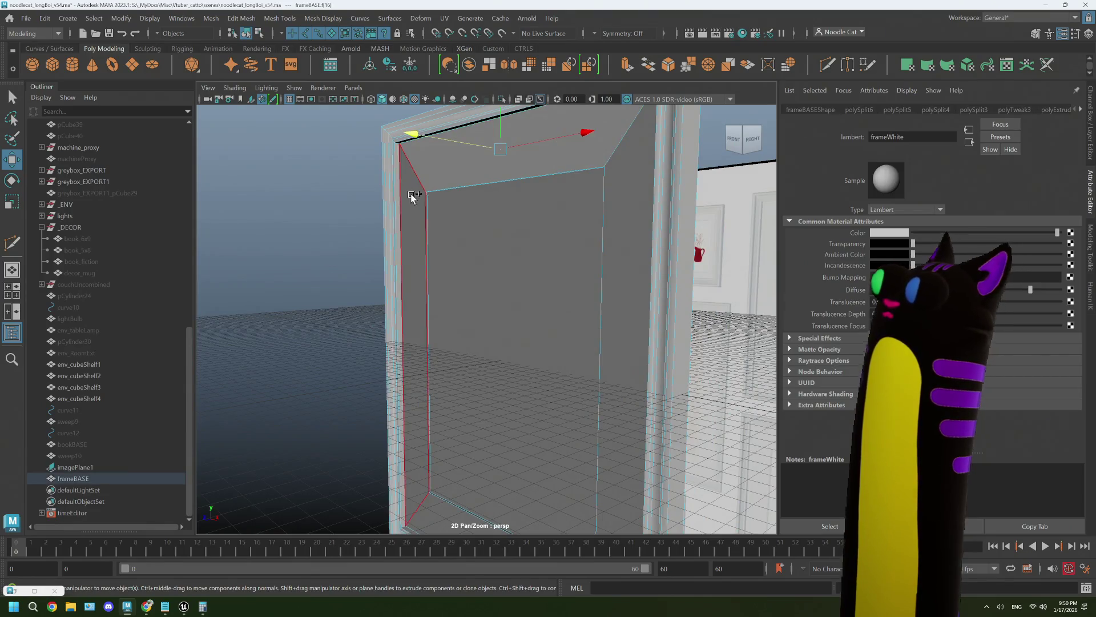
pyautogui.press('f')
pyautogui.moveTo(589, 278)
pyautogui.keyDown('alt'); pyautogui.mouseDown(button='right')
pyautogui.moveTo(435, 465)
pyautogui.moveTo(430, 451)
pyautogui.moveTo(621, 321)
pyautogui.mouseUp(button='right'); pyautogui.keyUp('alt')
pyautogui.moveTo(622, 321)
pyautogui.keyDown('alt'); pyautogui.mouseDown()
pyautogui.moveTo(580, 374)
pyautogui.moveTo(557, 375)
pyautogui.mouseUp(); pyautogui.keyUp('alt')
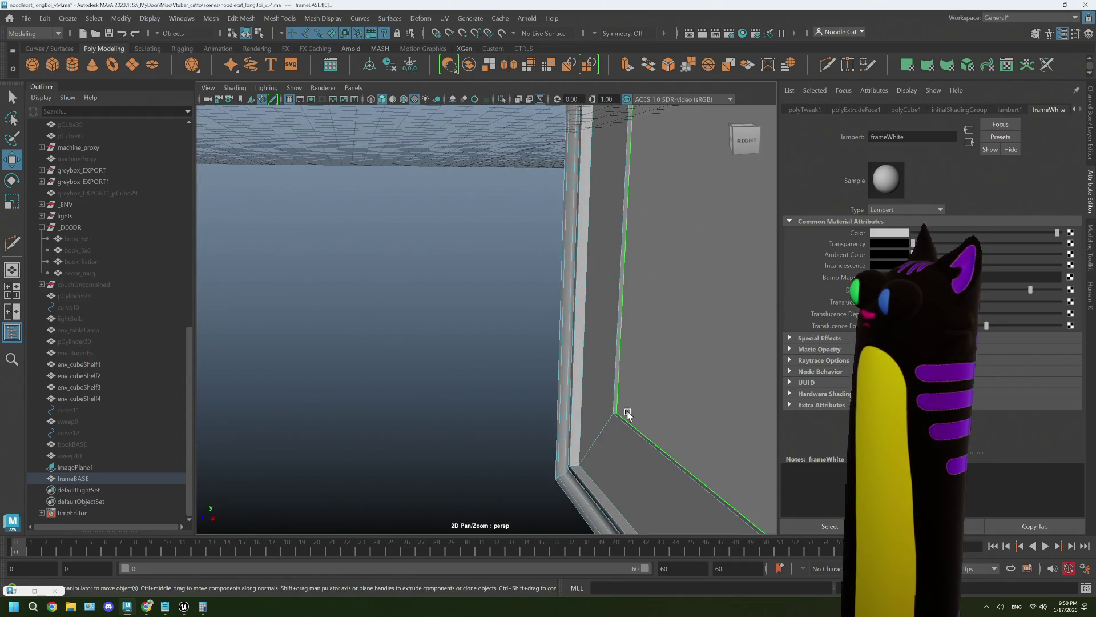
# Select the inner bevel faces, assign them the existing lambert2 material, then deselect.
pyautogui.click(613, 402)
pyautogui.hotkey('ctrl', 'z')
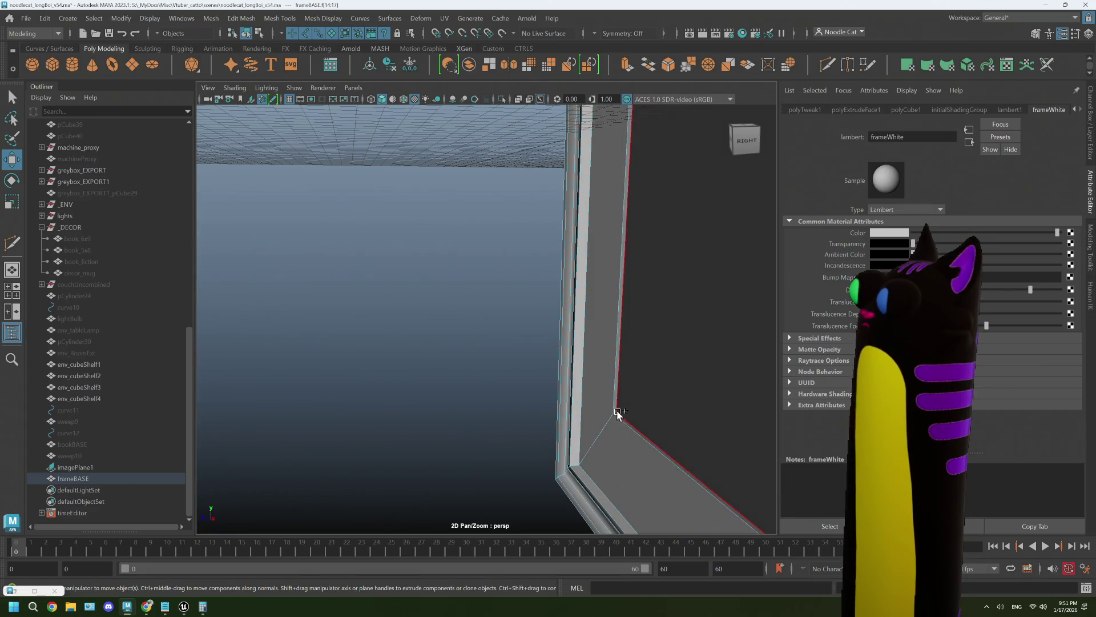
pyautogui.keyDown('shift'); pyautogui.click(617, 417); pyautogui.keyUp('shift')
pyautogui.keyDown('alt'); pyautogui.moveTo(618, 417); pyautogui.dragTo(571, 278); pyautogui.keyUp('alt')
pyautogui.moveTo(571, 279); pyautogui.dragTo(572, 406, button='right')
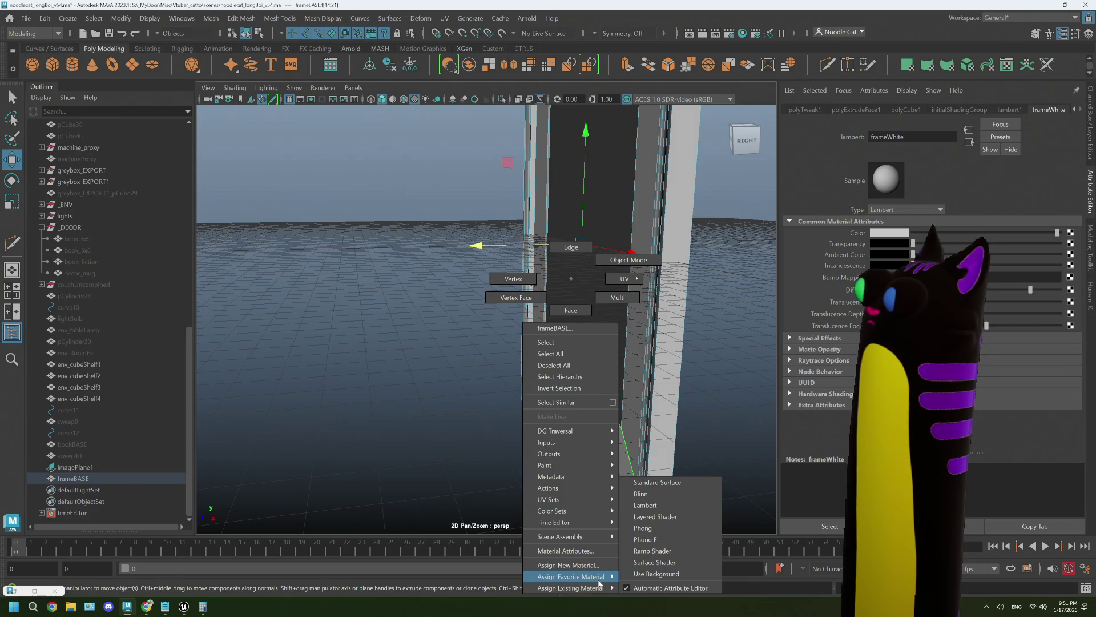
pyautogui.moveTo(619, 588)
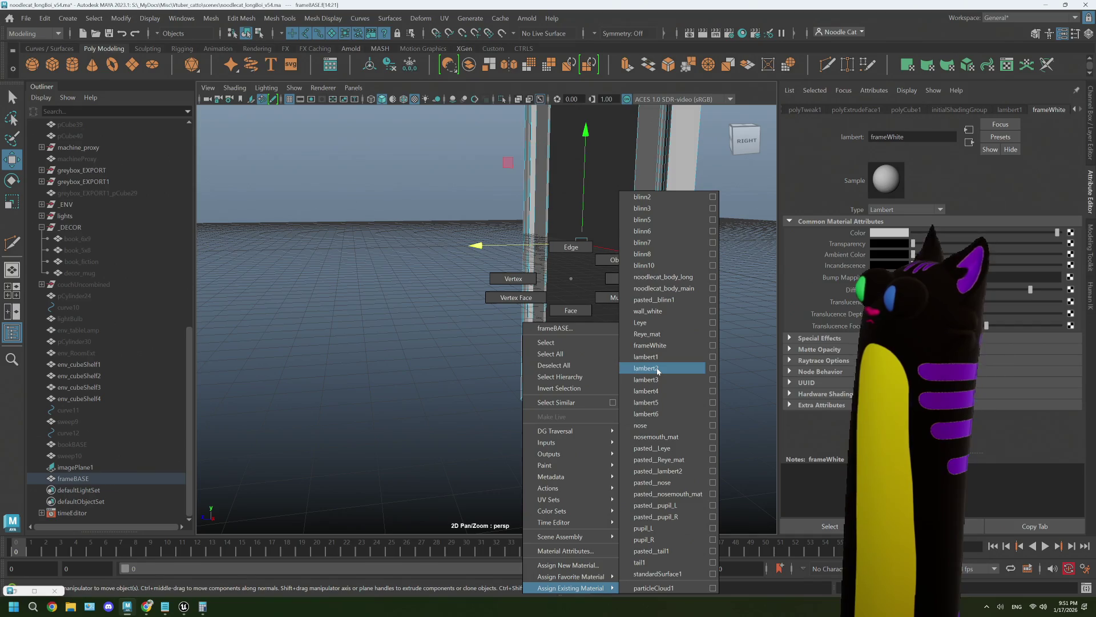
pyautogui.click(658, 370)
pyautogui.moveTo(658, 370)
pyautogui.keyDown('alt'); pyautogui.mouseDown()
pyautogui.moveTo(536, 399)
pyautogui.moveTo(636, 368)
pyautogui.mouseUp(); pyautogui.keyUp('alt')
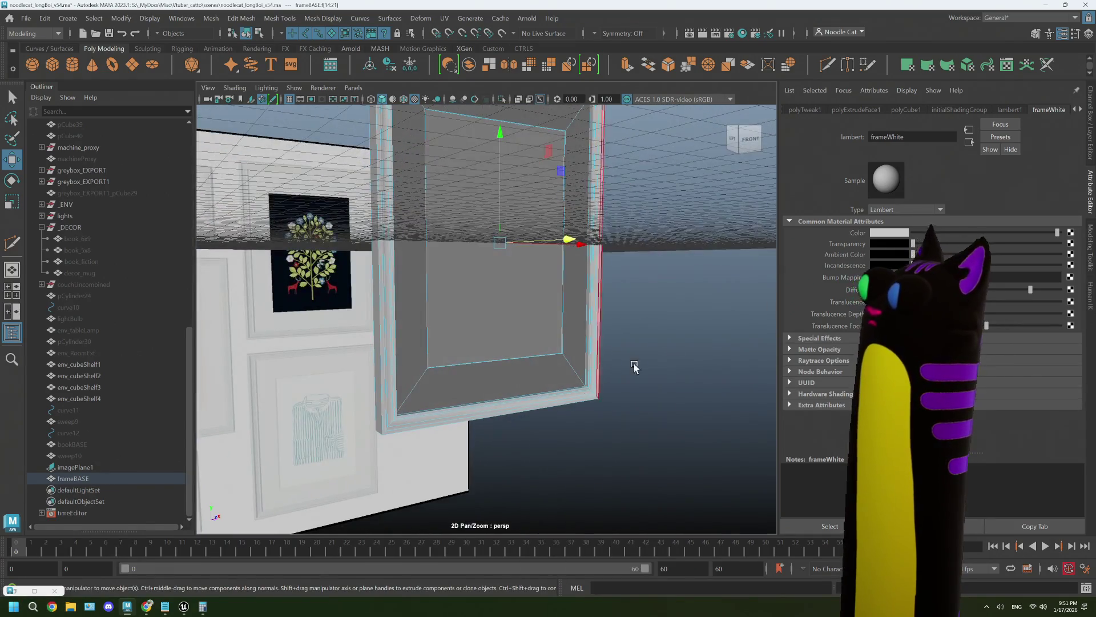
pyautogui.moveTo(672, 278); pyautogui.dragTo(721, 284, button='right')
pyautogui.click(717, 262)
pyautogui.moveTo(717, 262)
pyautogui.keyDown('alt'); pyautogui.mouseDown()
pyautogui.moveTo(589, 354)
pyautogui.moveTo(599, 356)
pyautogui.moveTo(439, 346)
pyautogui.mouseUp(); pyautogui.keyUp('alt')
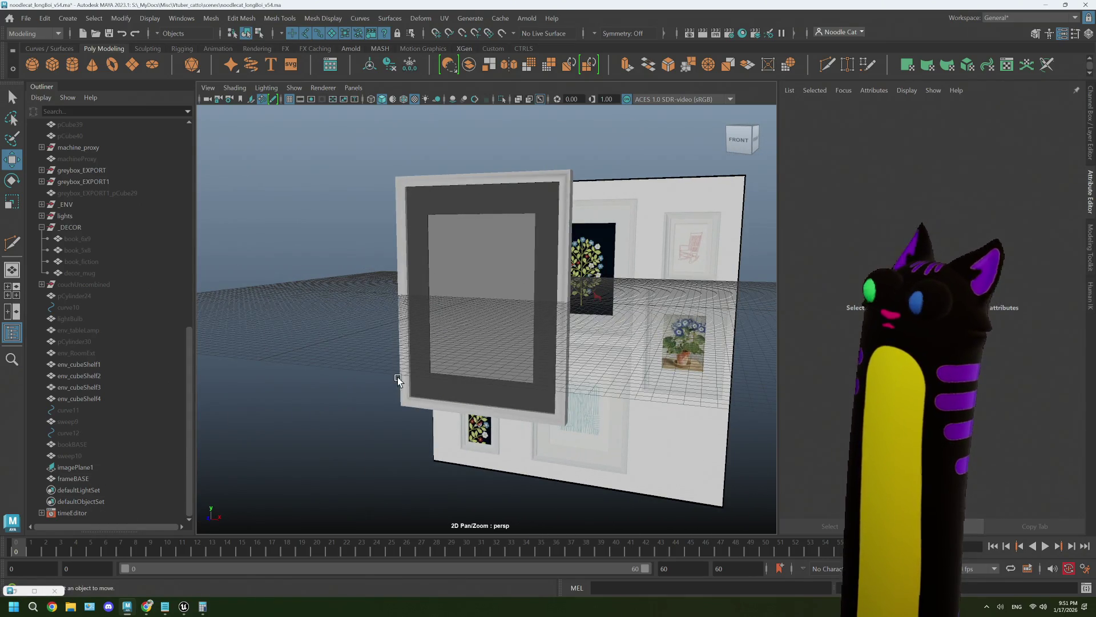
# Freeze frameBASE's transformations and delete its construction history via Edit > Delete by Type.
pyautogui.keyDown('alt'); pyautogui.moveTo(398, 381); pyautogui.dragTo(385, 269, button='right'); pyautogui.keyUp('alt')
pyautogui.click(385, 269)
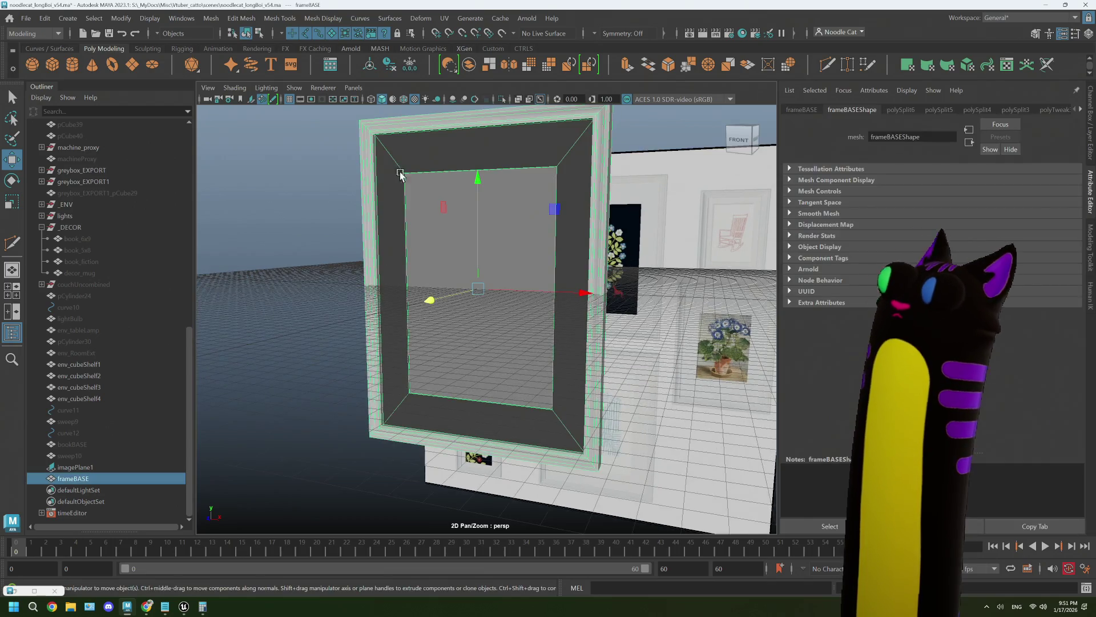
pyautogui.click(416, 67)
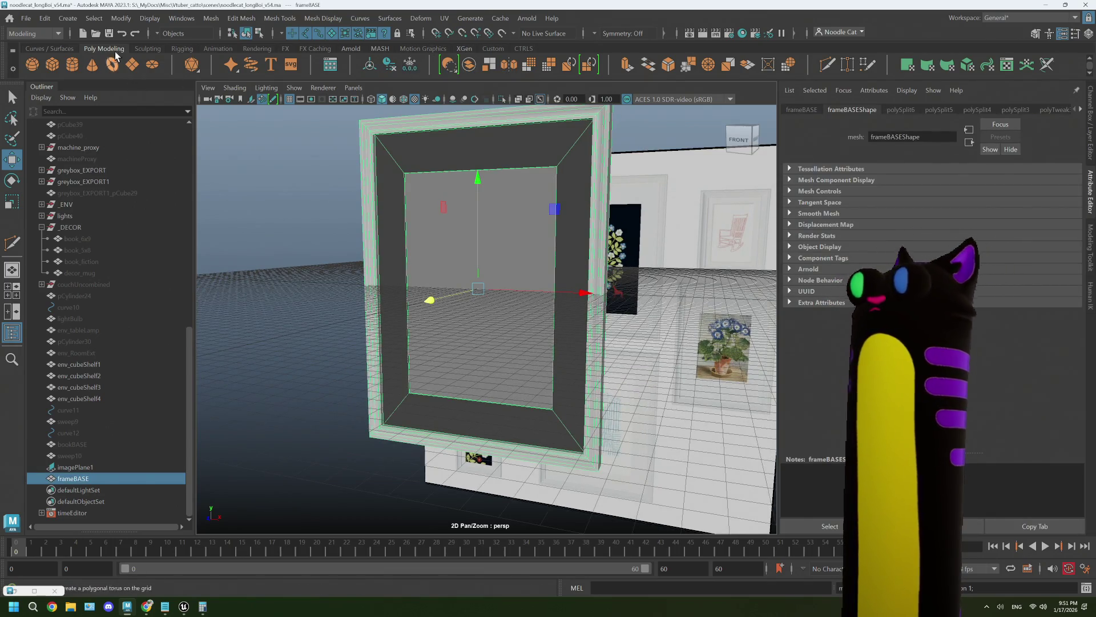
pyautogui.click(44, 18)
pyautogui.moveTo(158, 158)
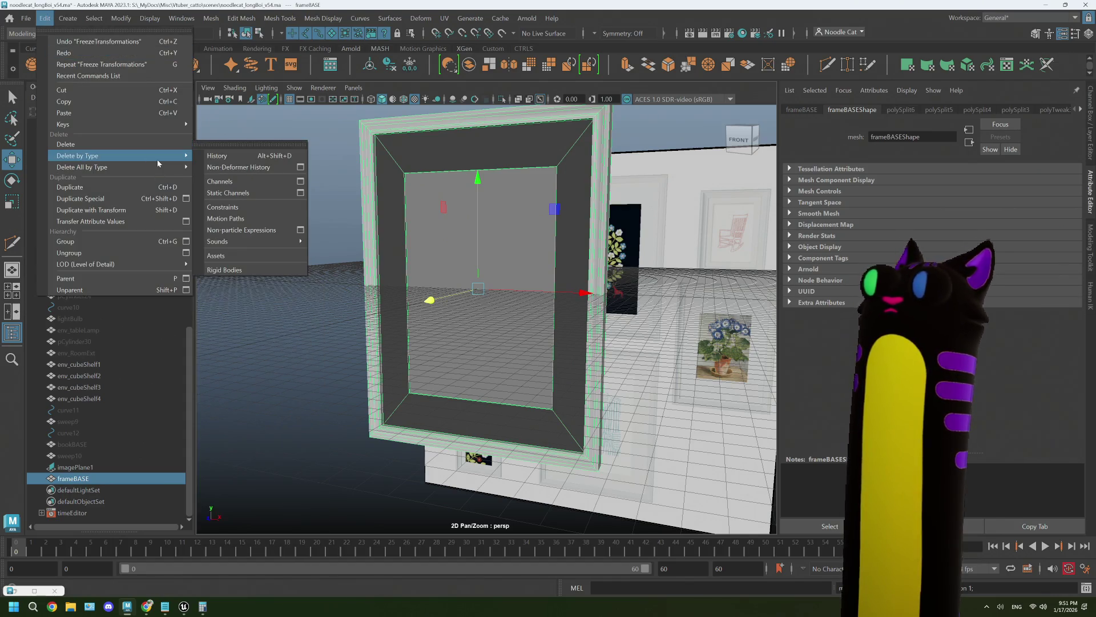
pyautogui.click(223, 158)
pyautogui.click(296, 197)
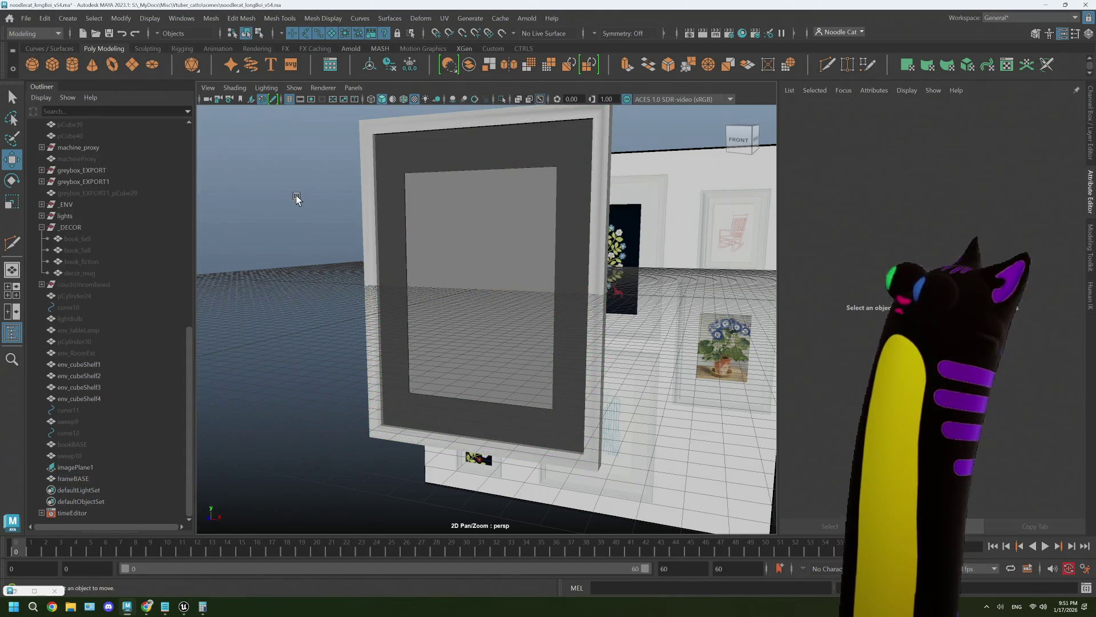
# Reselect frameBASE and open the UV Editor from the UV menu.
pyautogui.click(466, 258)
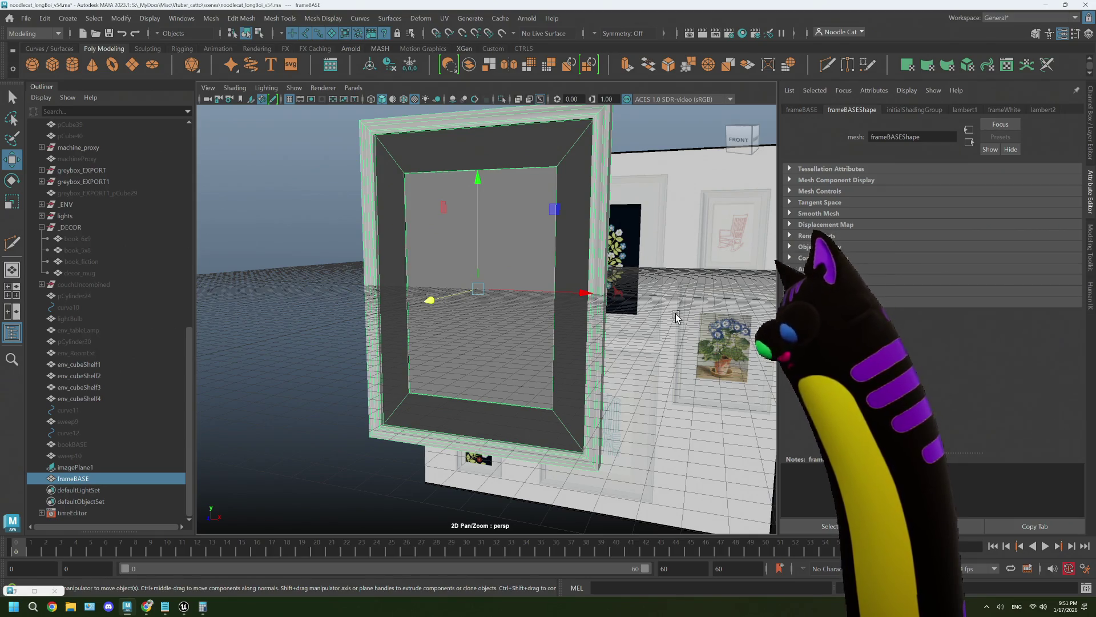
pyautogui.click(445, 18)
pyautogui.click(470, 41)
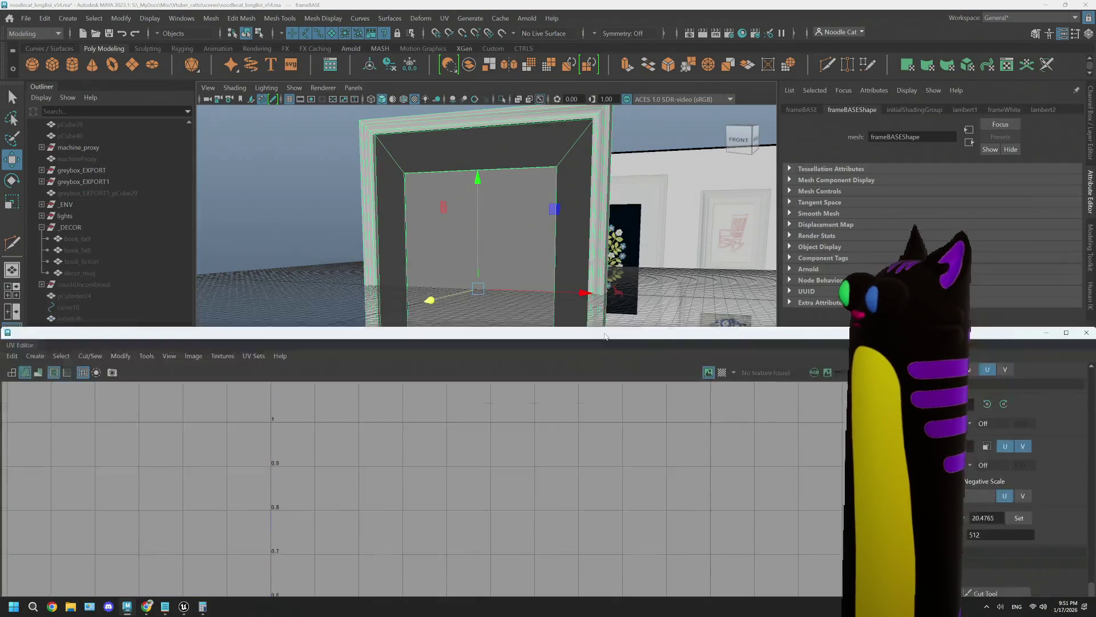
# Enlarge the UV Editor and inspect the frame's existing UV shell.
pyautogui.moveTo(403, 171); pyautogui.dragTo(406, 141, button='right')
pyautogui.click(433, 149)
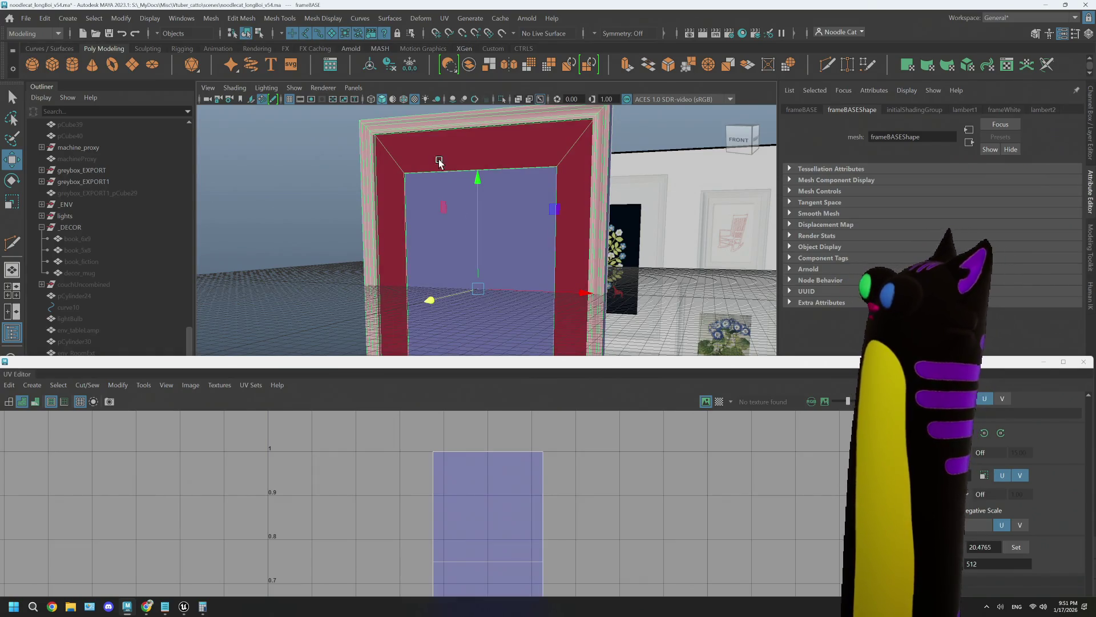
pyautogui.doubleClick(497, 364)
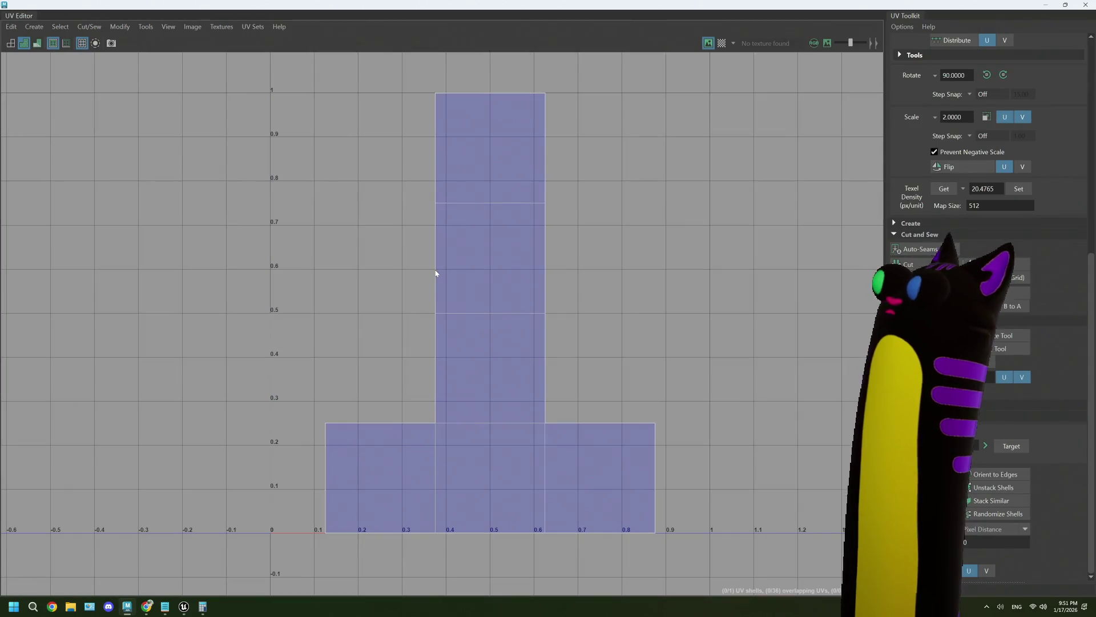
pyautogui.moveTo(436, 269); pyautogui.dragTo(412, 260, button='right')
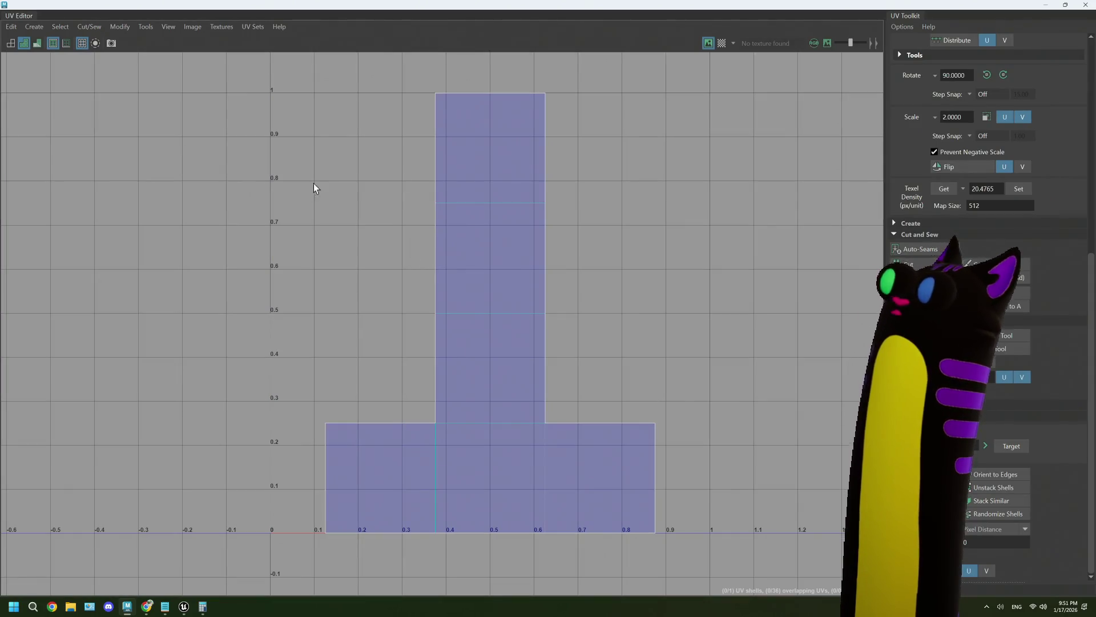
pyautogui.click(35, 30)
pyautogui.click(489, 256)
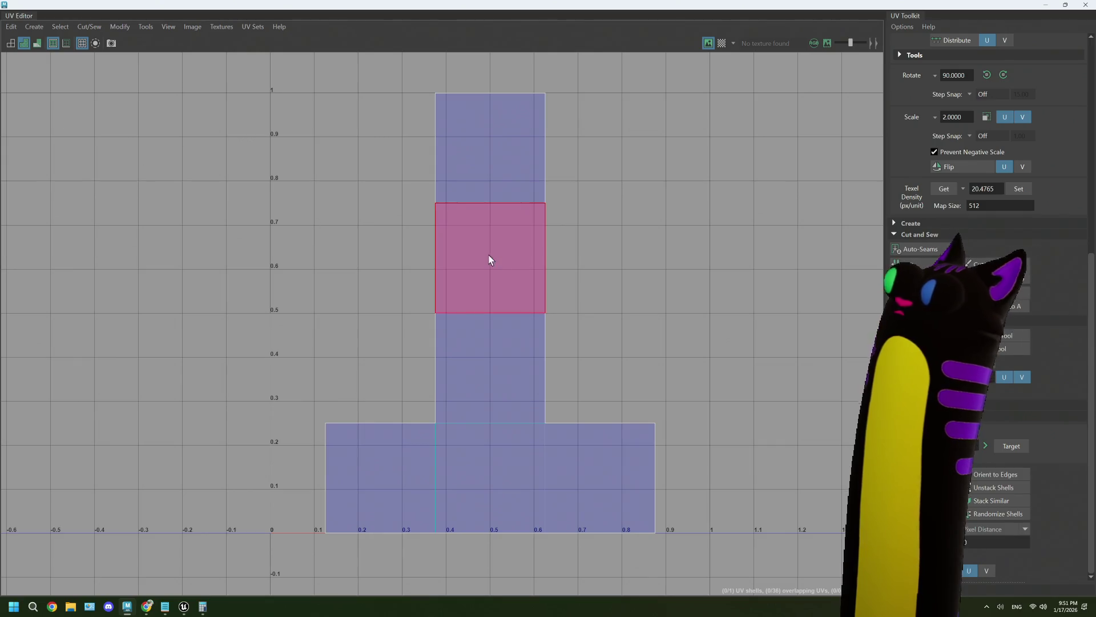
pyautogui.doubleClick(473, 7)
# Switch to object mode, apply a planar projection to frameBASE, then maximize the UV Editor.
pyautogui.click(428, 163)
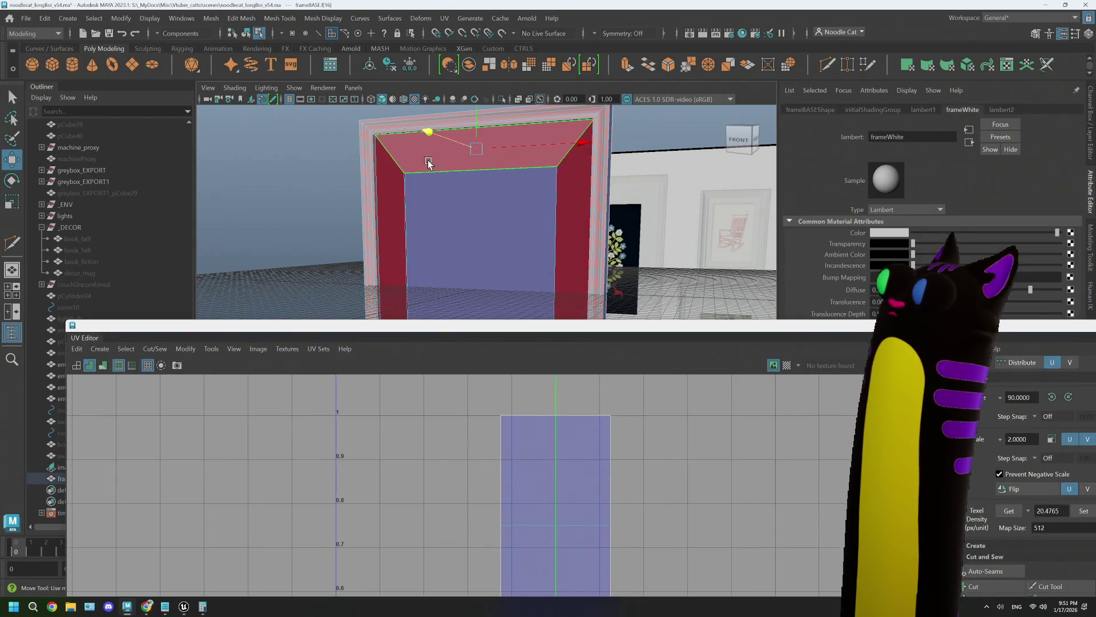
pyautogui.moveTo(428, 163); pyautogui.dragTo(471, 191, button='right')
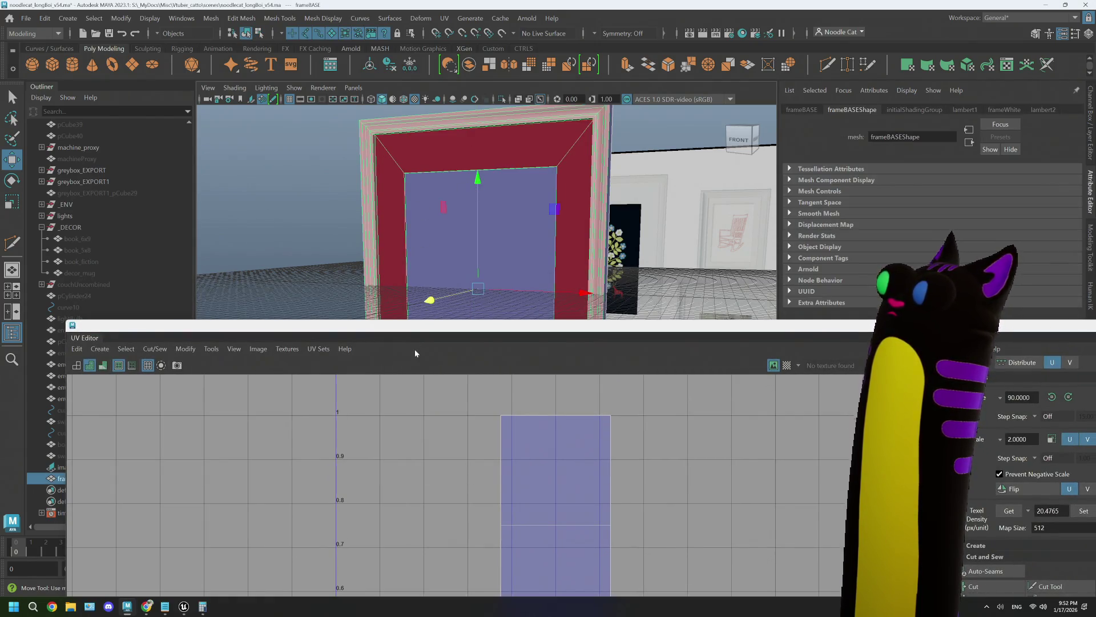
pyautogui.rightClick(105, 366)
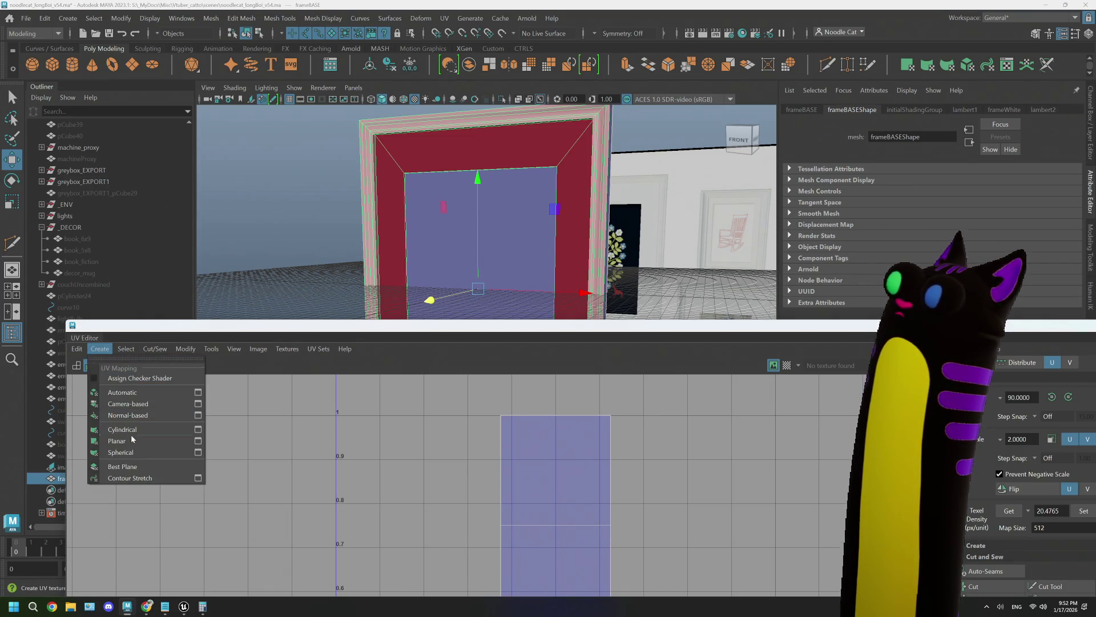
pyautogui.click(128, 440)
pyautogui.doubleClick(445, 336)
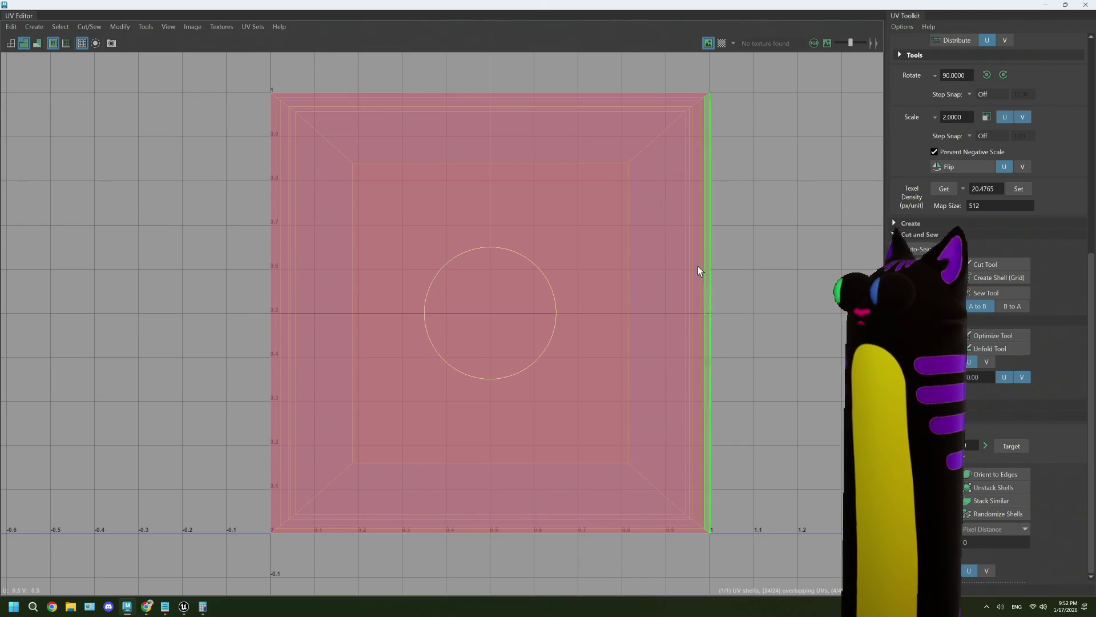
# Show the checker tile, select the UV shell, and try rotating it twice, undoing both.
pyautogui.click(721, 43)
pyautogui.moveTo(713, 13)
pyautogui.mouseDown()
pyautogui.moveTo(600, 461)
pyautogui.moveTo(620, 32)
pyautogui.mouseUp()
pyautogui.click(484, 288)
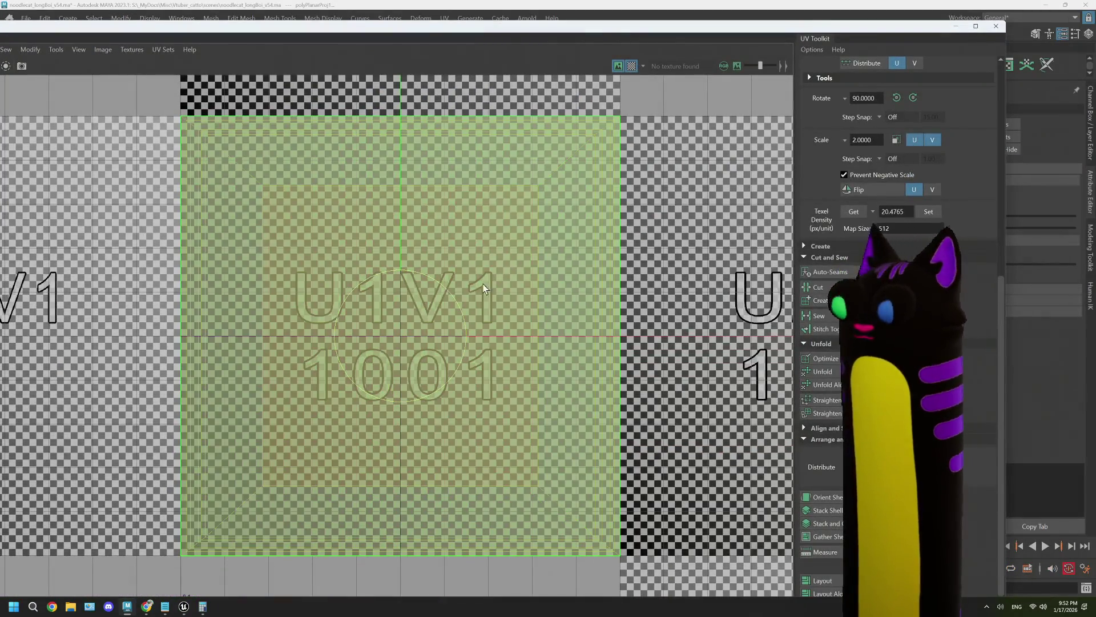
pyautogui.moveTo(453, 306); pyautogui.dragTo(629, 334)
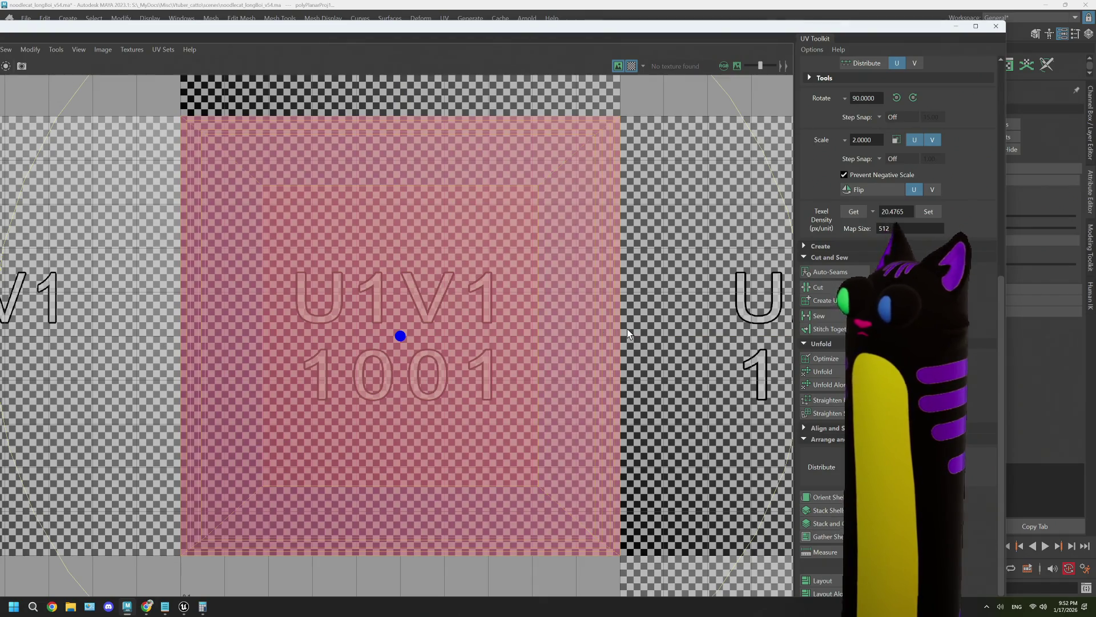
pyautogui.scroll(-3, 628, 334)
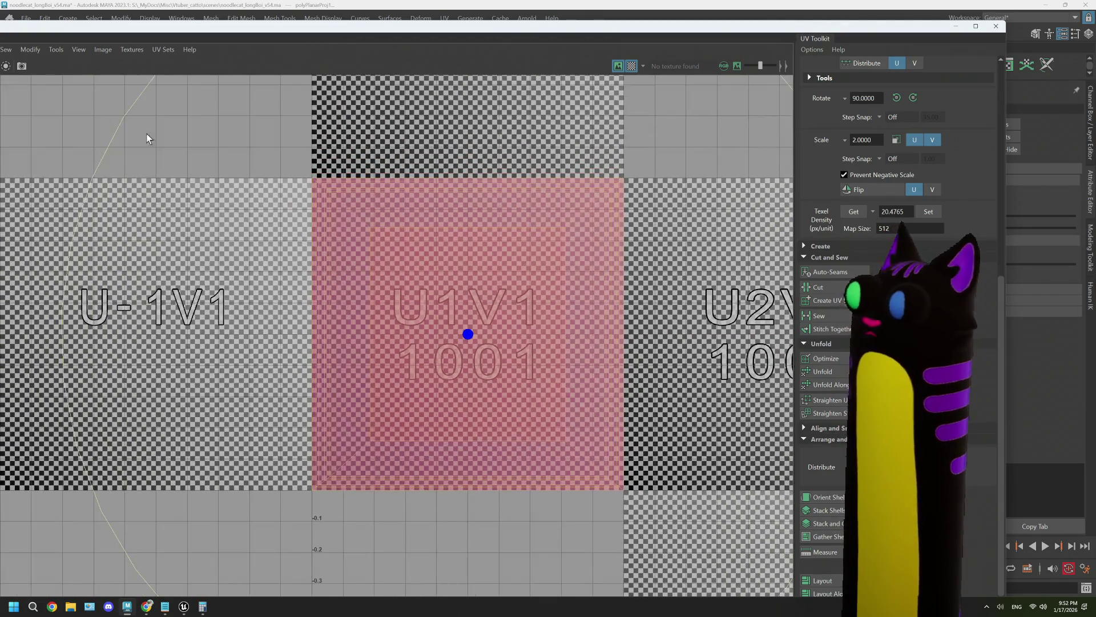
pyautogui.moveTo(127, 117); pyautogui.dragTo(215, 379)
pyautogui.hotkey('ctrl', 'z')
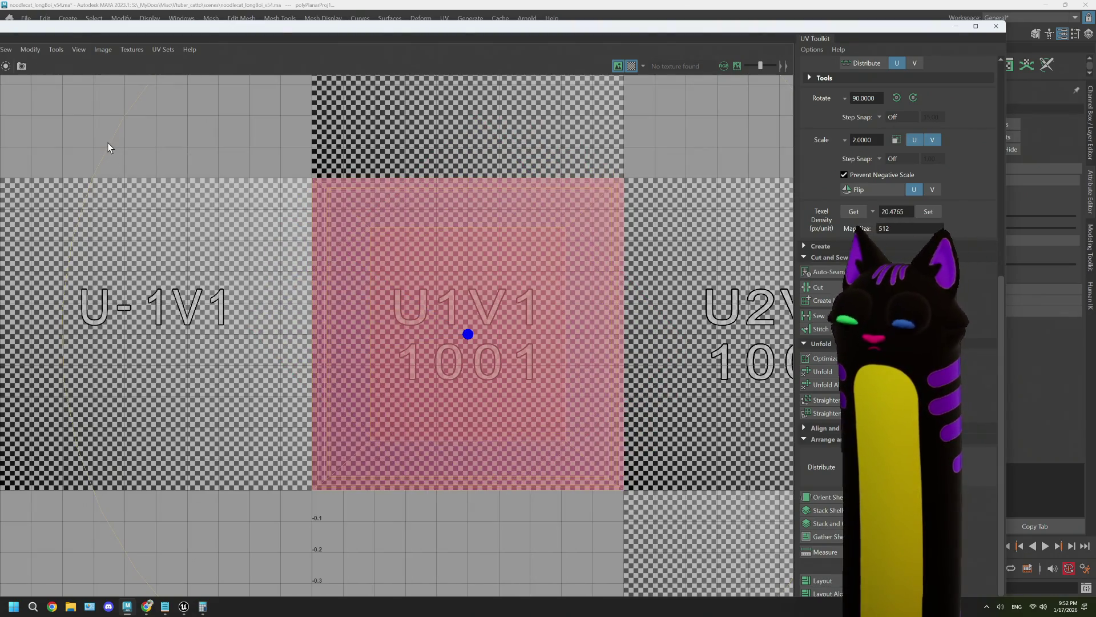
pyautogui.moveTo(97, 175); pyautogui.dragTo(165, 423)
pyautogui.hotkey('ctrl', 'z')
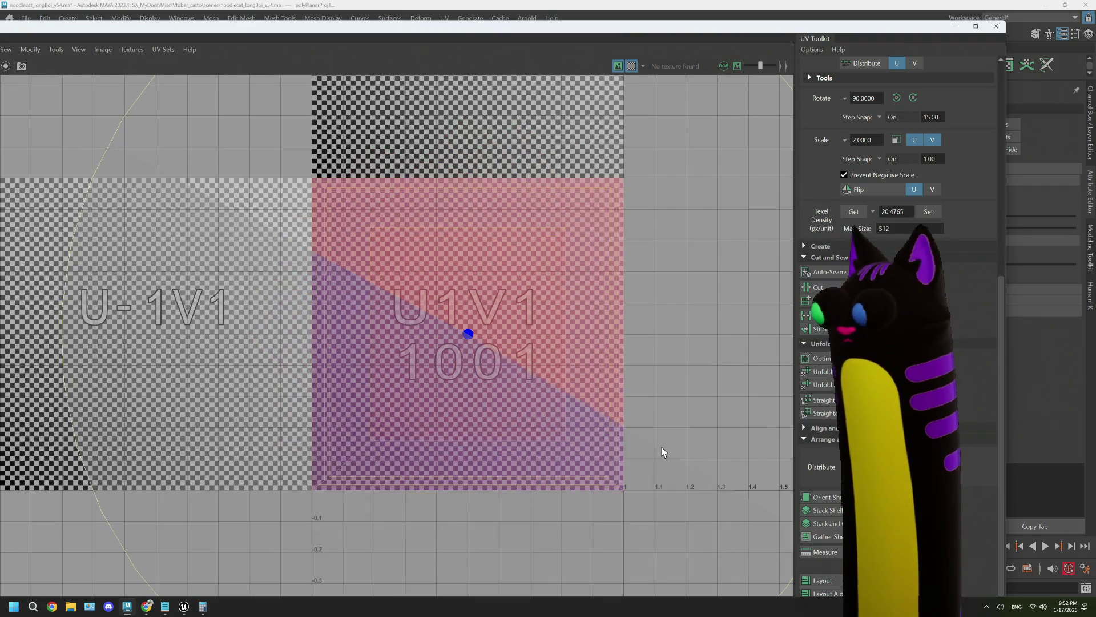
# Maximize and frame the UV Editor on the shell, then dock it at the screen's bottom.
pyautogui.moveTo(569, 30); pyautogui.dragTo(630, 383)
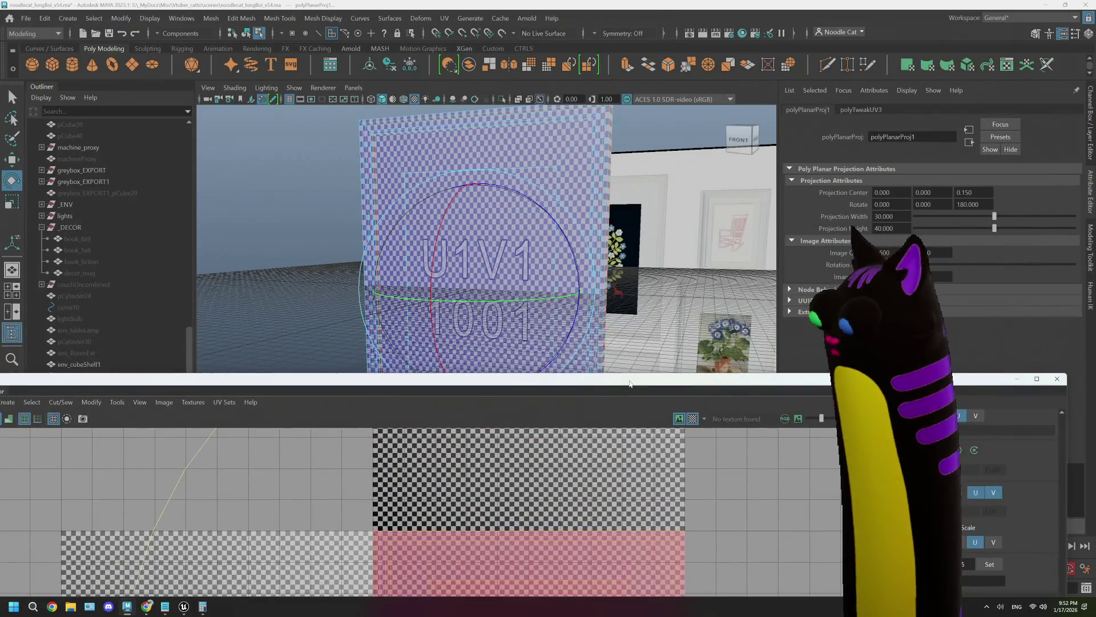
pyautogui.doubleClick(630, 383)
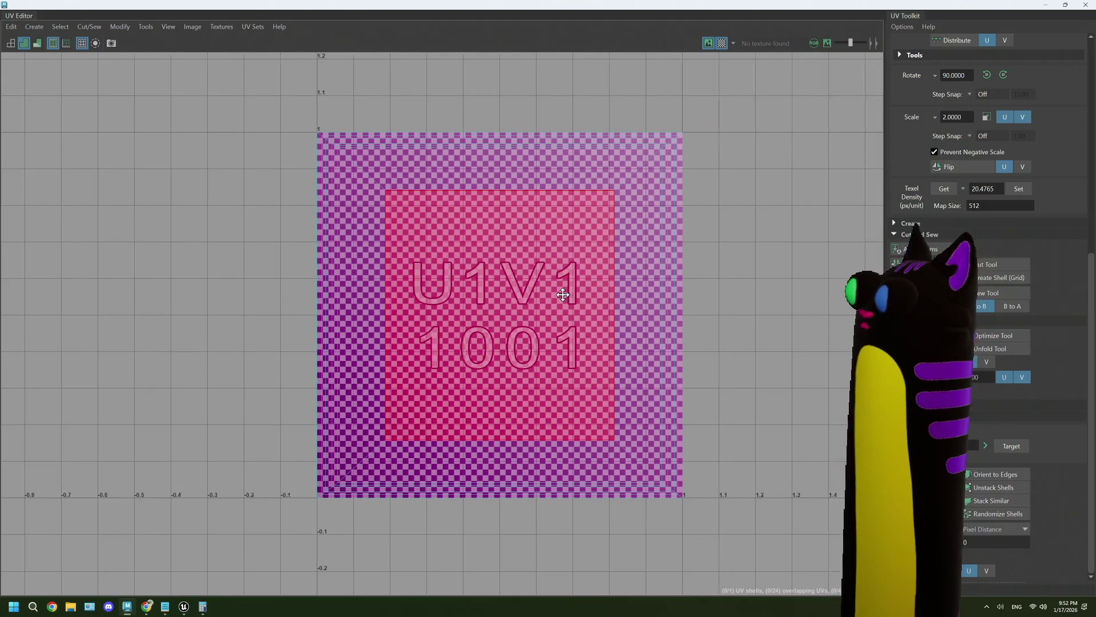
pyautogui.press('f')
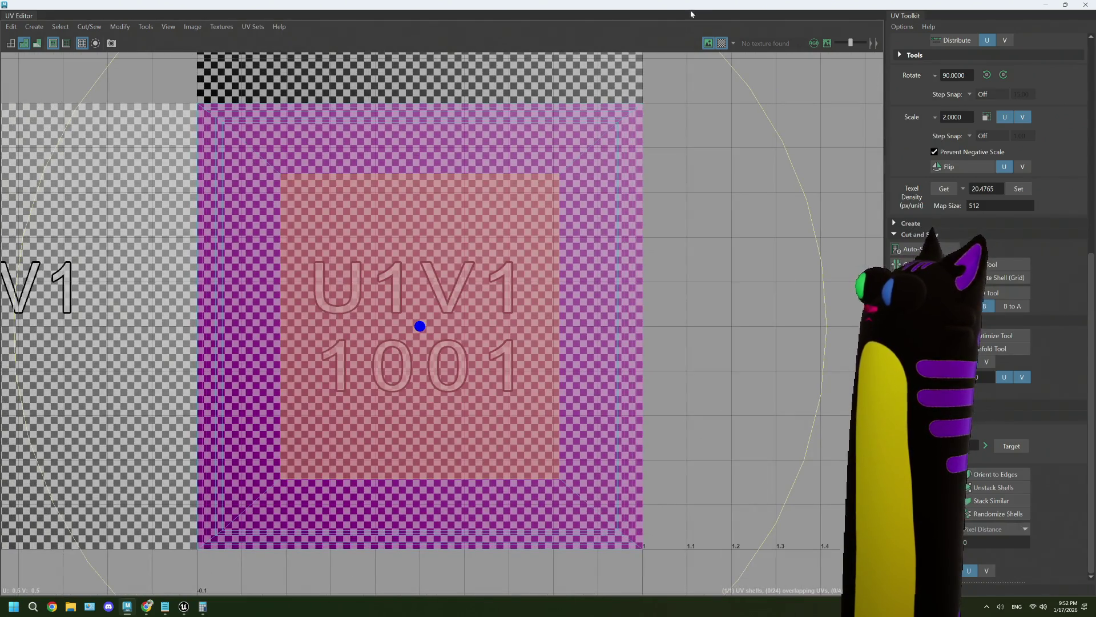
pyautogui.moveTo(691, 13)
pyautogui.mouseDown()
pyautogui.moveTo(618, 208)
pyautogui.moveTo(618, 487)
pyautogui.mouseUp()
pyautogui.scroll(3, 566, 266)
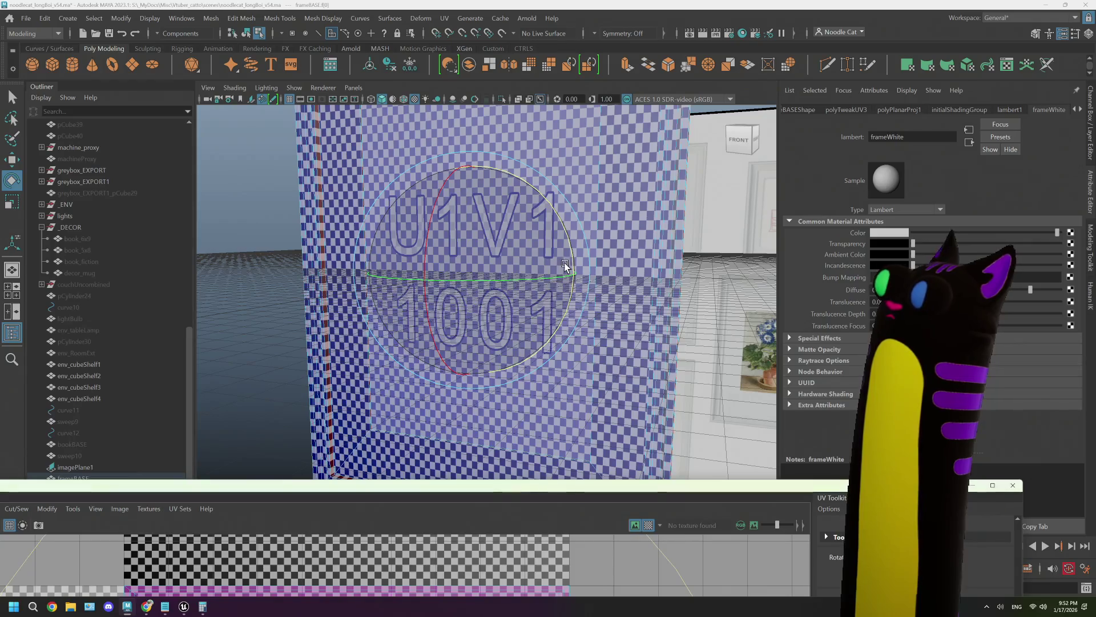
# Select frameBASE, switch to Edge mode from the marking menu, and pick an edge.
pyautogui.keyDown('alt'); pyautogui.moveTo(565, 266); pyautogui.dragTo(453, 220); pyautogui.keyUp('alt')
pyautogui.moveTo(314, 178)
pyautogui.mouseDown(button='right')
pyautogui.moveTo(307, 169)
pyautogui.moveTo(343, 194)
pyautogui.moveTo(374, 160)
pyautogui.moveTo(403, 184)
pyautogui.moveTo(434, 185)
pyautogui.mouseUp(button='right')
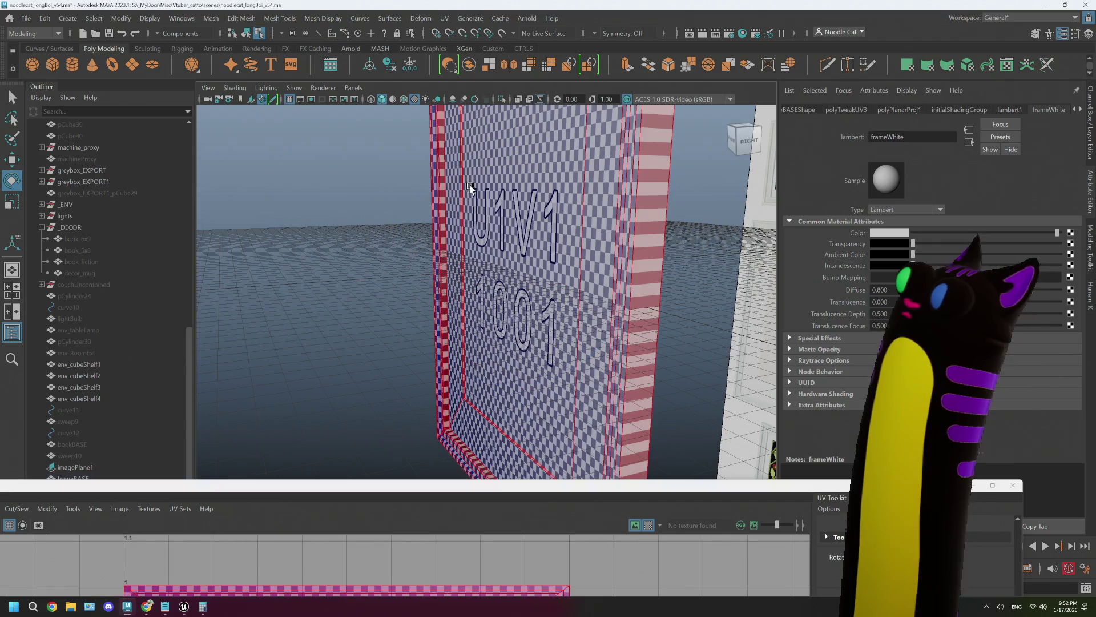
pyautogui.click(471, 186)
pyautogui.moveTo(358, 175); pyautogui.dragTo(357, 144, button='right')
pyautogui.scroll(3, 457, 200)
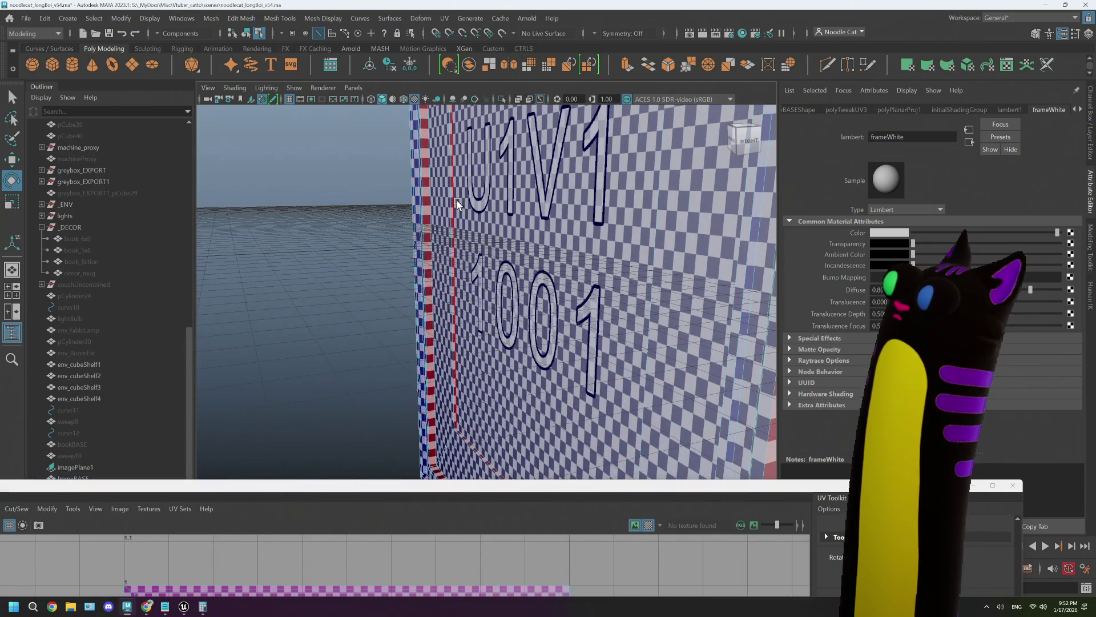
pyautogui.click(456, 201)
pyautogui.press('q')
pyautogui.click(457, 201)
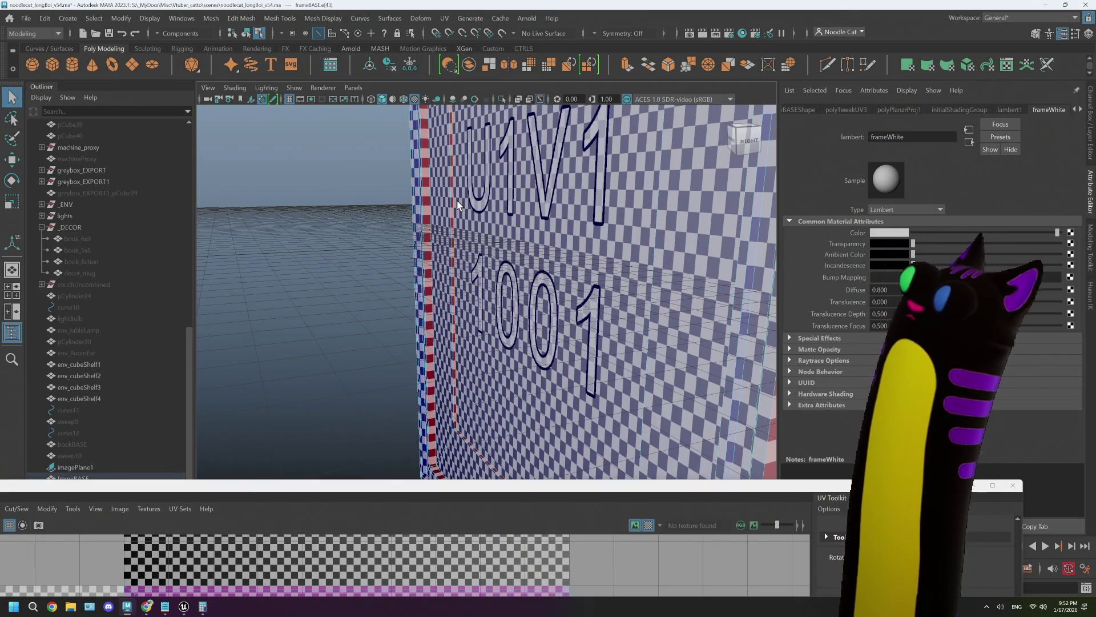
pyautogui.click(456, 204)
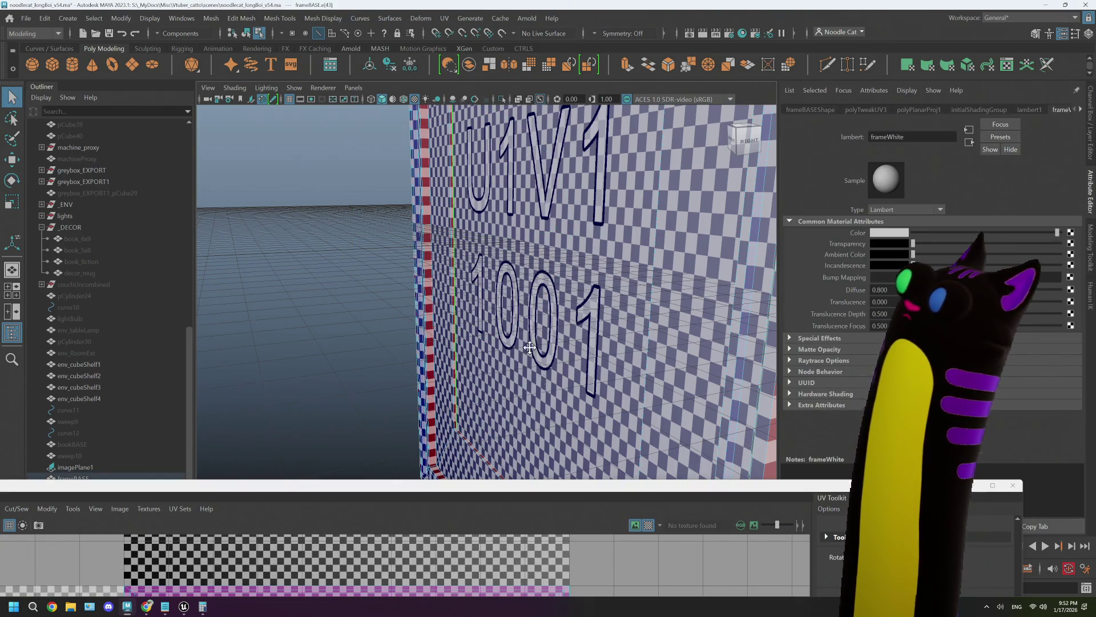
# Select an edge on the inner bevelled corner, close in on it, and move the UV Toolkit top-left.
pyautogui.moveTo(530, 347)
pyautogui.keyDown('alt'); pyautogui.mouseDown()
pyautogui.moveTo(455, 371)
pyautogui.moveTo(533, 314)
pyautogui.moveTo(547, 316)
pyautogui.mouseUp(); pyautogui.keyUp('alt')
pyautogui.click(455, 371)
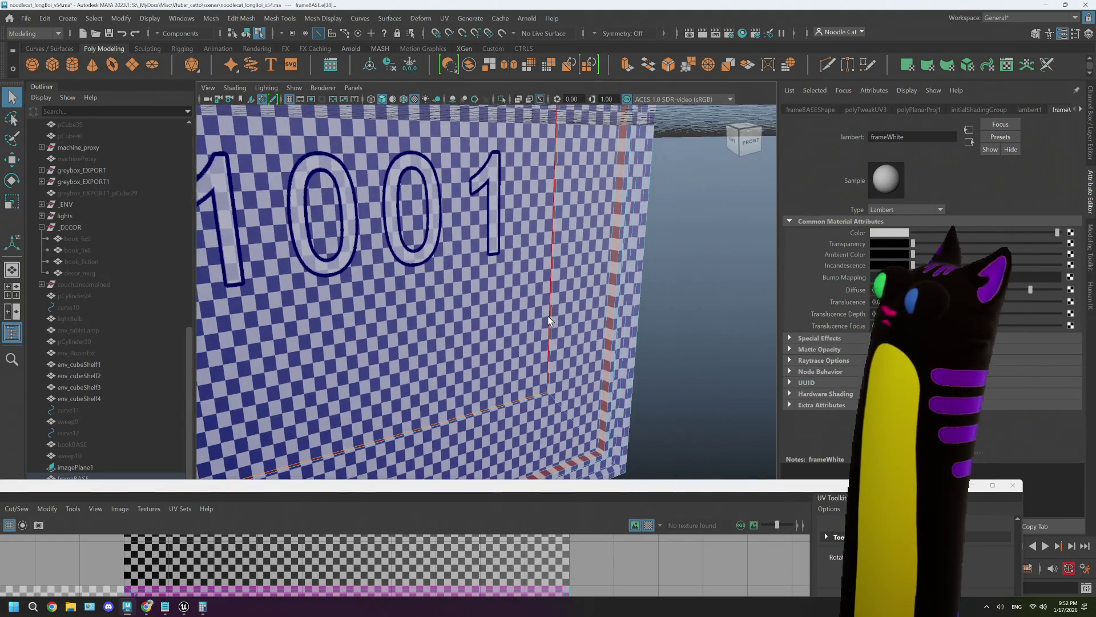
pyautogui.scroll(5, 455, 227)
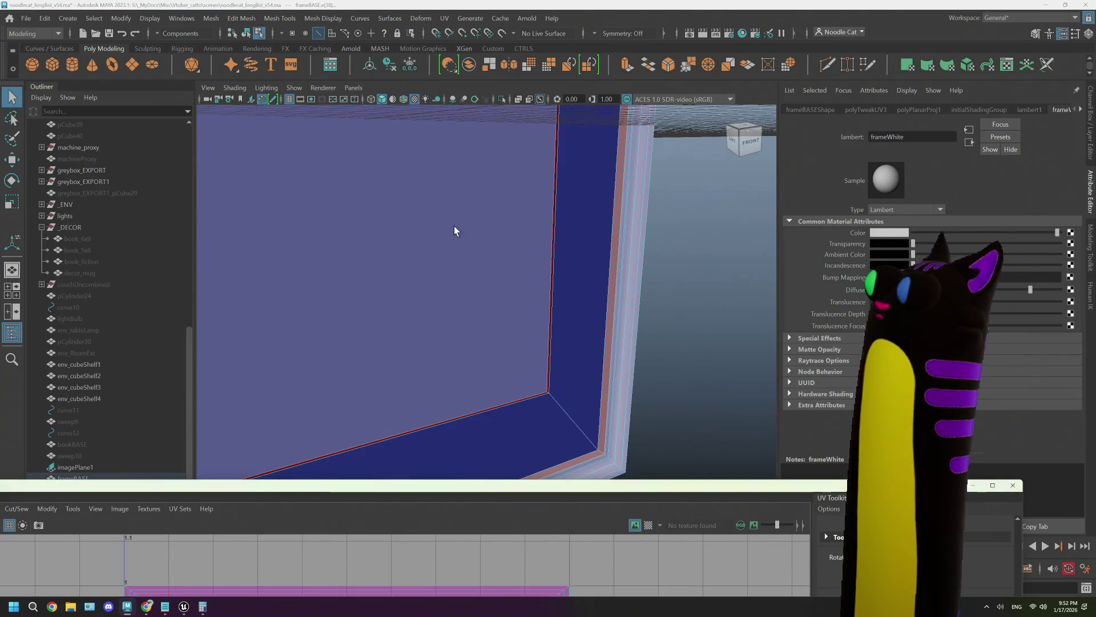
pyautogui.moveTo(455, 227)
pyautogui.keyDown('alt'); pyautogui.mouseDown()
pyautogui.moveTo(522, 415)
pyautogui.moveTo(549, 411)
pyautogui.moveTo(487, 369)
pyautogui.moveTo(519, 354)
pyautogui.mouseUp(); pyautogui.keyUp('alt')
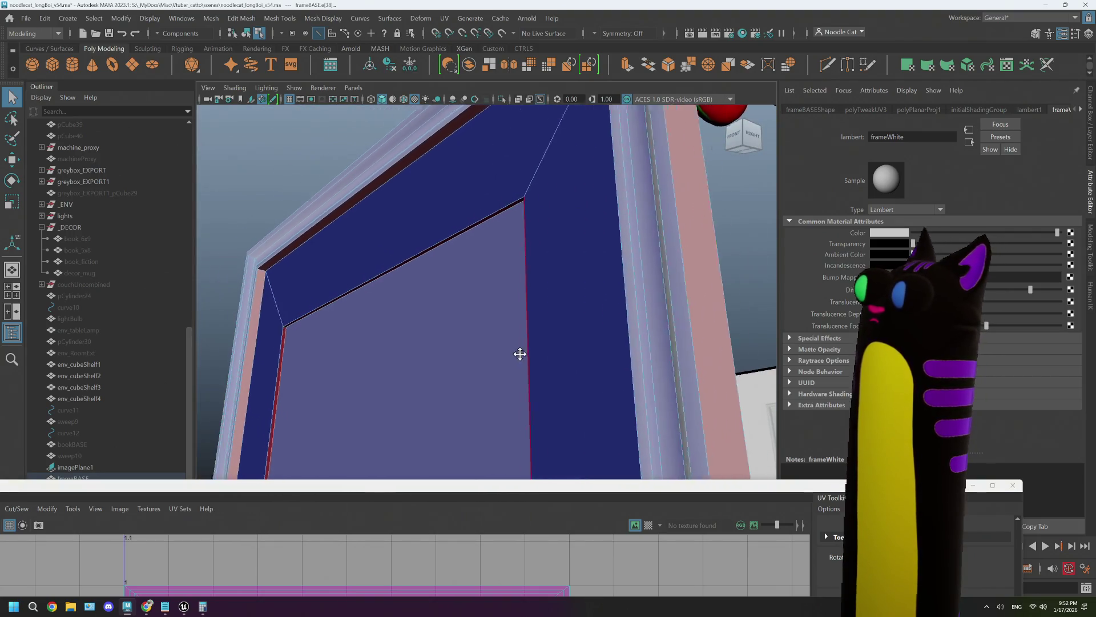
pyautogui.scroll(2, 462, 271)
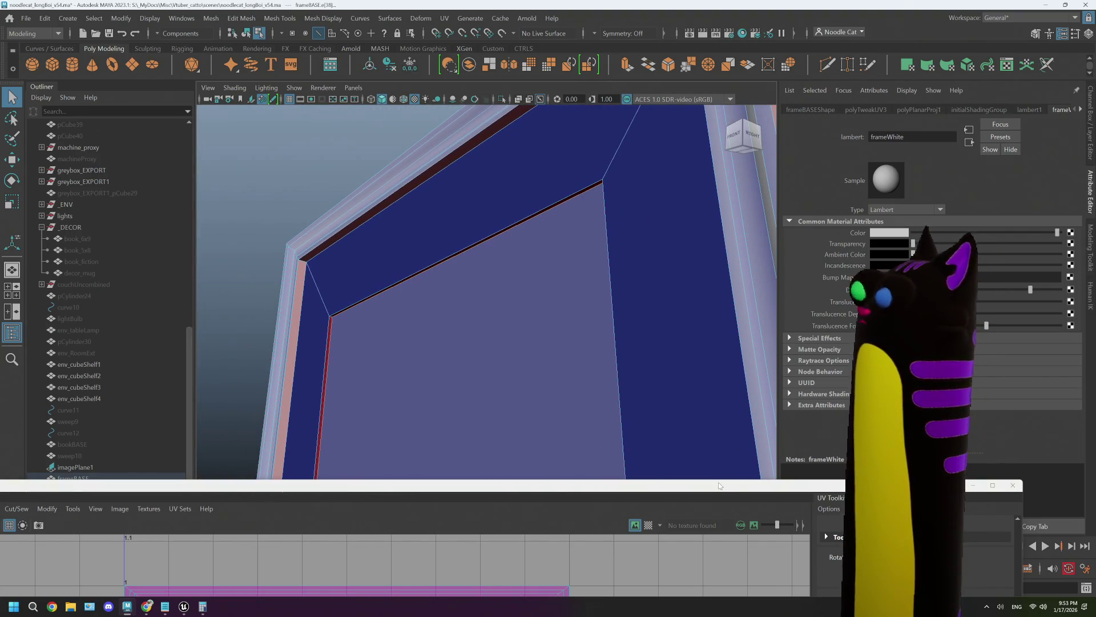
pyautogui.moveTo(718, 485)
pyautogui.mouseDown()
pyautogui.moveTo(439, 130)
pyautogui.moveTo(35, 18)
pyautogui.mouseUp()
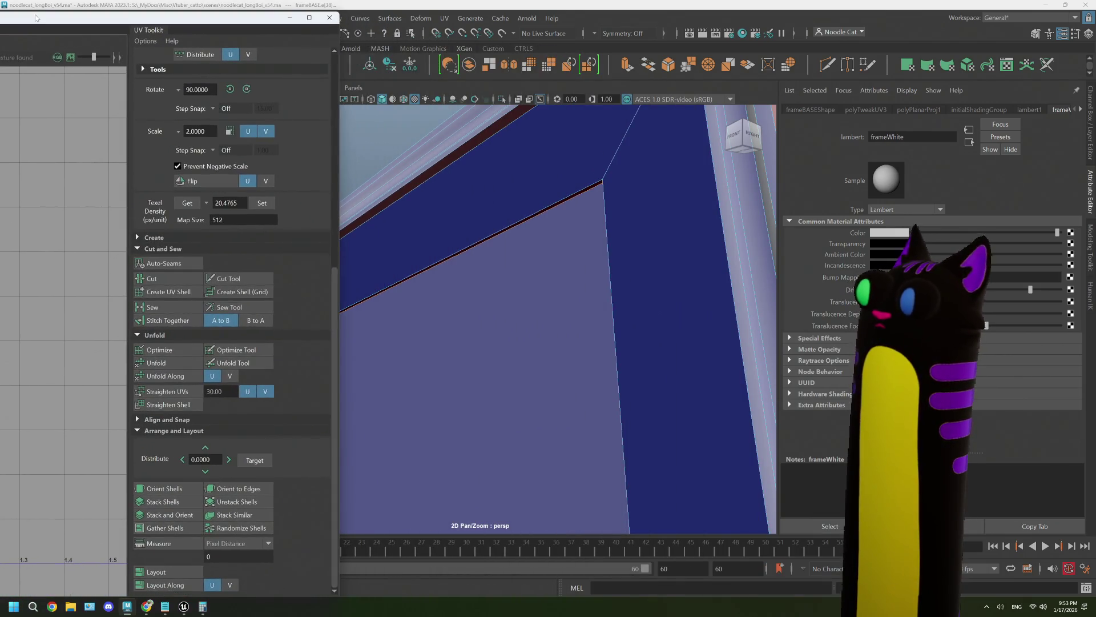
# Cut the UVs along the selected corner edge and the top inner border edge.
pyautogui.click(147, 280)
pyautogui.moveTo(549, 331)
pyautogui.keyDown('alt'); pyautogui.mouseDown()
pyautogui.moveTo(587, 337)
pyautogui.moveTo(575, 340)
pyautogui.moveTo(688, 215)
pyautogui.mouseUp(); pyautogui.keyUp('alt')
pyautogui.click(654, 191)
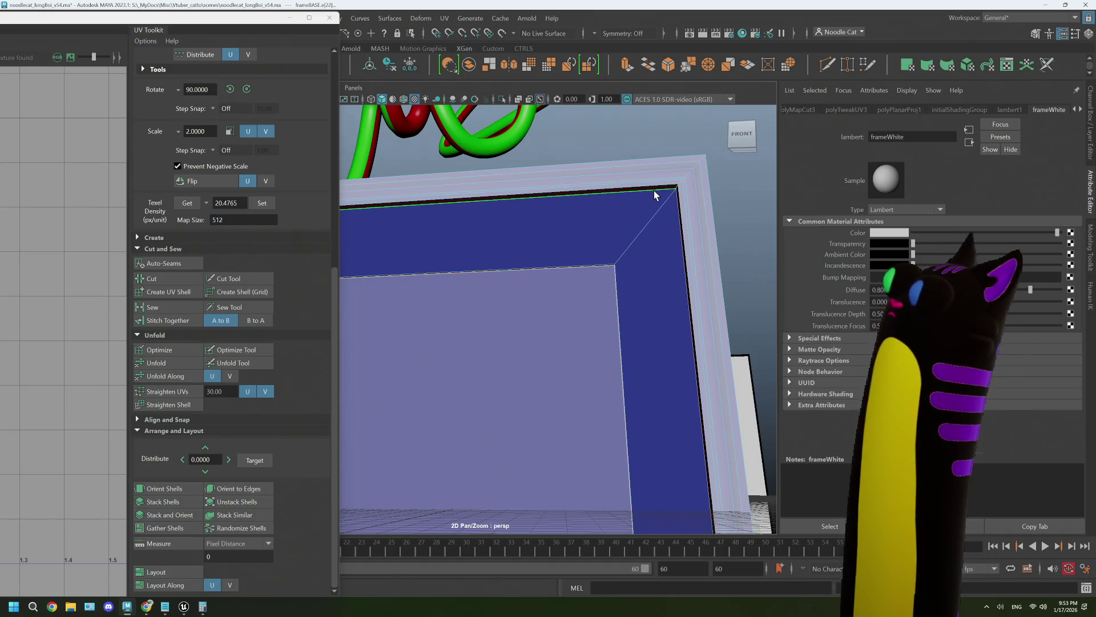
pyautogui.click(169, 278)
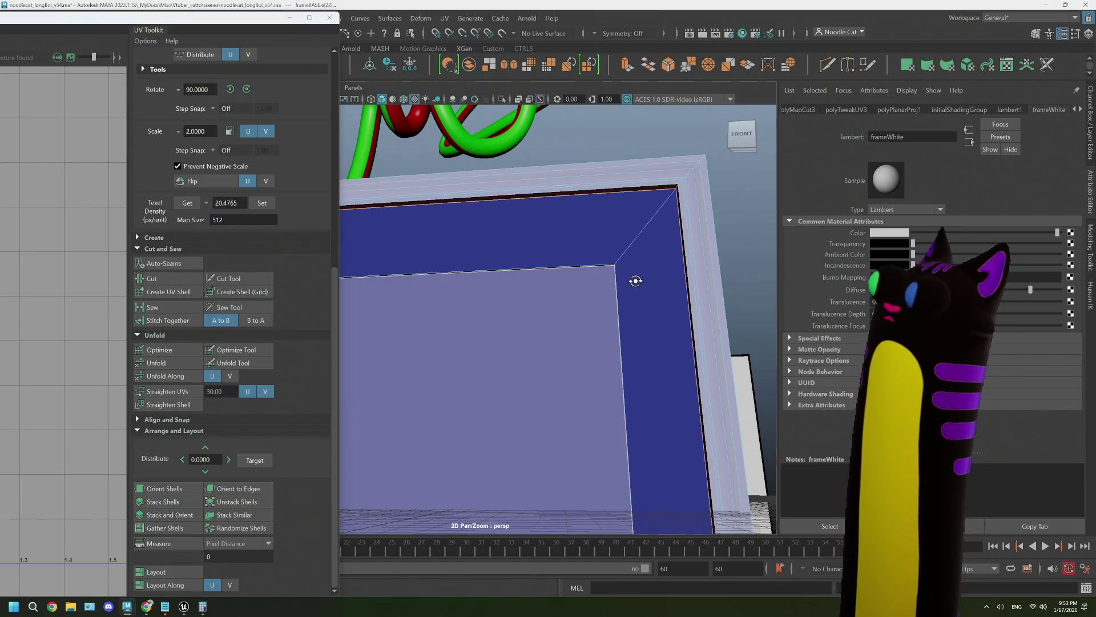
pyautogui.moveTo(634, 279)
pyautogui.keyDown('alt'); pyautogui.mouseDown()
pyautogui.moveTo(546, 301)
pyautogui.moveTo(502, 350)
pyautogui.moveTo(602, 325)
pyautogui.moveTo(499, 354)
pyautogui.moveTo(558, 296)
pyautogui.mouseUp(); pyautogui.keyUp('alt')
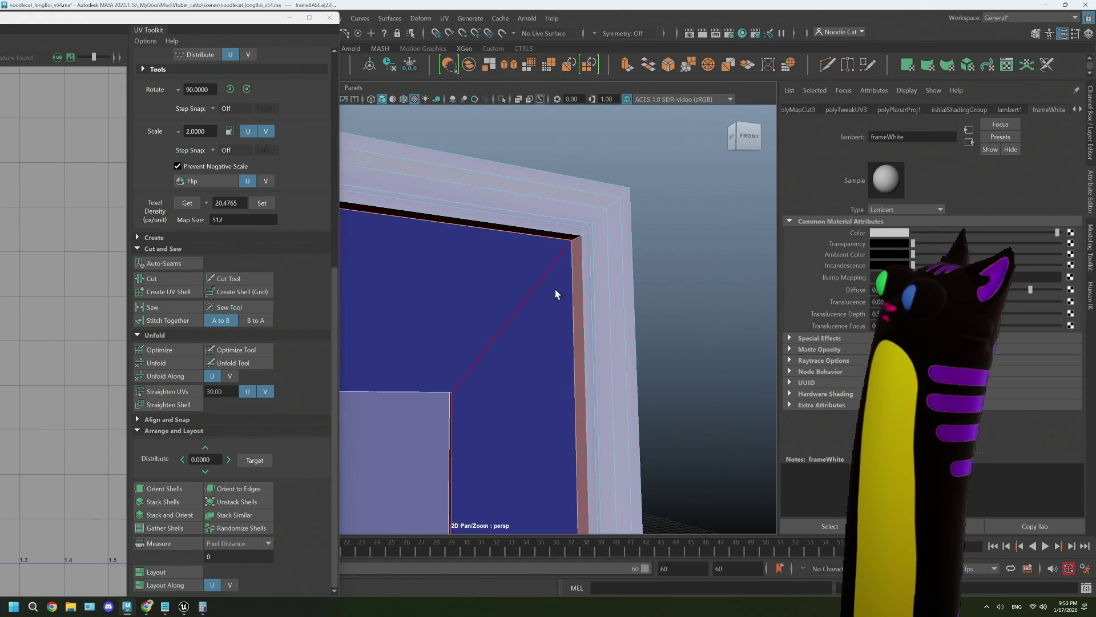
# Select two more inner-corner edges of the border and frame the view on them.
pyautogui.click(582, 238)
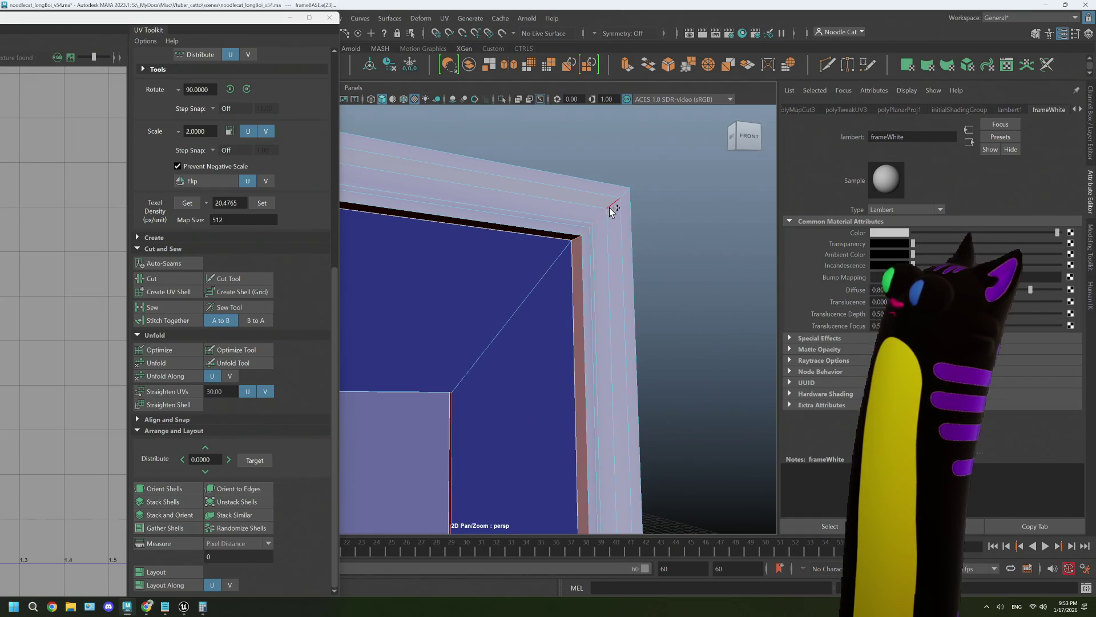
pyautogui.click(624, 199)
pyautogui.scroll(-5, 628, 223)
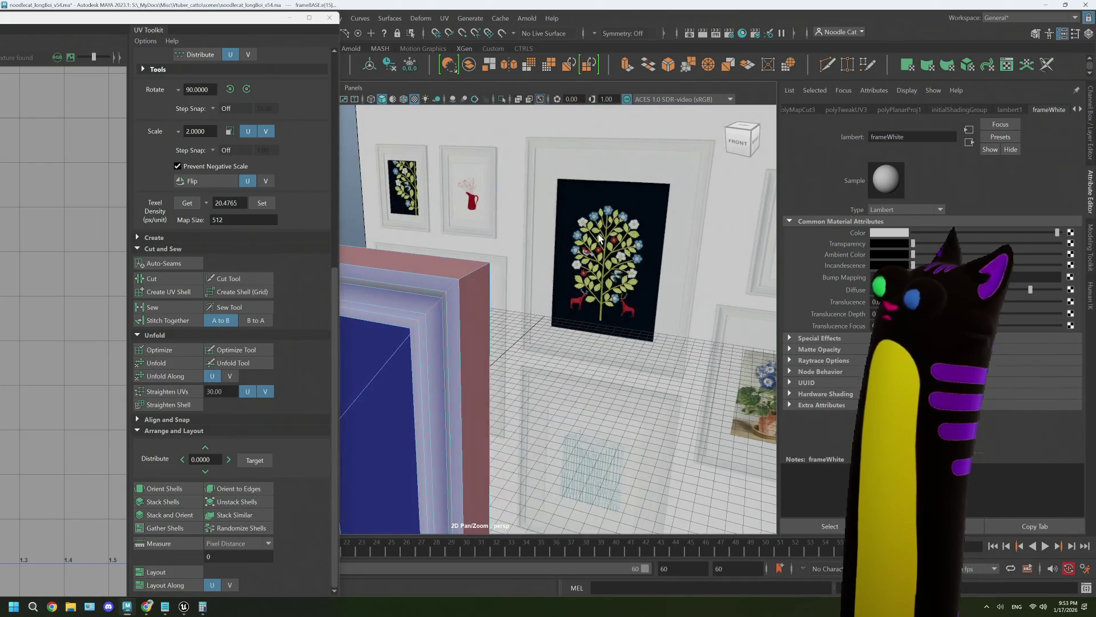
pyautogui.press('f')
pyautogui.press('[')
pyautogui.press('[')
pyautogui.press('[')
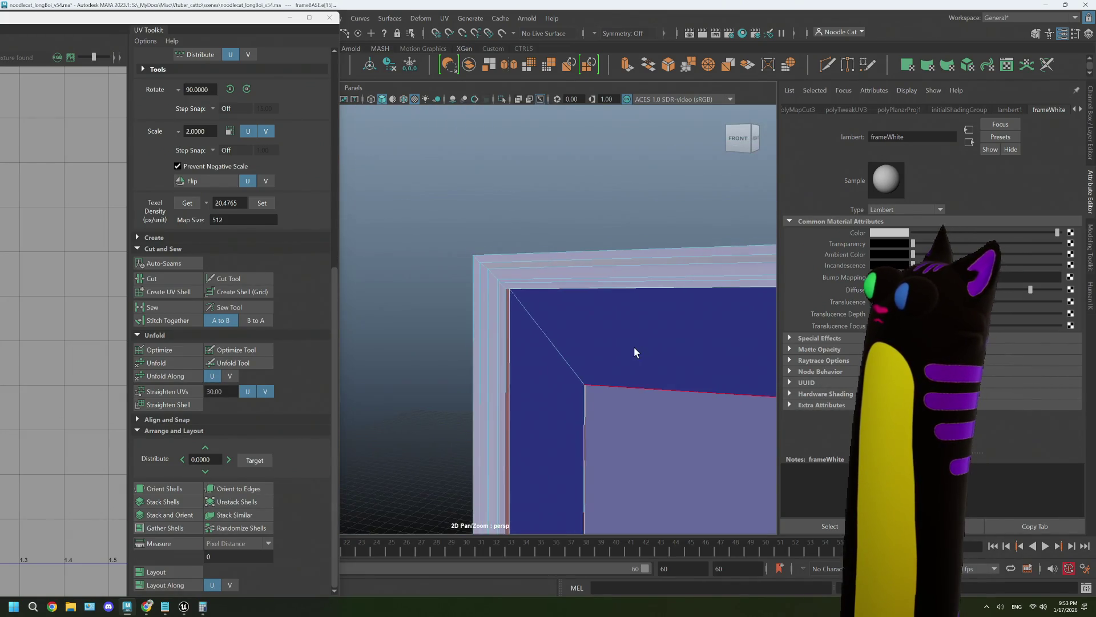
pyautogui.press('[')
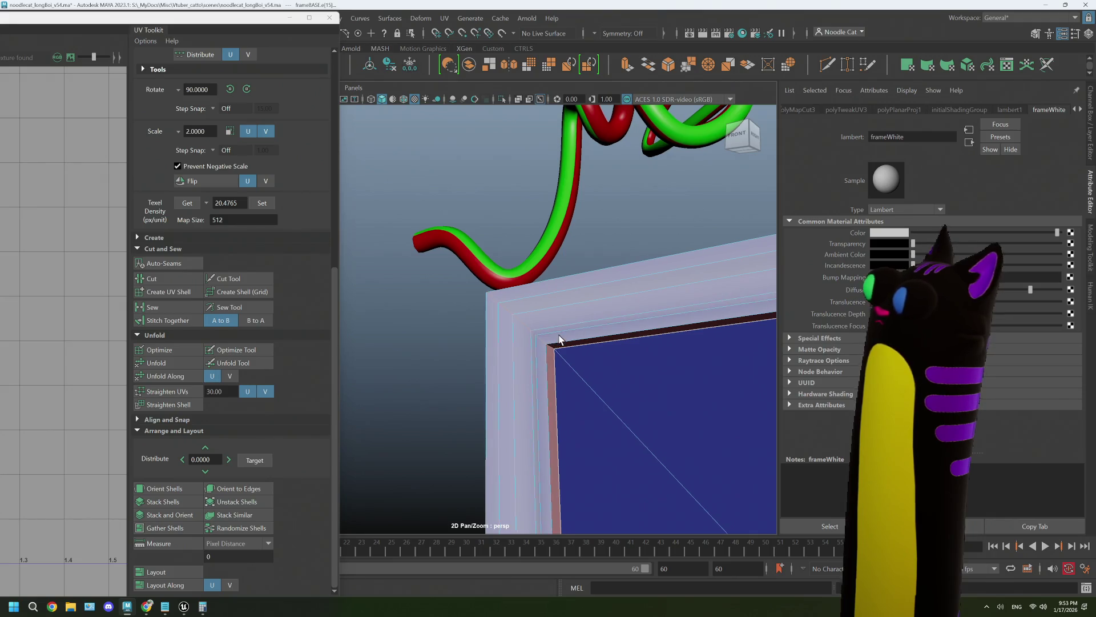
# Orbit around the frame corner to a side view and clear the selection.
pyautogui.keyDown('alt'); pyautogui.moveTo(558, 345); pyautogui.dragTo(535, 355); pyautogui.keyUp('alt')
pyautogui.press('[')
pyautogui.press('[')
pyautogui.press('[')
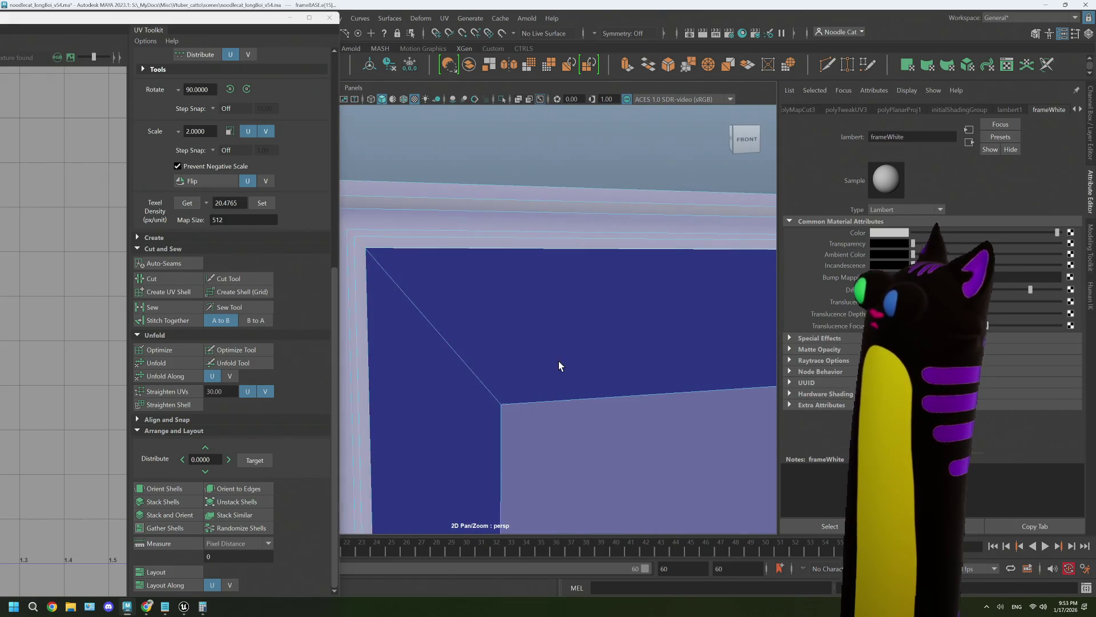
pyautogui.click(591, 189)
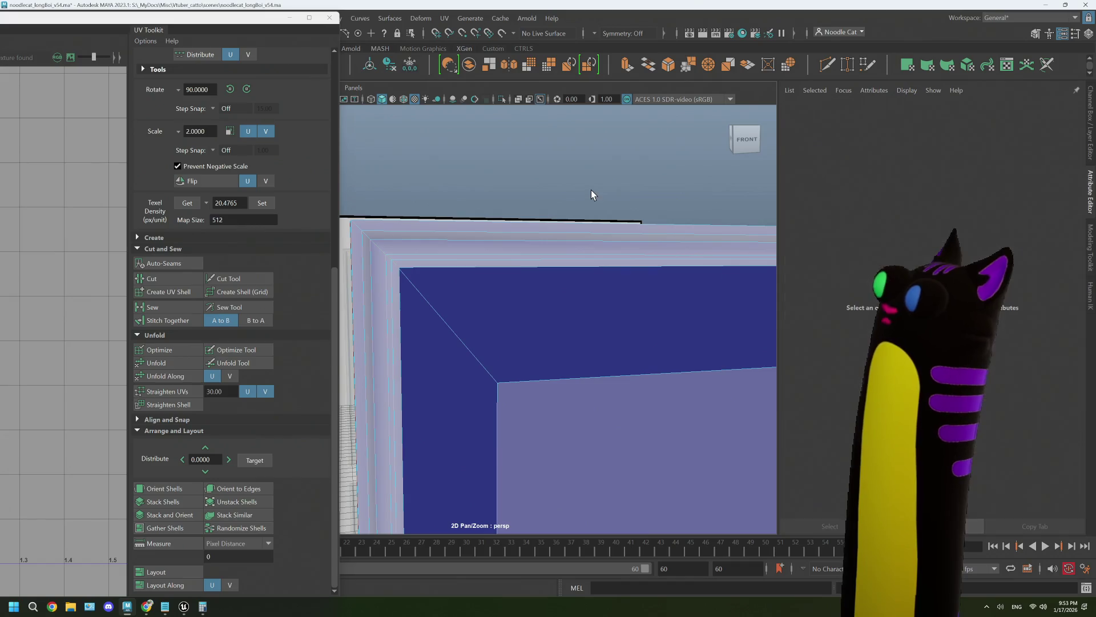
pyautogui.press('[')
pyautogui.press('[')
pyautogui.moveTo(535, 321)
pyautogui.keyDown('alt'); pyautogui.mouseDown()
pyautogui.moveTo(526, 335)
pyautogui.moveTo(440, 348)
pyautogui.moveTo(595, 362)
pyautogui.moveTo(487, 341)
pyautogui.moveTo(518, 336)
pyautogui.mouseUp(); pyautogui.keyUp('alt')
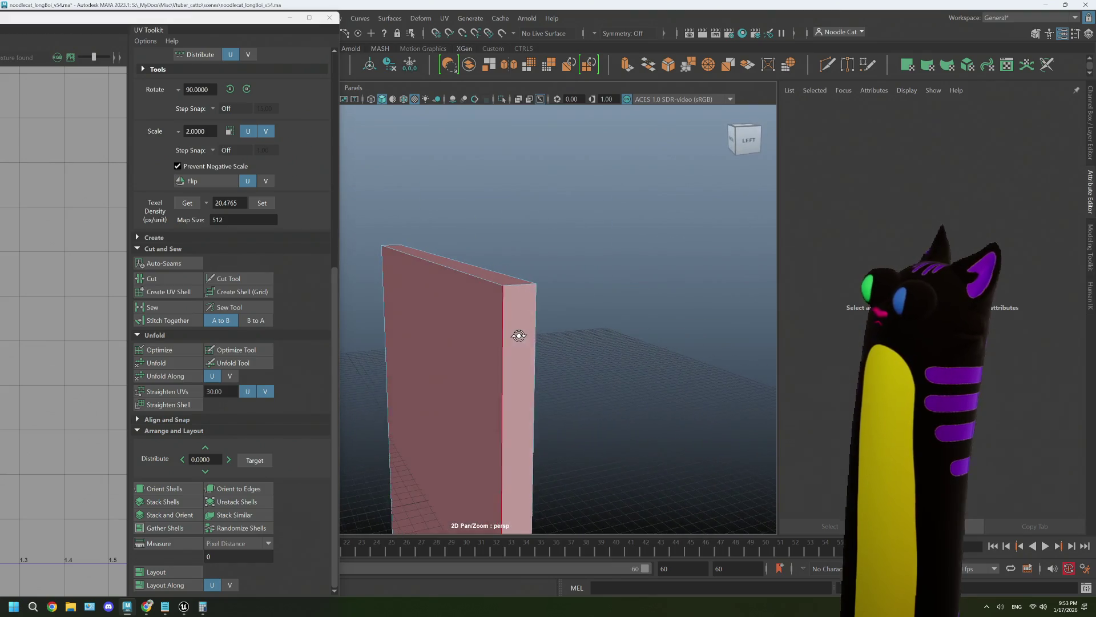
# Select the frameBASE slab and orbit around it to inspect the cut border.
pyautogui.click(515, 282)
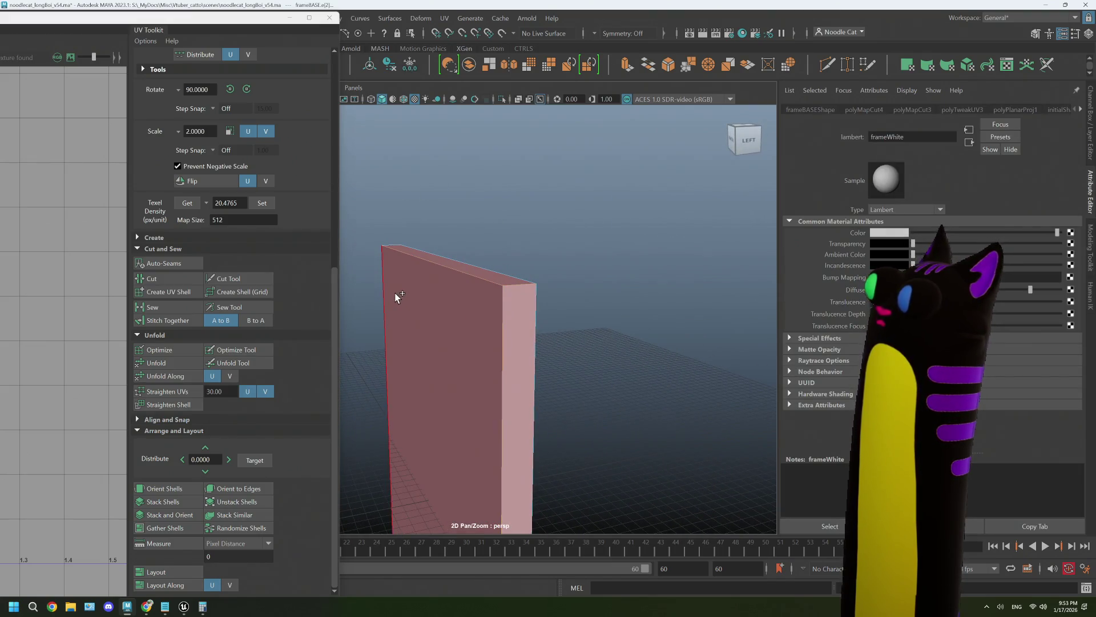
pyautogui.moveTo(396, 293)
pyautogui.keyDown('alt'); pyautogui.mouseDown()
pyautogui.moveTo(423, 318)
pyautogui.moveTo(490, 338)
pyautogui.moveTo(467, 177)
pyautogui.moveTo(482, 269)
pyautogui.moveTo(464, 355)
pyautogui.moveTo(393, 331)
pyautogui.mouseUp(); pyautogui.keyUp('alt')
pyautogui.moveTo(549, 341)
pyautogui.keyDown('alt'); pyautogui.mouseDown()
pyautogui.moveTo(511, 328)
pyautogui.moveTo(547, 408)
pyautogui.mouseUp(); pyautogui.keyUp('alt')
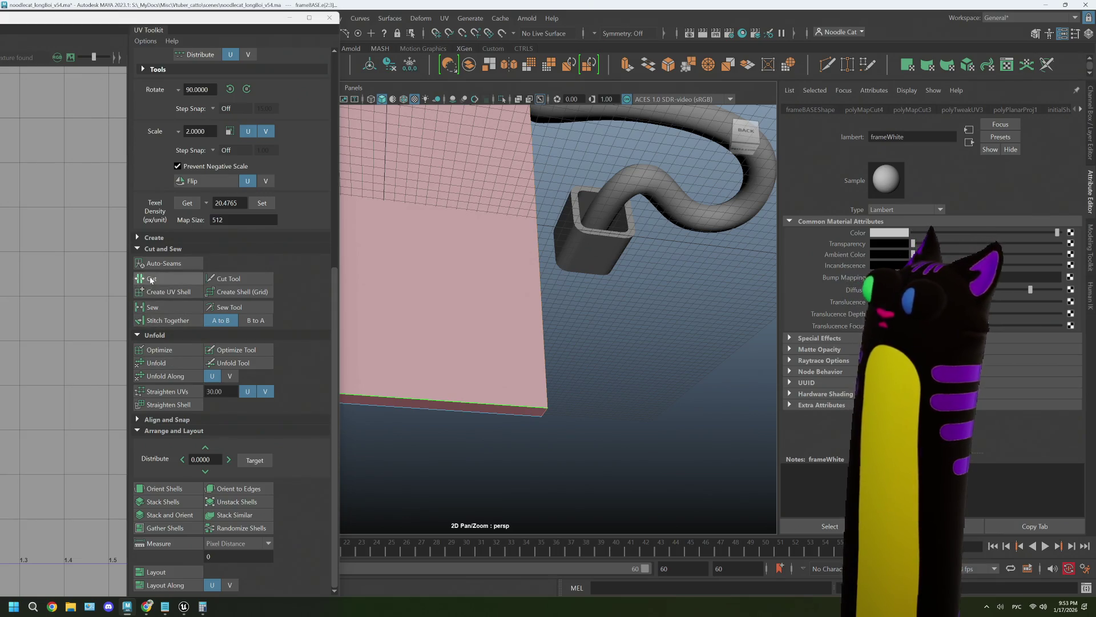
pyautogui.scroll(8, 497, 382)
pyautogui.moveTo(519, 342)
pyautogui.keyDown('alt'); pyautogui.mouseDown()
pyautogui.moveTo(556, 353)
pyautogui.moveTo(521, 326)
pyautogui.moveTo(526, 335)
pyautogui.mouseUp(); pyautogui.keyUp('alt')
pyautogui.scroll(3, 535, 325)
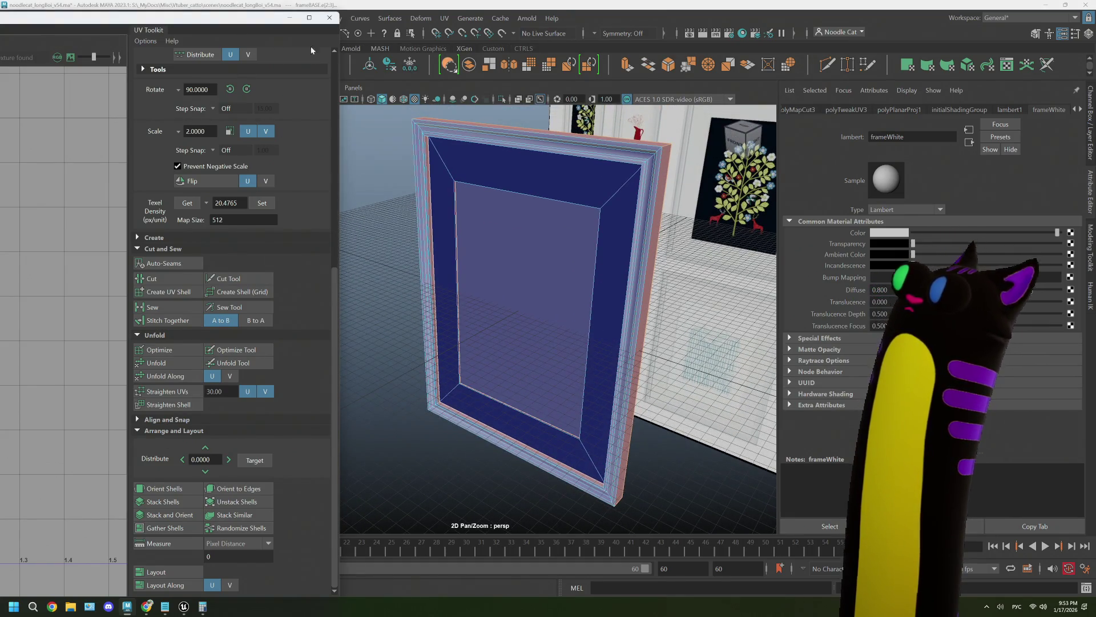
# Maximize the UV Editor and select the inner square centre-panel shell.
pyautogui.moveTo(196, 25); pyautogui.dragTo(201, 27)
pyautogui.doubleClick(200, 25)
pyautogui.moveTo(392, 308); pyautogui.dragTo(342, 296, button='right')
pyautogui.click(386, 298)
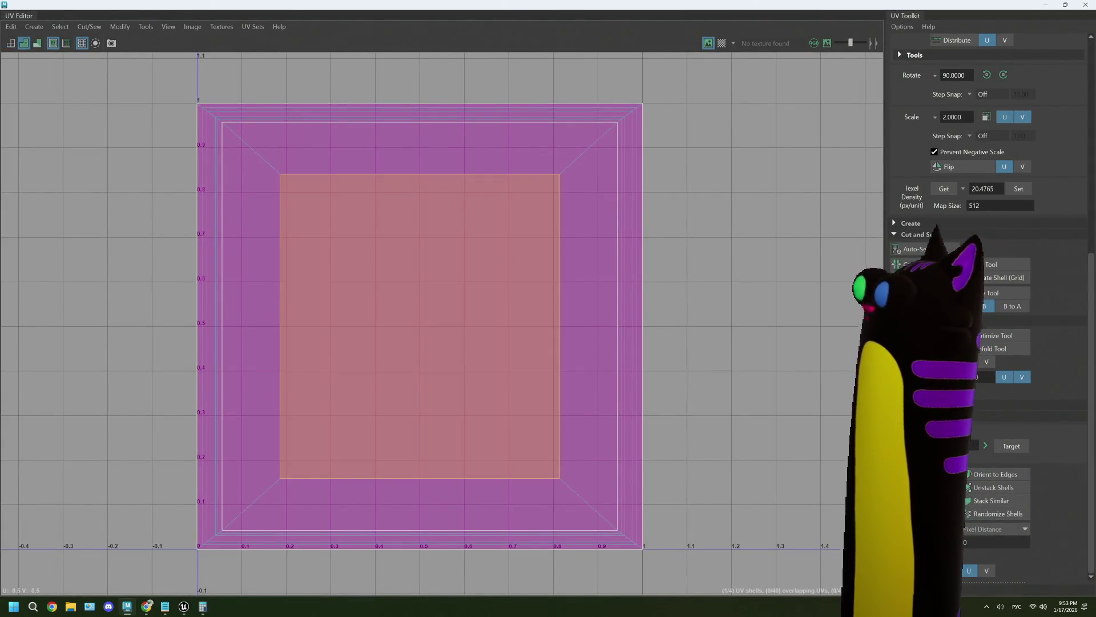